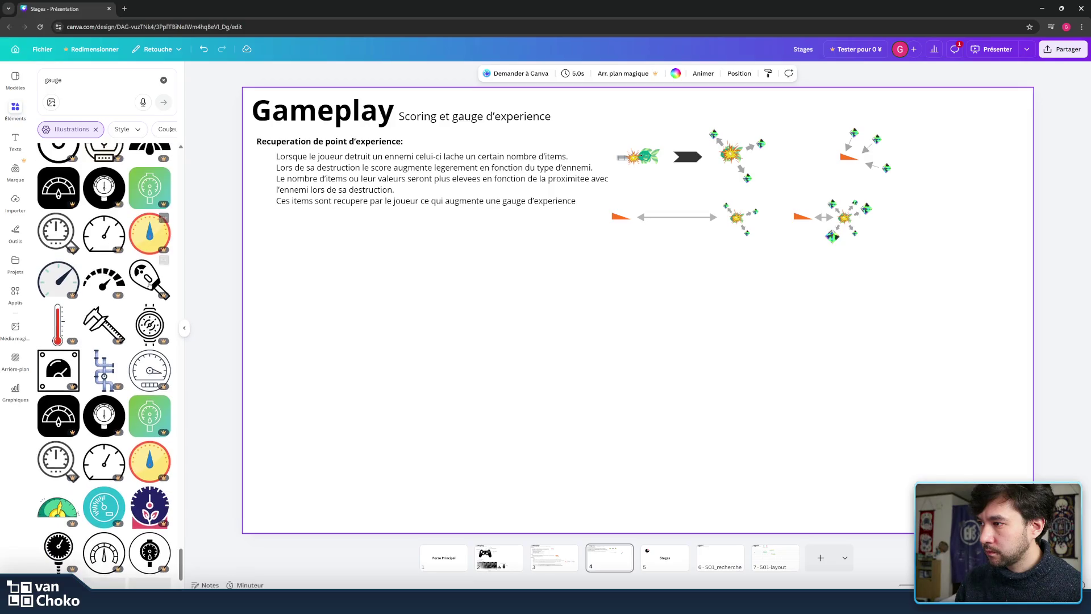
- Scroll down to the Gameplay slide's empty area below the laser-distance diagram and clear the selection
scroll(149, 284, "down", 3)
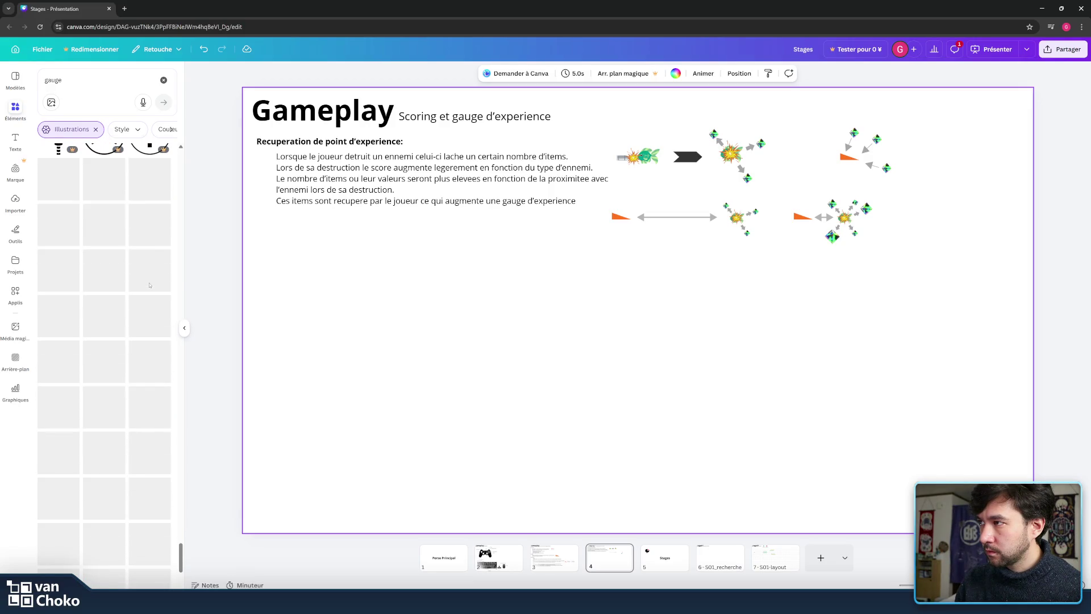
scroll(151, 371, "down", 1)
scroll(151, 372, "down", 2)
scroll(151, 372, "down", 2)
scroll(151, 372, "down", 2)
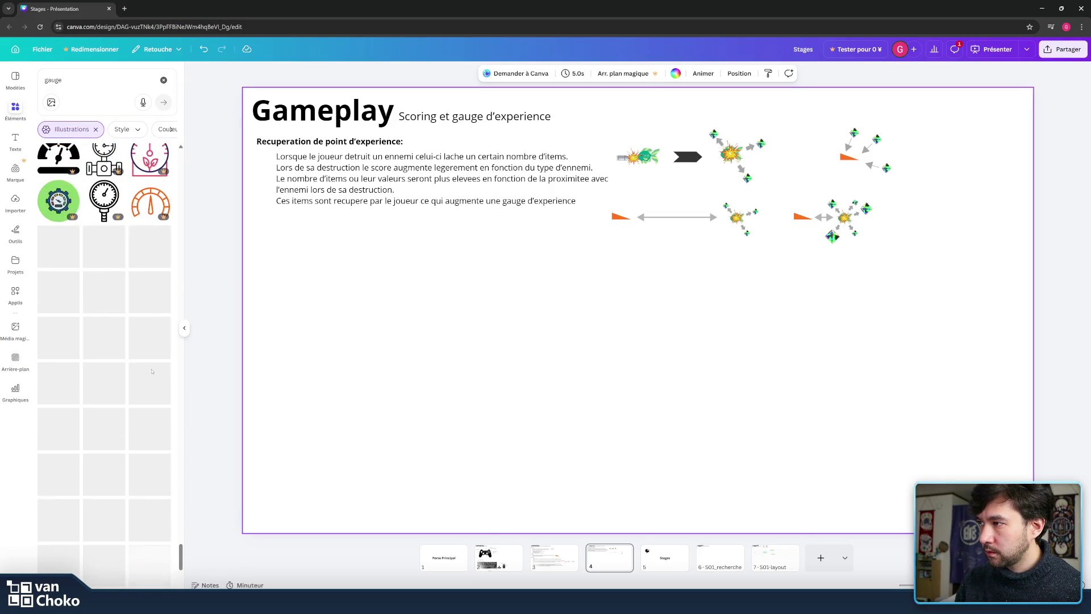
scroll(151, 371, "down", 1)
scroll(152, 372, "down", 1)
scroll(152, 372, "down", 4)
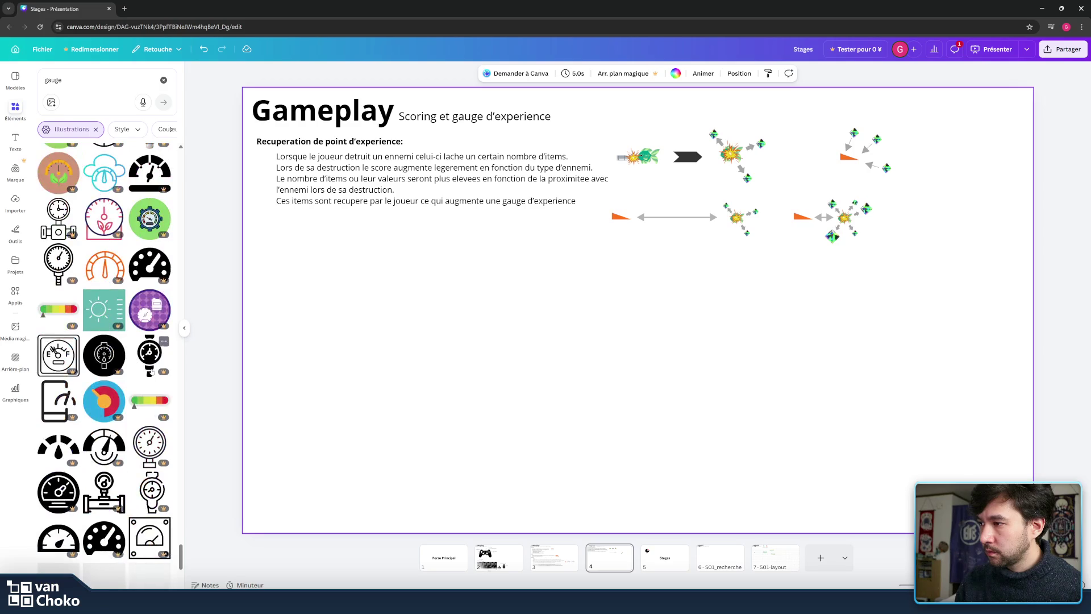
left_click_drag(182, 560, 181, 157)
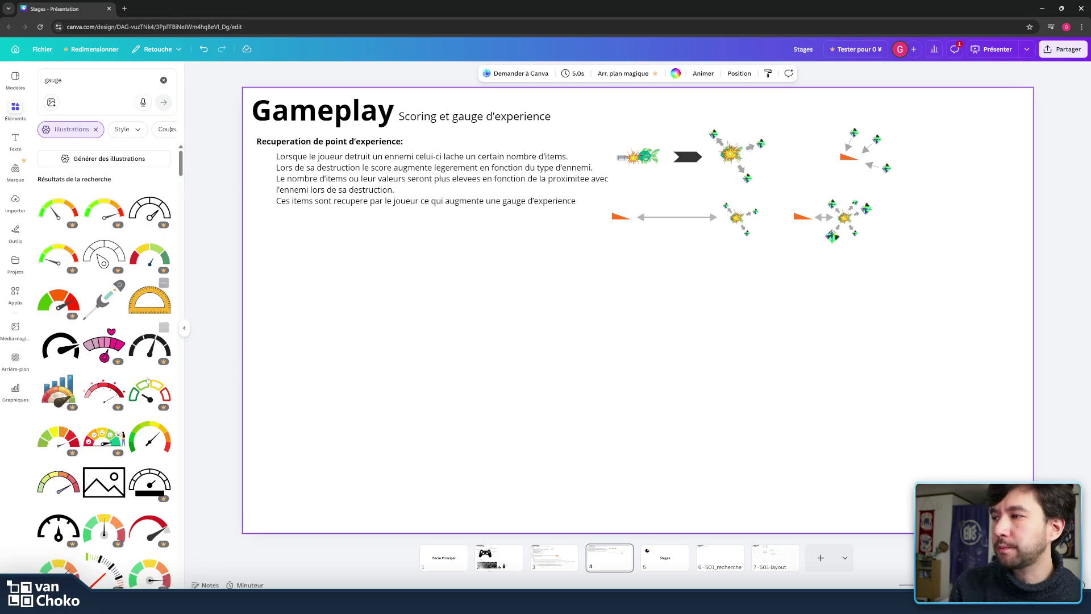
scroll(113, 392, "down", 2)
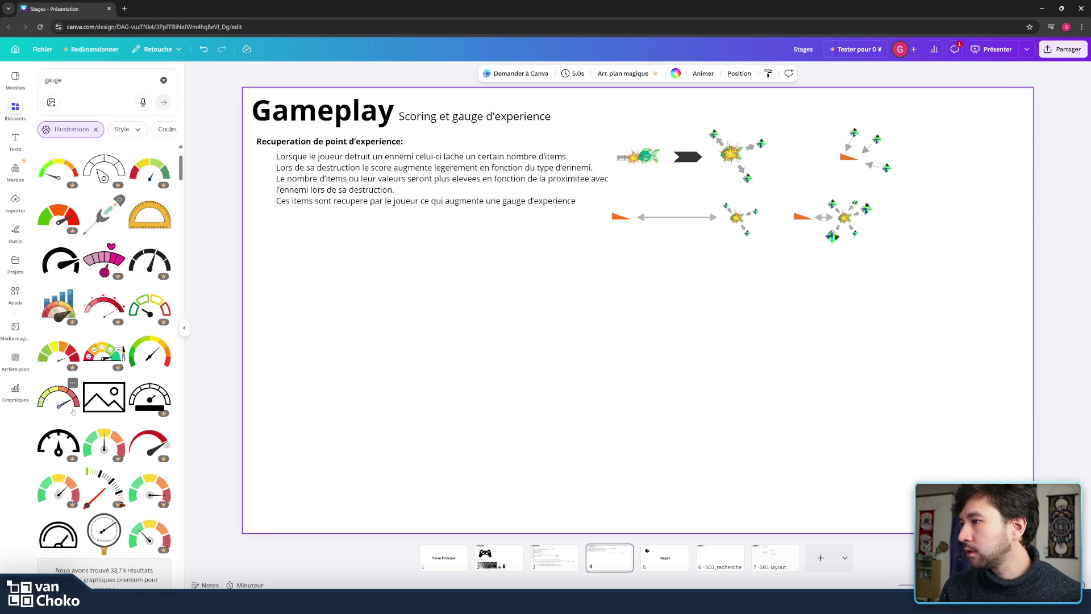
scroll(108, 393, "down", 2)
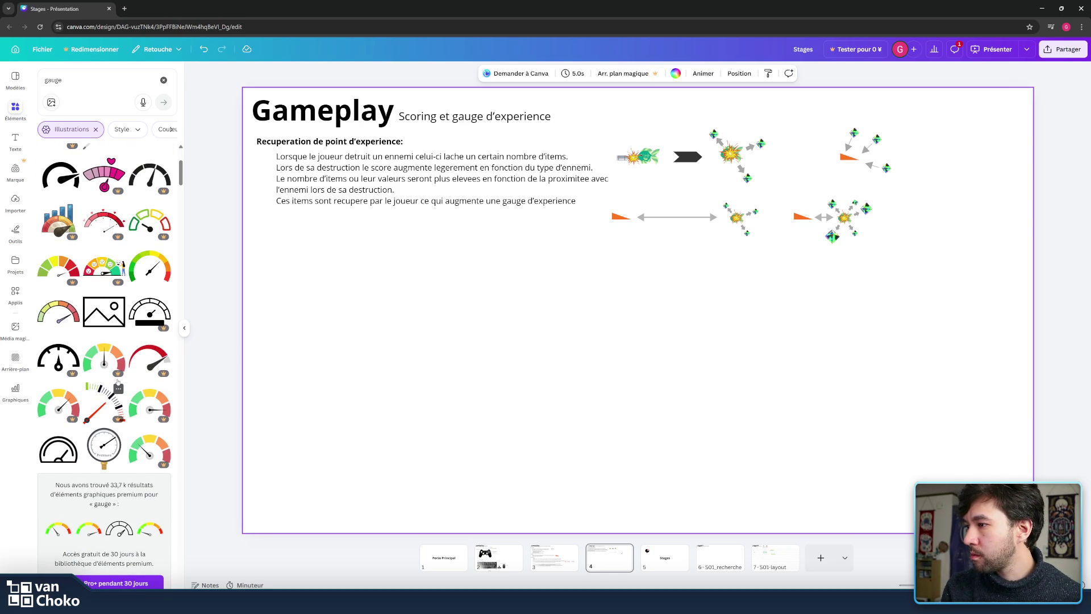
left_click(217, 376)
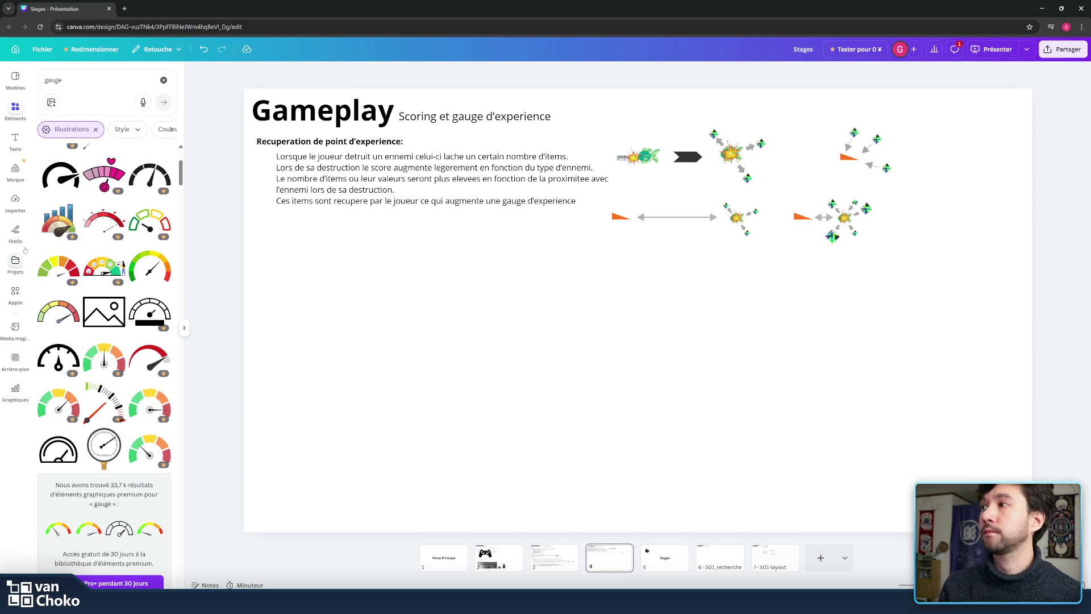
- Add a square shape and flatten it into a thin horizontal bar
left_click(16, 232)
left_click(42, 299)
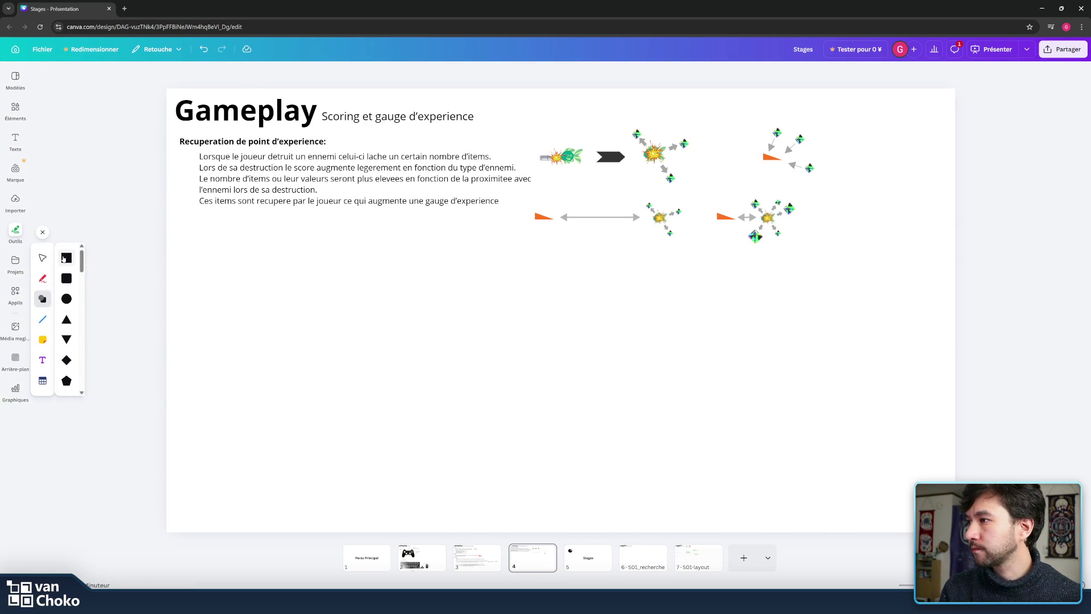
left_click(64, 259)
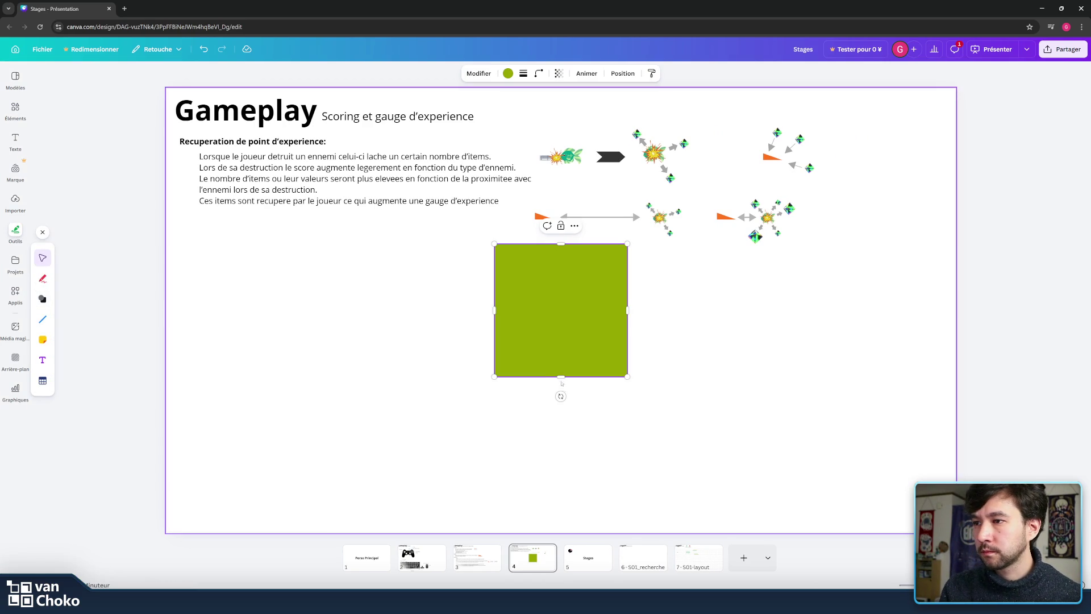
left_click_drag(561, 376, 586, 254)
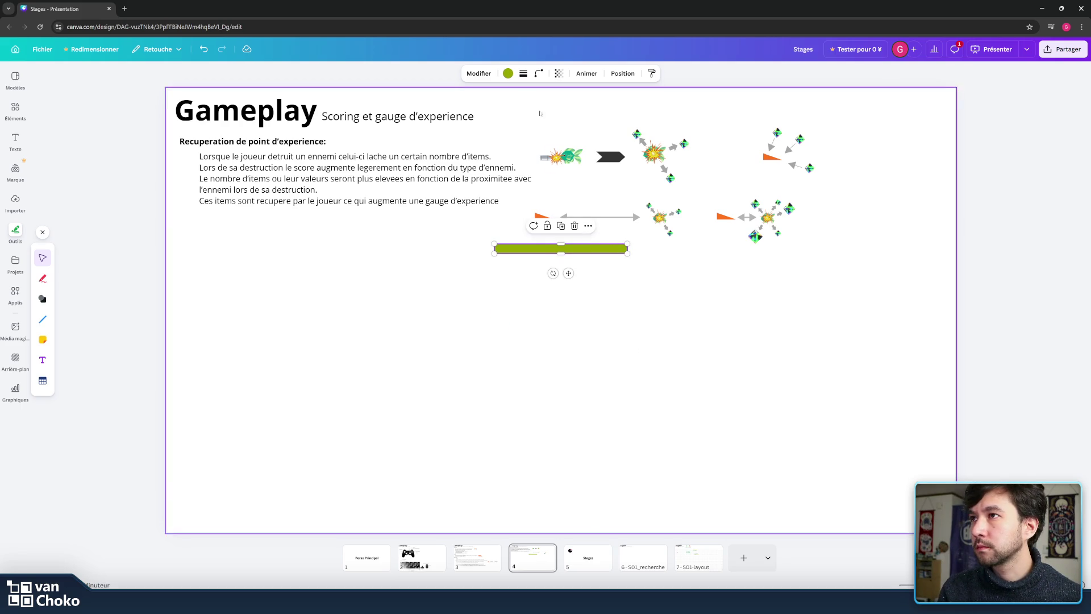
- Remove the bar's fill, give it a solid border of thickness 4, and paste a copy
left_click(508, 73)
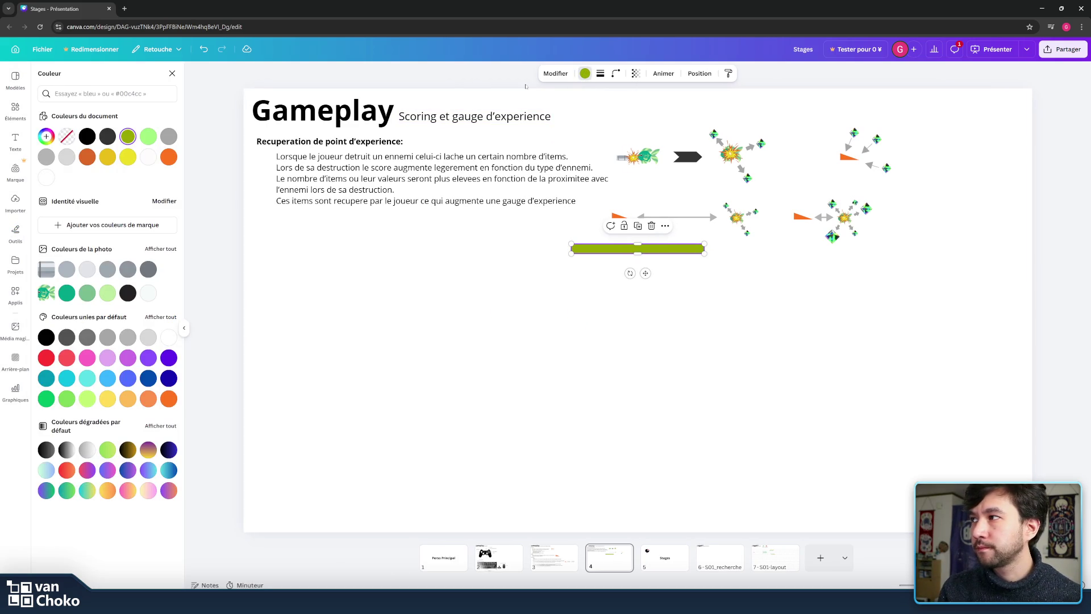
left_click(67, 137)
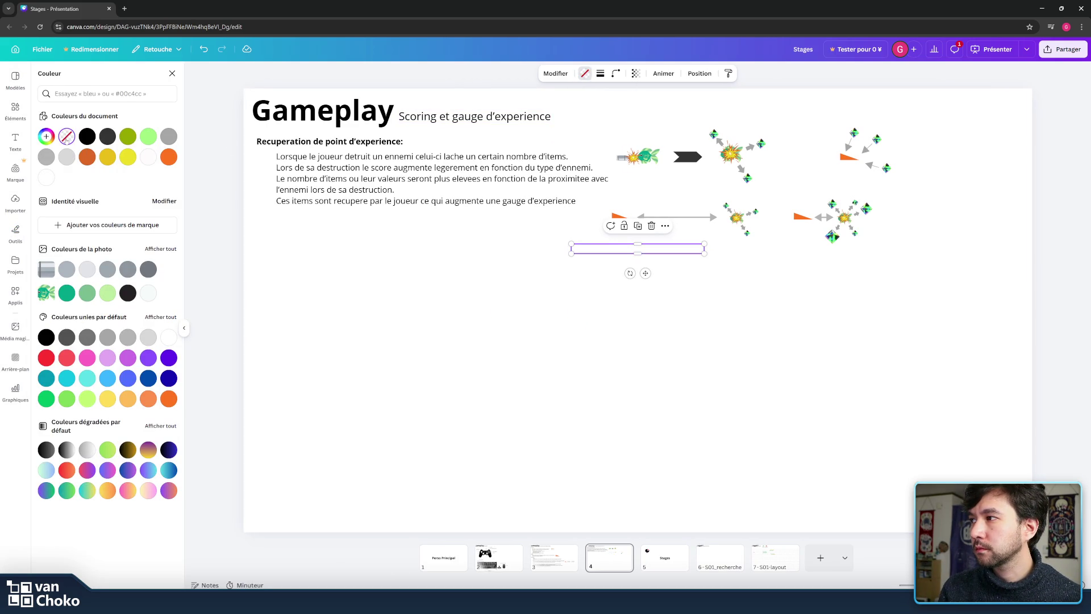
left_click(599, 74)
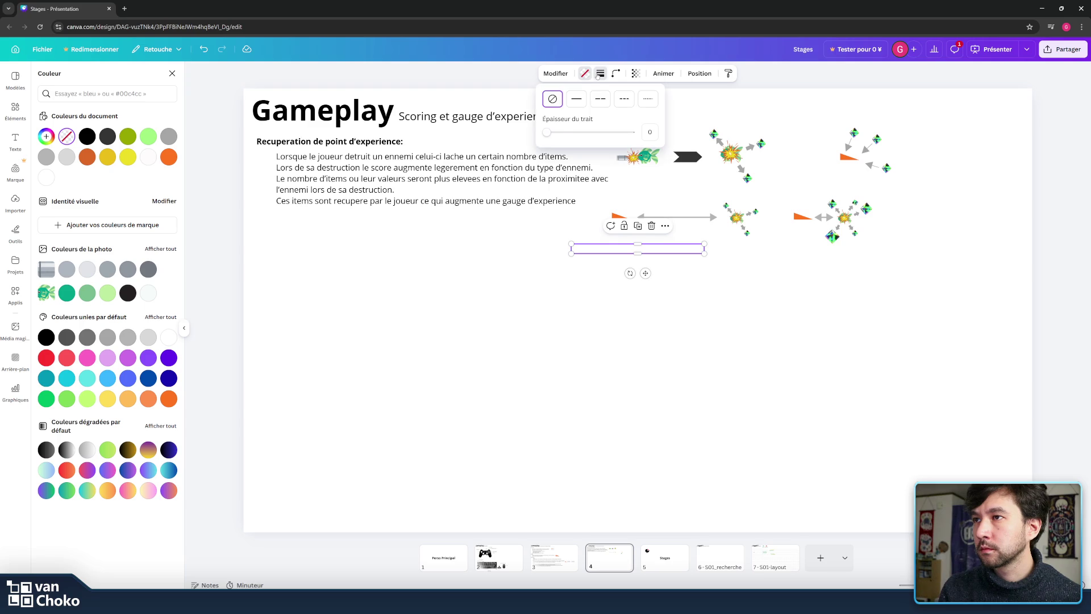
left_click(559, 133)
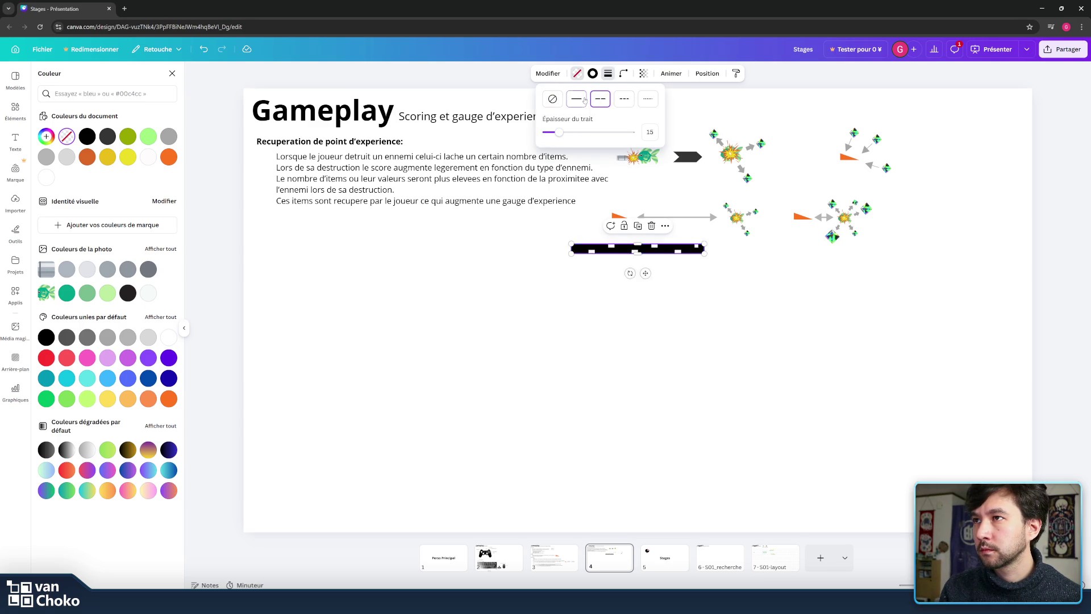
left_click_drag(558, 134, 548, 133)
left_click(501, 243)
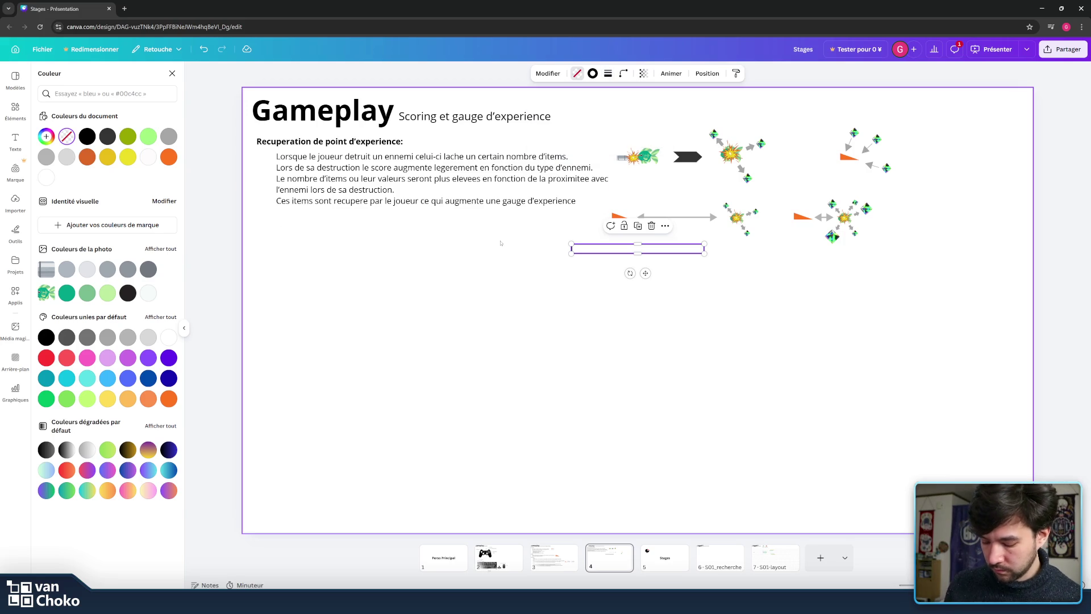
key("ctrl+v")
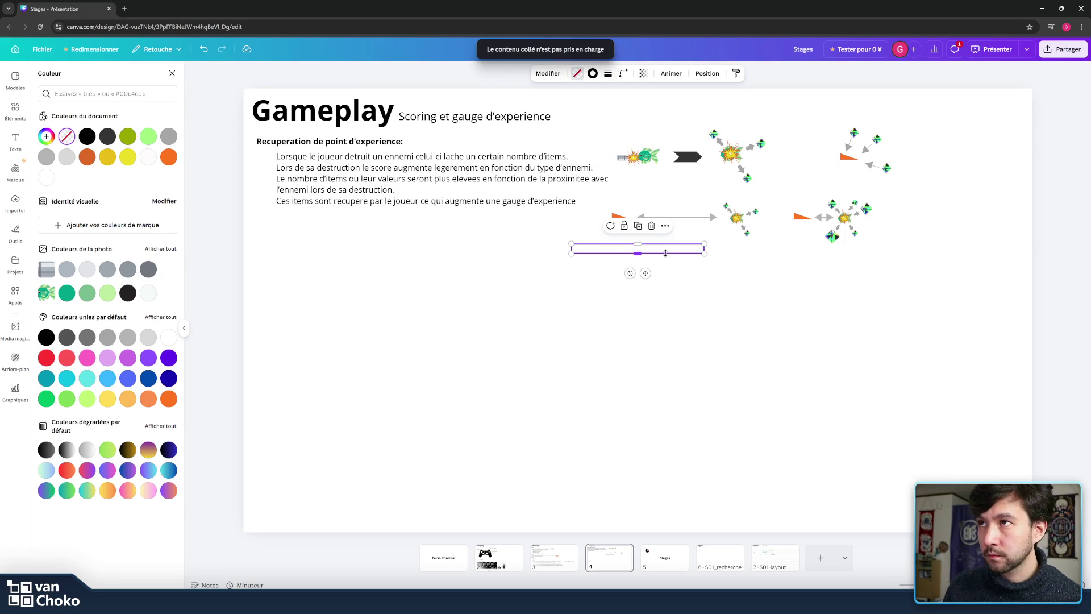
- Duplicate the outlined bar and fill the copy with Vert pastel light green
key("ctrl+d")
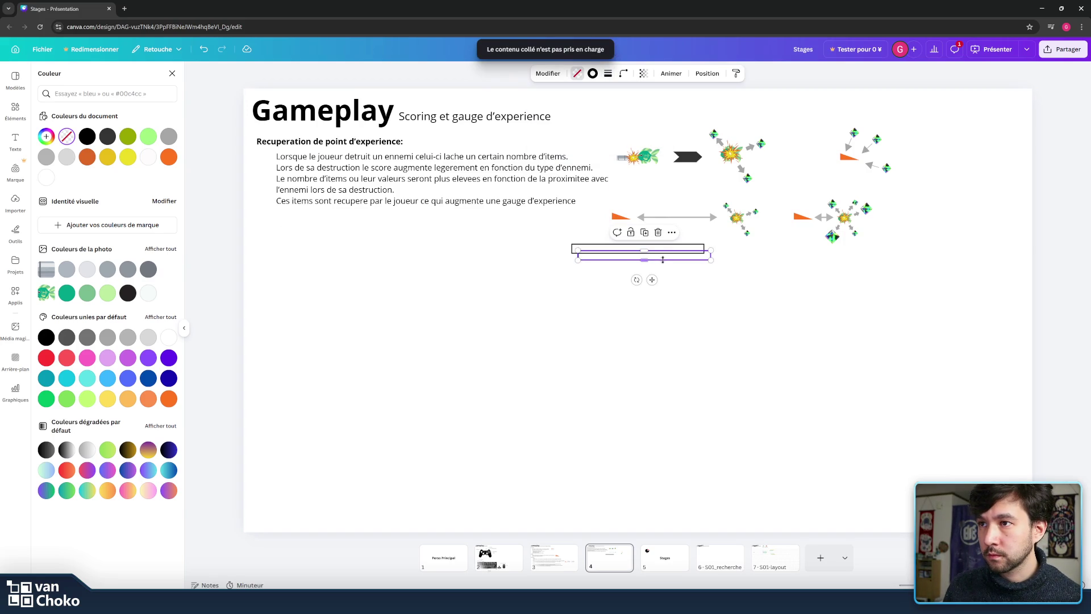
left_click(576, 74)
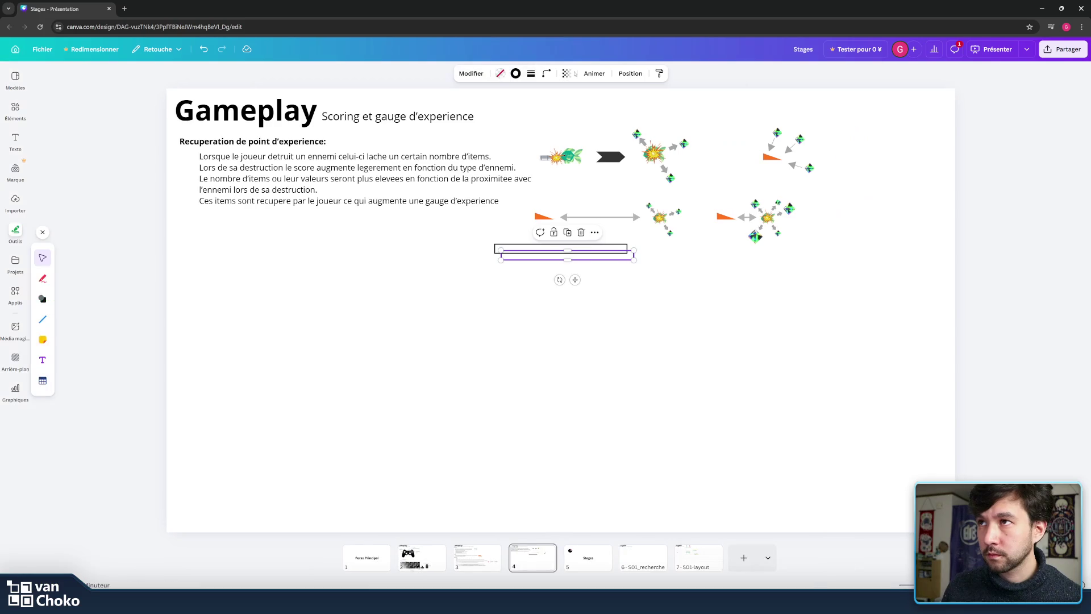
left_click(501, 74)
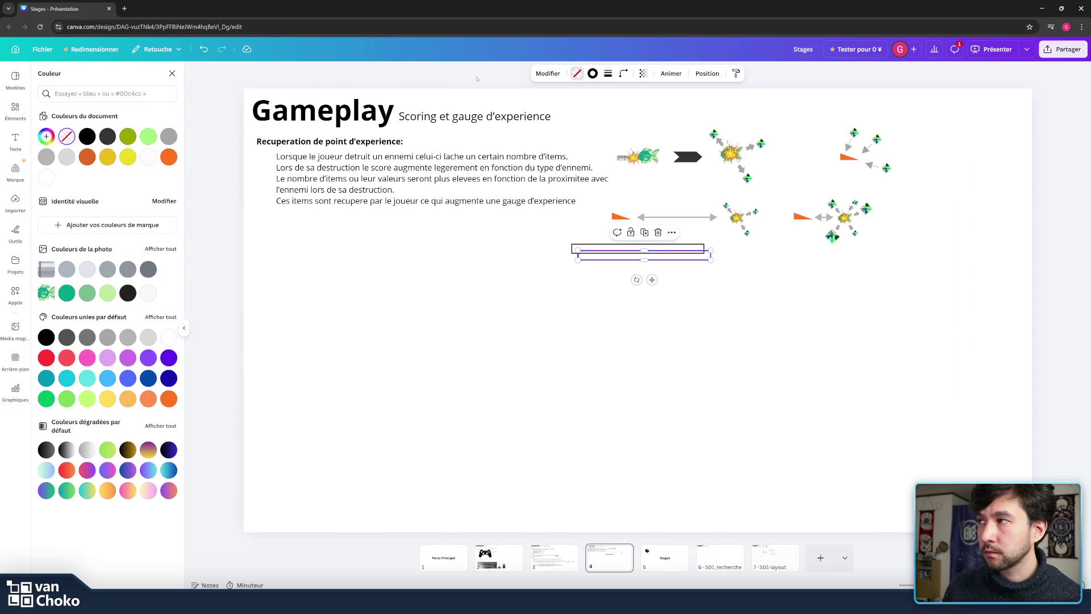
left_click(148, 139)
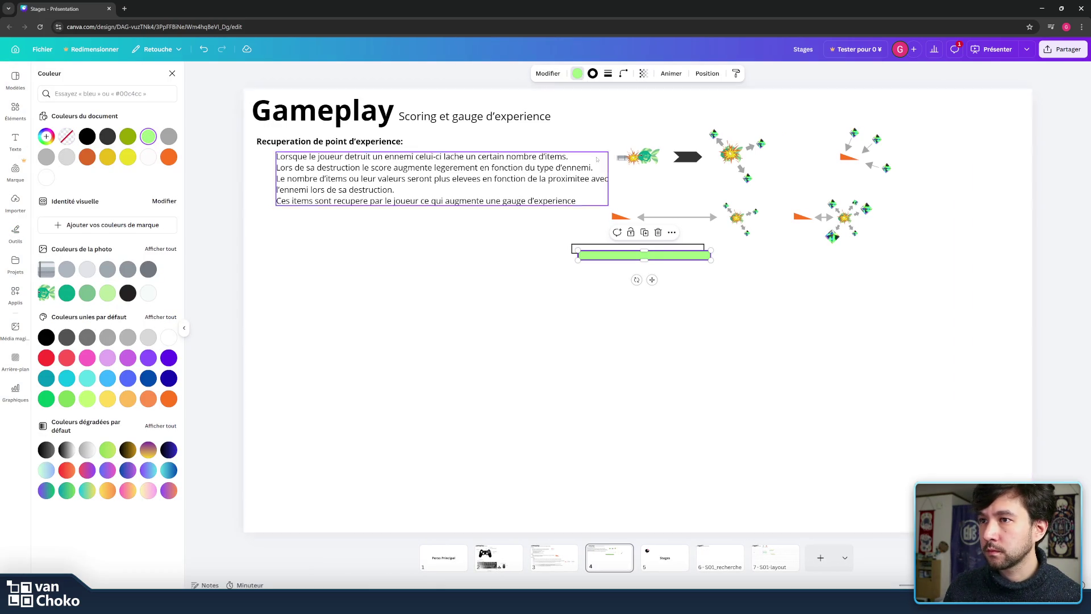
left_click(592, 73)
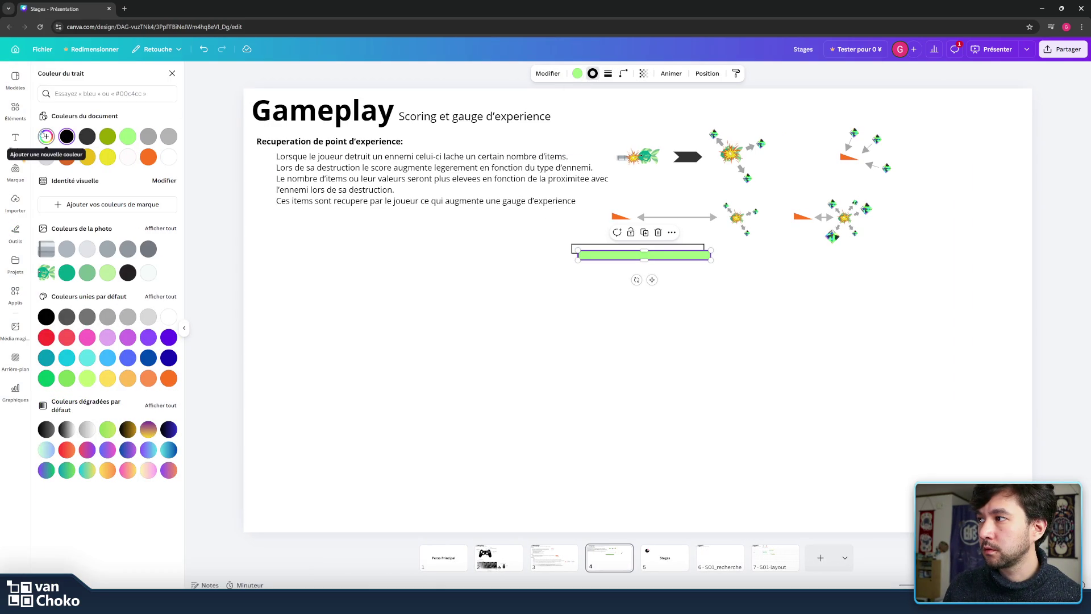
left_click(582, 75)
left_click(68, 137)
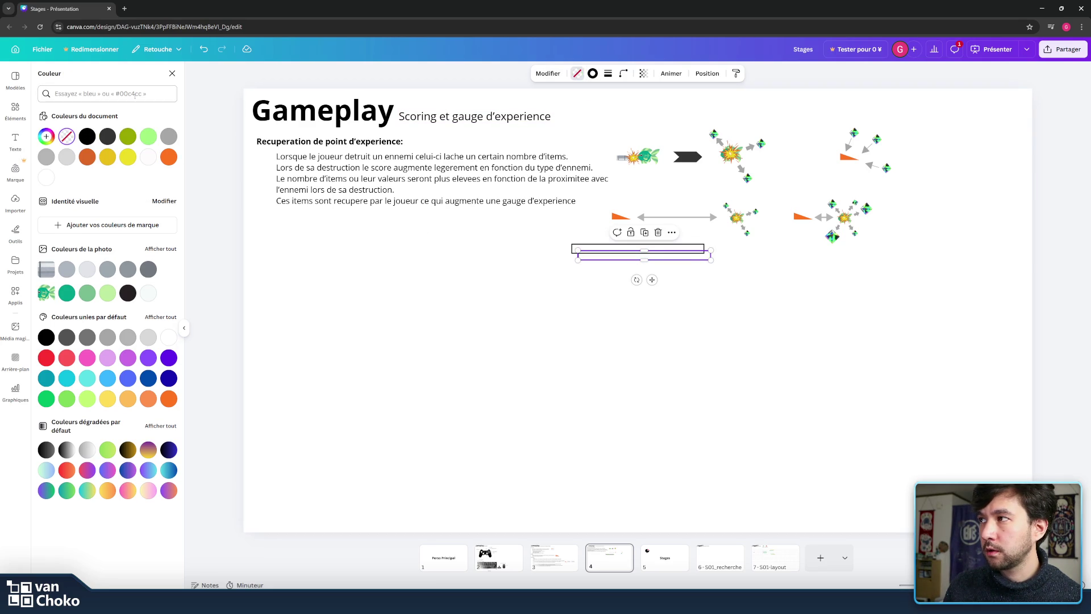
left_click(152, 139)
- Set the green copy's border style to none and drag it onto the outlined frame
left_click(608, 73)
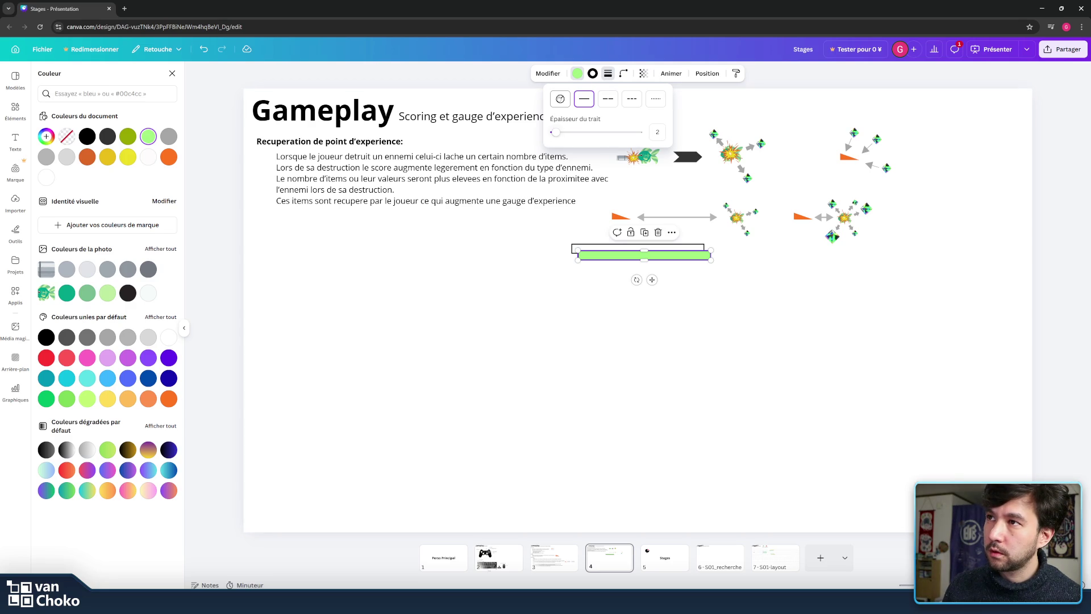
left_click(560, 99)
left_click_drag(696, 257, 691, 252)
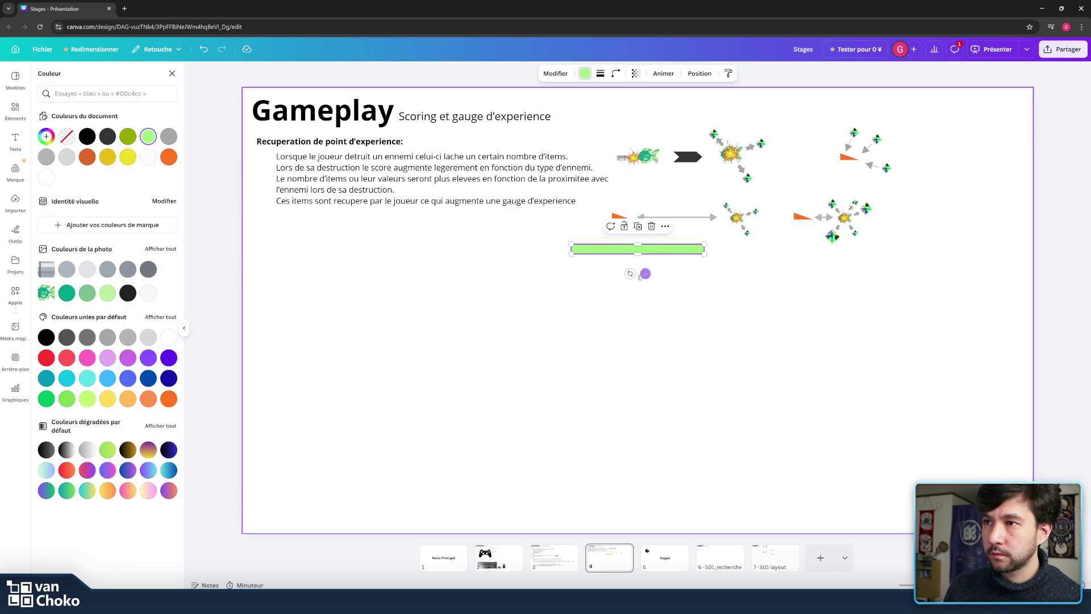
- Make the green bar taller and place it below the outlined frame, checking both shapes' context menus
right_click(674, 252)
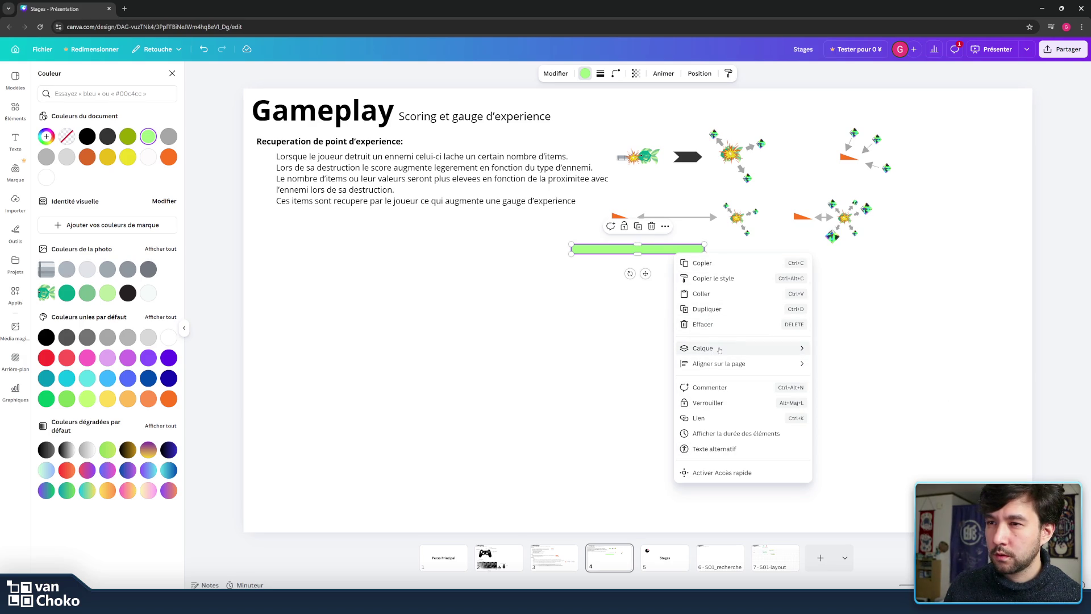
mouse_move(719, 349)
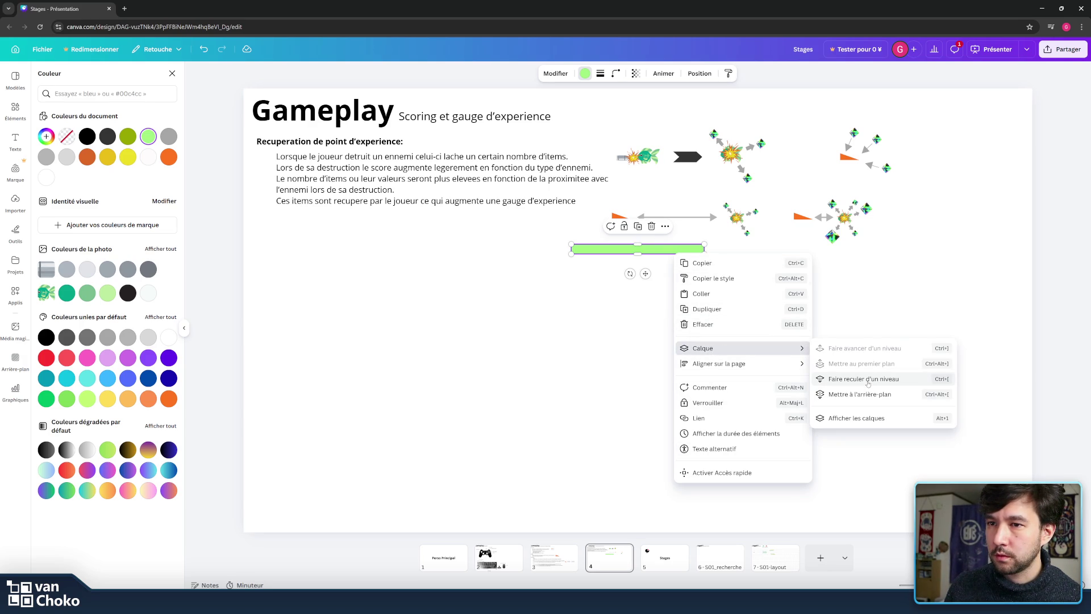
key("Escape")
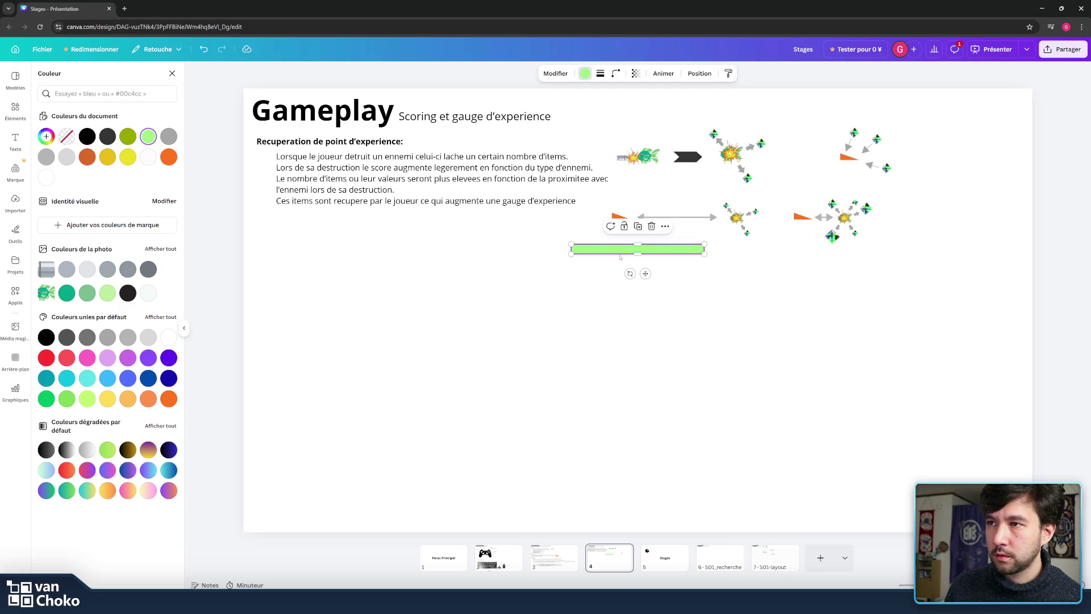
mouse_move(655, 252)
left_mouse_down()
mouse_move(657, 277)
mouse_move(642, 254)
mouse_move(645, 305)
left_mouse_up()
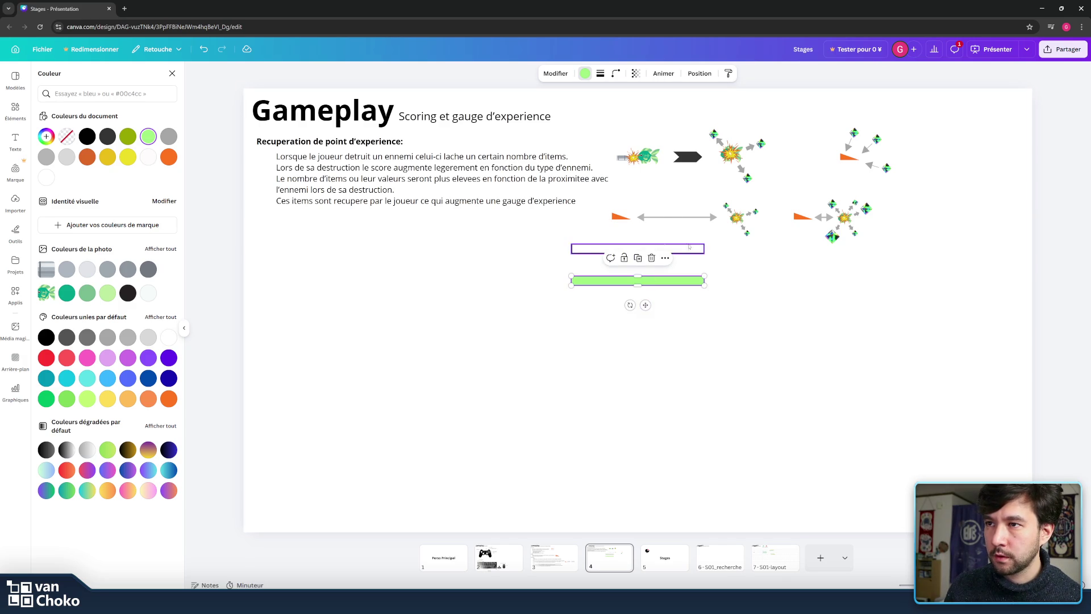
left_click(696, 249)
right_click(699, 247)
mouse_move(764, 339)
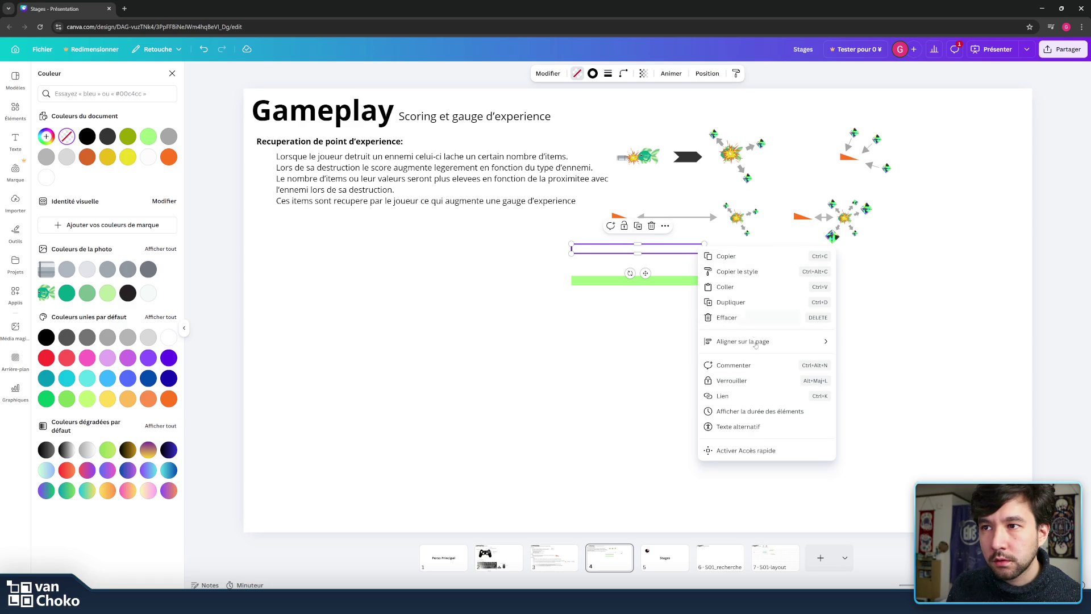
key("Escape")
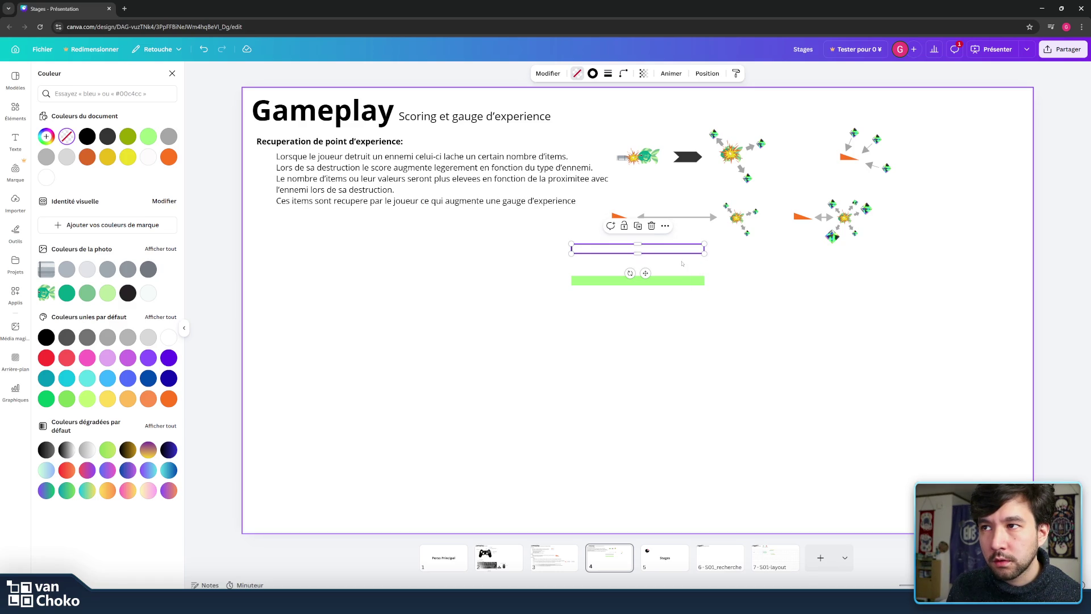
- Review the green bar's right-click actions and adjust its height against the outlined frame
left_click(665, 226)
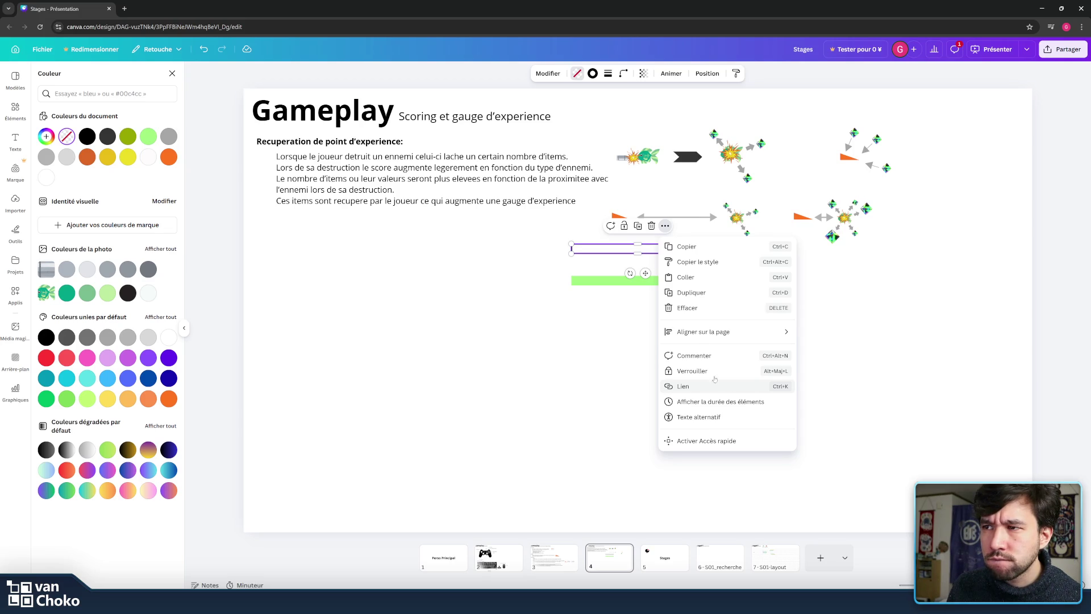
left_click(595, 279)
right_click(595, 279)
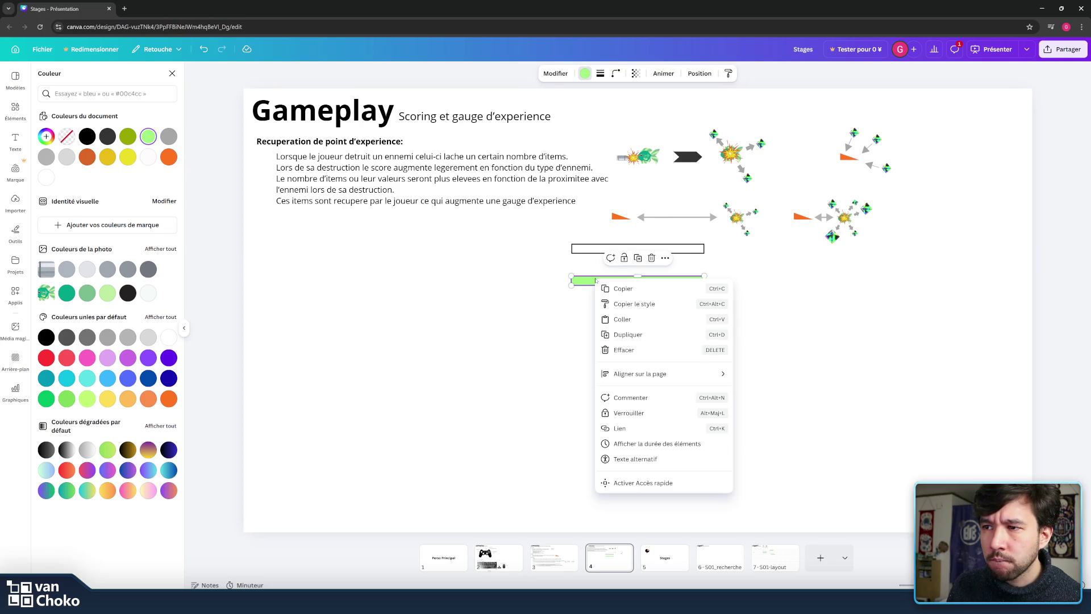
left_click(588, 282)
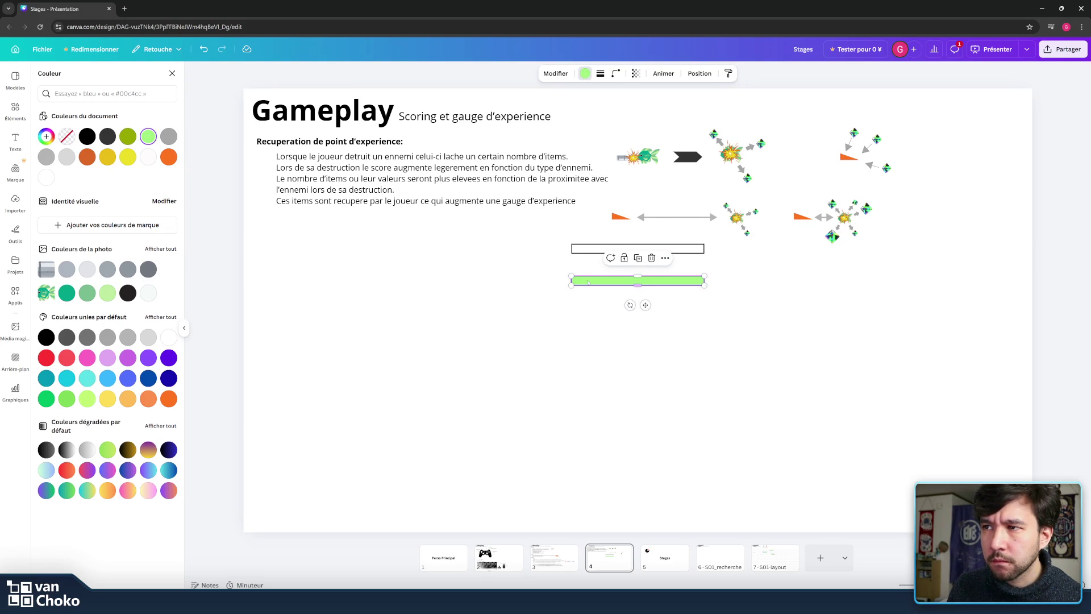
right_click(588, 279)
left_click(585, 282)
right_click(583, 283)
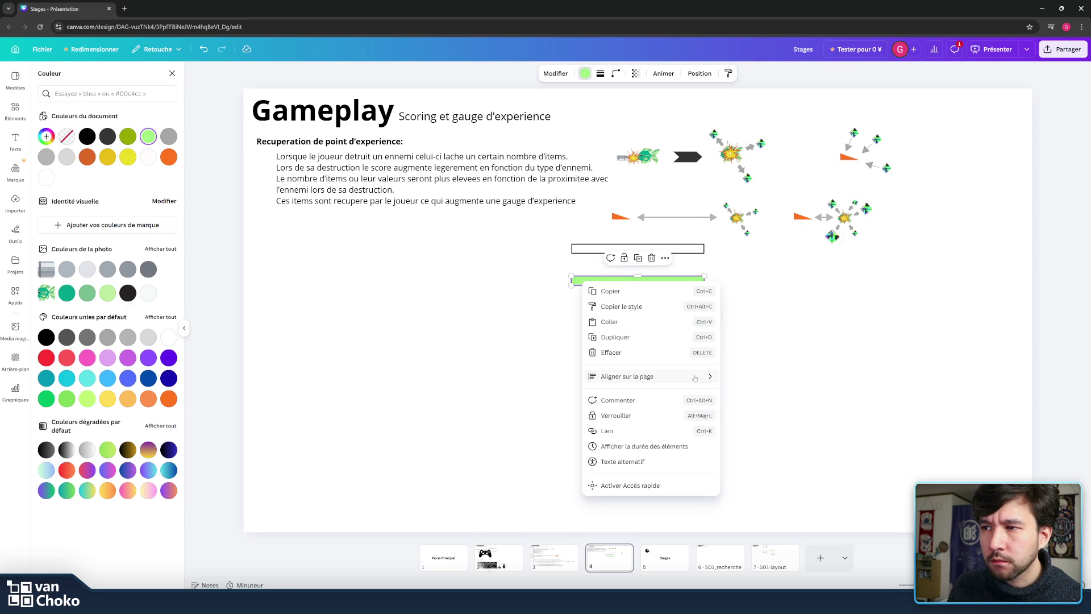
mouse_move(690, 376)
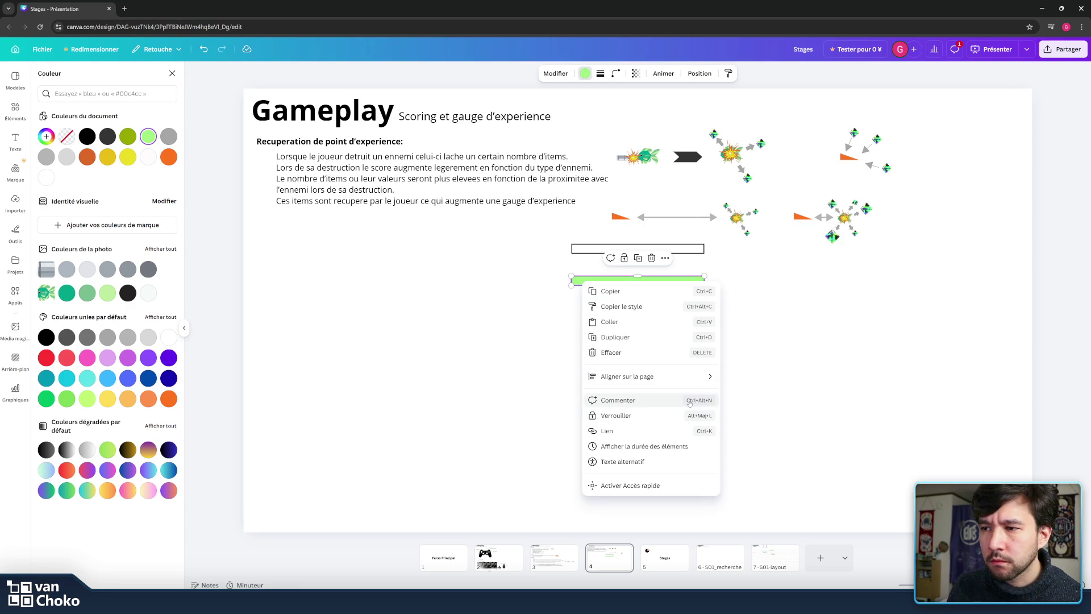
key("Escape")
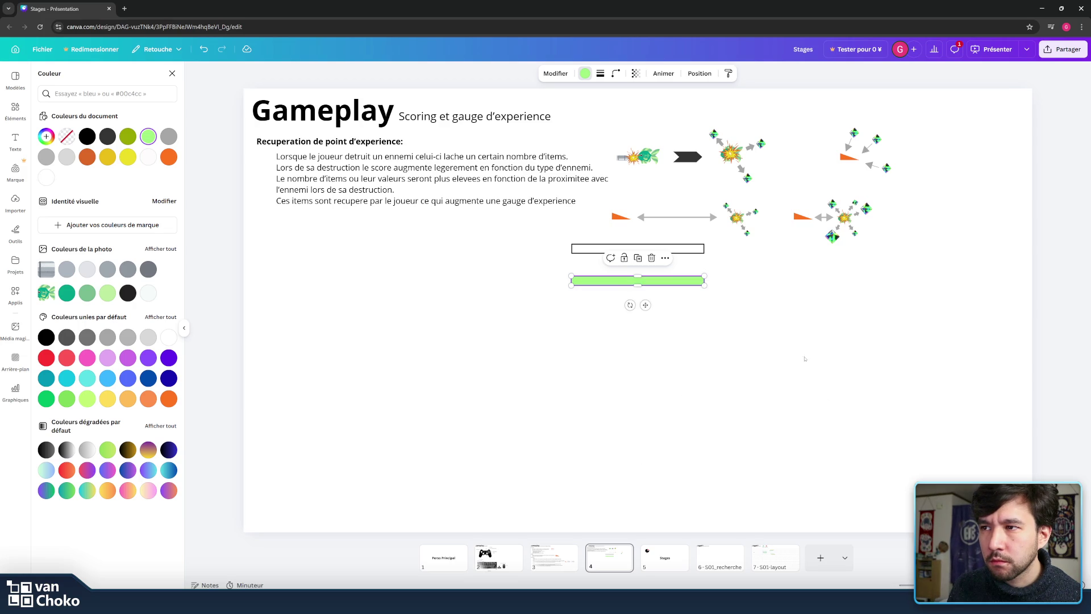
left_click_drag(689, 284, 688, 257)
- Check the outlined frame's Calque stacking order and drag the frame onto the green bar
left_click(698, 245)
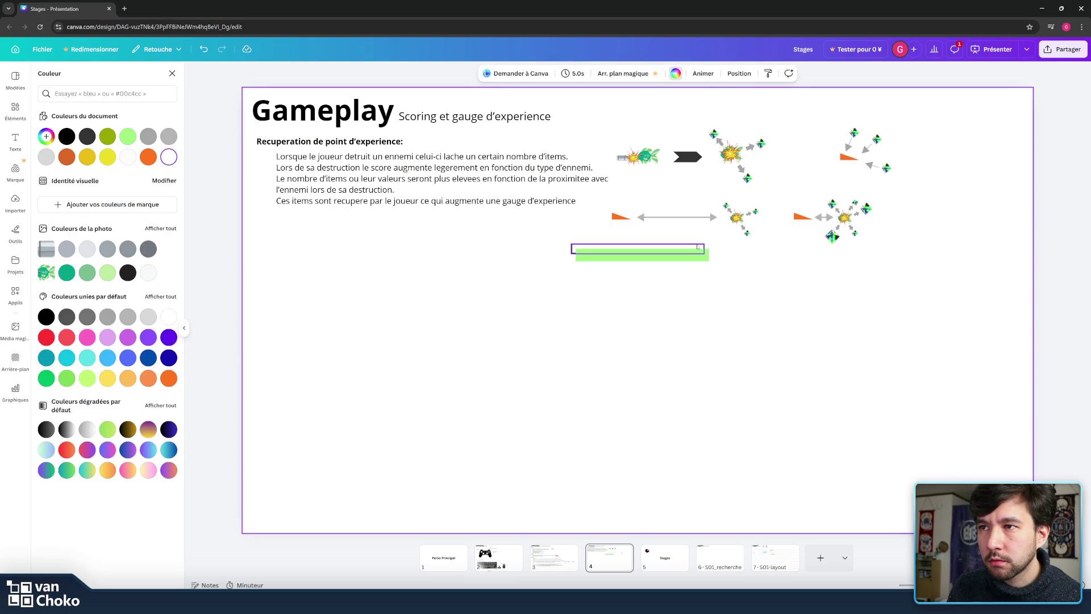
right_click(697, 245)
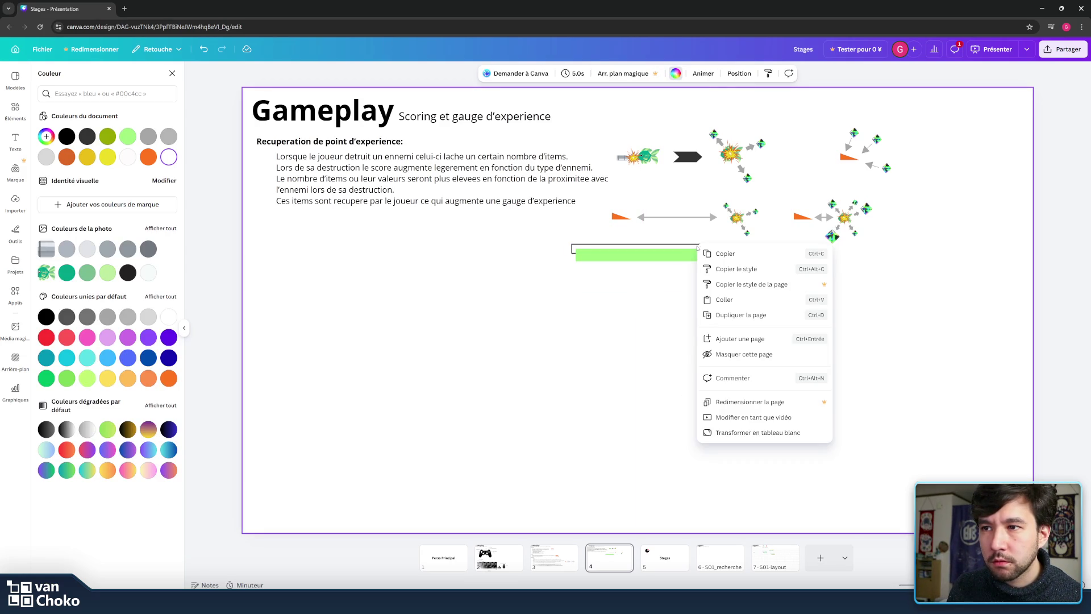
left_click(684, 246)
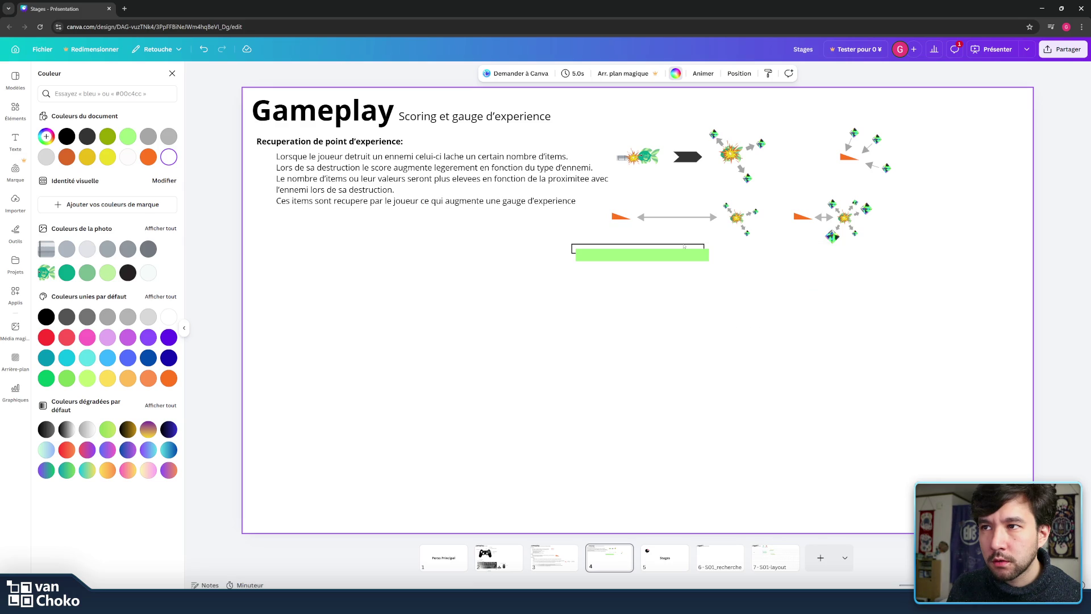
left_click(683, 244)
right_click(683, 245)
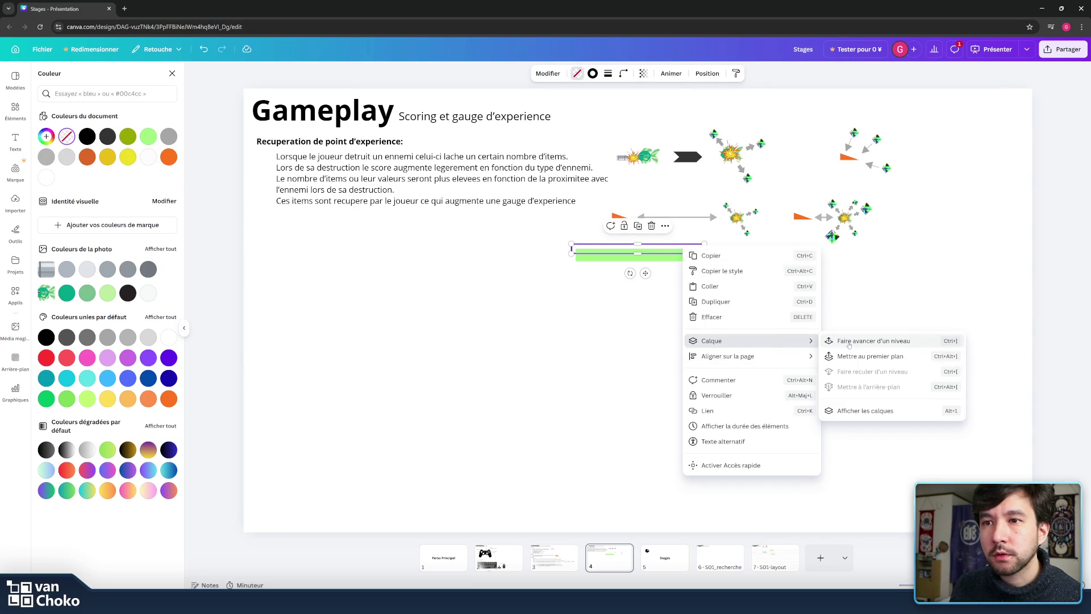
left_click(873, 340)
left_click(704, 278)
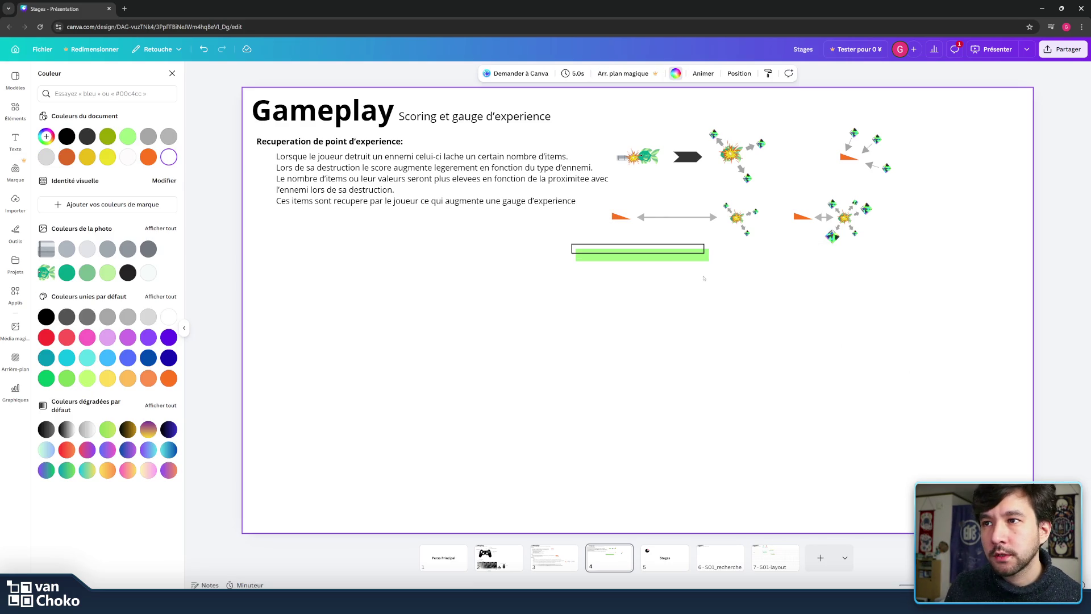
left_click(689, 251)
left_click_drag(646, 273, 650, 279)
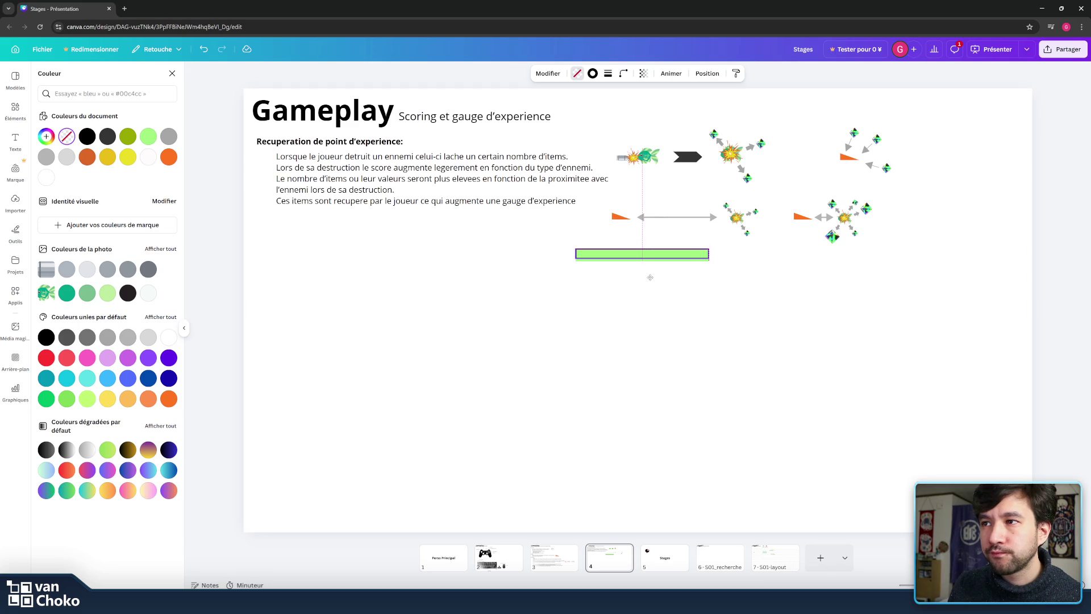
- Set the green bar's height to 24 and try narrowing the frame, undoing that change
left_click(739, 289)
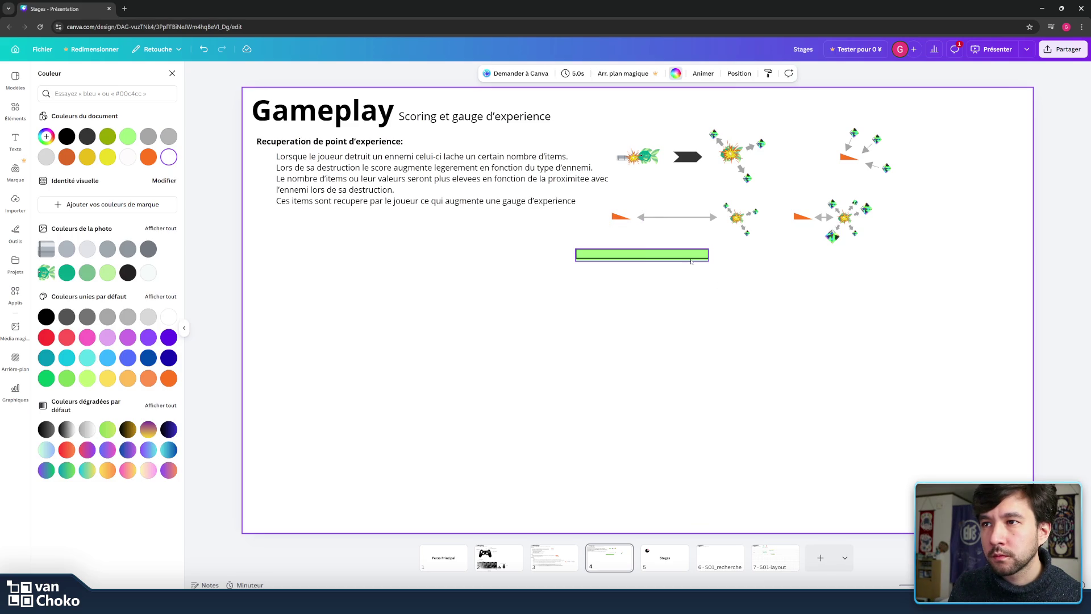
left_click(657, 259)
left_click_drag(643, 261, 642, 259)
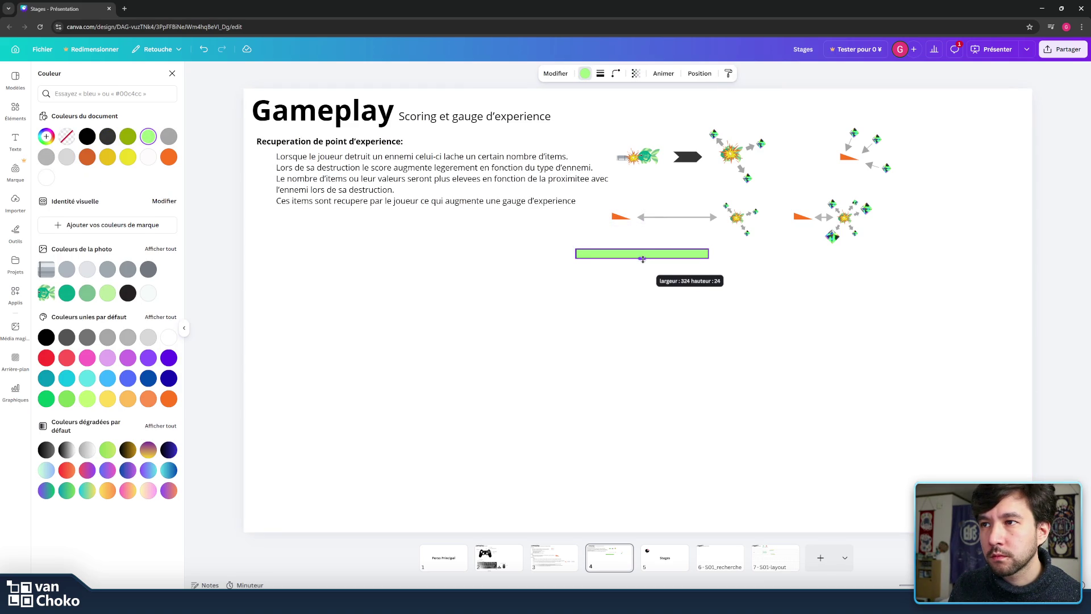
left_click(689, 256)
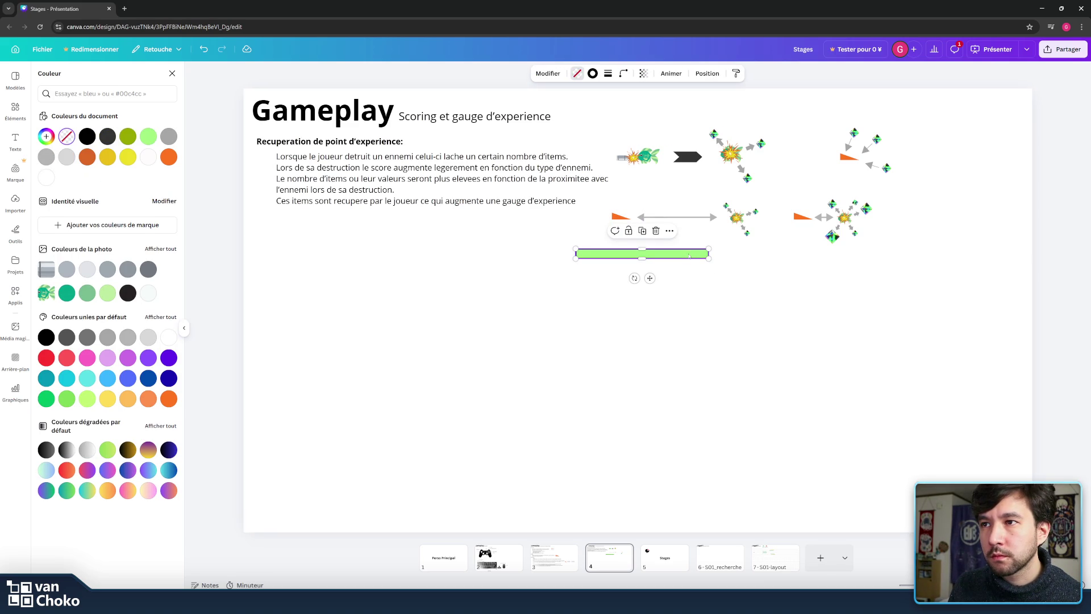
left_click_drag(708, 258, 674, 258)
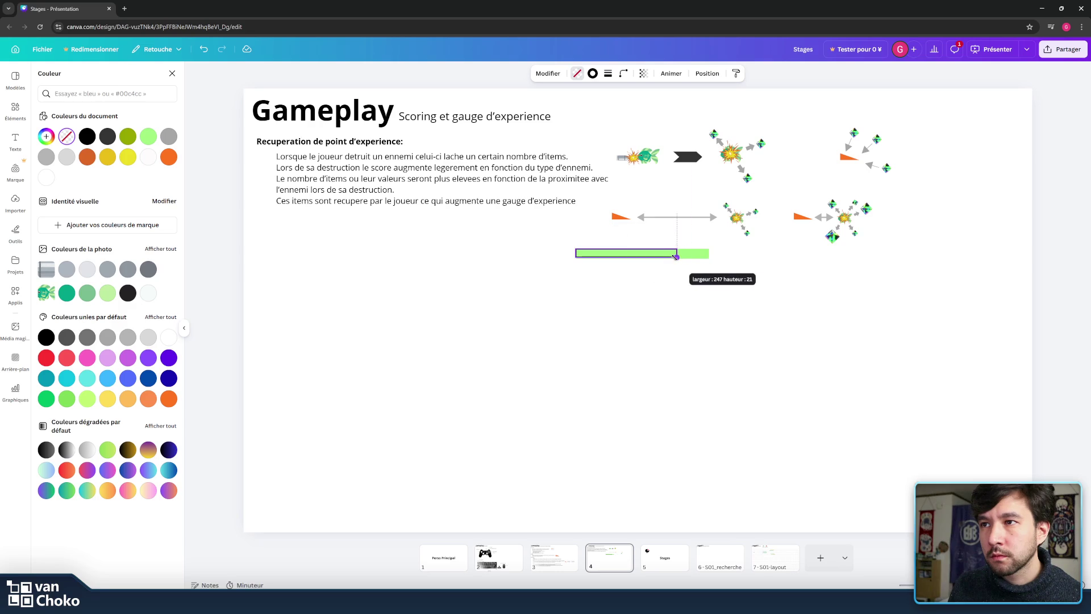
key("Escape")
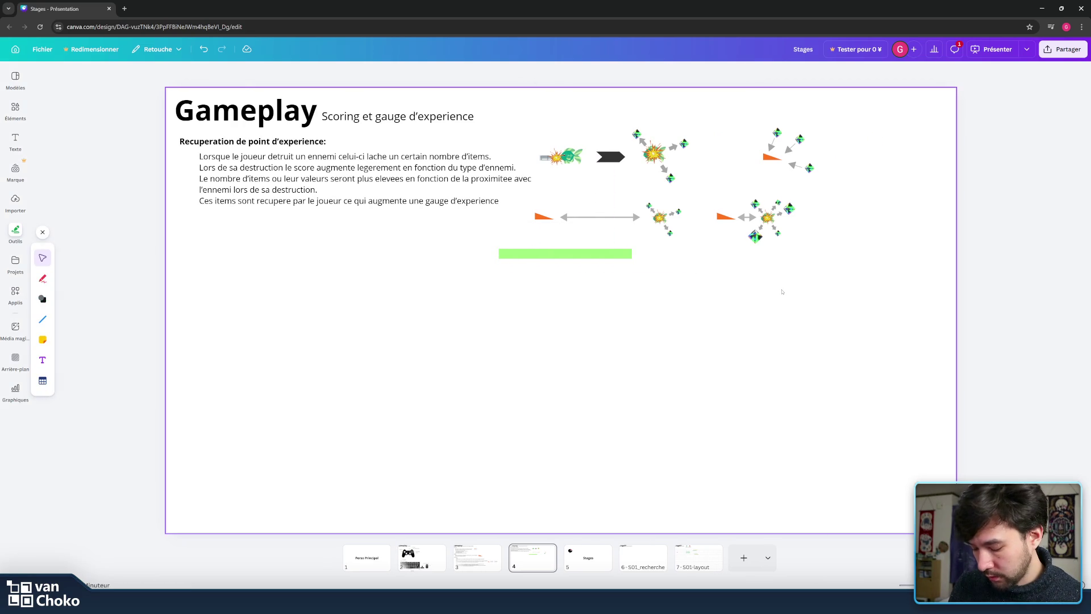
key("ctrl+z")
- Shorten the green fill so the gauge looks partly full, then select both gauge pieces
left_click(630, 254)
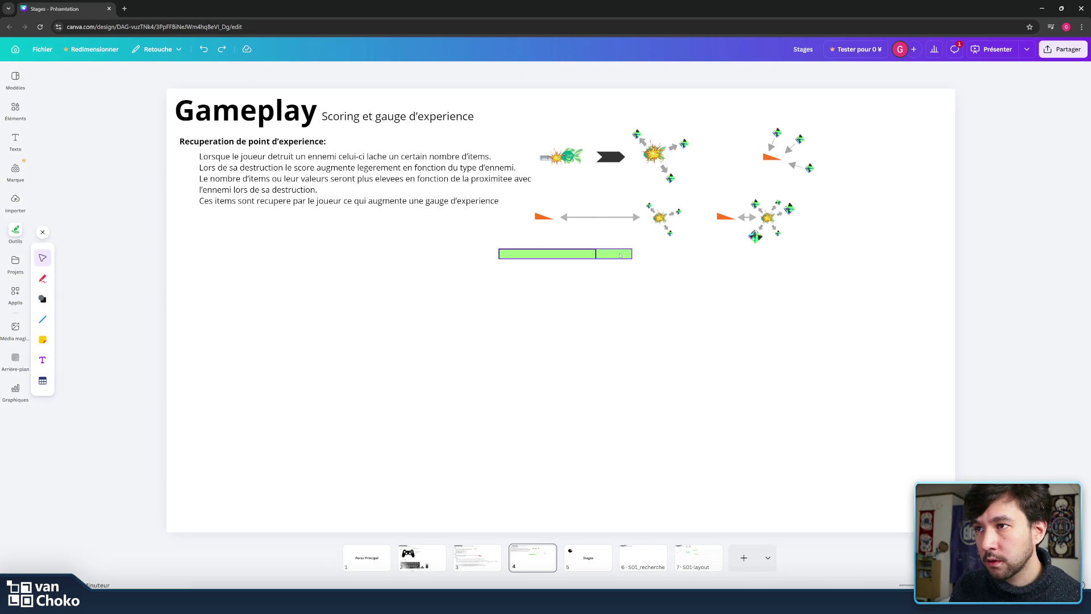
left_click_drag(632, 258, 556, 258)
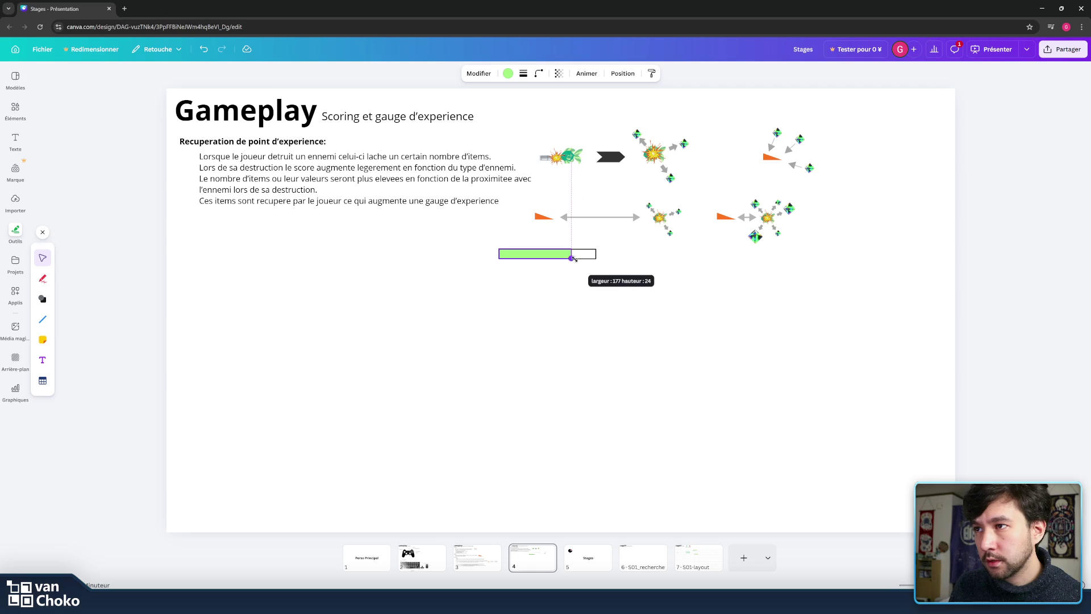
mouse_move(632, 274)
left_mouse_down()
mouse_move(505, 244)
mouse_move(834, 183)
left_mouse_up()
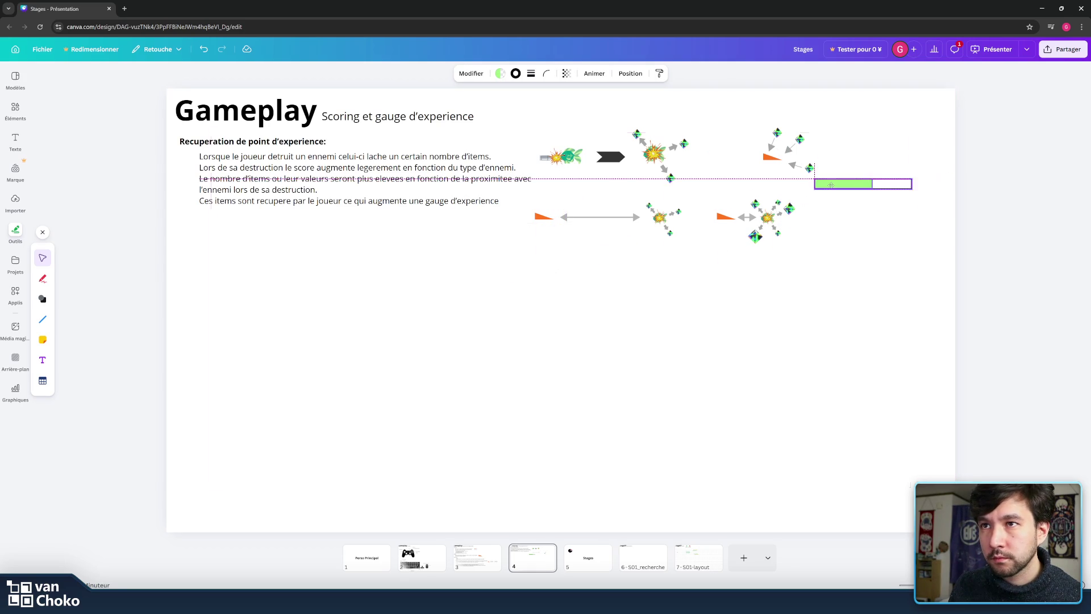
- Place the gauge just right of the top-right items drawing, nudging it slightly up and right
mouse_move(834, 183)
left_mouse_down()
mouse_move(911, 183)
mouse_move(847, 179)
left_mouse_up()
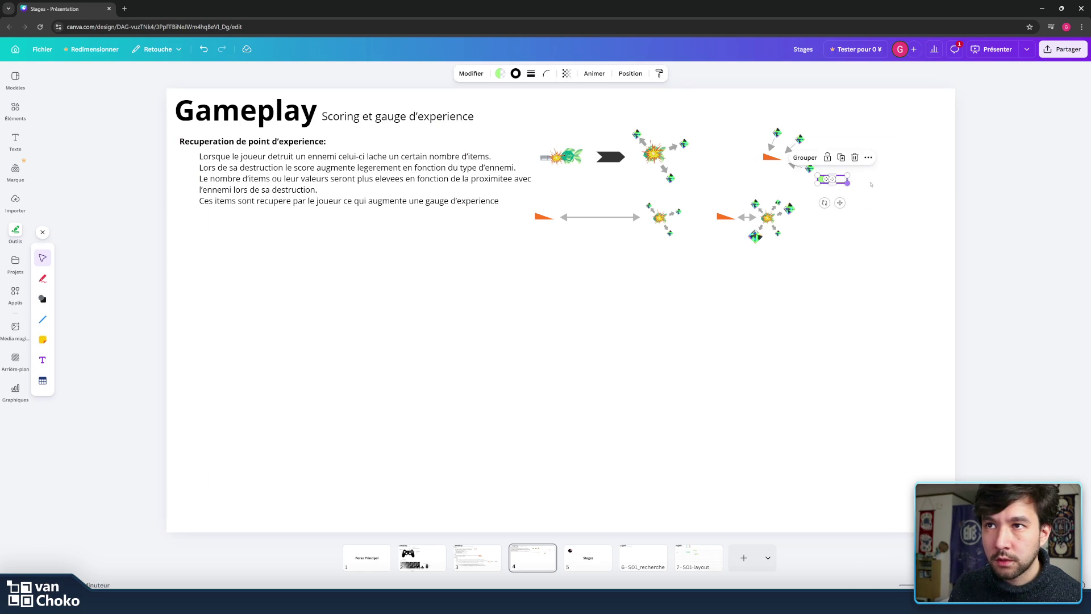
left_click(902, 184)
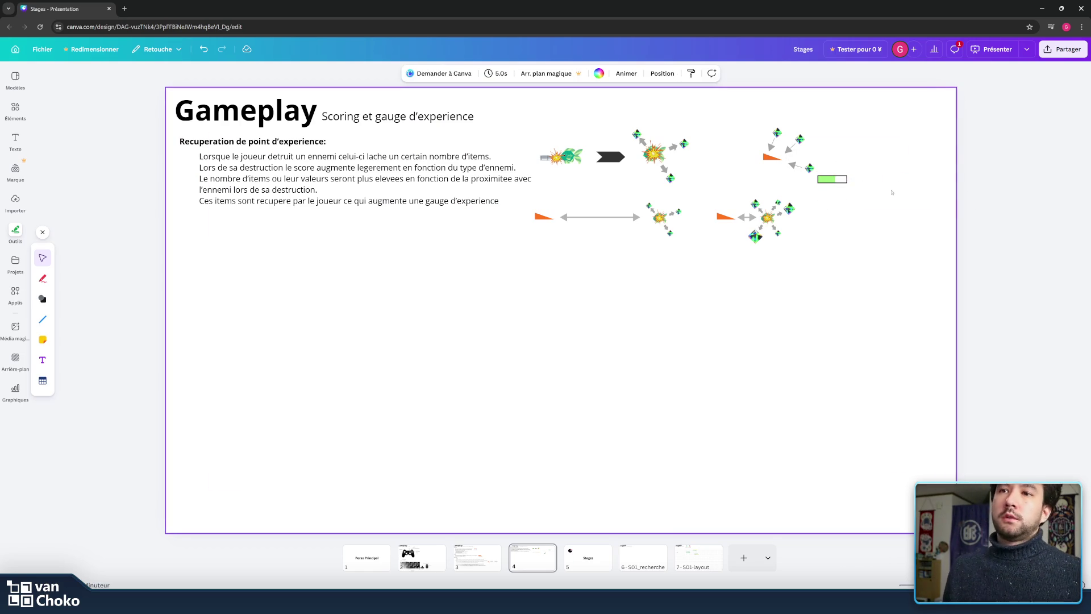
left_click(831, 179)
mouse_move(840, 203)
left_mouse_down()
mouse_move(783, 202)
mouse_move(844, 202)
left_mouse_up()
left_click(890, 175)
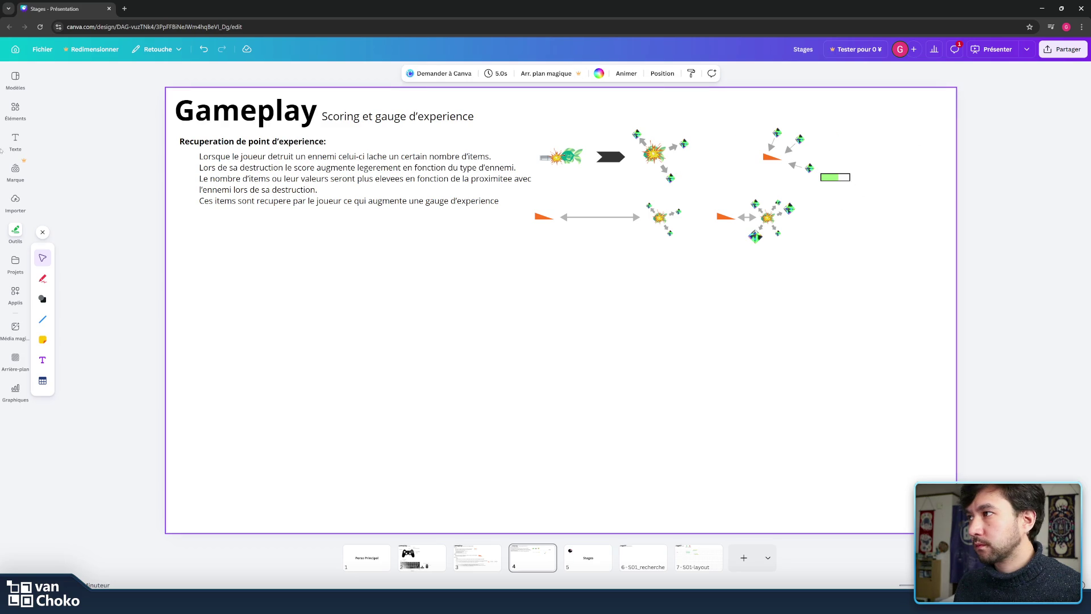
left_click(81, 149)
- Add a paragraph text box reading 'exp gauge' and reduce its font size to 10.8
left_click(16, 139)
left_click(107, 107)
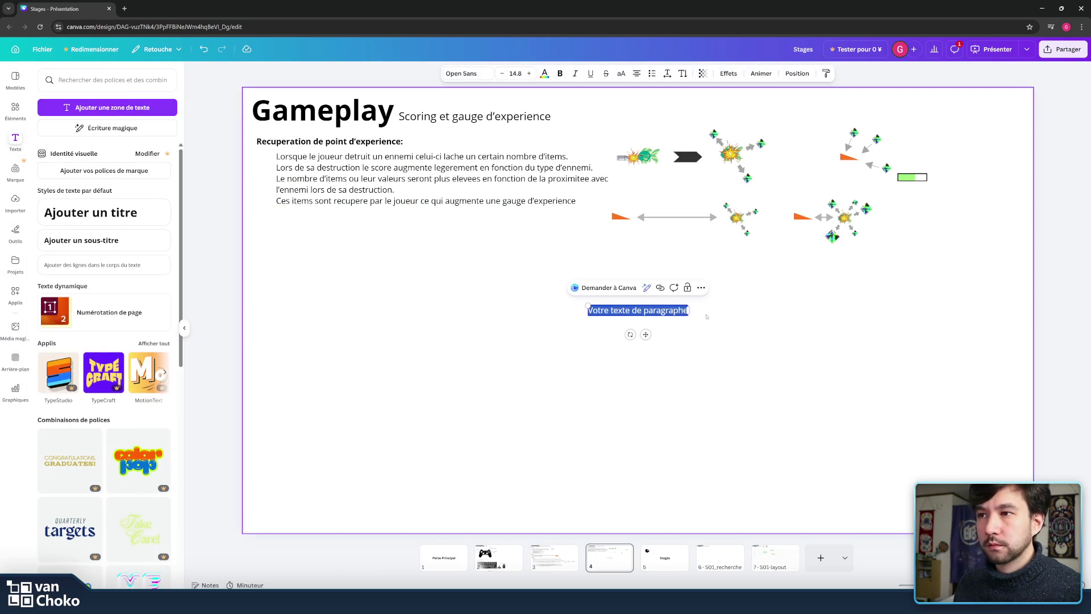
type("exp gauge")
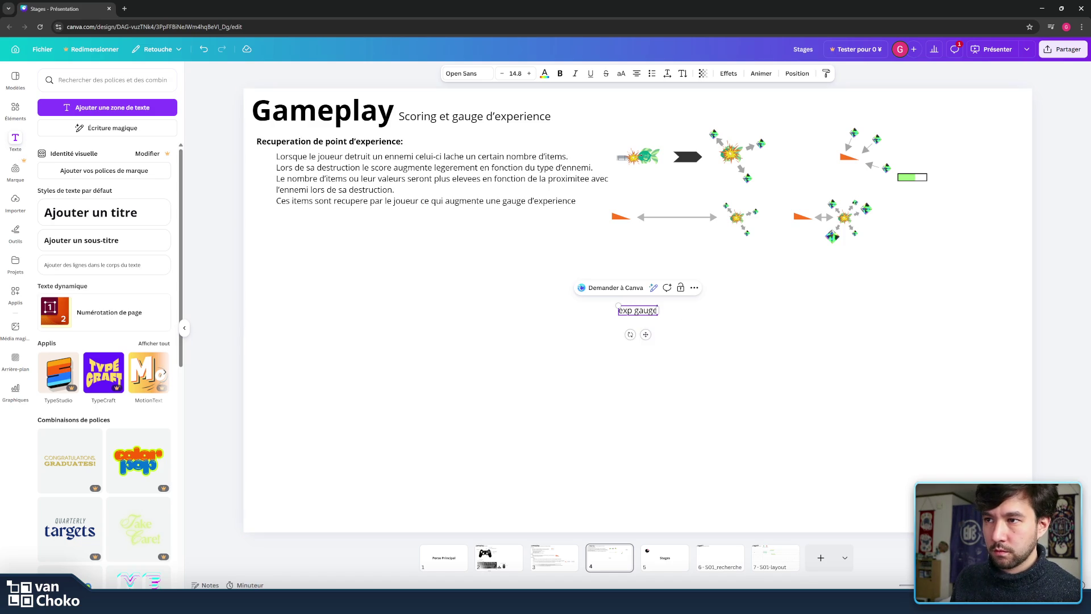
left_click_drag(633, 311, 658, 310)
left_click(503, 74)
left_click(503, 73)
left_click(503, 73)
left_click(504, 74)
- Move the 'exp gauge' label just above the gauge and shrink it to size 8.8
left_click_drag(838, 291, 919, 194)
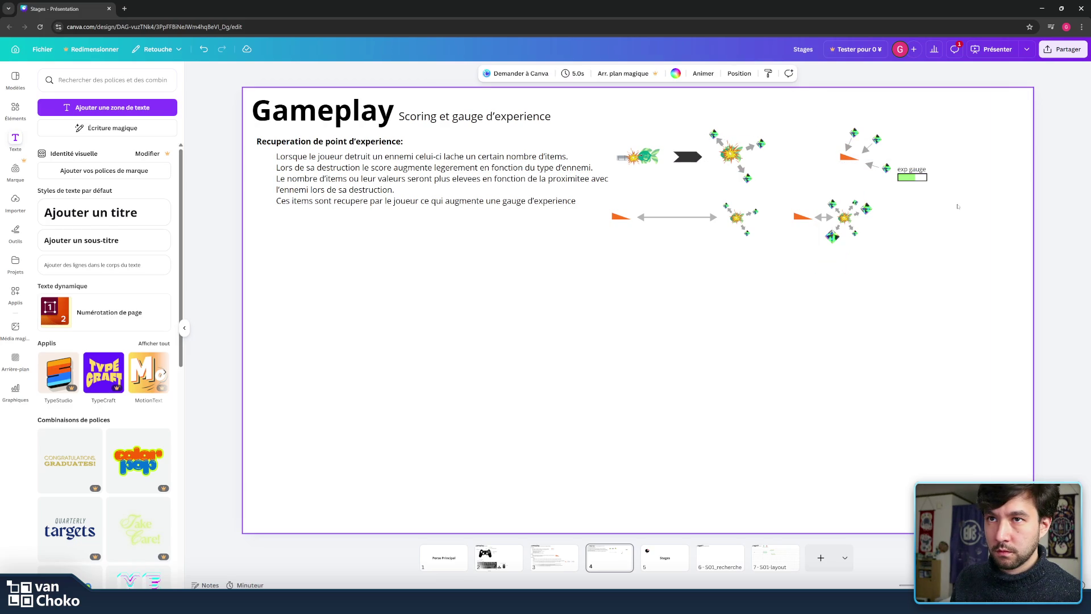
left_click(500, 73)
left_click(500, 73)
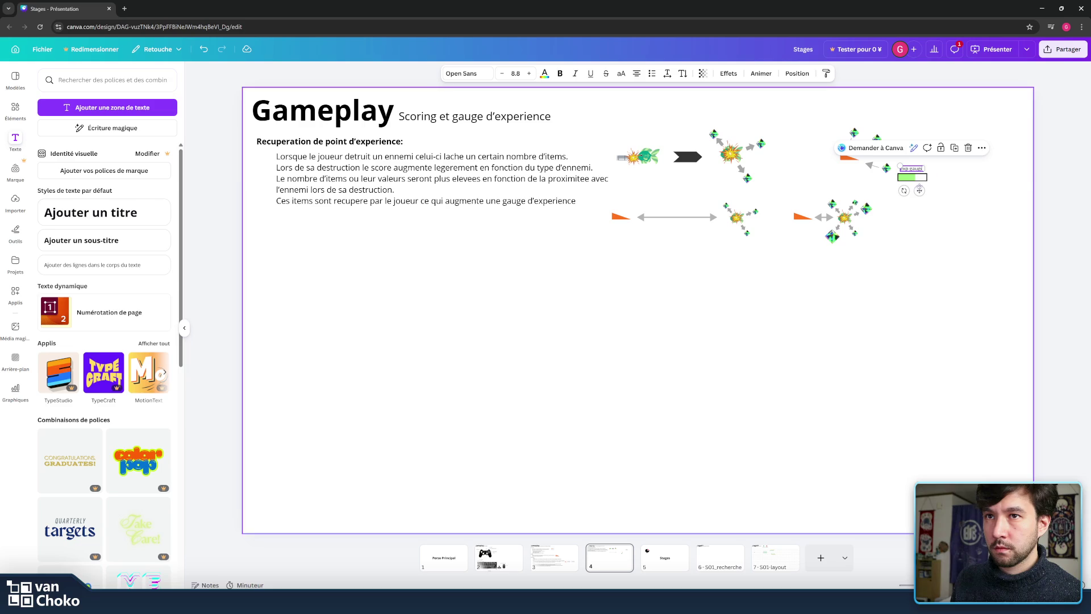
left_click_drag(918, 191, 916, 191)
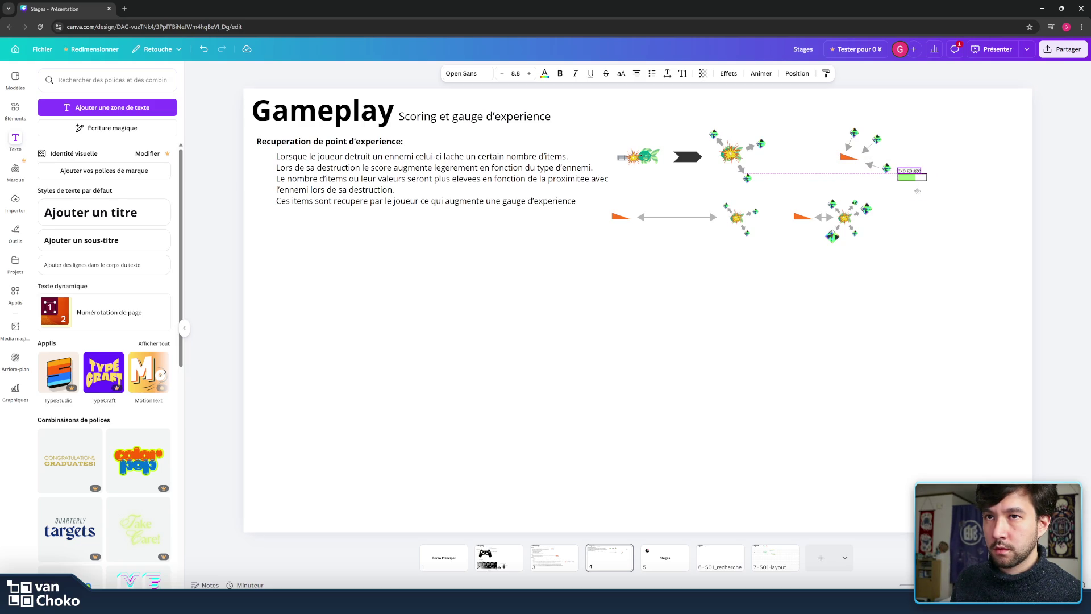
left_click(910, 179)
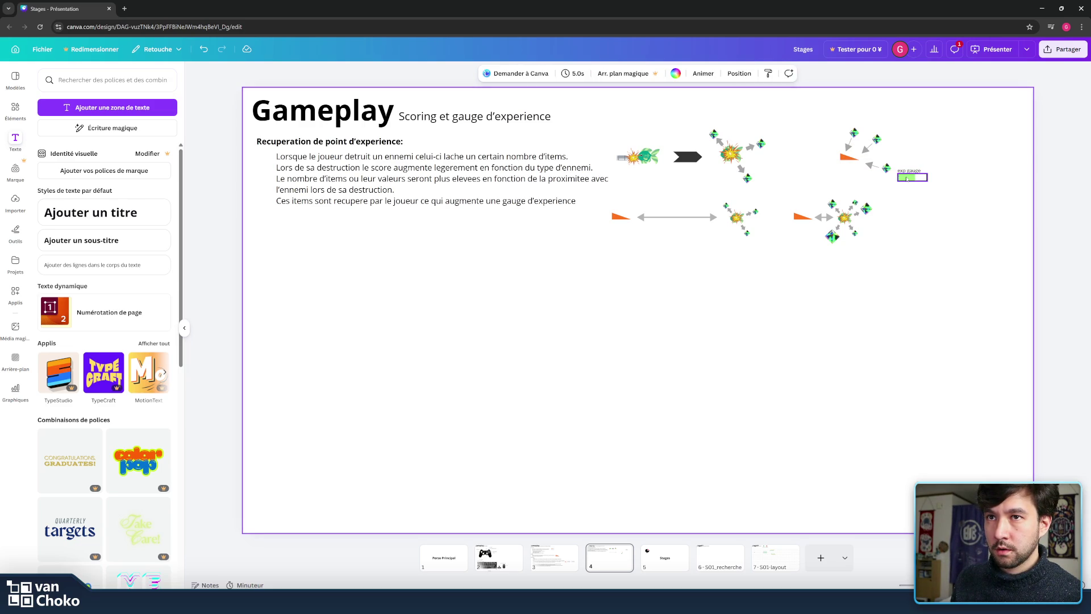
left_click(935, 199)
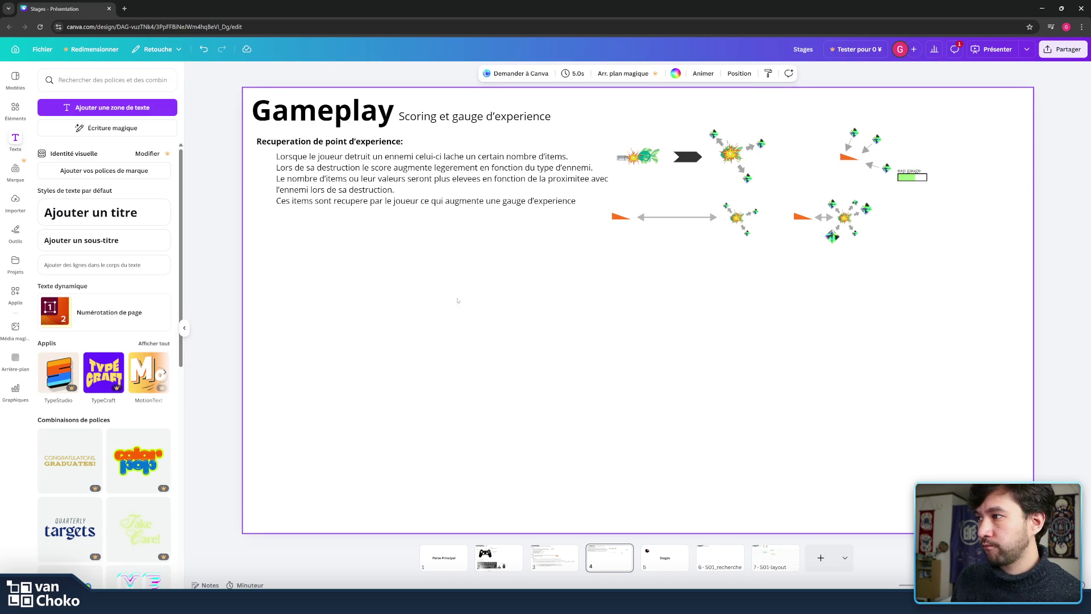
left_click(15, 232)
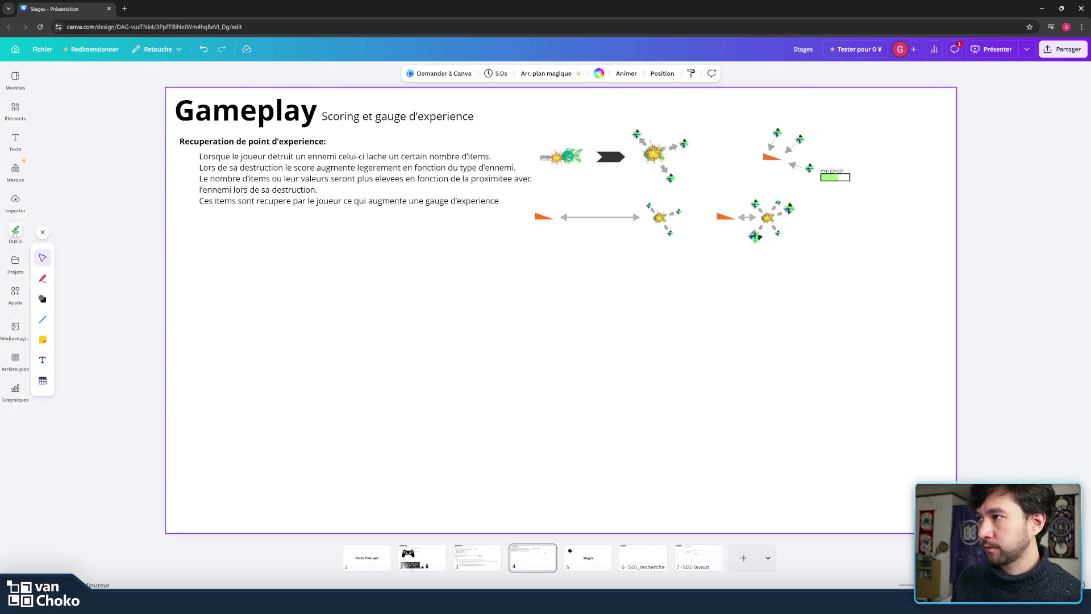
- Add a green arrow shape and shrink it to about 21x13 inside the exp gauge bar
left_click(43, 299)
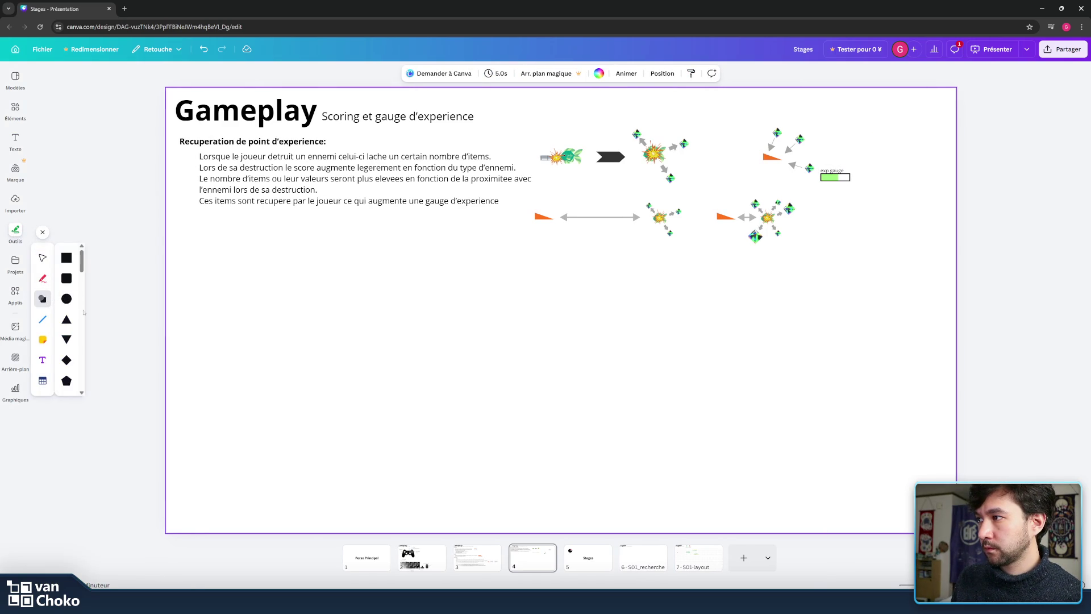
scroll(63, 326, "down", 3)
scroll(69, 322, "down", 3)
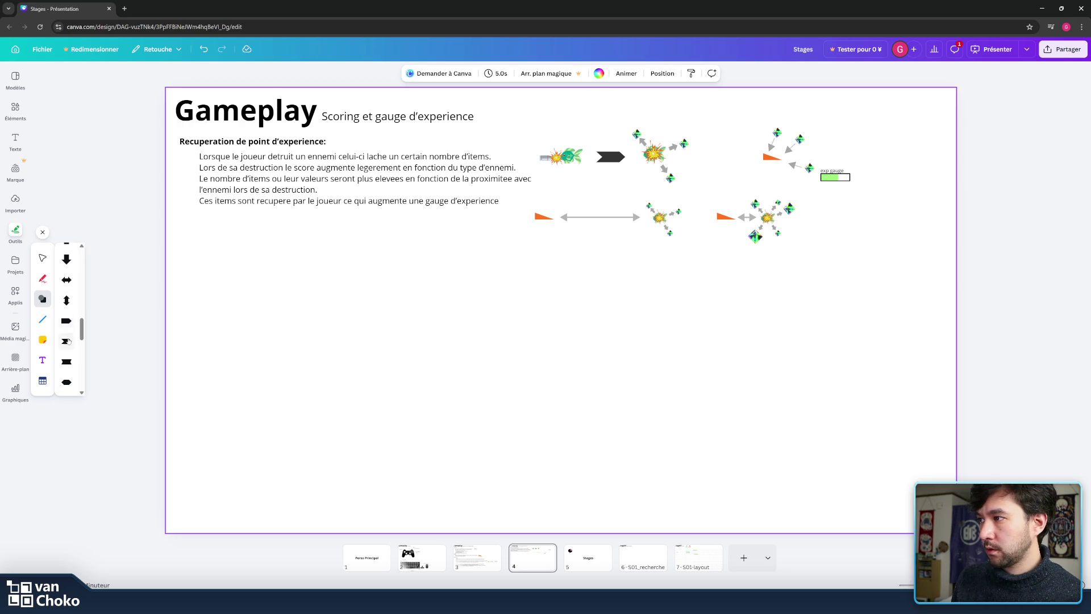
scroll(68, 326, "down", 3)
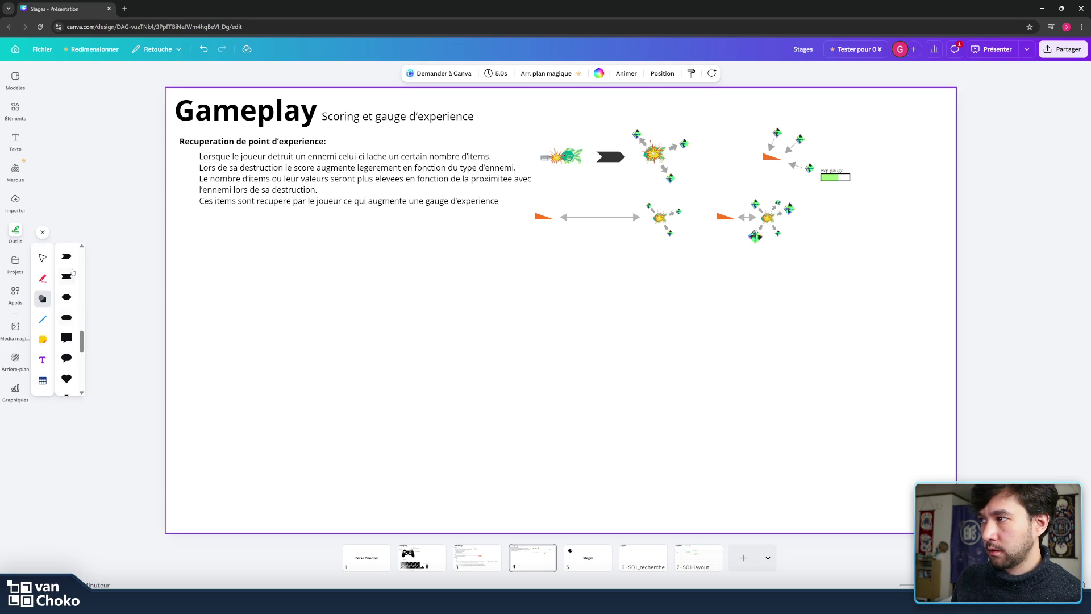
scroll(72, 273, "up", 2)
scroll(72, 279, "up", 1)
scroll(70, 283, "up", 2)
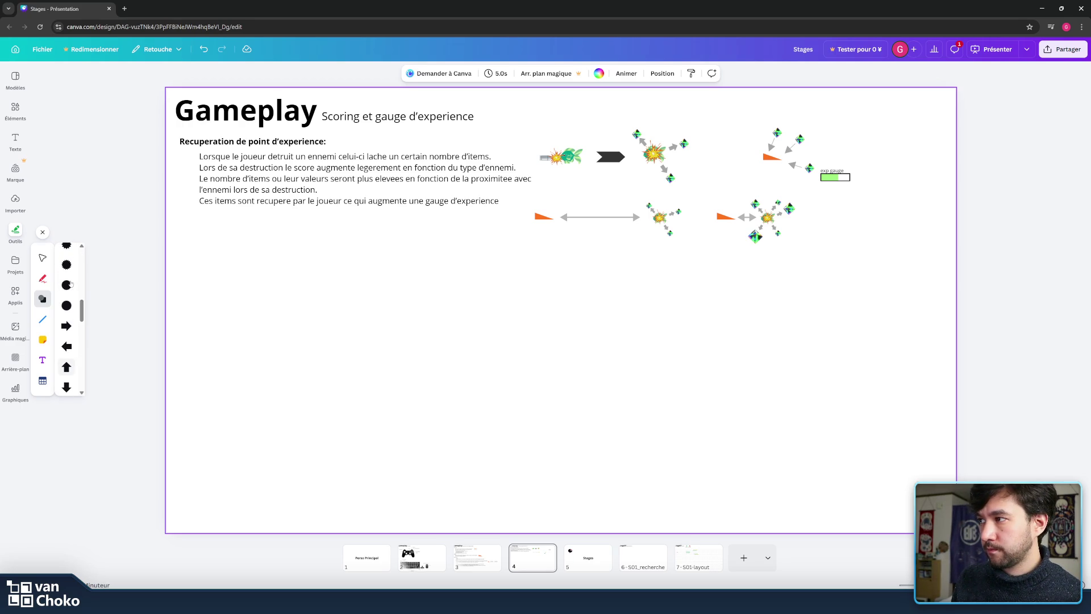
left_click(67, 323)
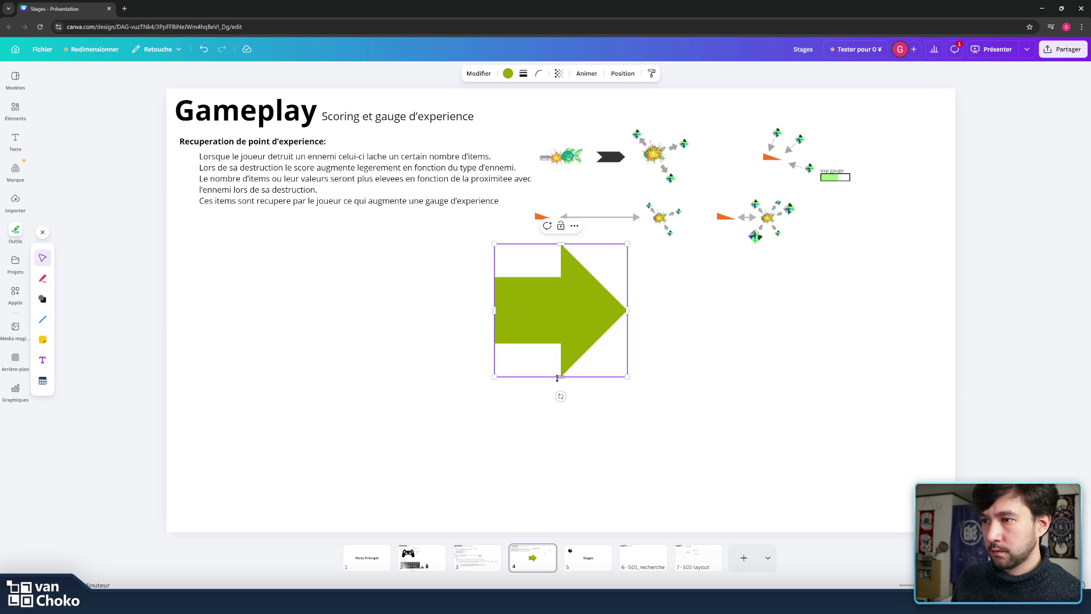
left_click_drag(560, 375, 564, 325)
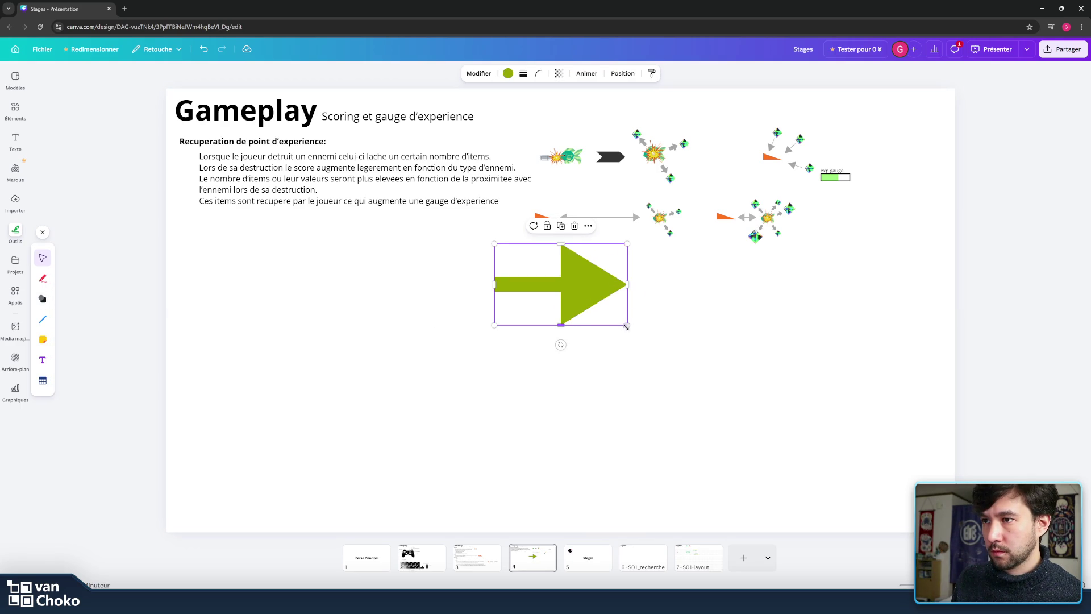
mouse_move(626, 326)
left_mouse_down()
mouse_move(486, 272)
mouse_move(843, 203)
left_mouse_up()
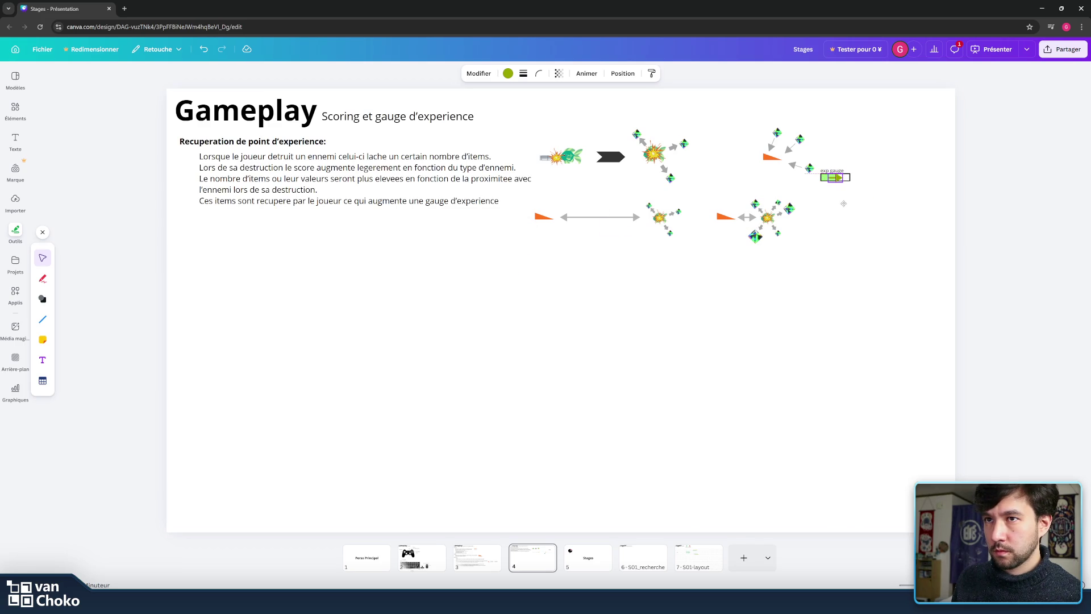
left_click_drag(842, 182, 835, 180)
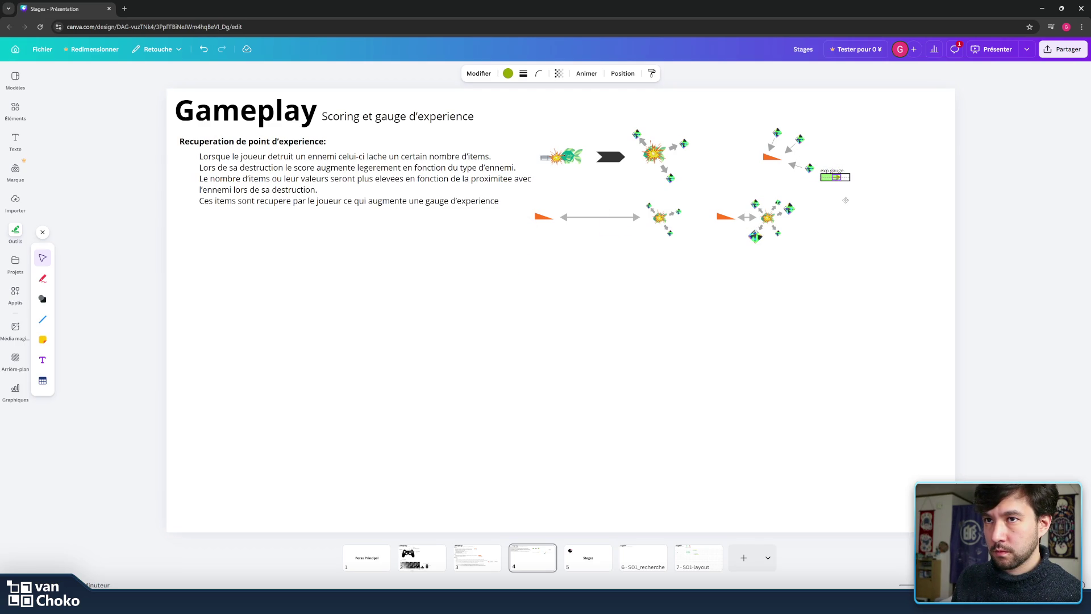
left_click(881, 205)
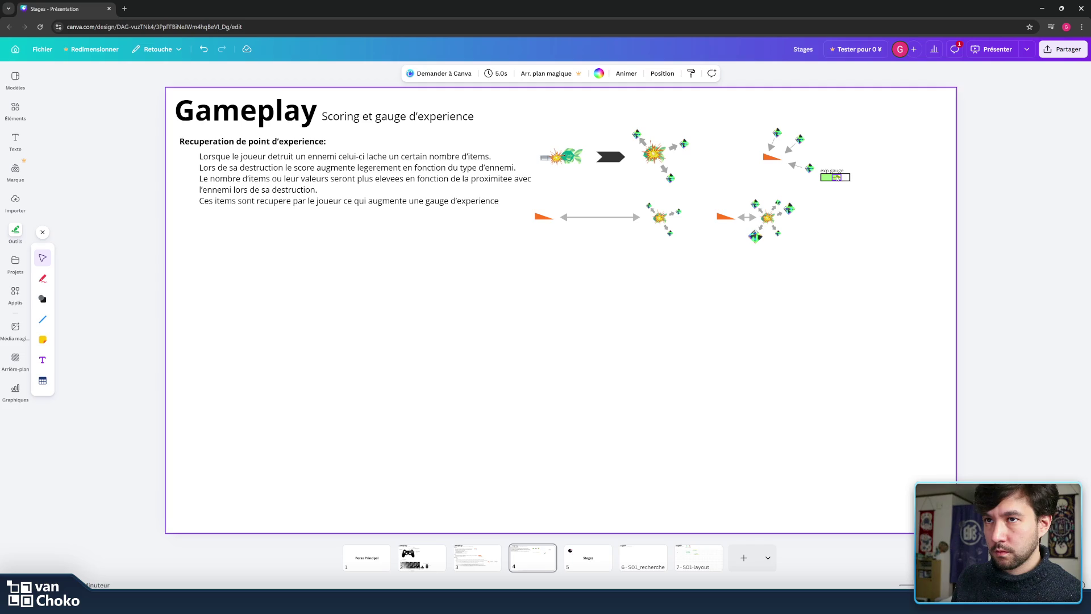
- Recolour the small arrow in the exp gauge from olive to pastel green
left_click(838, 177)
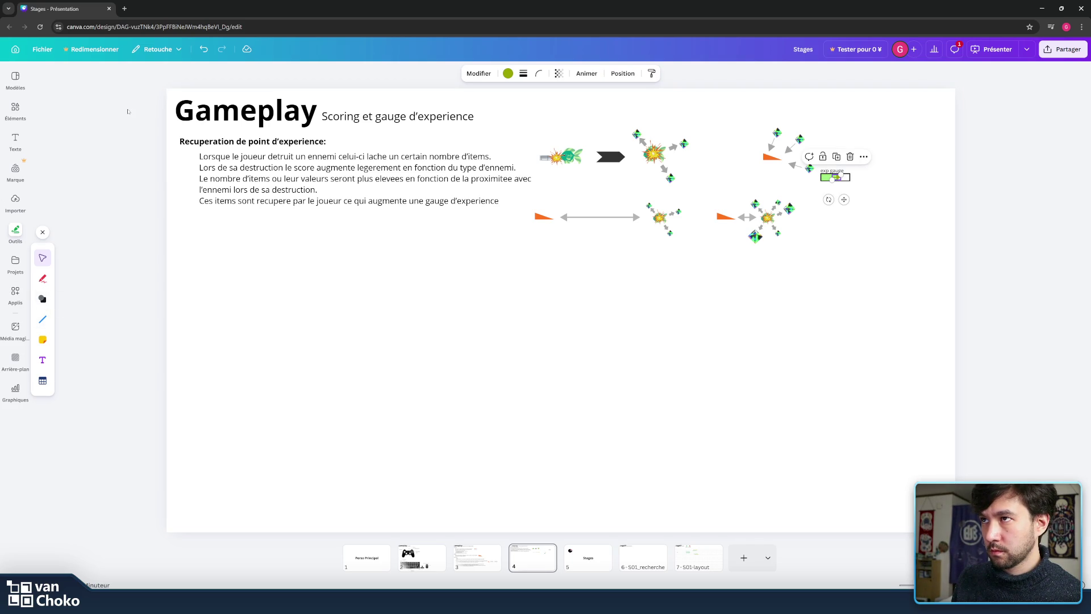
left_click(508, 73)
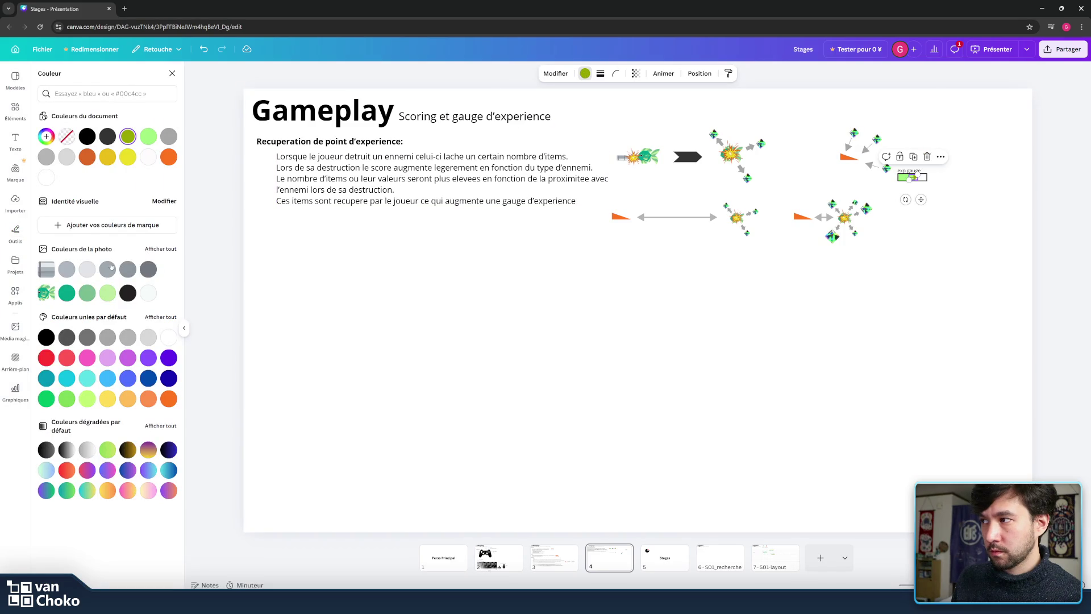
left_click(148, 136)
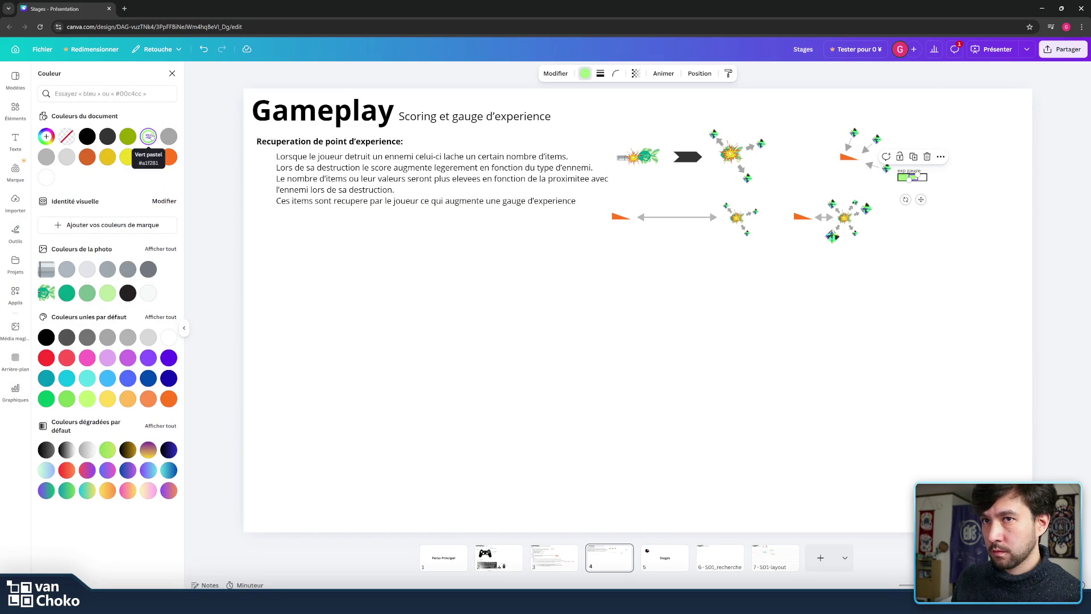
left_click(109, 293)
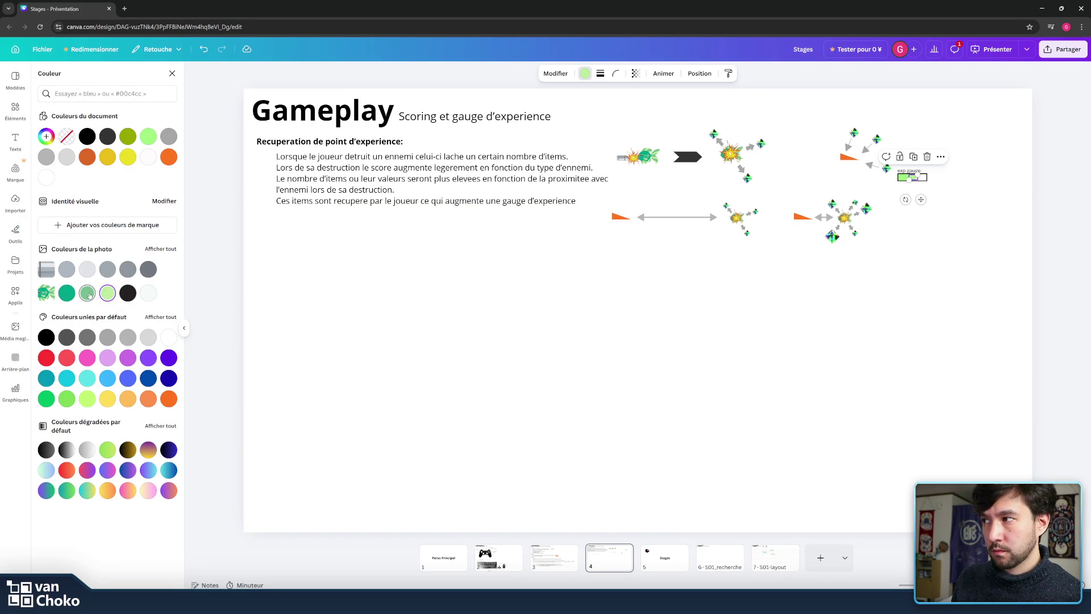
left_click(962, 172)
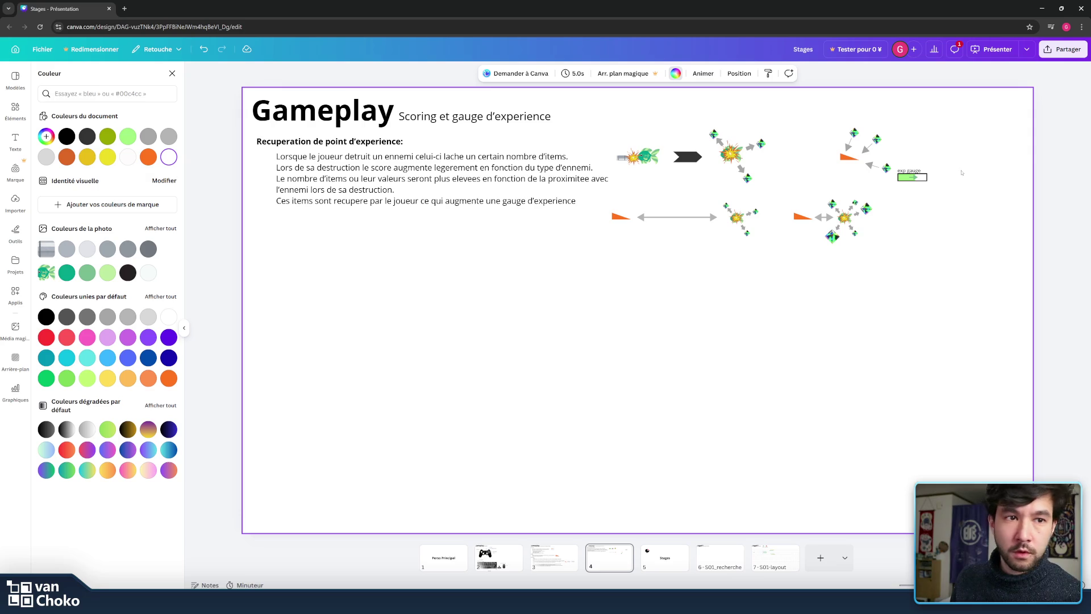
- Nudge the green arrow slightly up into place within the exp gauge
left_click(920, 178)
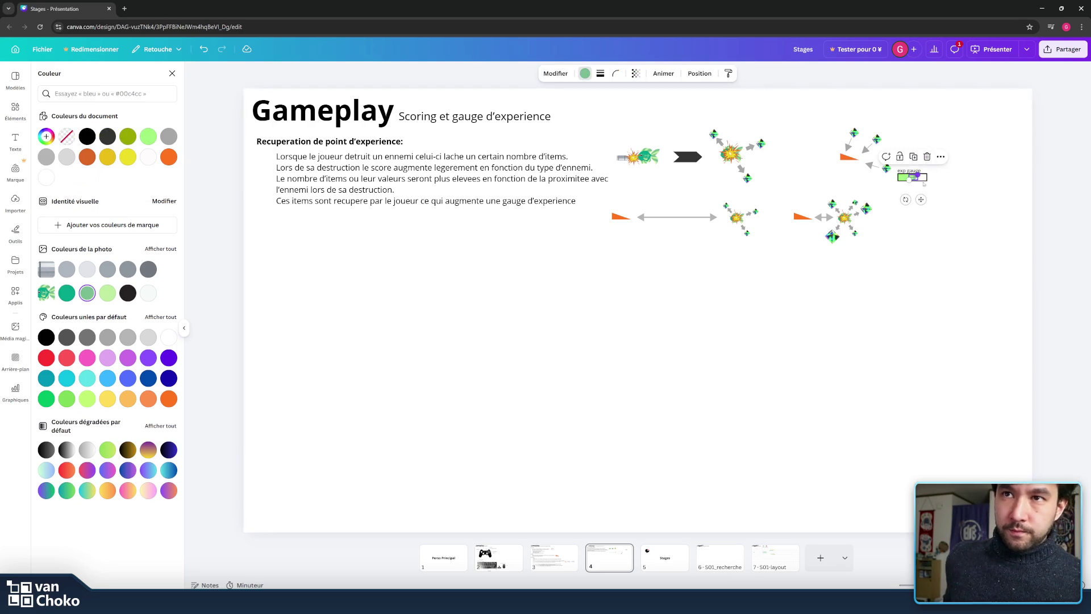
left_click_drag(921, 199, 920, 195)
left_click(966, 204)
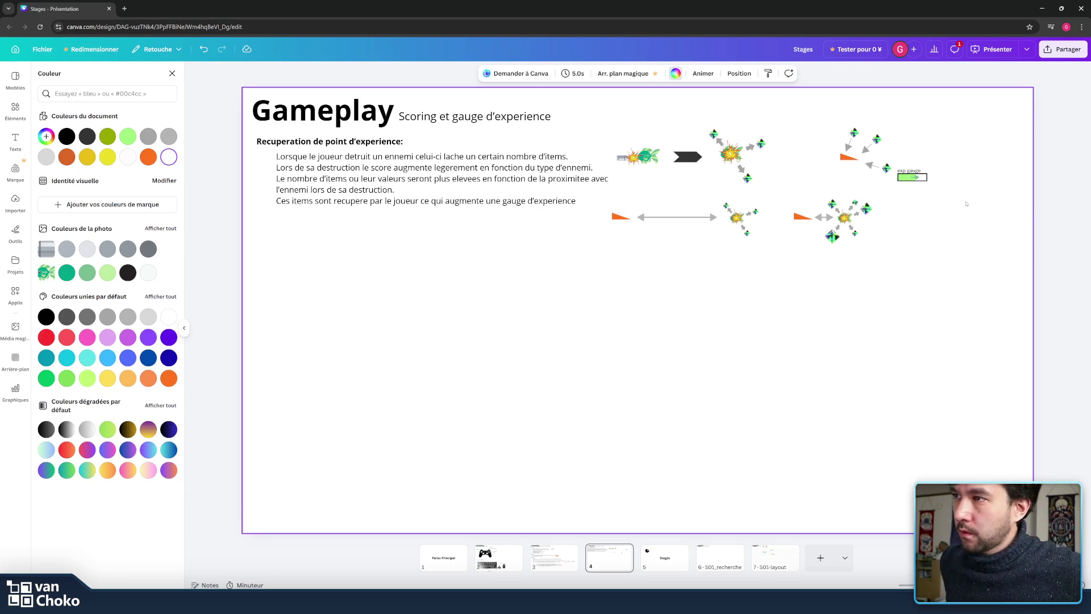
left_click(581, 199)
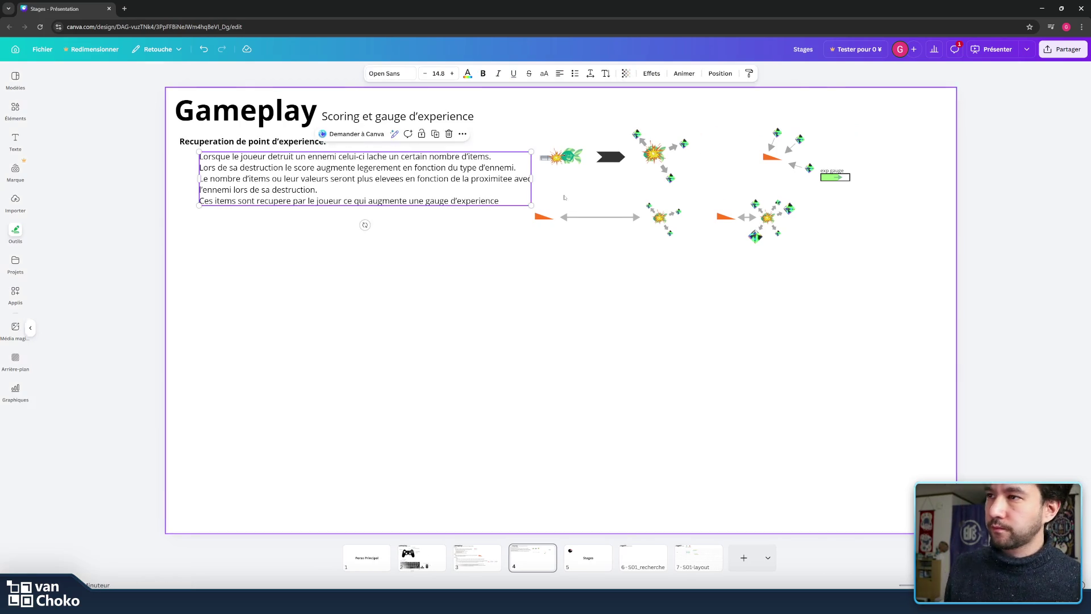
- Replace 'une' with 'la' so the last line reads 'augmente la gauge d'experience.'
left_click(513, 199)
type(".")
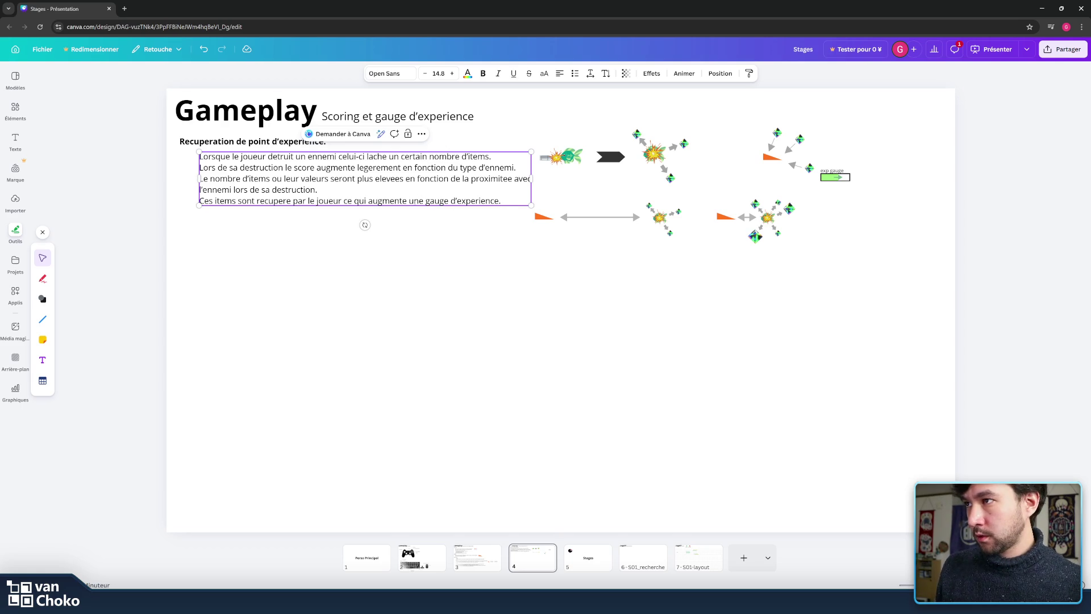
double_click(410, 201)
type("la")
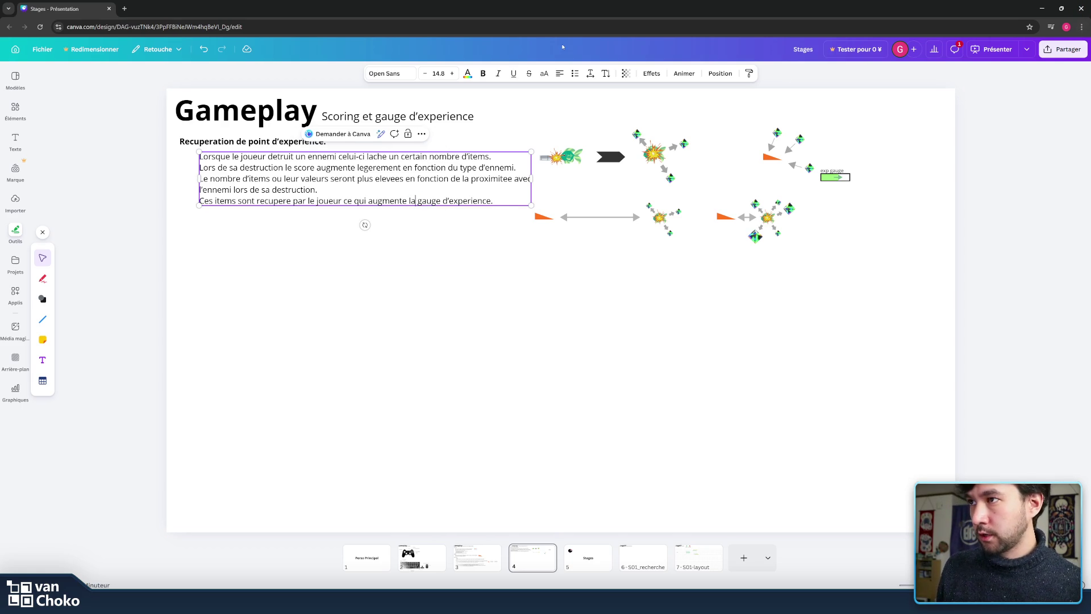
left_click(542, 285)
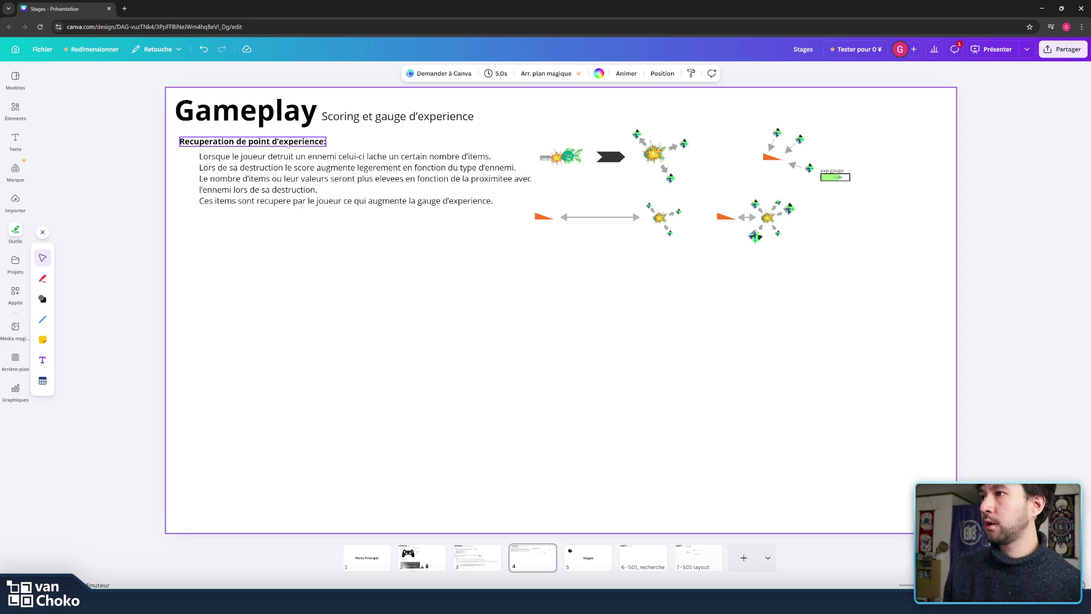
left_click(295, 190)
- Duplicate the experience-points heading and paragraph with Ctrl+D and drop the copy below the original
left_click(252, 141, "shift")
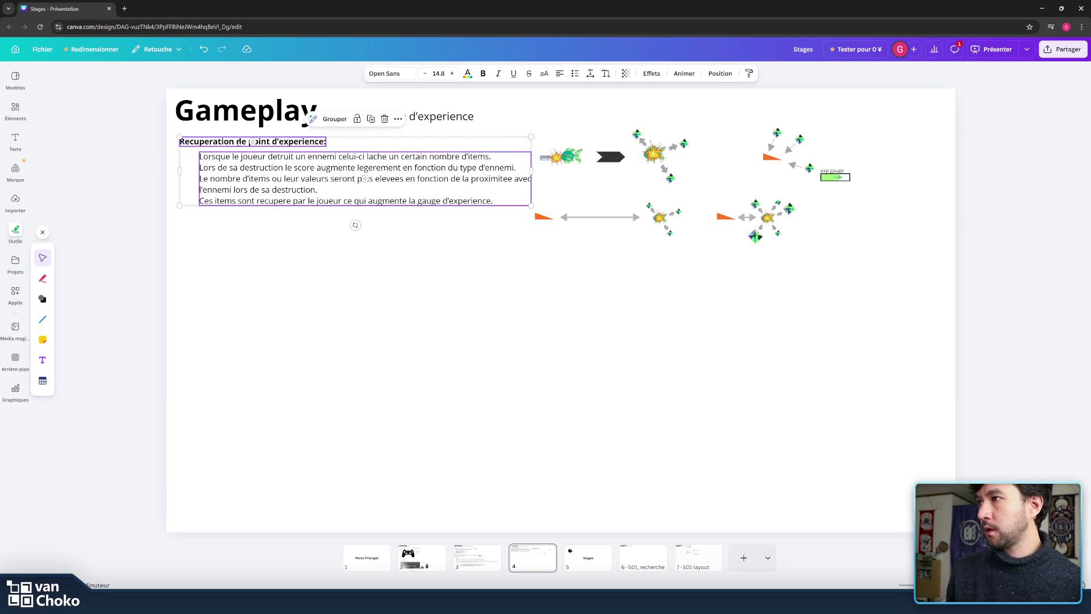
key("ctrl+d")
left_click_drag(298, 148, 302, 251)
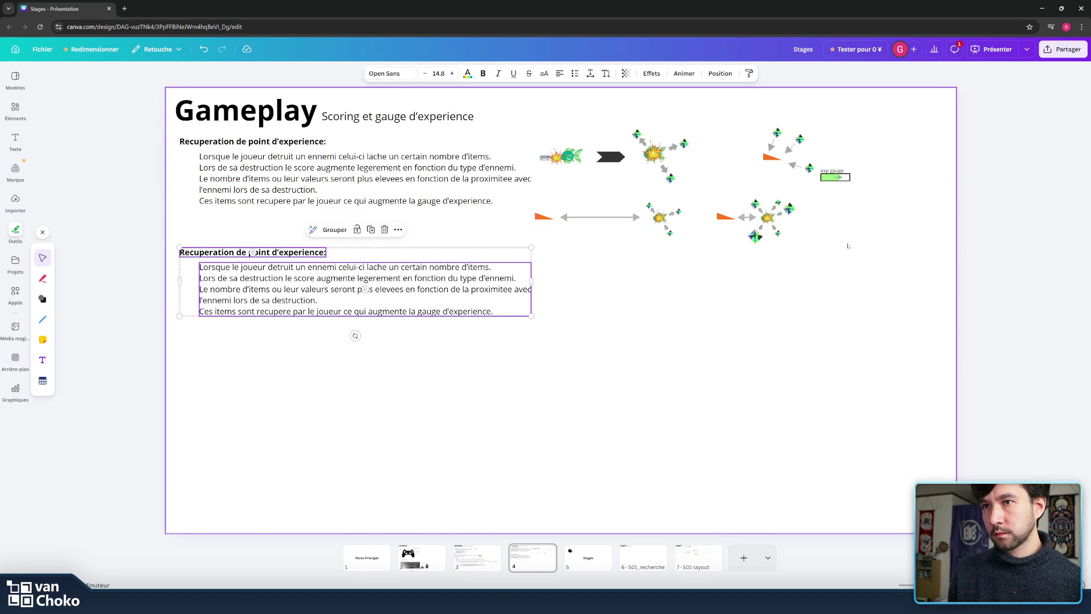
left_click_drag(828, 270, 541, 206)
left_click_drag(882, 261, 541, 224)
- Replace the duplicated heading's text with 'Usage de la gauge d'experience'
left_click(885, 151)
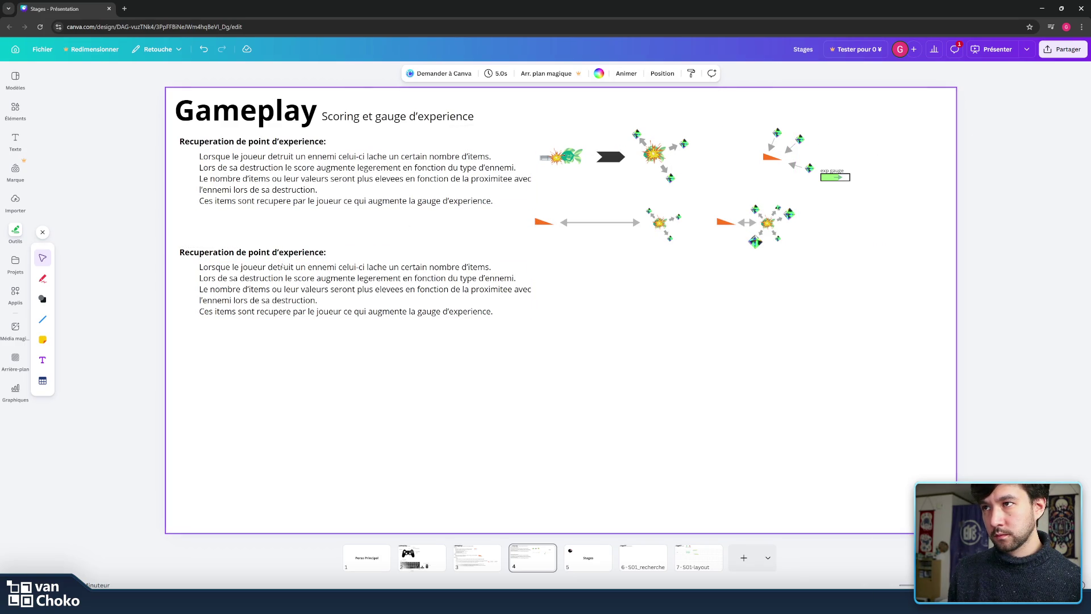
left_click(253, 252)
left_click(253, 252)
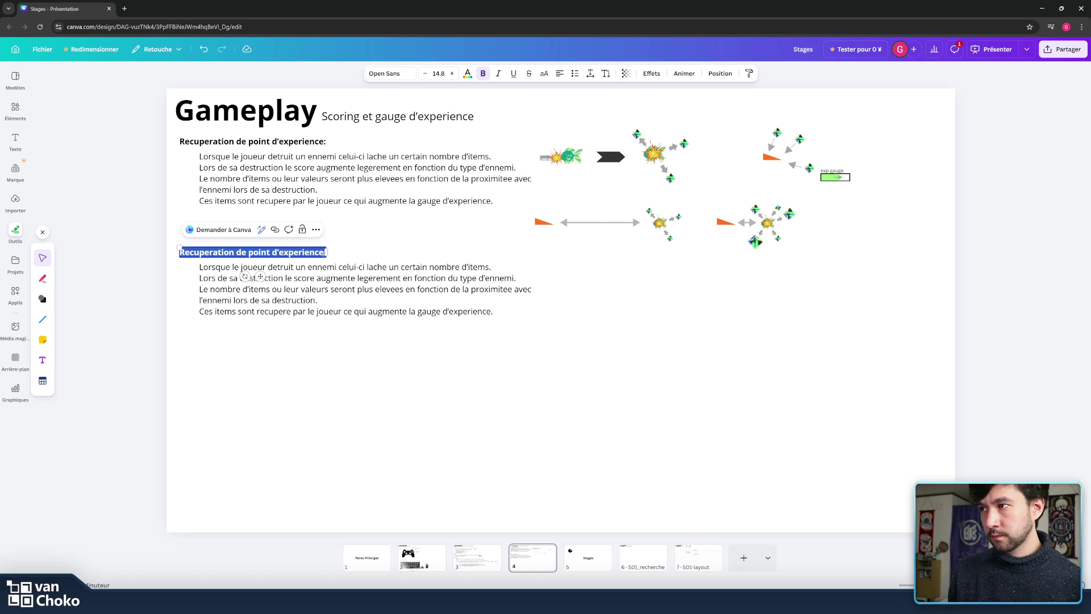
key("End")
key("BackSpace")
key("ctrl+a")
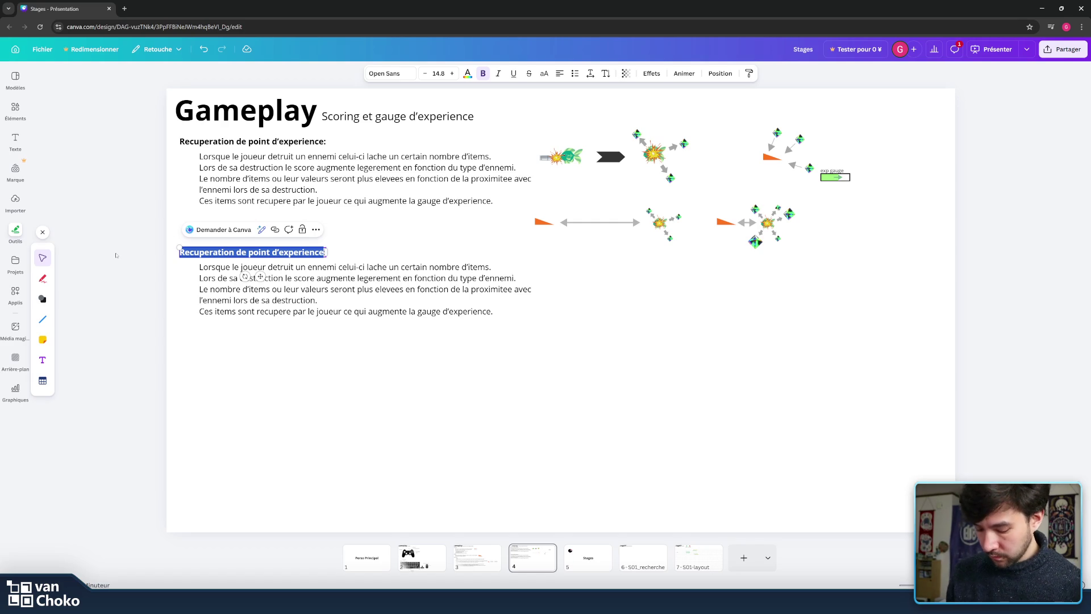
key("BackSpace")
type("Usage de la gauge d'experience")
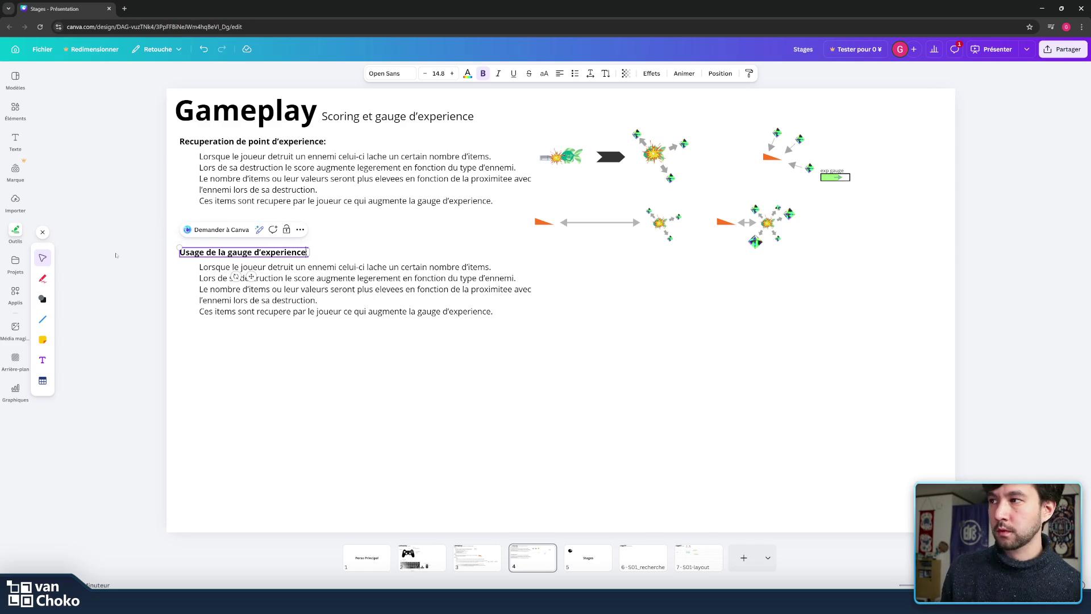
key("Escape")
left_click(528, 360)
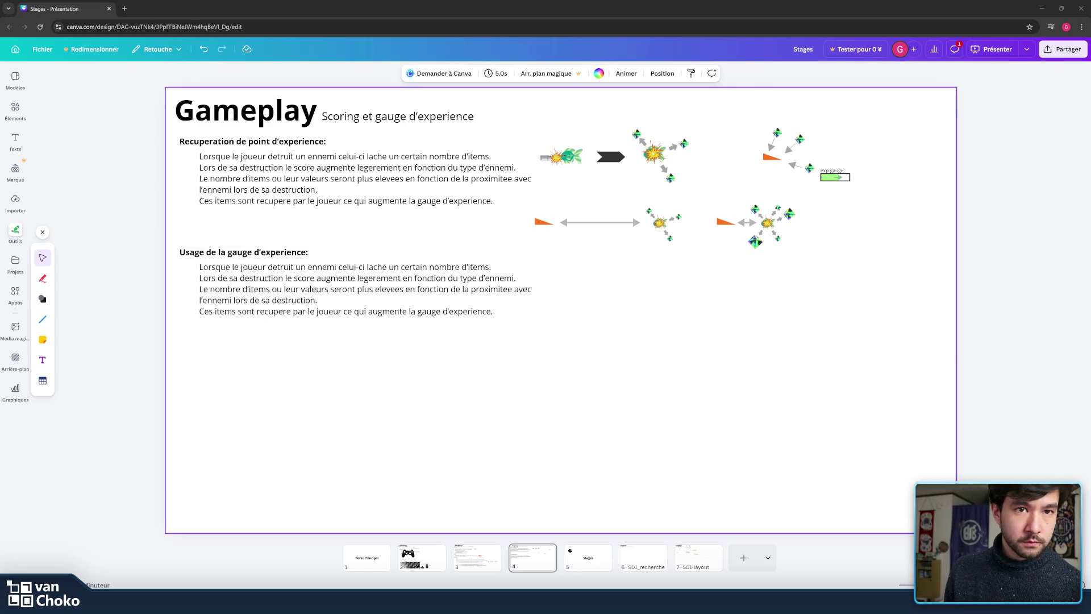
- Delete all five lines of the copied description paragraph
left_click(267, 290)
left_click(247, 278)
left_click(268, 267)
mouse_move(493, 311)
left_mouse_down()
mouse_move(222, 311)
mouse_move(204, 267)
left_mouse_up()
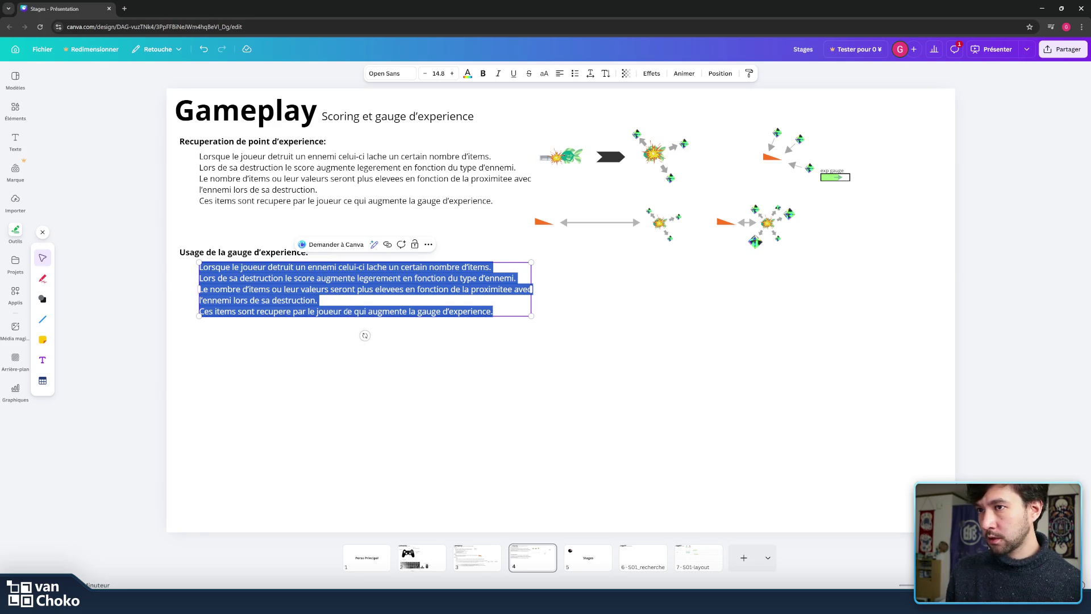
key("BackSpace")
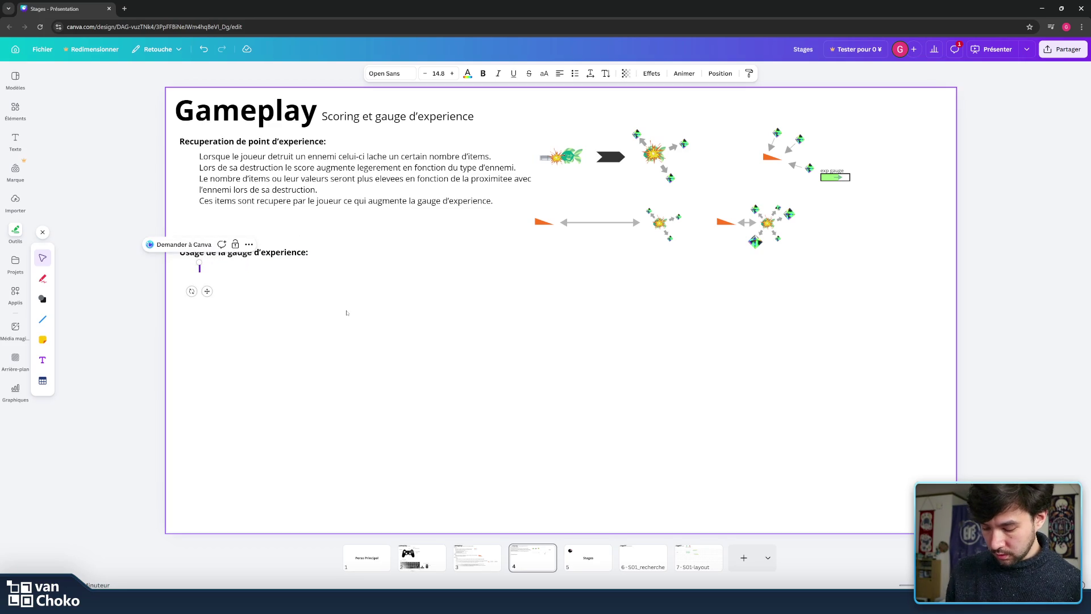
- Type 'La gauge d'experience se remplit a mesure que le joueur recupere de items d'exp.' and start a new line
type("La gauge d'experience")
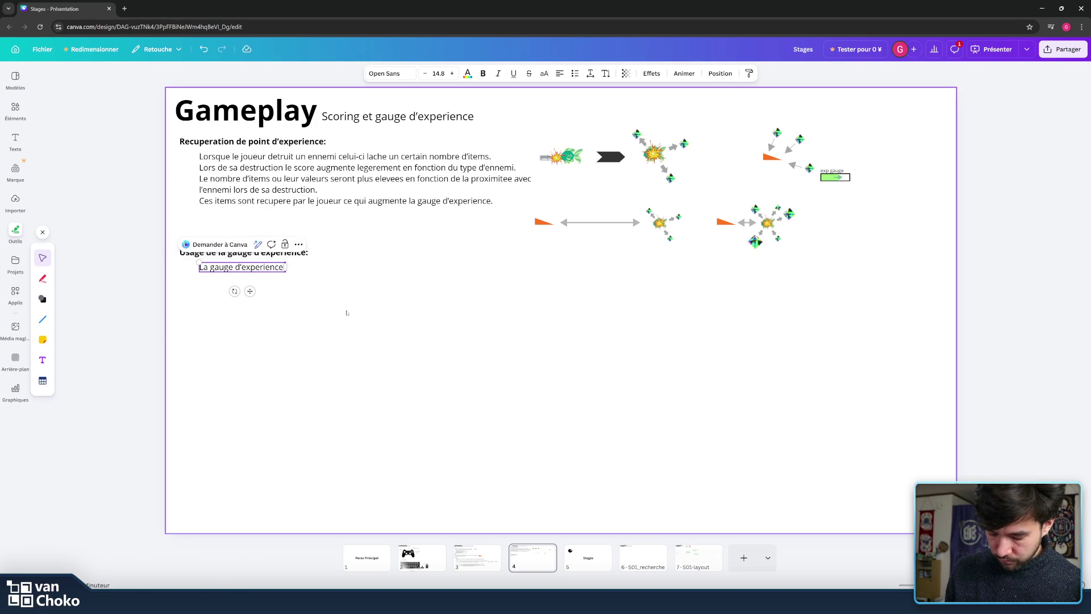
type(" se remplit a mesure")
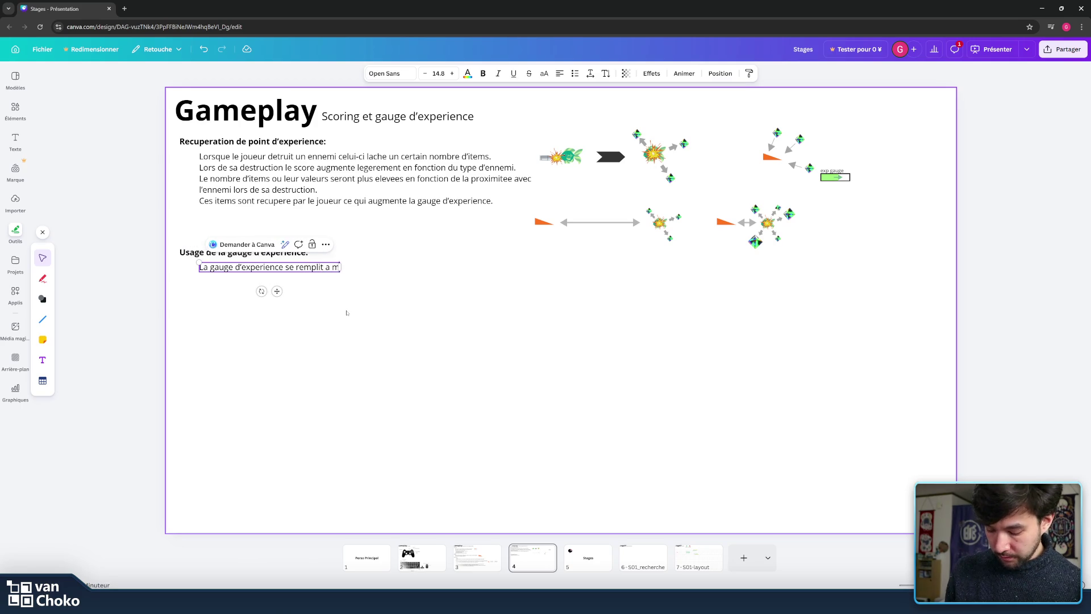
type(" que le")
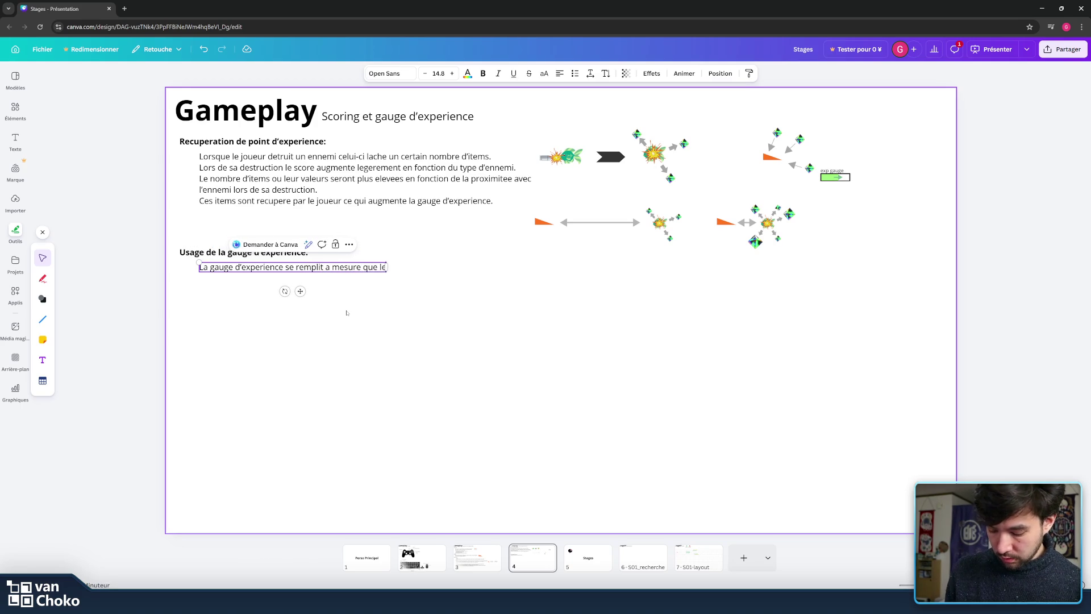
type(" joueur recuper")
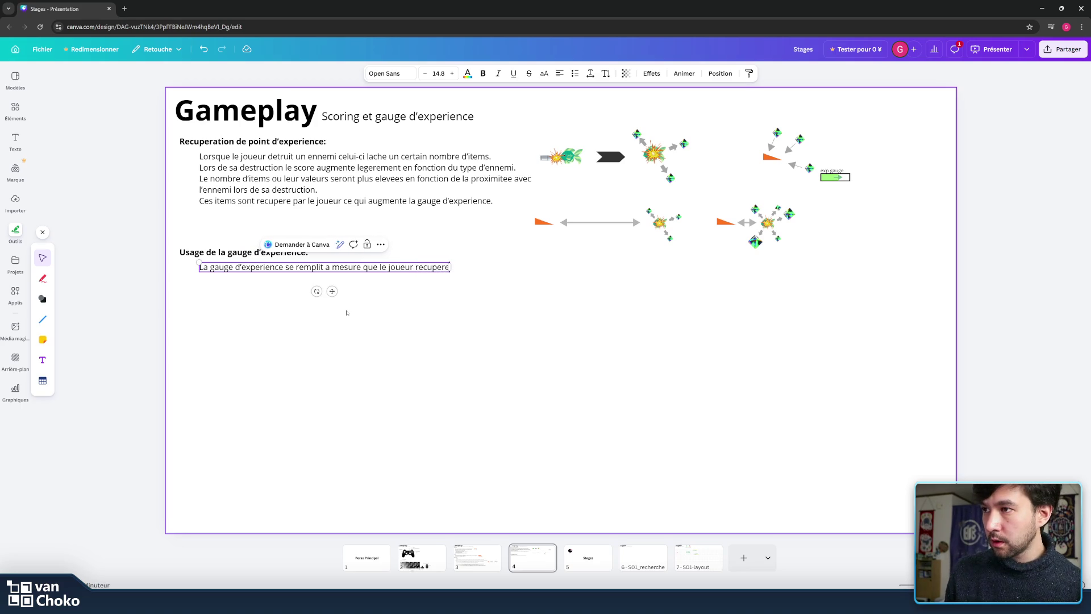
type("e")
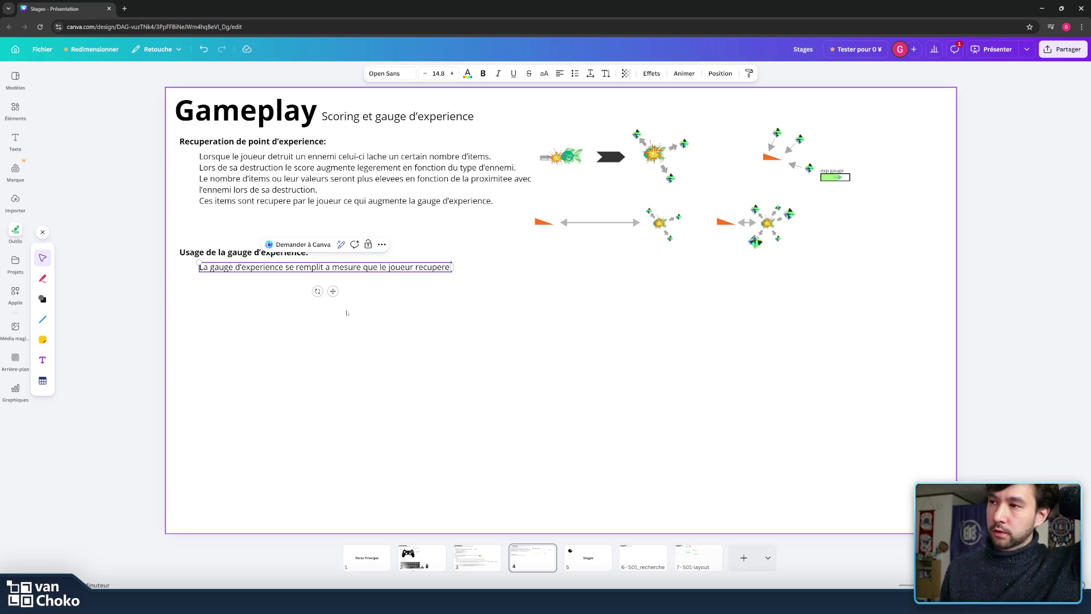
type("de items")
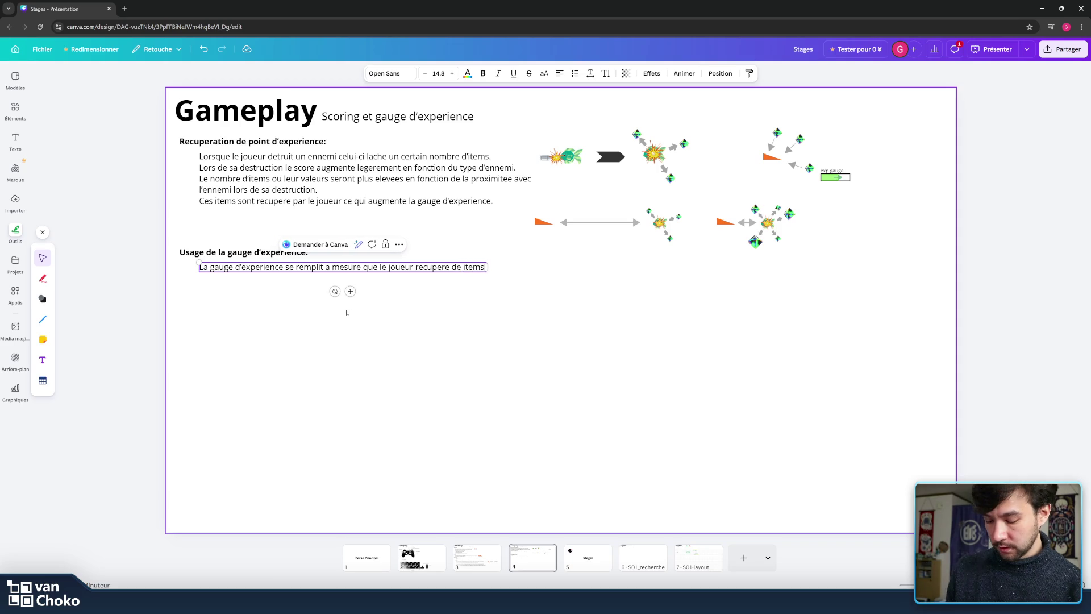
type(" d'exp")
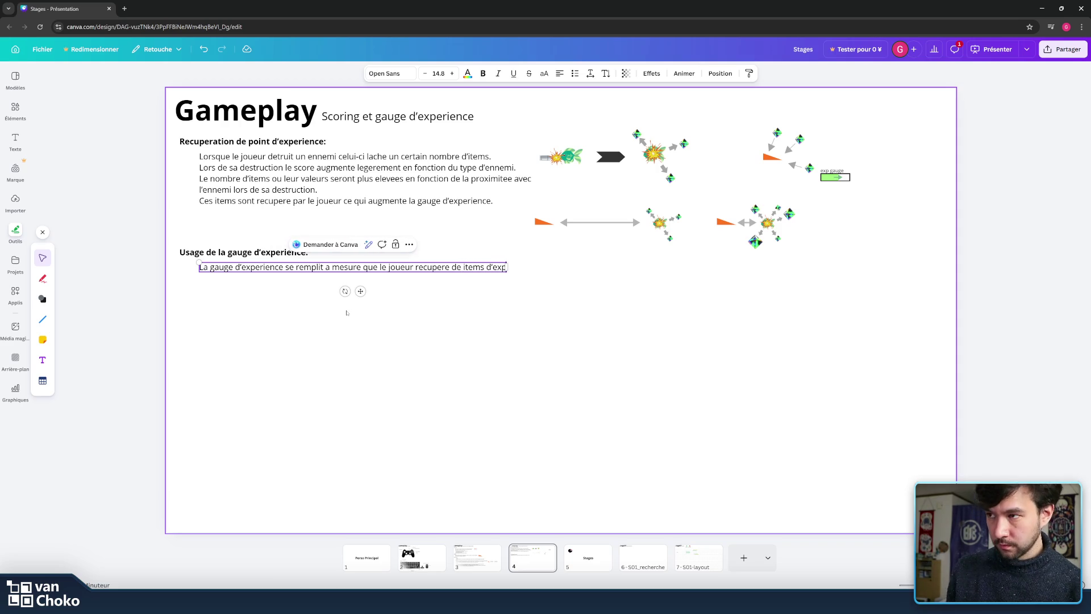
type(".")
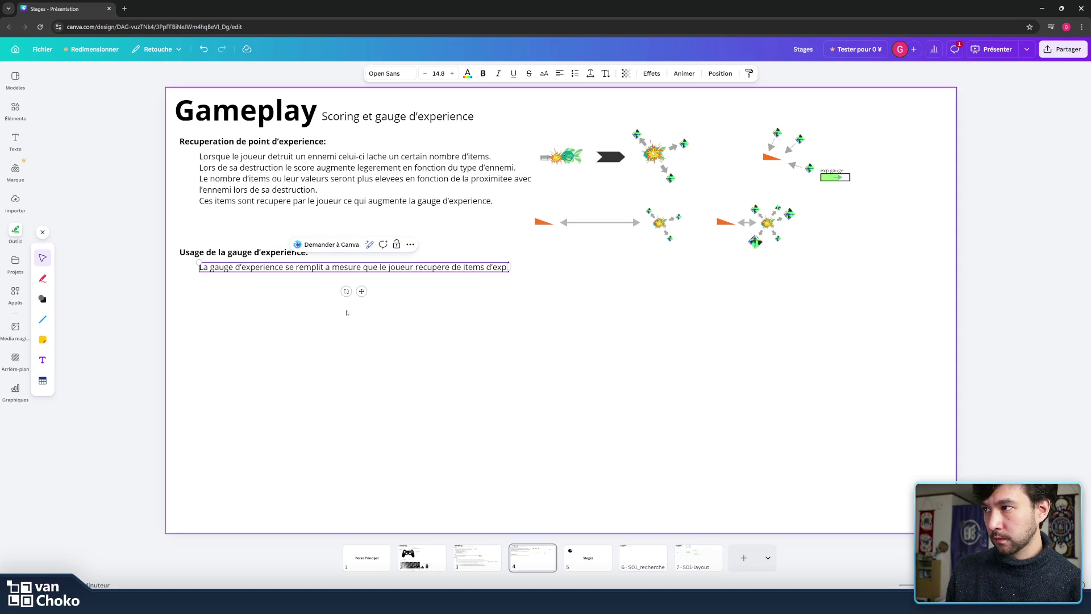
key("Return")
type("Elle poss")
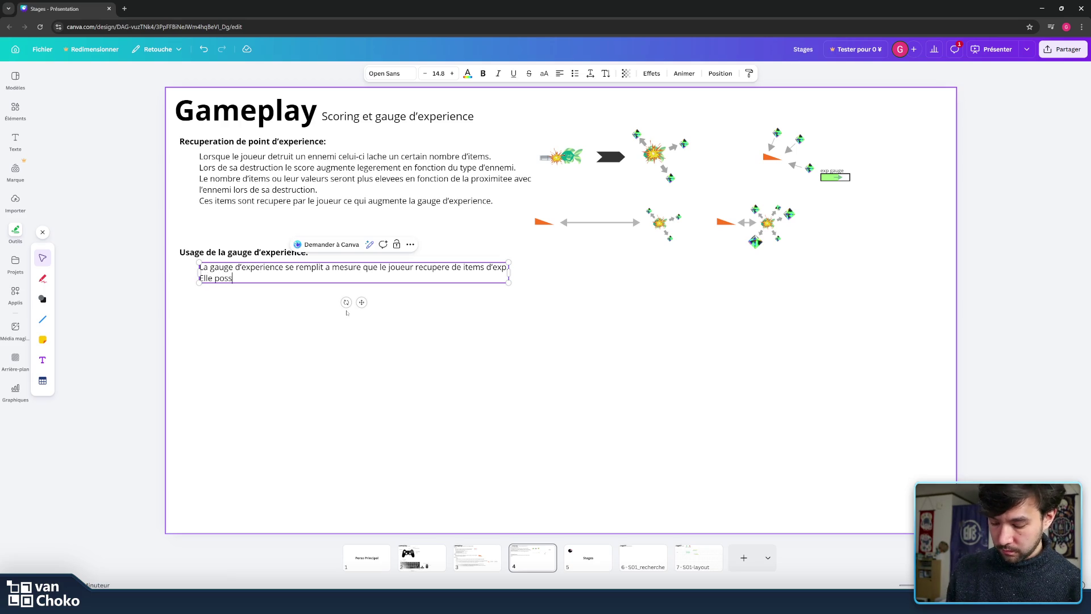
- Add the line 'Elle possede trois niveaux dont la valeur augment a chaque upgrade.', fixing typos
type("ede trois niveau")
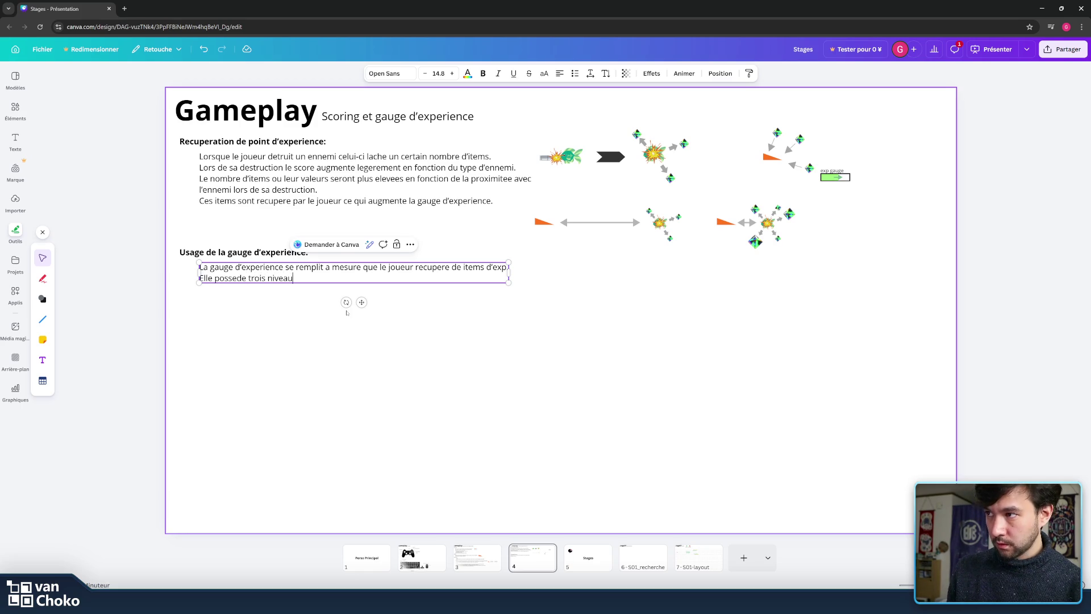
type("x")
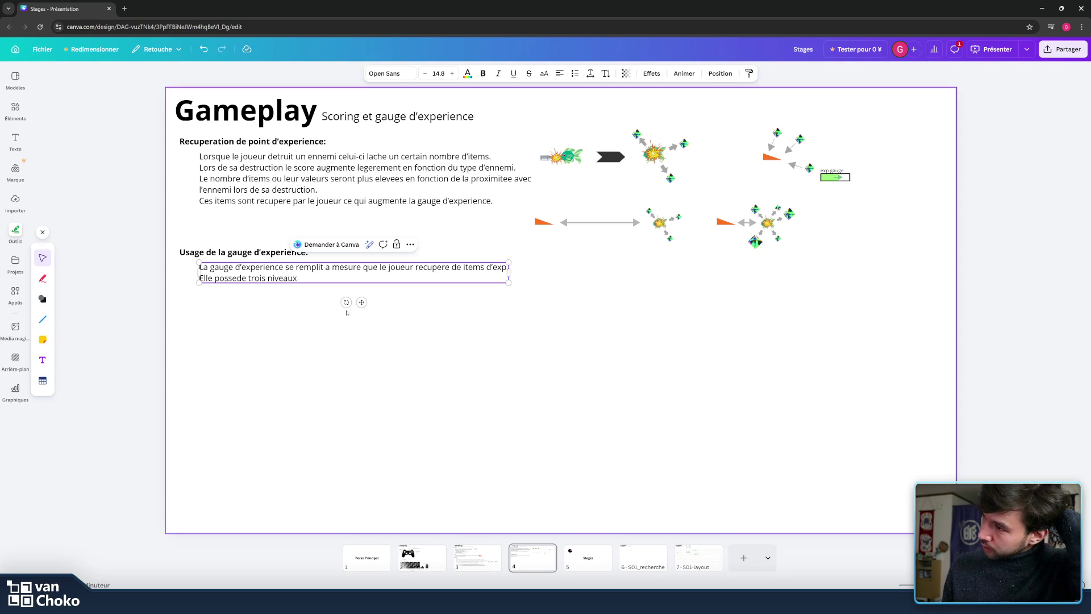
type("dont la valeur ")
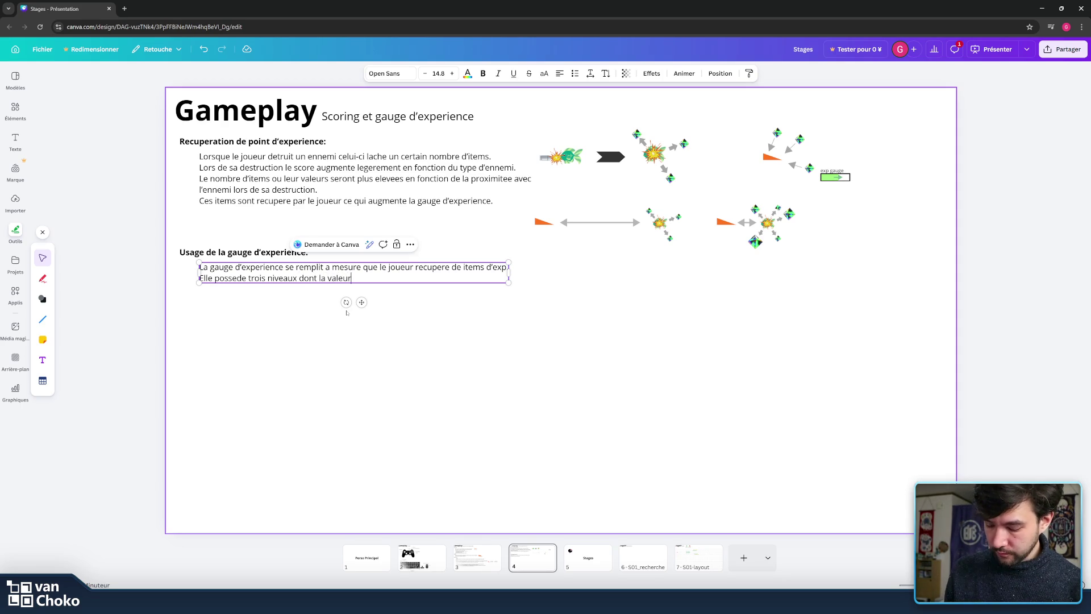
type("augment")
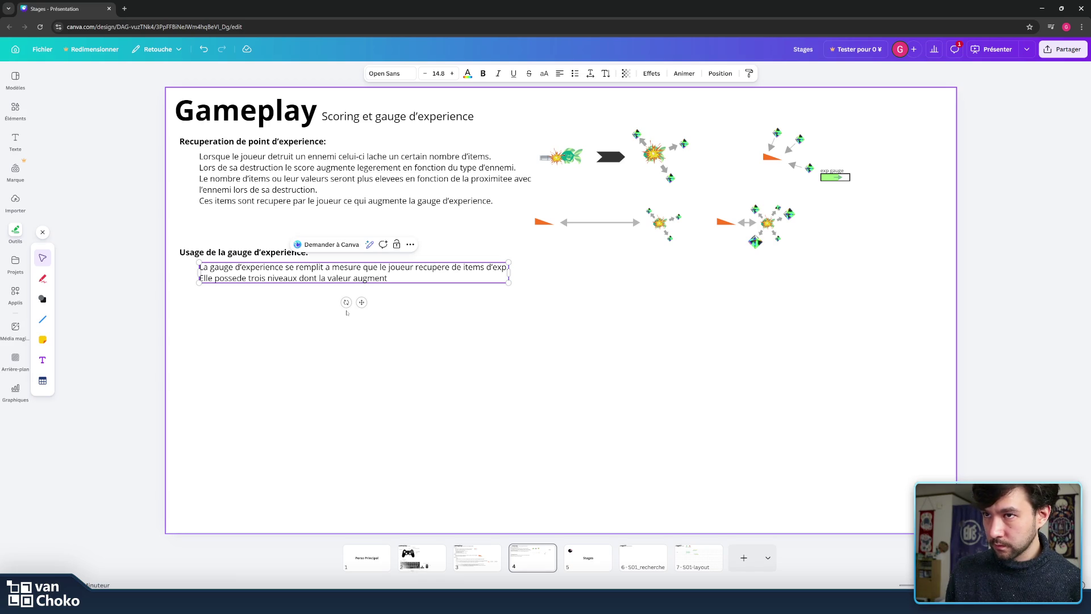
type(" a ch")
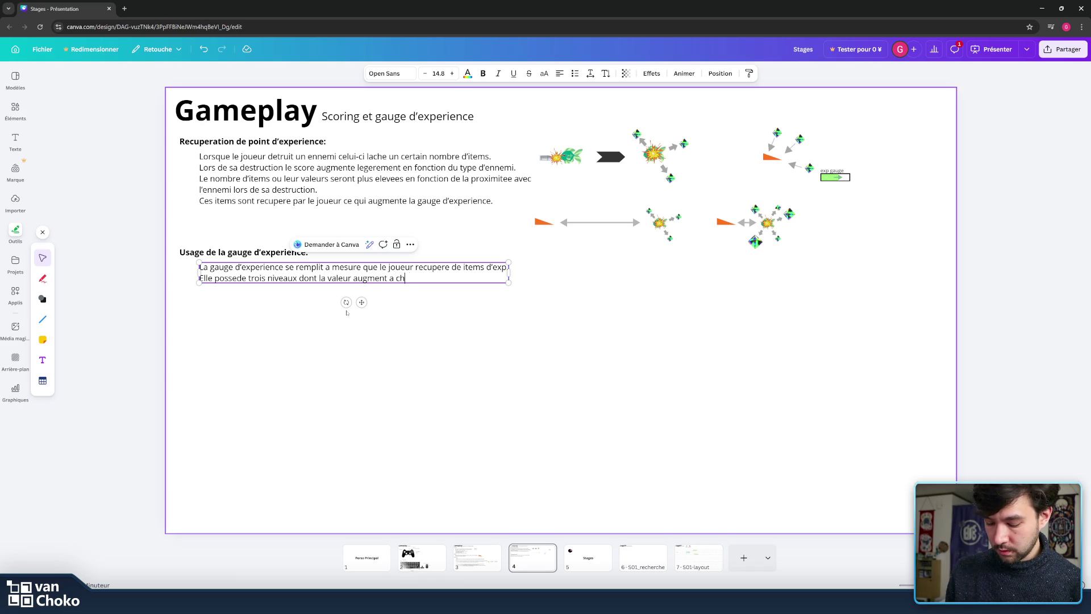
type("aque ")
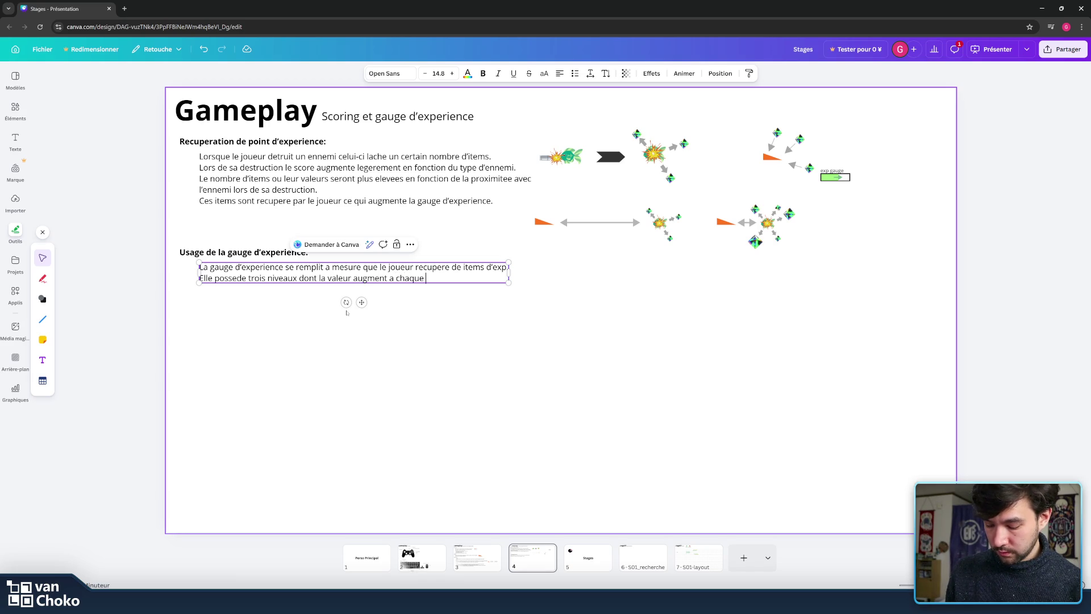
type("utili")
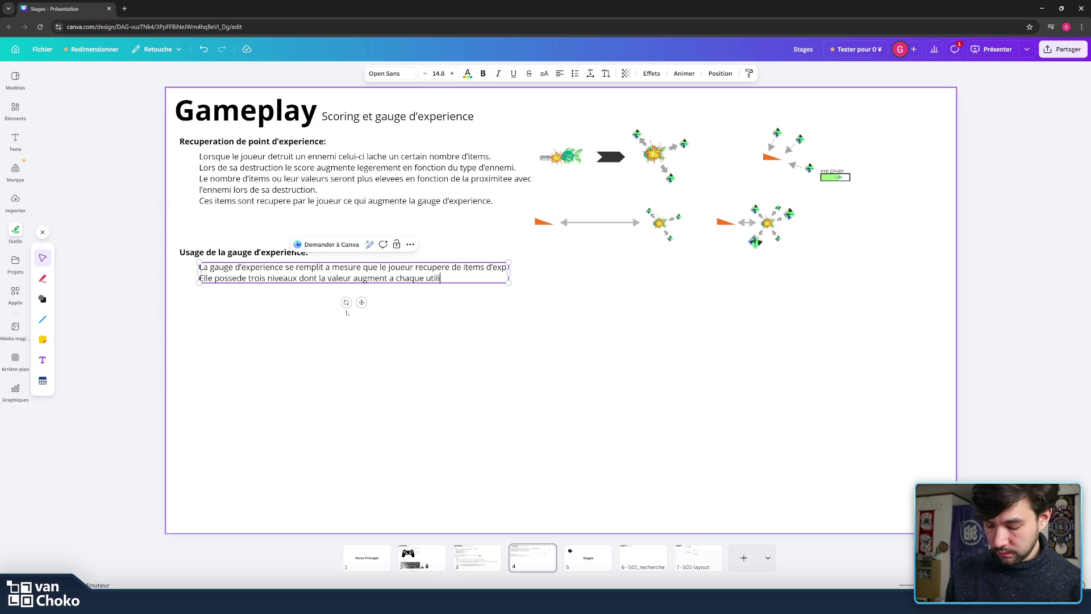
type("sation.")
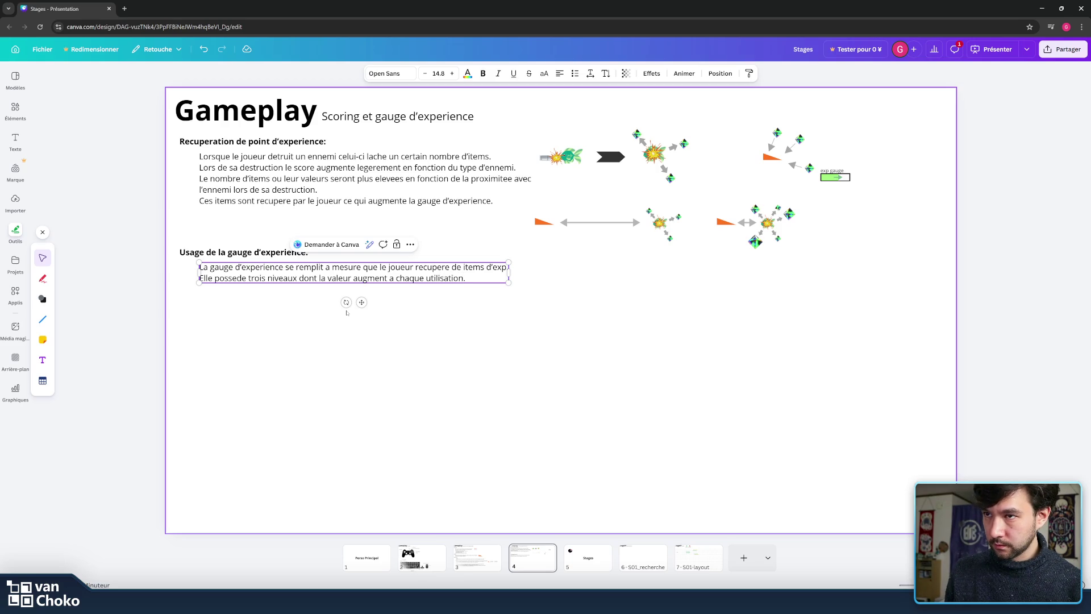
key("BackSpace")
key("BackSpace")
key("BackSpace")
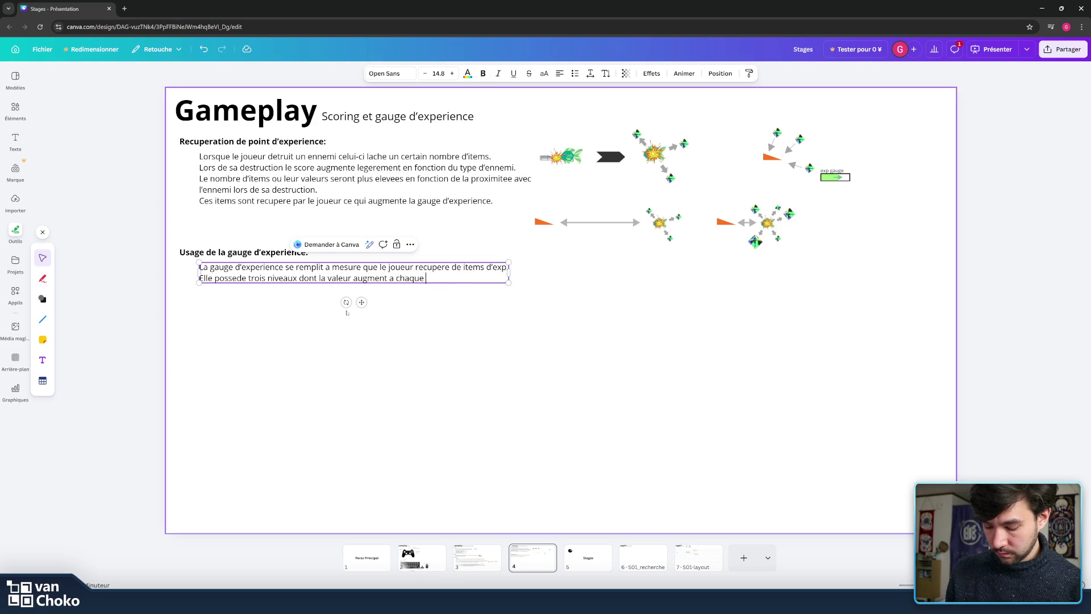
type("ugra")
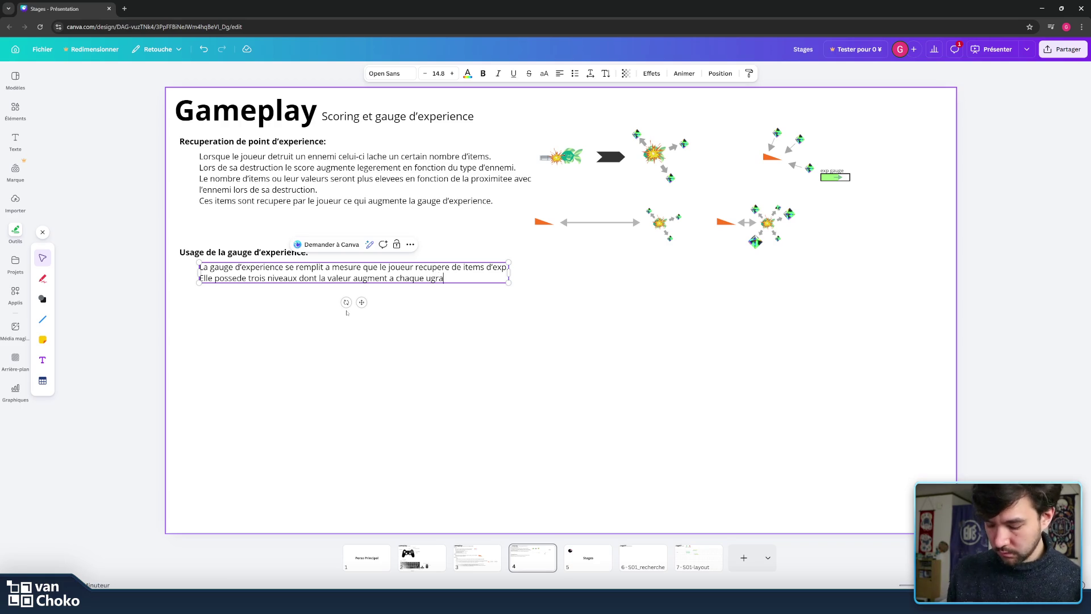
key("BackSpace")
key("BackSpace")
key("BackSpace")
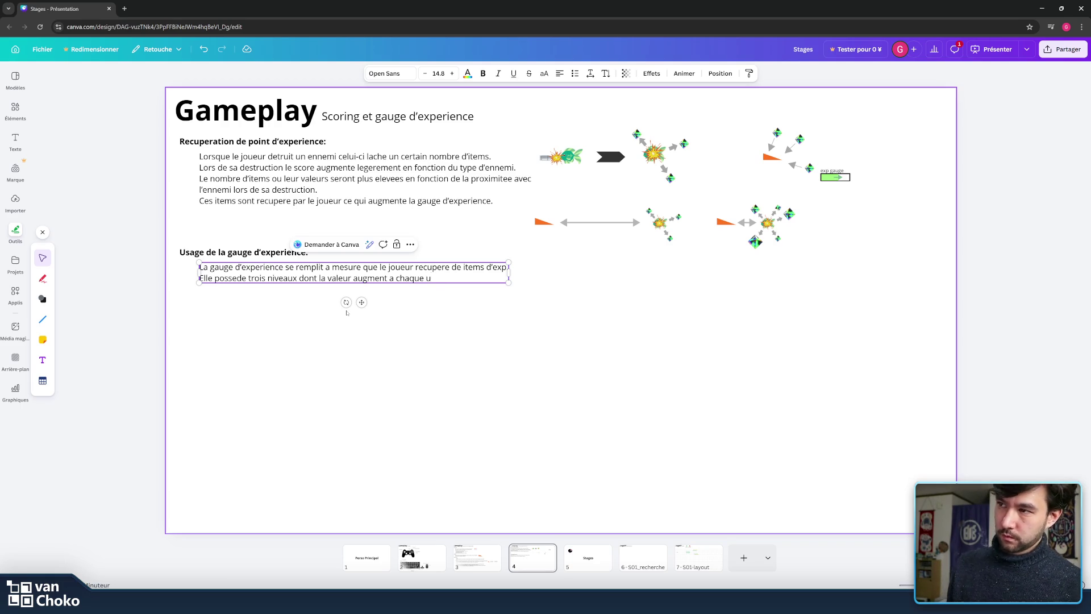
type("pgrade")
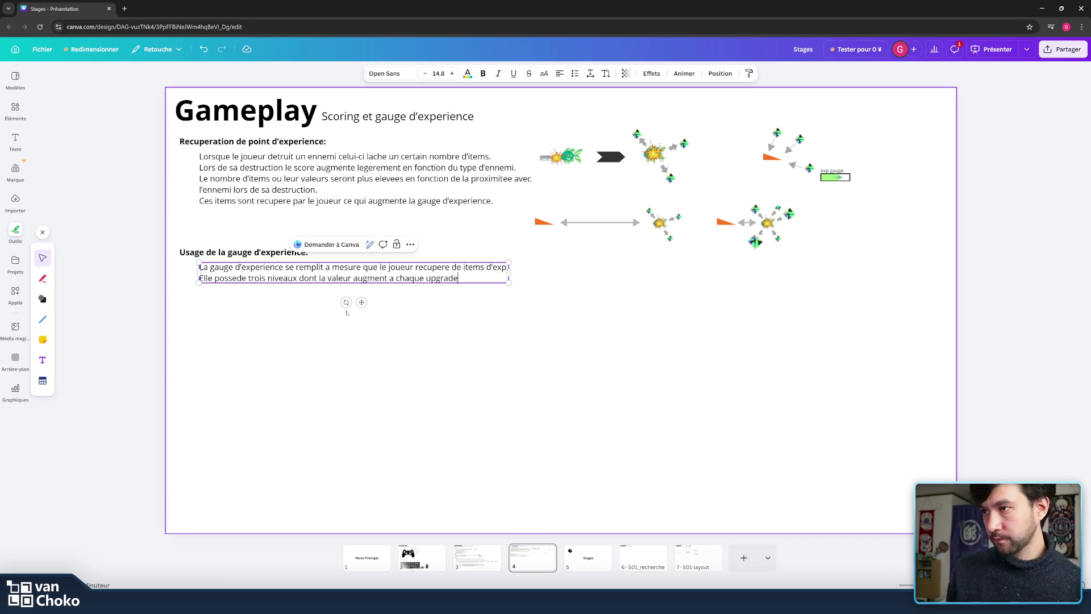
type(".")
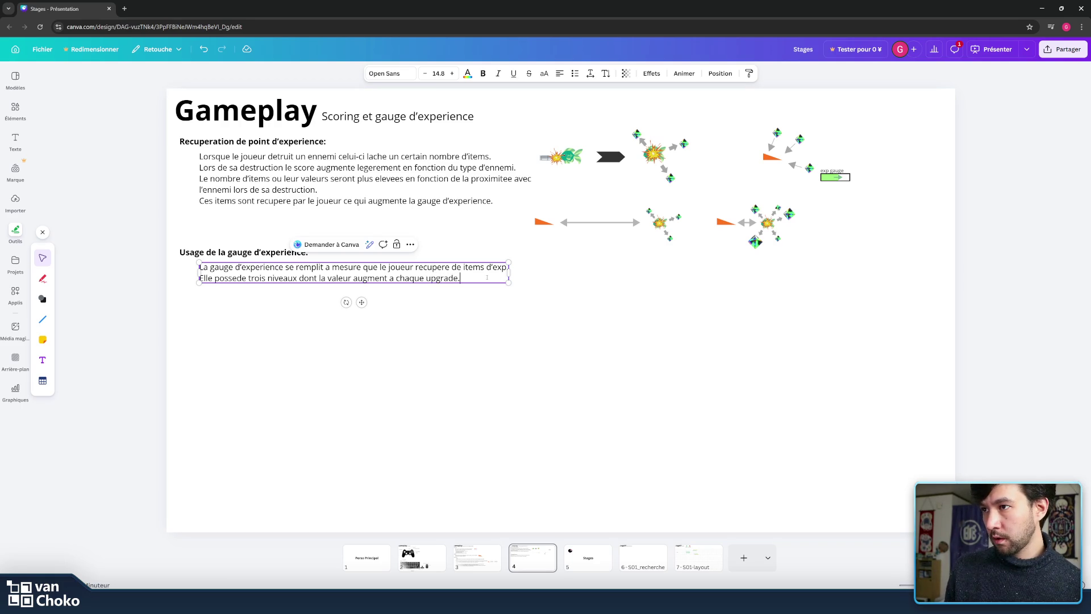
key("Return")
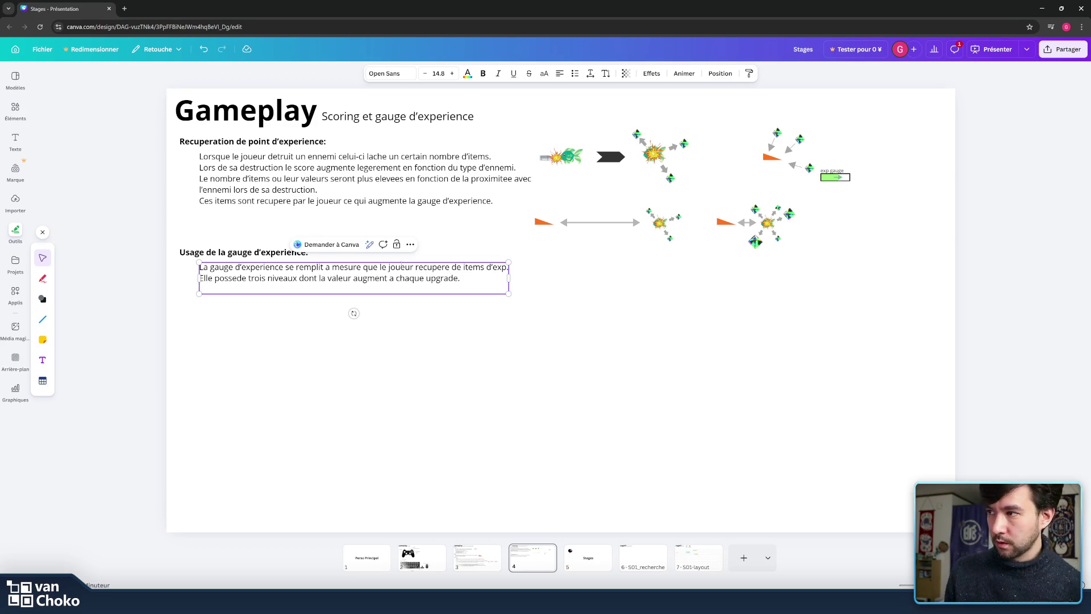
- Write the third line: at level 1 the player gains three upgrades and a level 1 bomb
type("lorsque l")
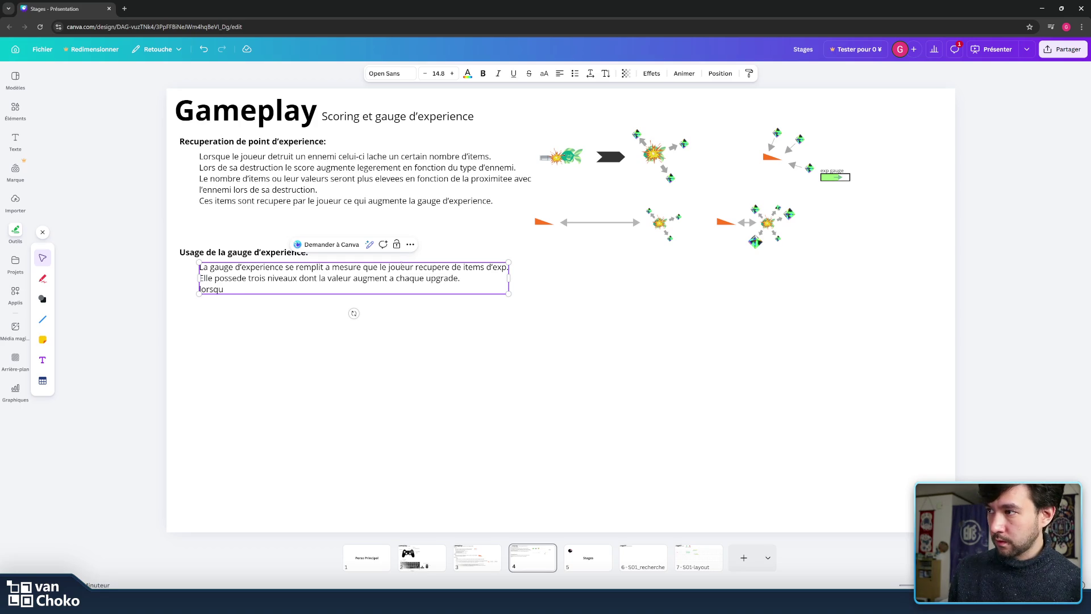
key("BackSpace")
key("BackSpace")
key("BackSpace")
key("Return")
type("o")
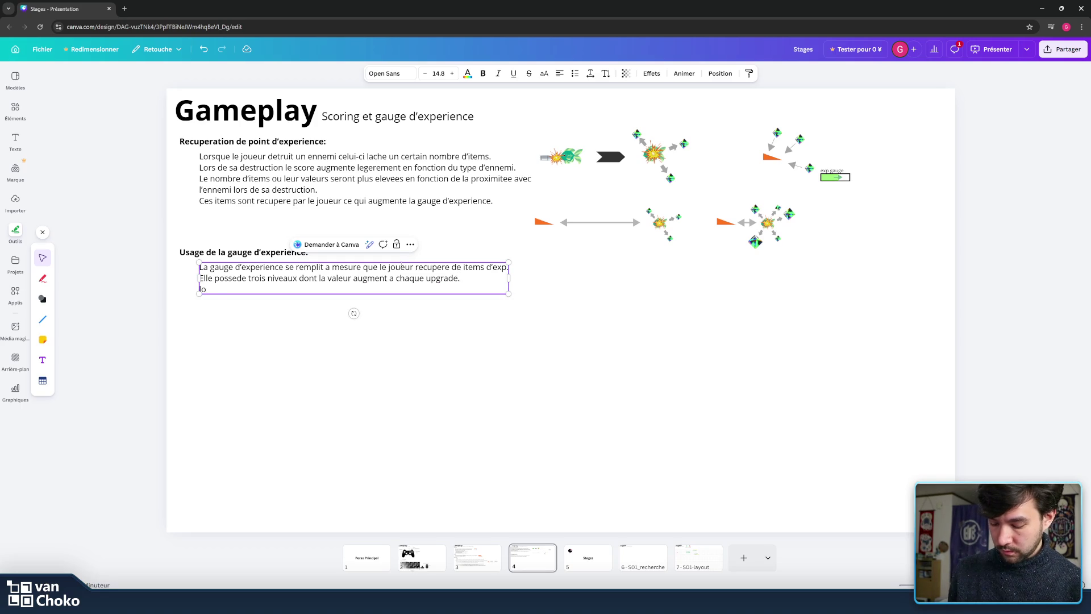
type("rsque ")
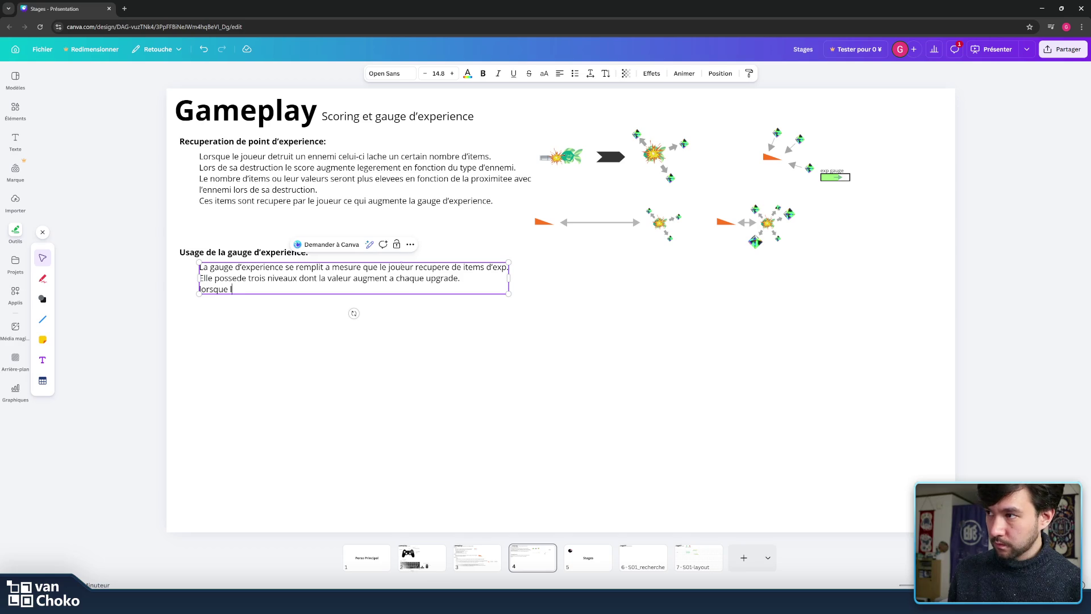
type("la")
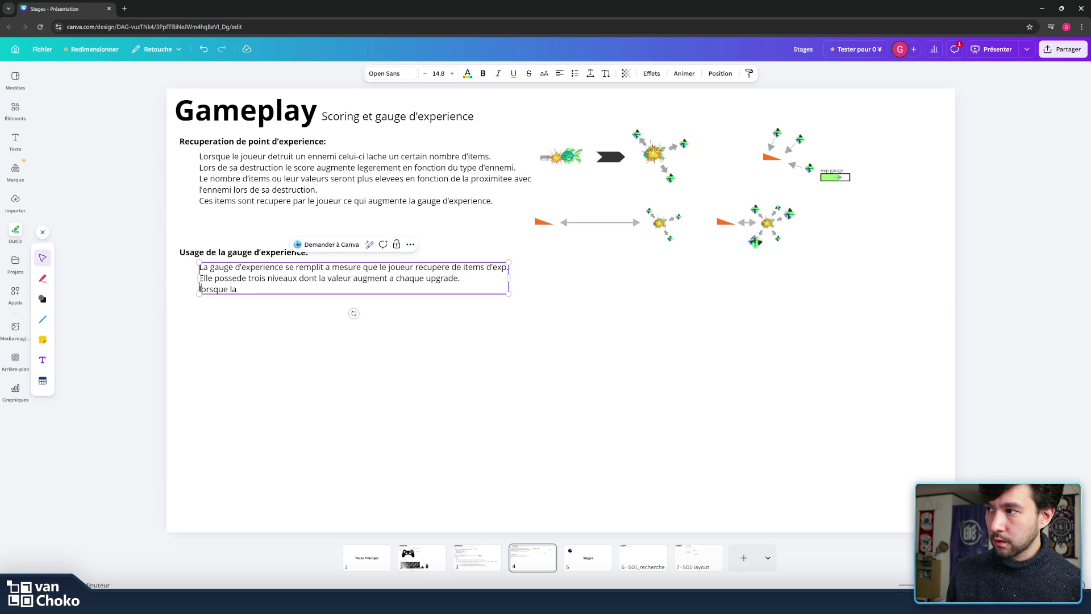
key("Delete")
type("L")
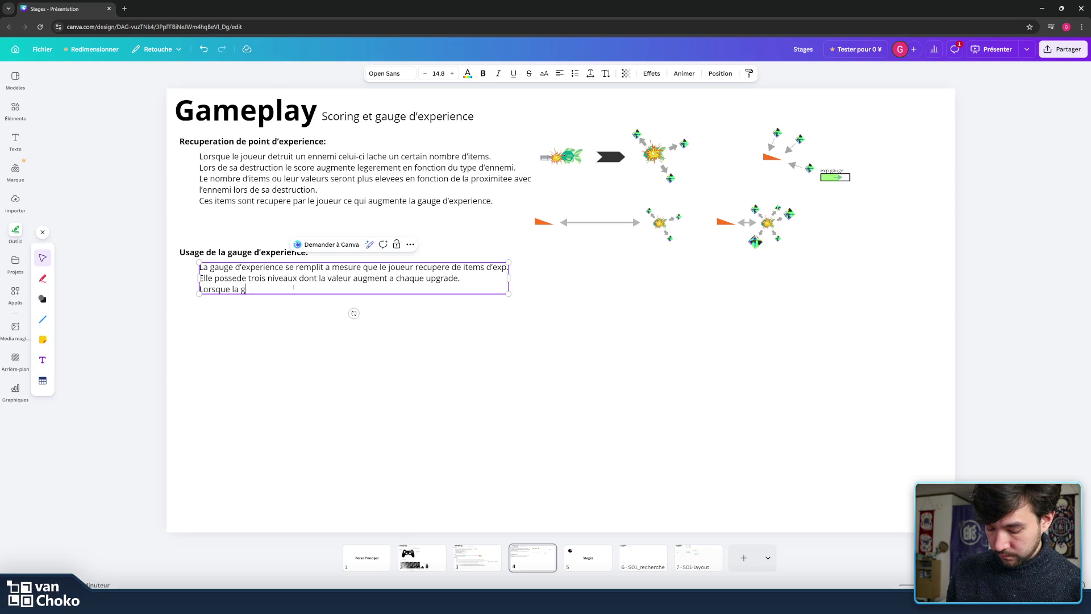
type(" ge ")
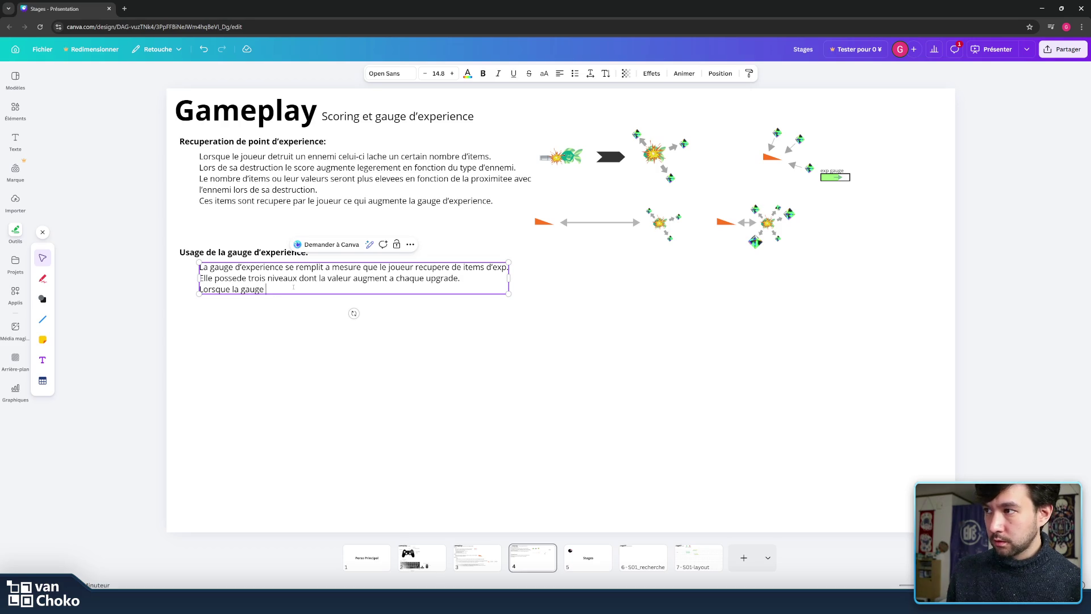
type("se remplit")
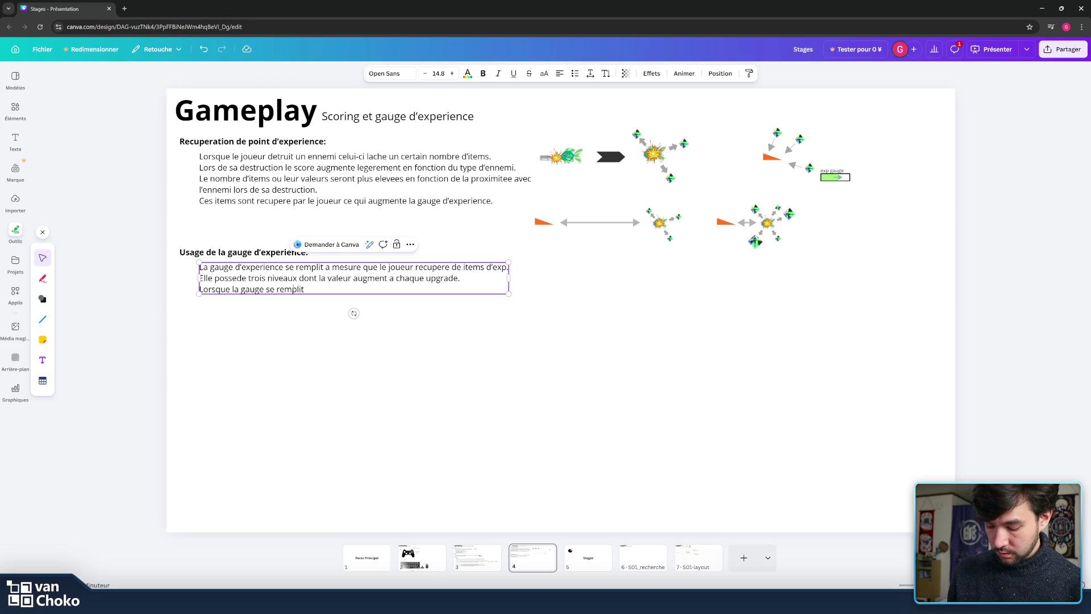
type(" au niveau")
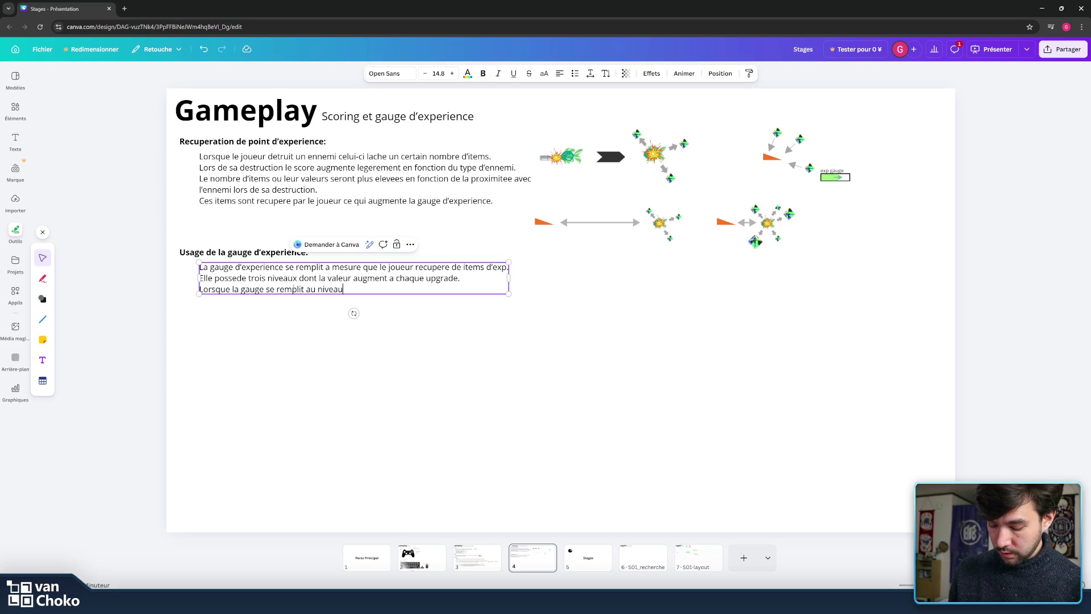
type(" 1")
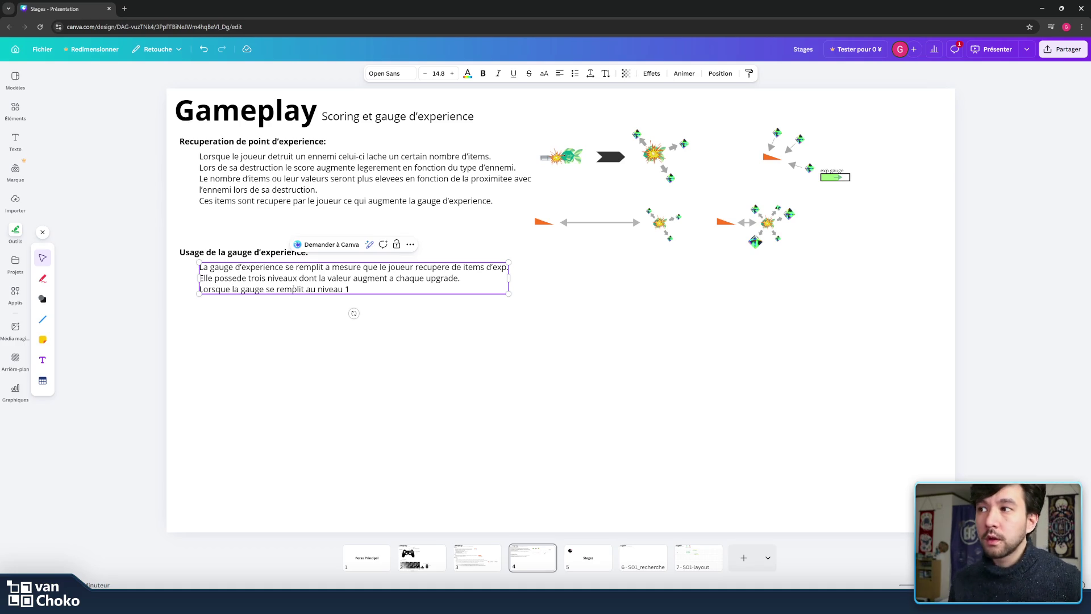
type(", ")
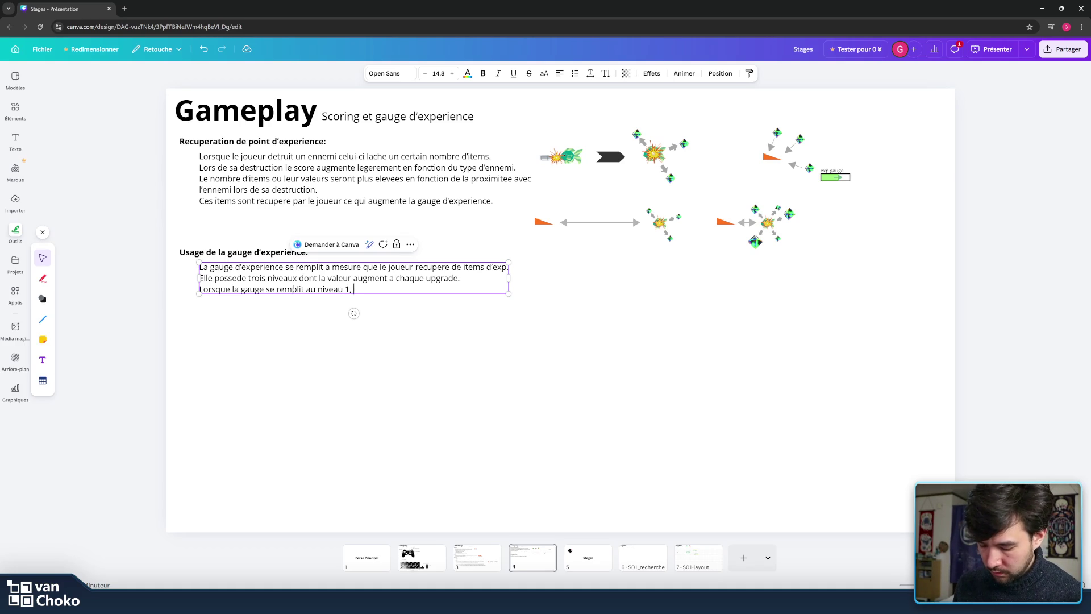
type("le joueur")
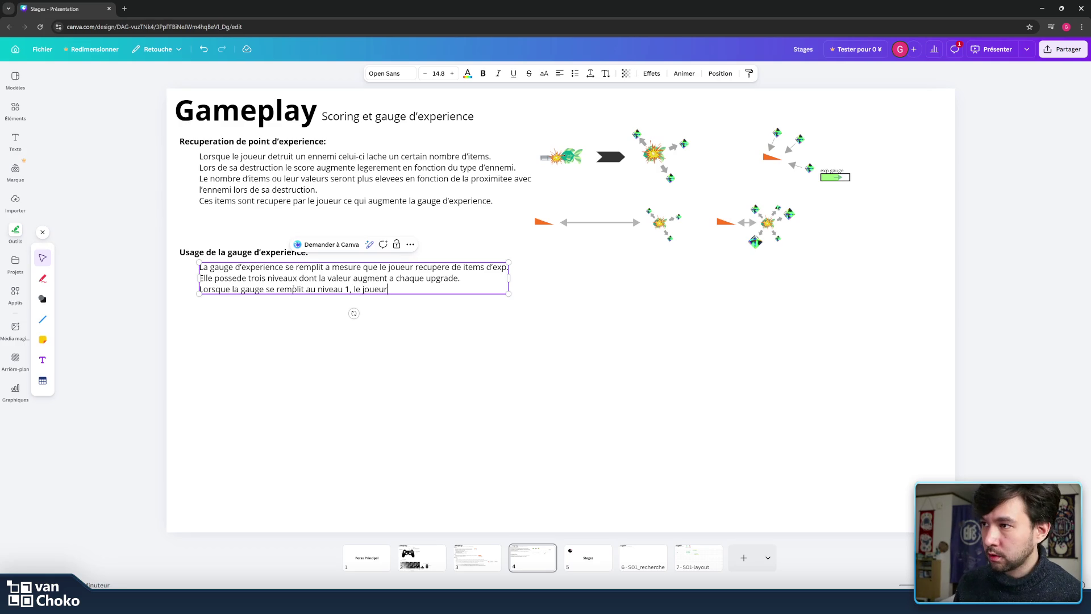
type(" peux")
key("BackSpace")
key("BackSpace")
key("BackSpace")
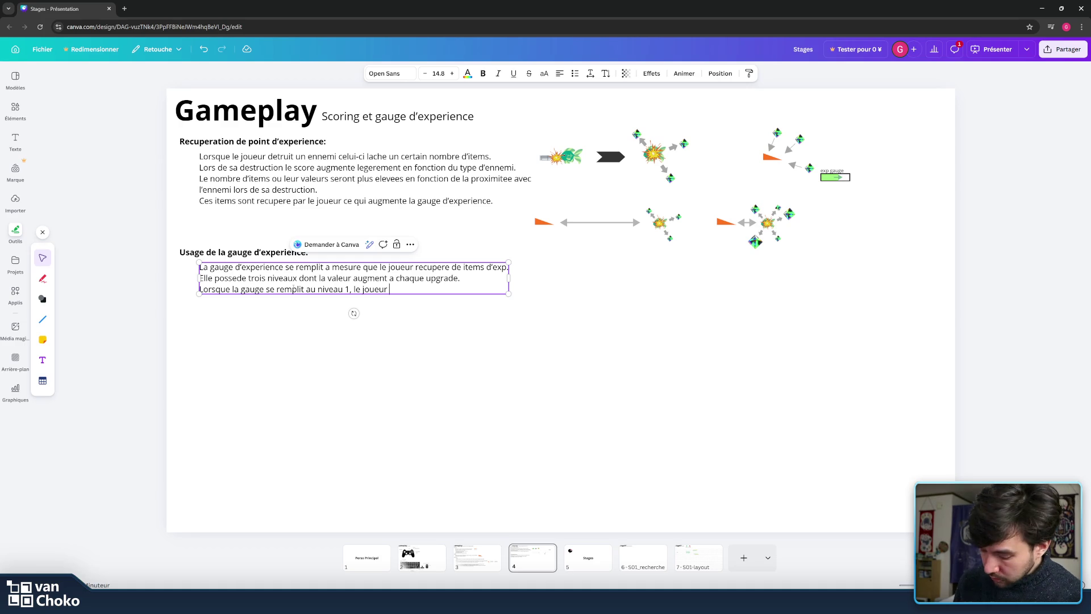
type("gagne acces a ")
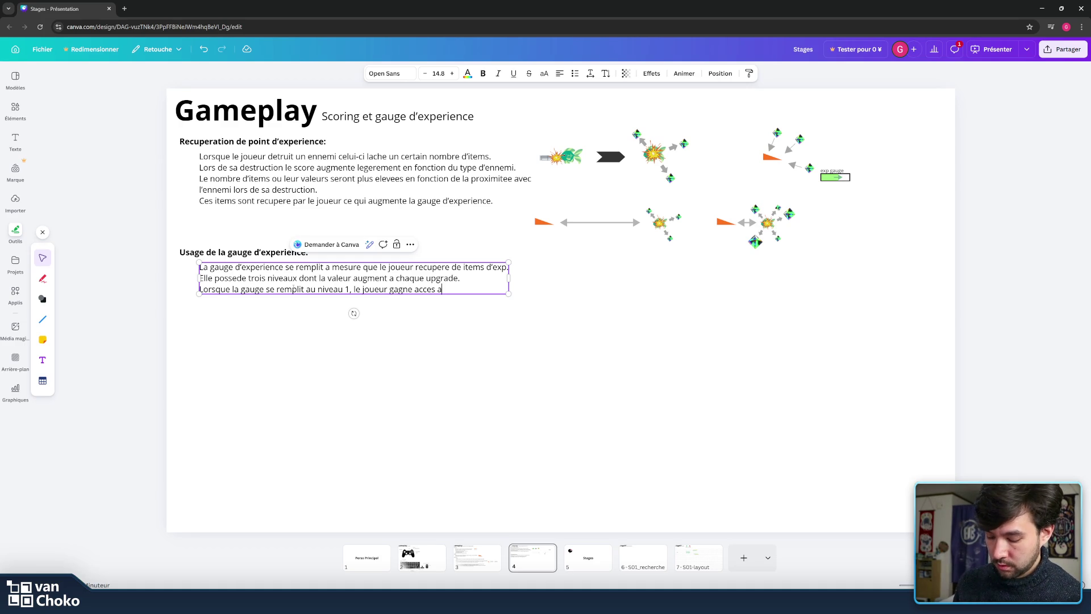
type("trois upgrade et un bombe")
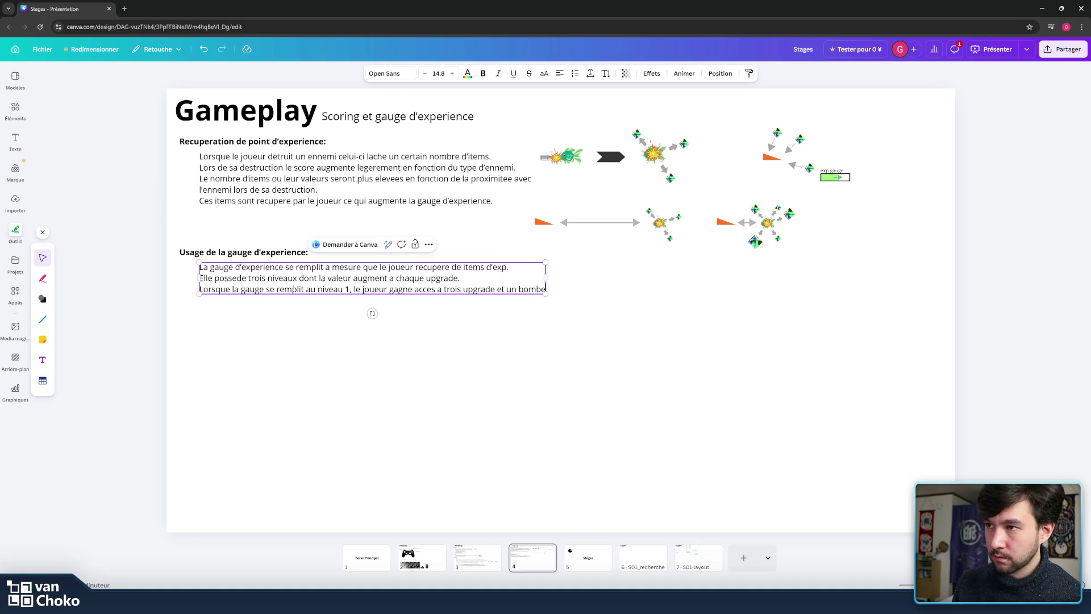
type(" de niveau 1")
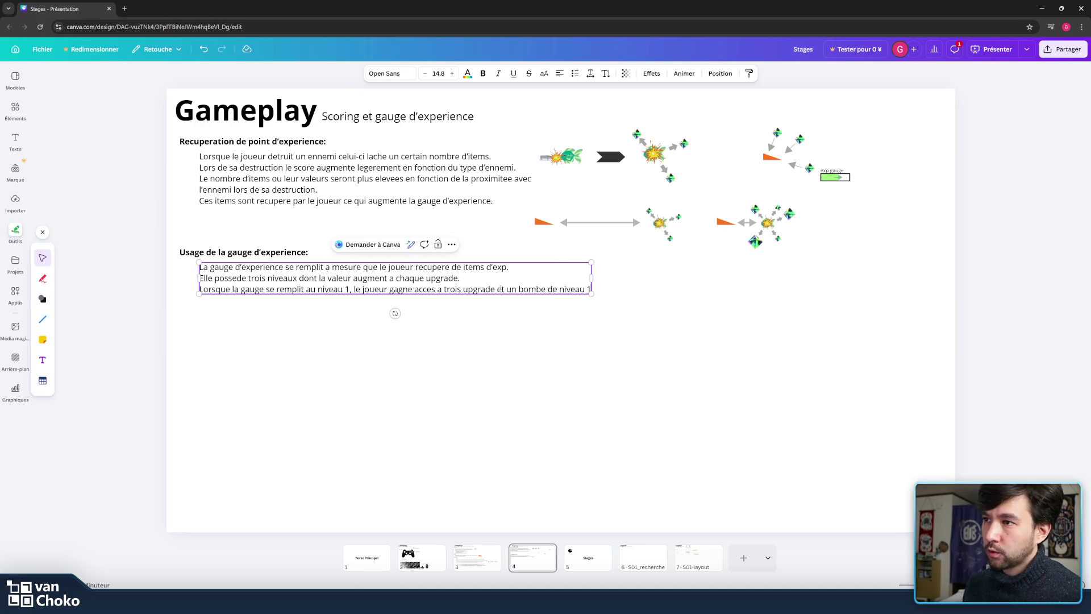
type("s selectionnee")
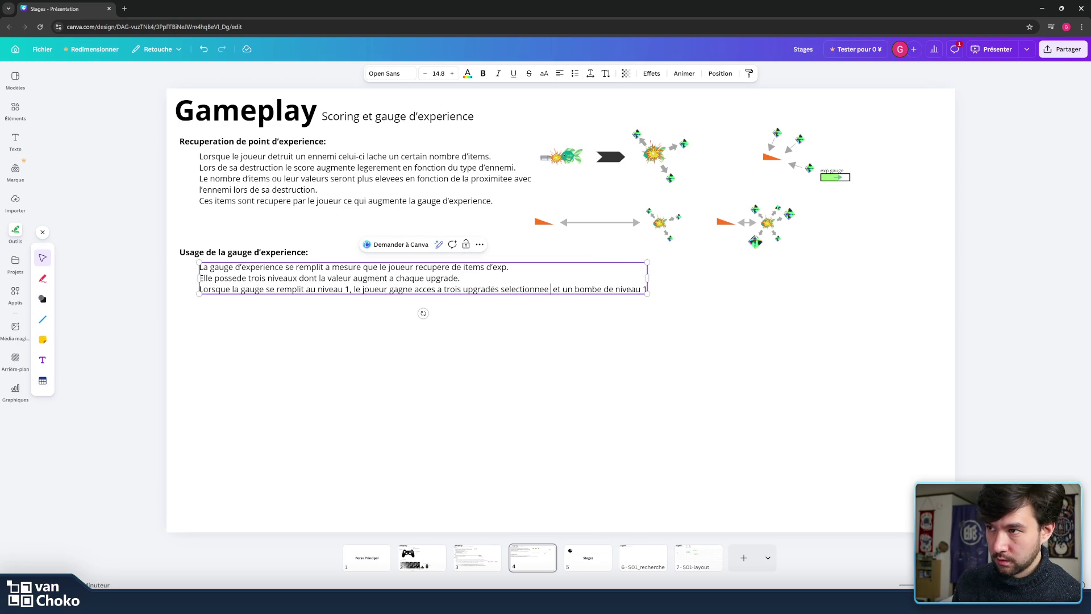
- Reword it to 'de niveau 1 selectionnee de aleatoirement', add a period, and begin the next line
double_click(531, 288)
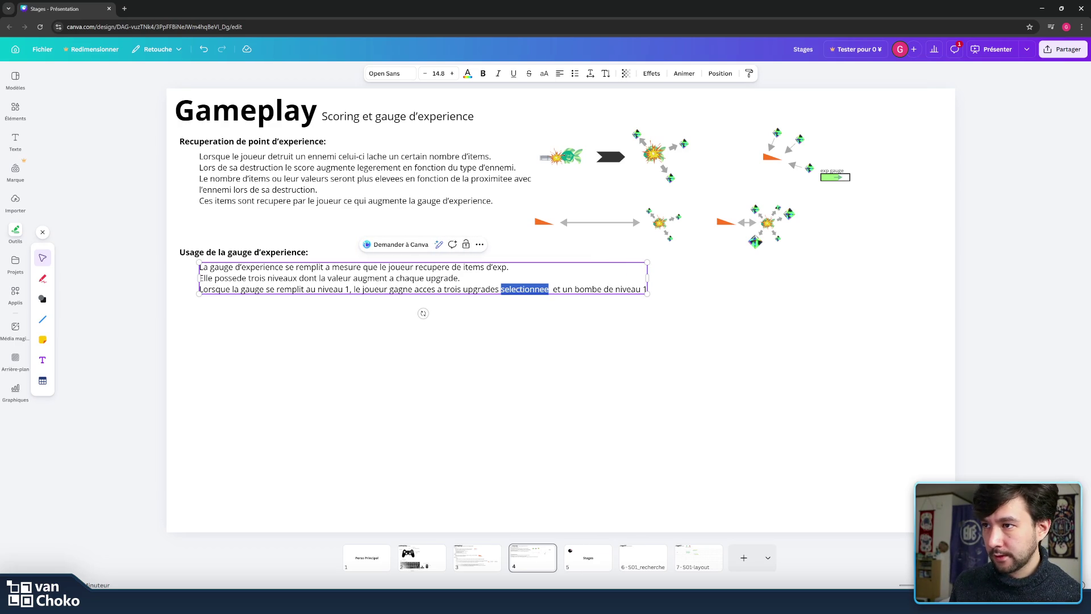
type("de niveau 1")
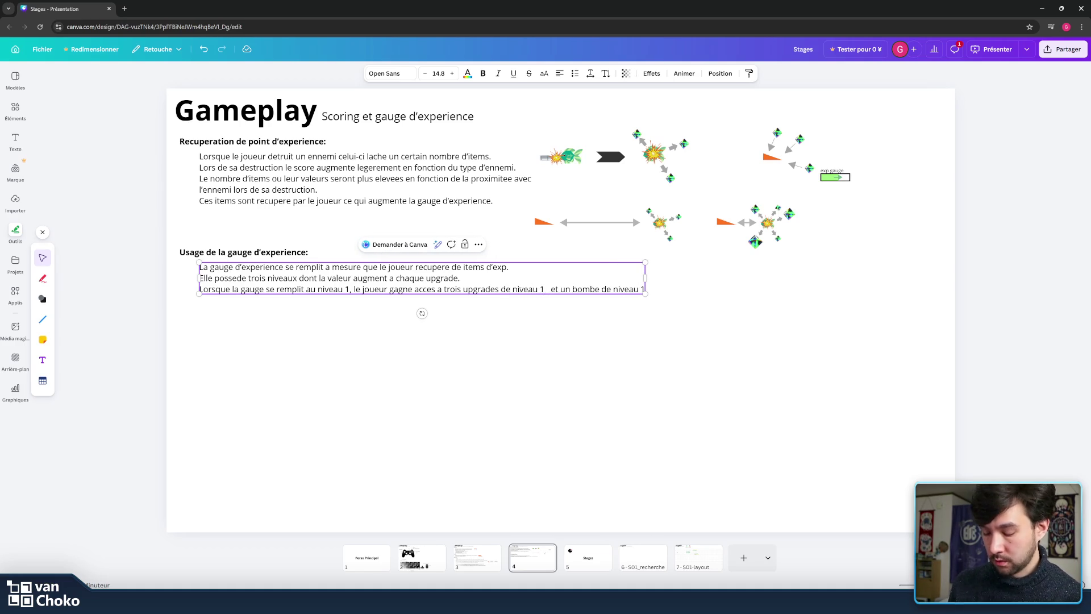
type(" selectionnee de maniere random")
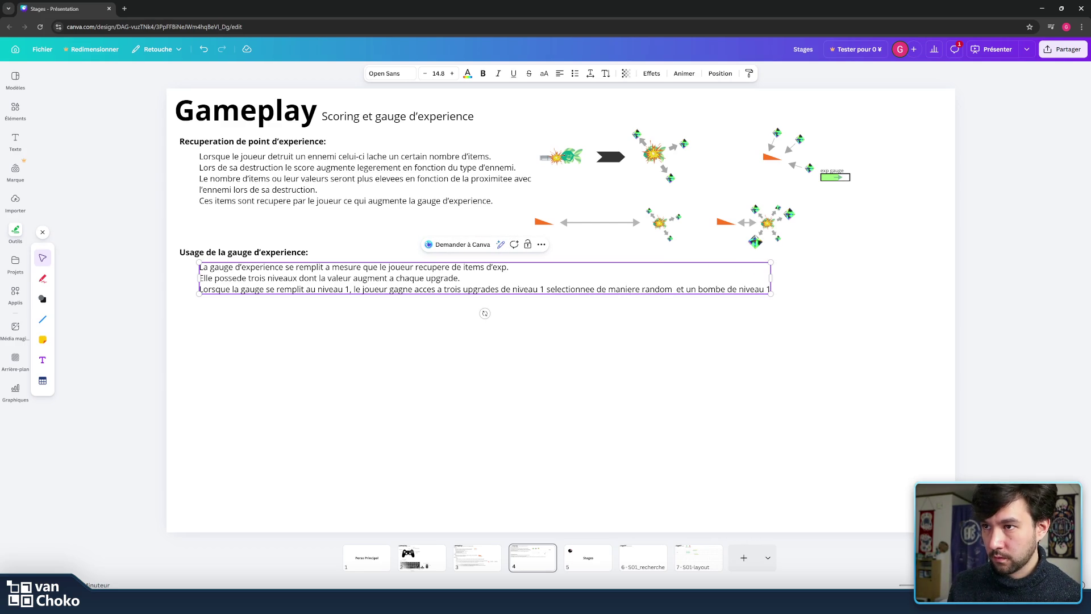
key("ctrl+shift+Left")
key("ctrl+shift+Left")
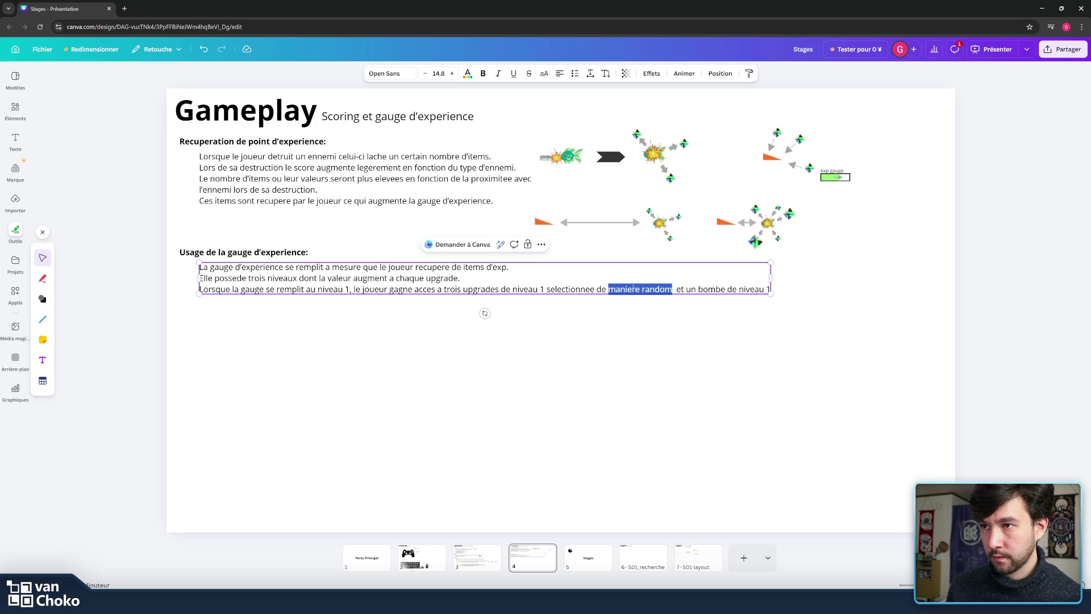
type("ale")
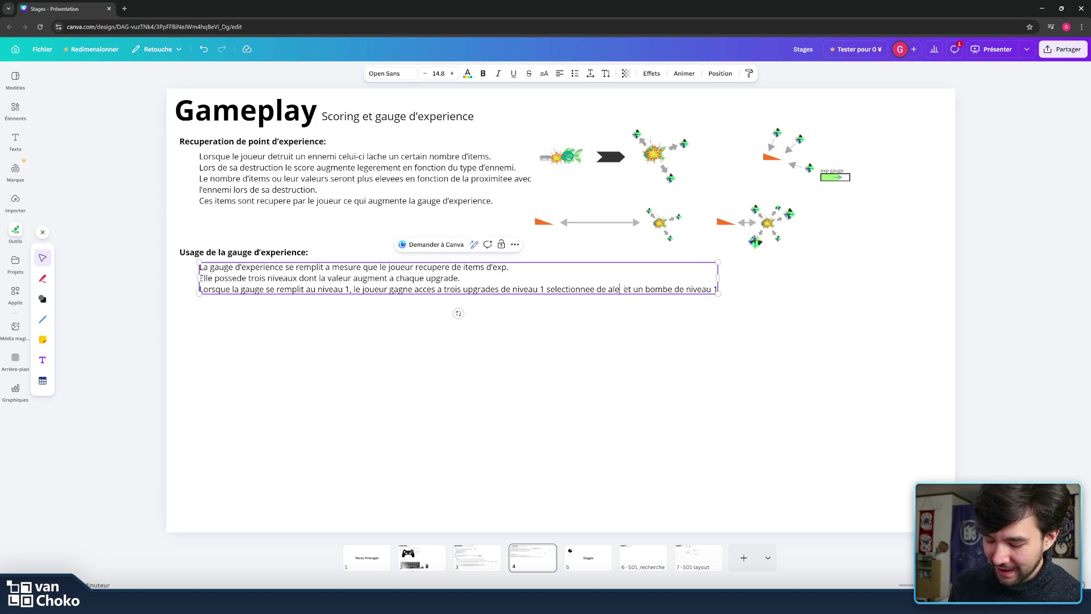
type("atoi")
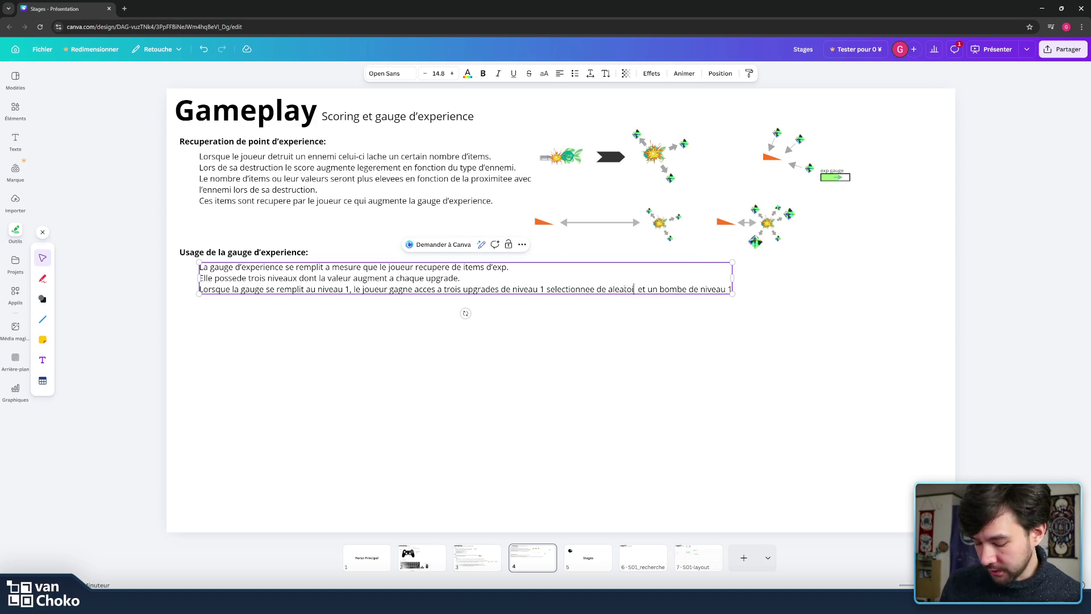
type("rement")
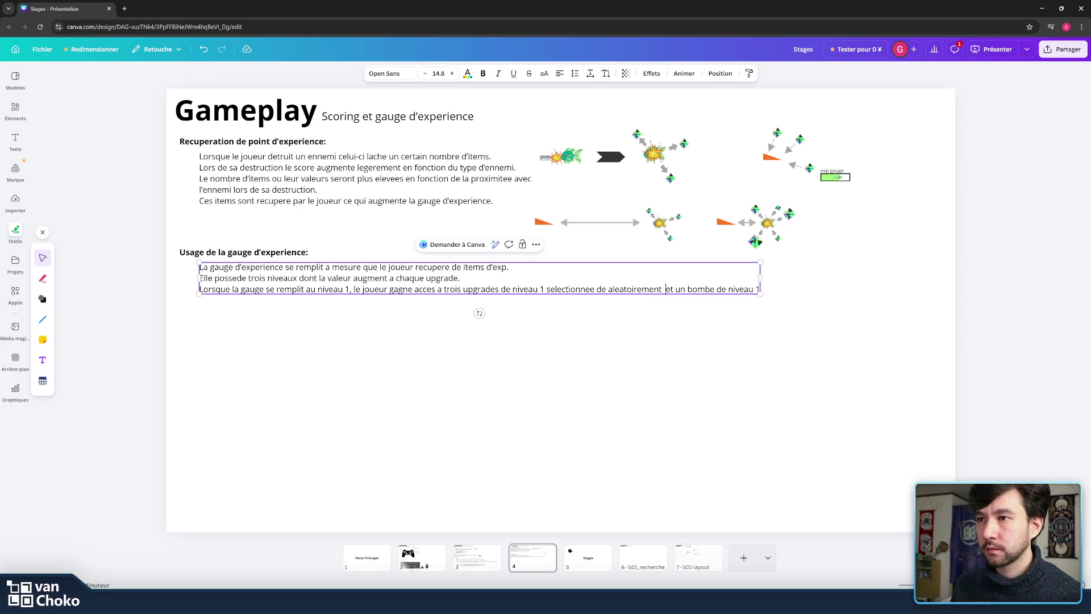
key("Delete")
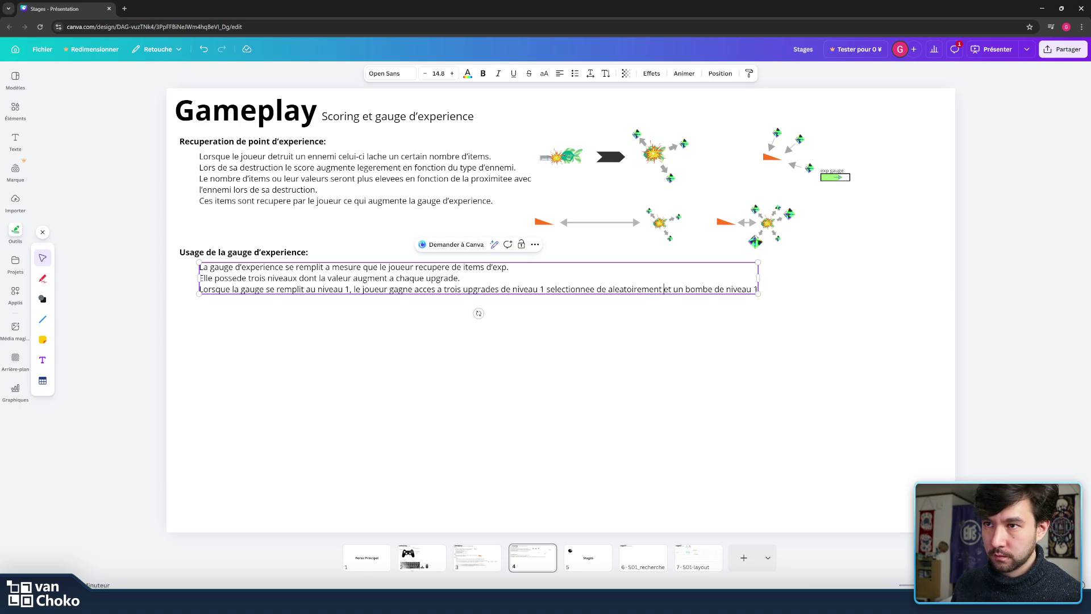
type(".")
key("Return")
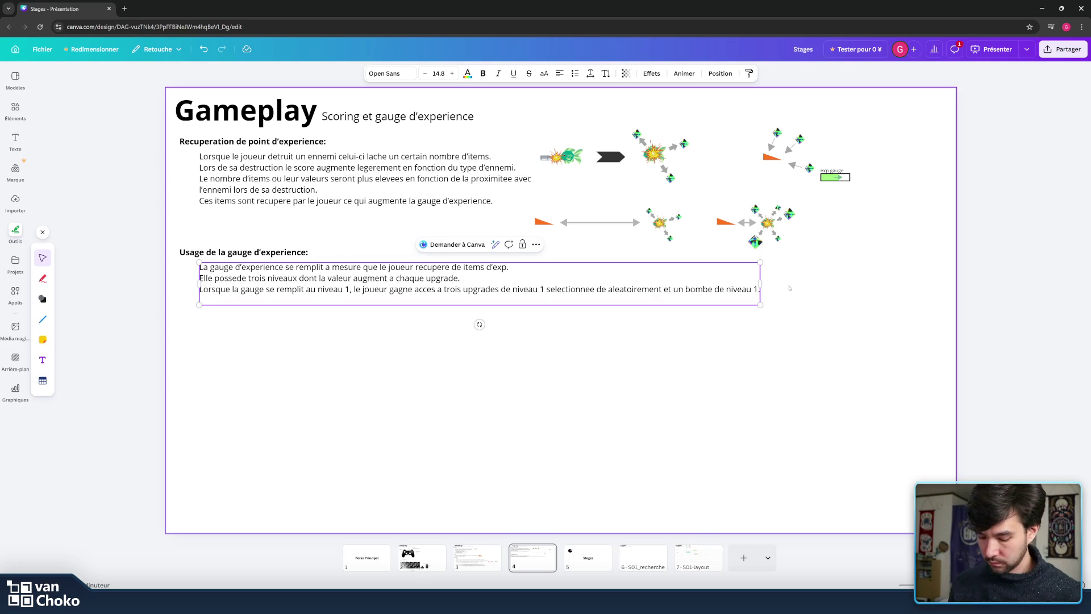
type("le joueur")
- Type the fourth line: the player picks one upgrade (or bomb), emptying the gauge, or keeps storing
key("BackSpace")
key("BackSpace")
key("BackSpace")
key("BackSpace")
key("BackSpace")
key("BackSpace")
key("BackSpace")
type("Le joueur ")
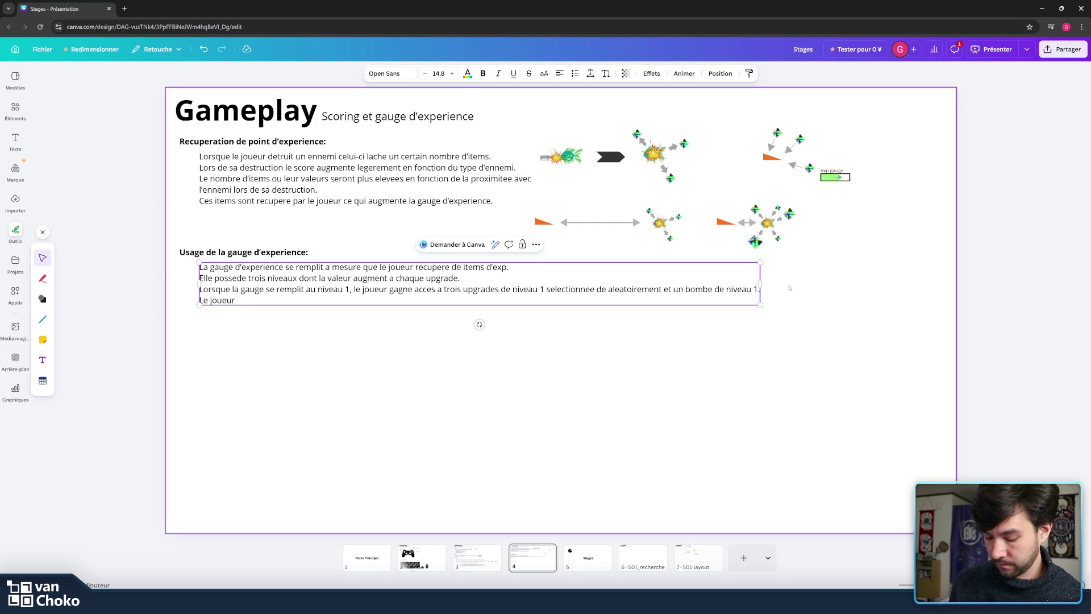
type("peux s")
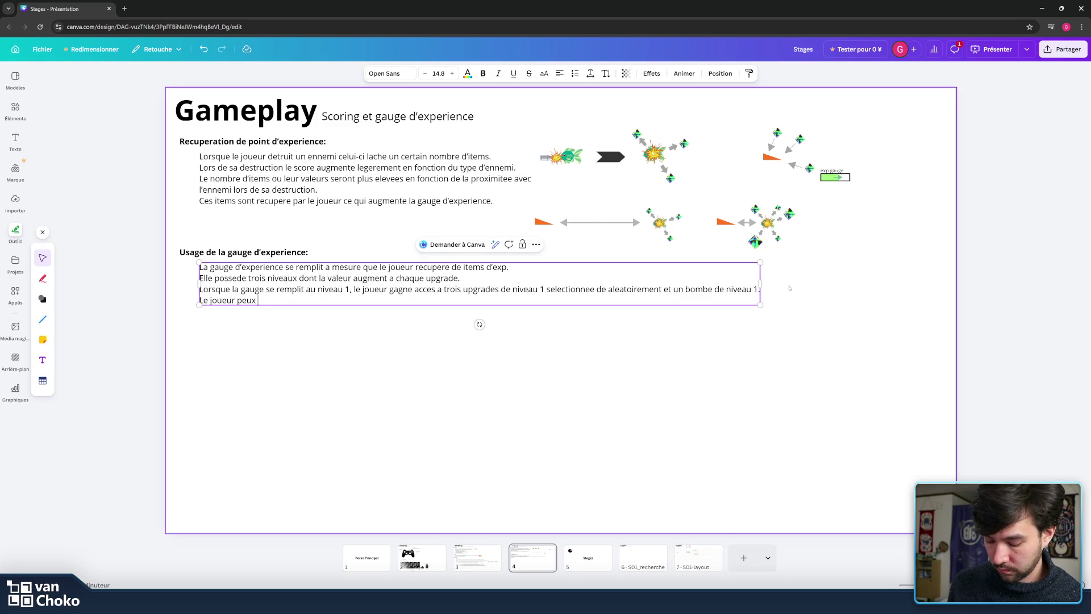
type("ont selectionner un")
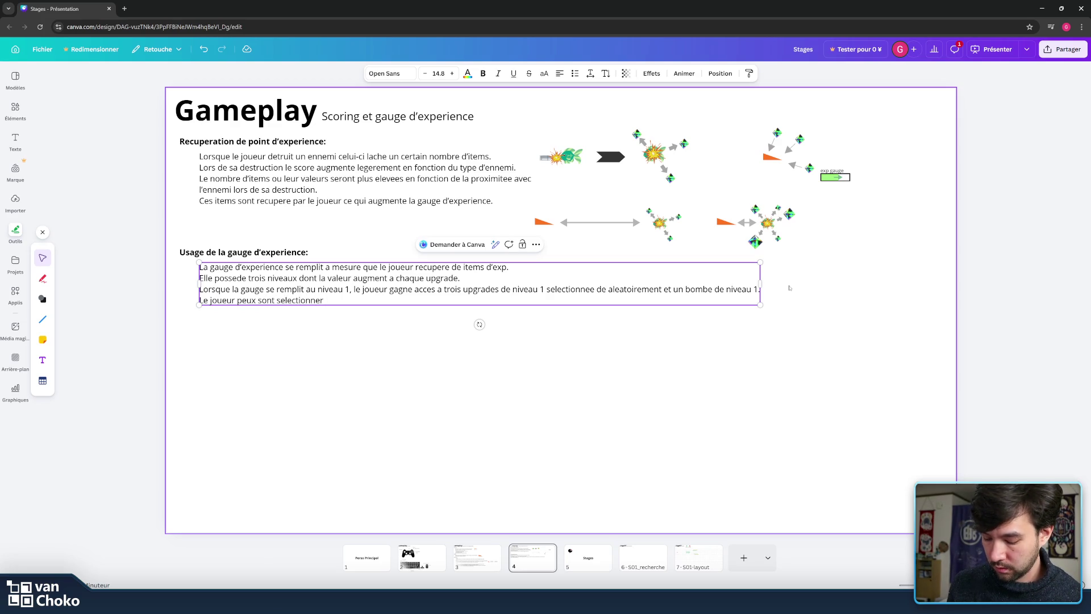
type("e ")
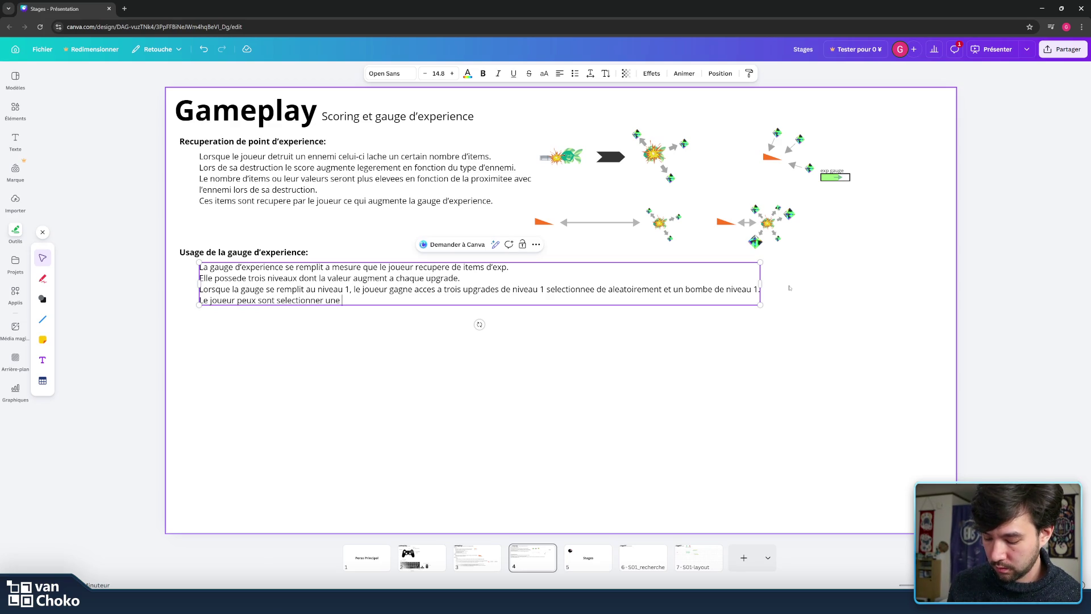
type("de ces upgrades (")
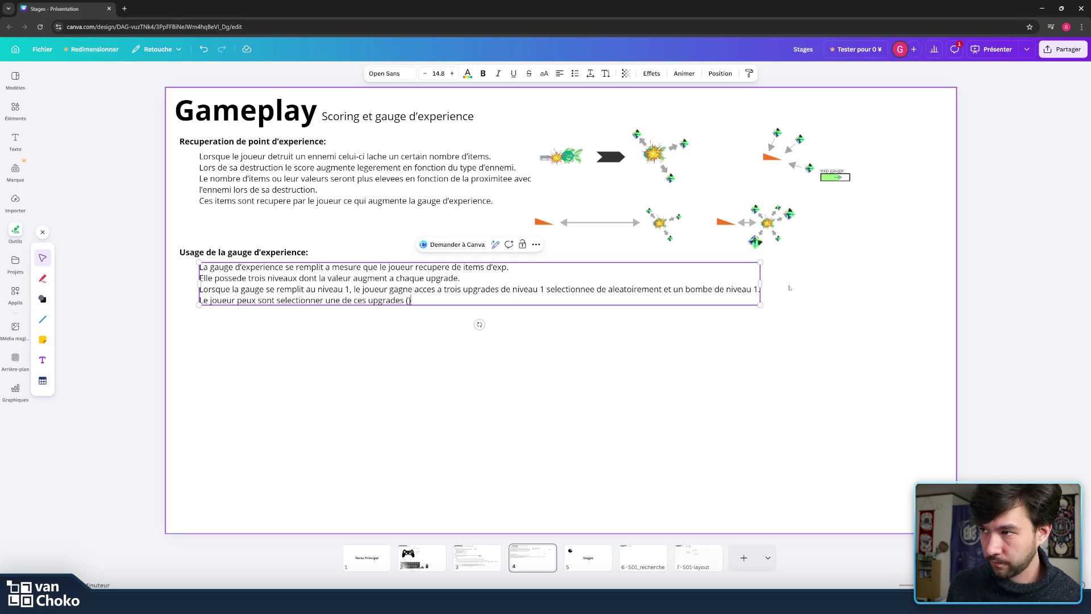
type("ou bombe")
key("Right")
type("ce")
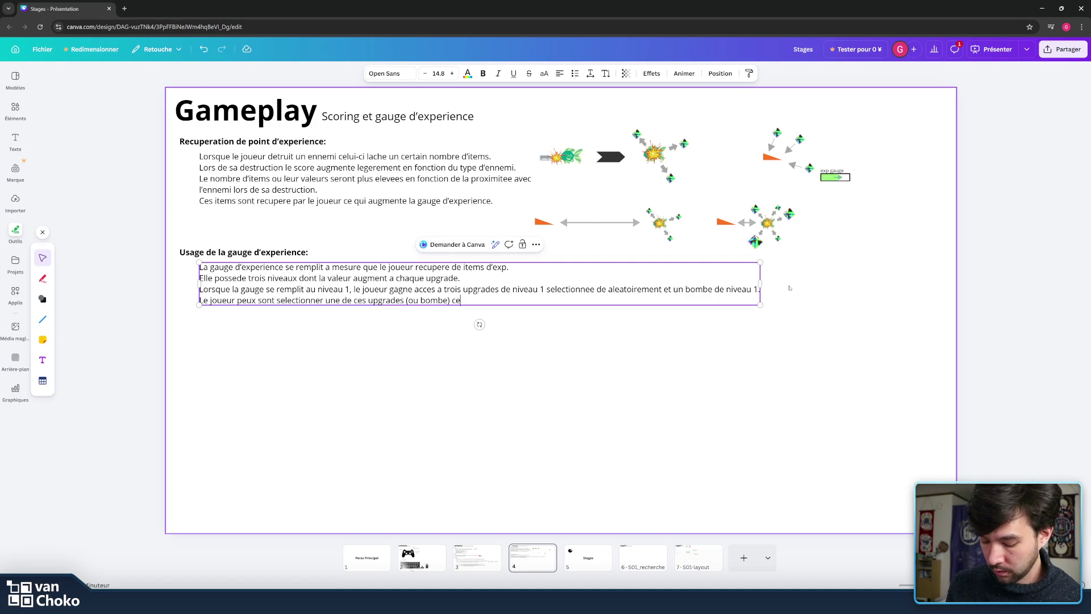
type("q")
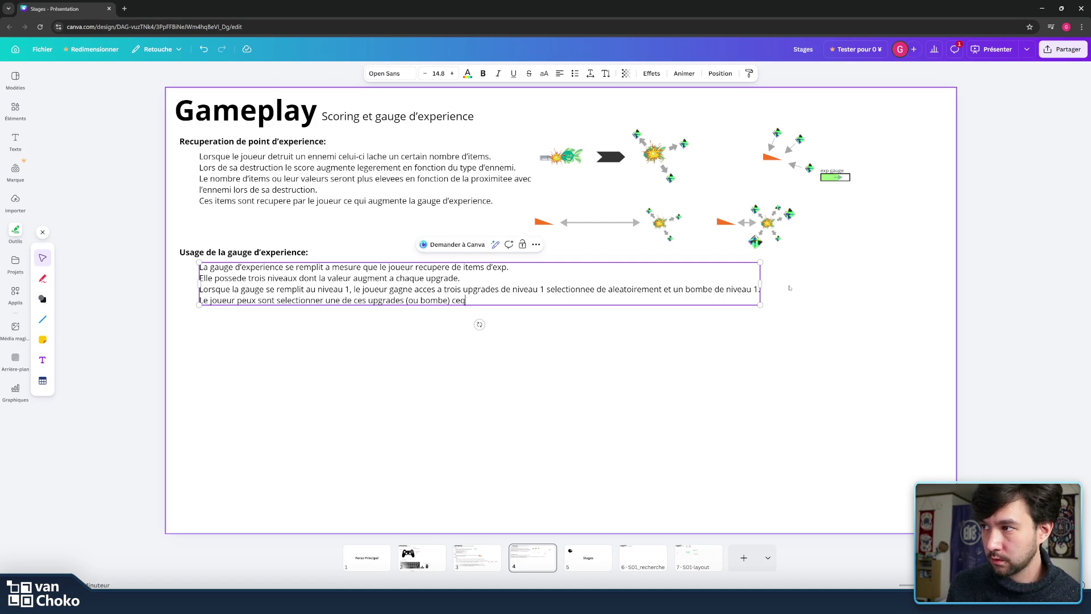
key("BackSpace")
type("qui applique")
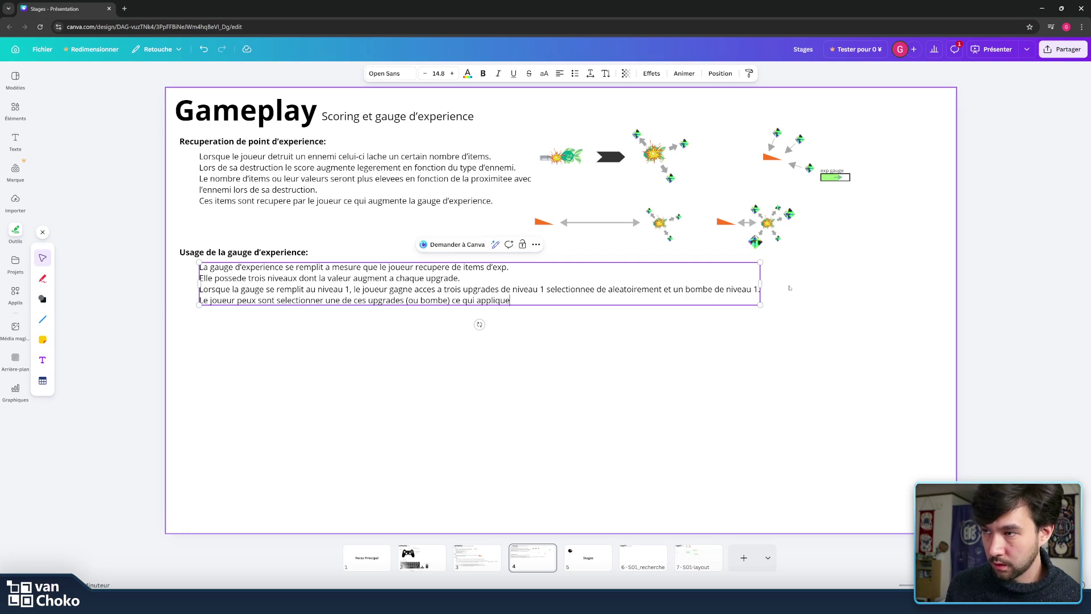
type("ra l")
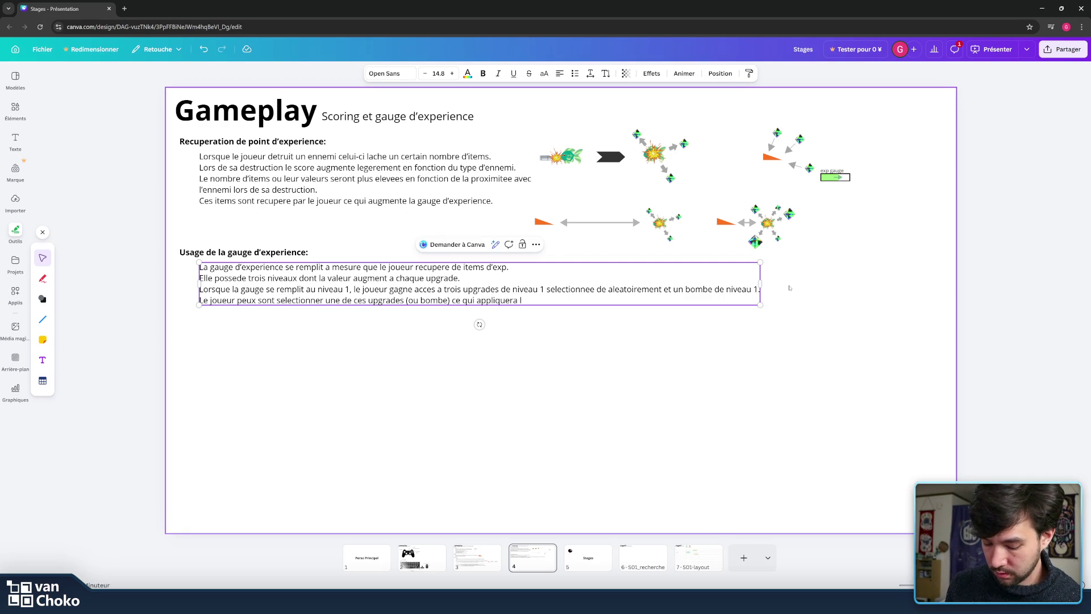
type("’upgrade en")
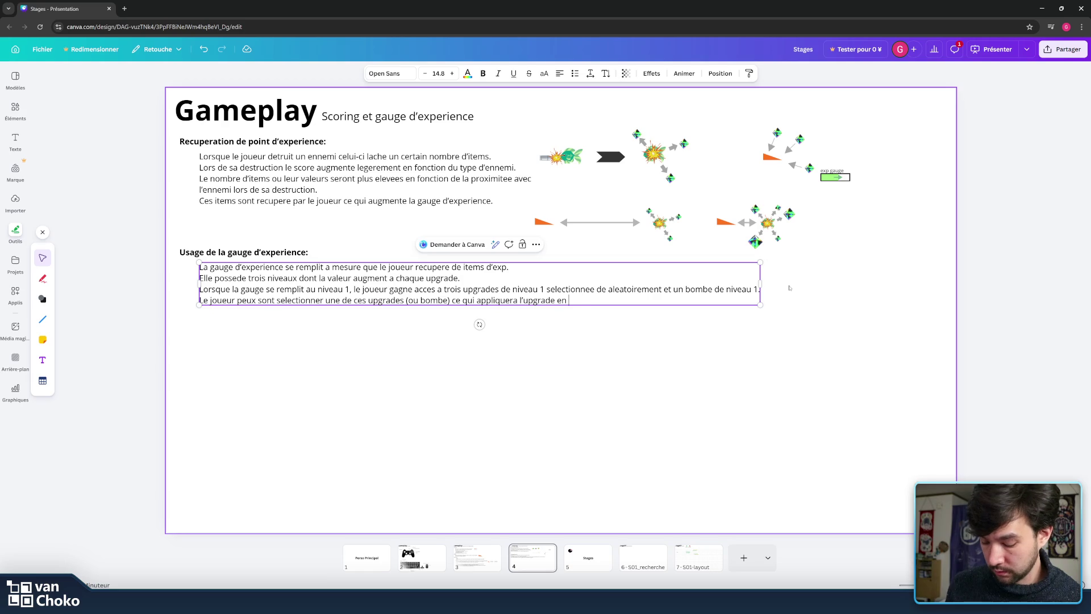
type(" question")
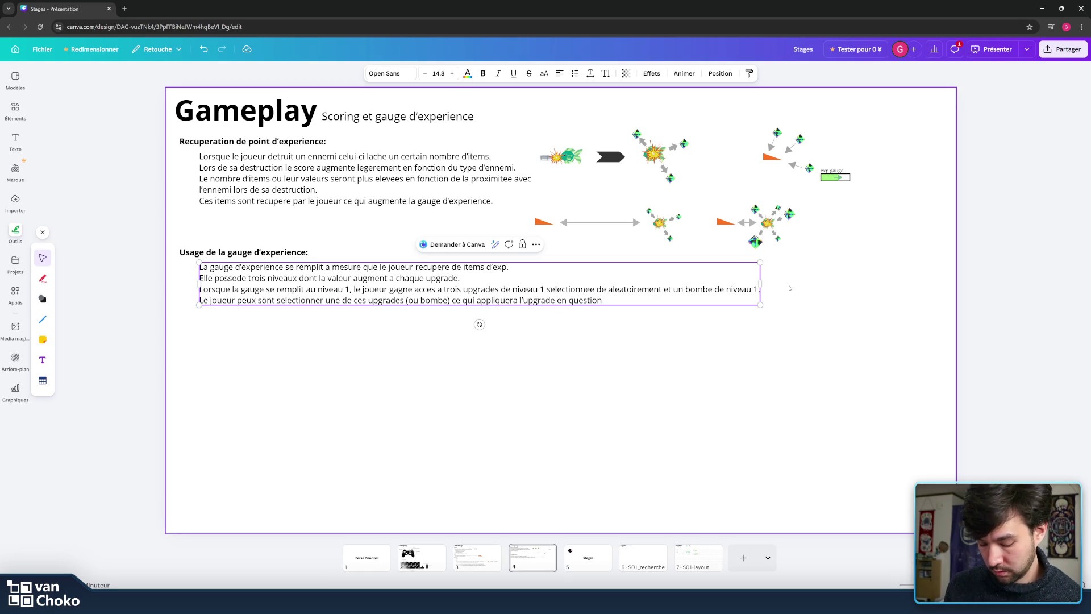
type(" et videra completement ")
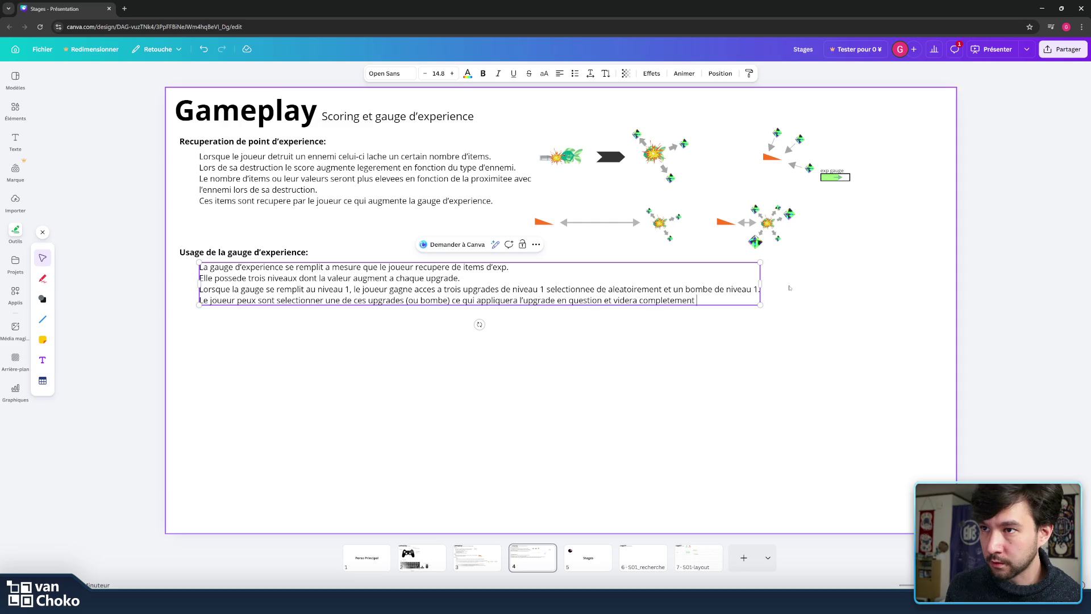
type("la gaug")
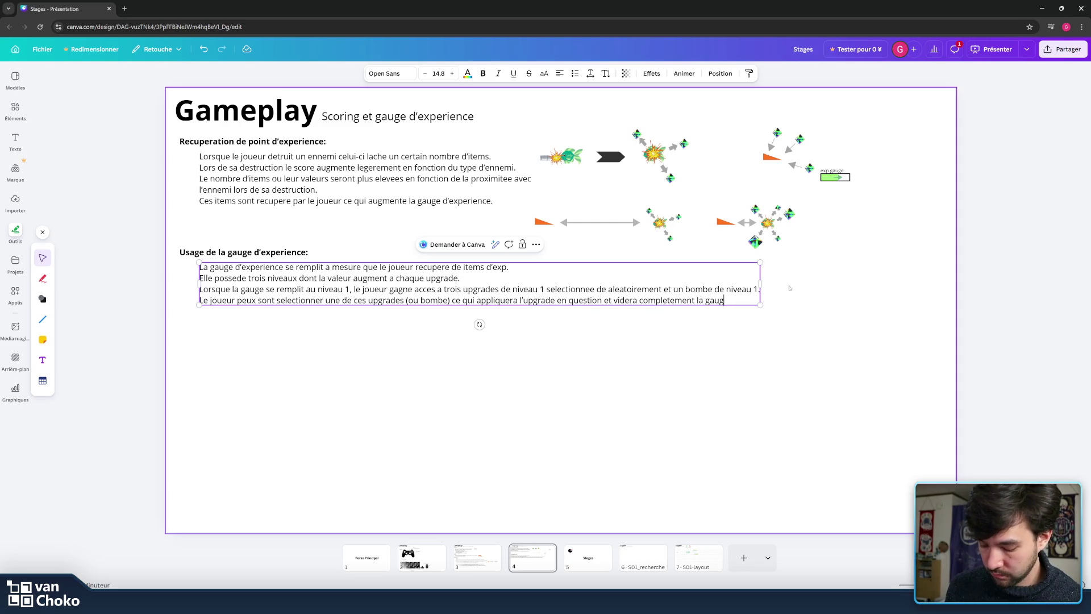
type("e")
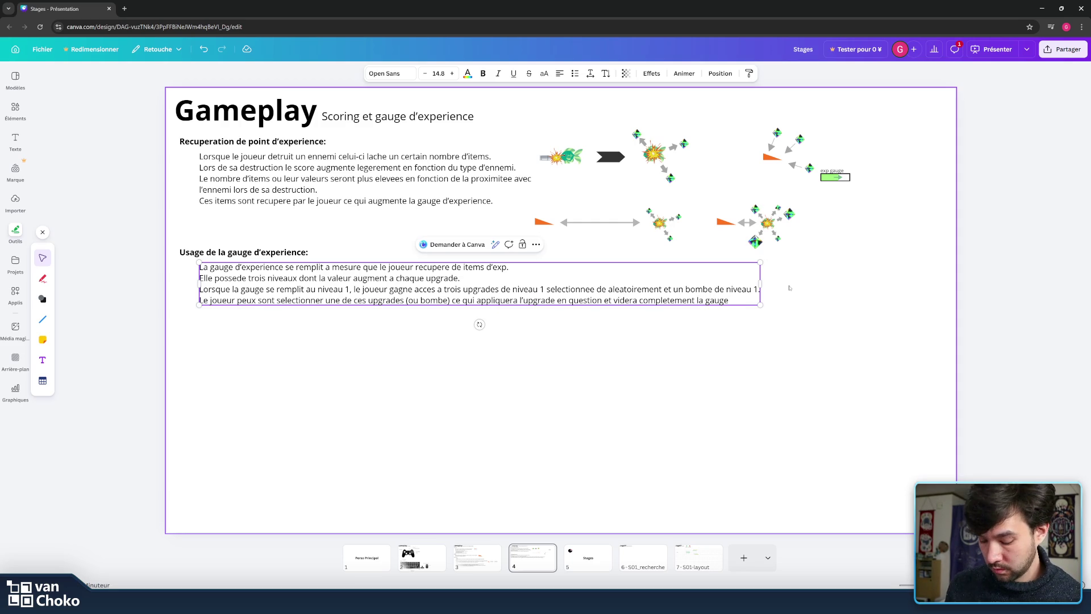
type(" ou ")
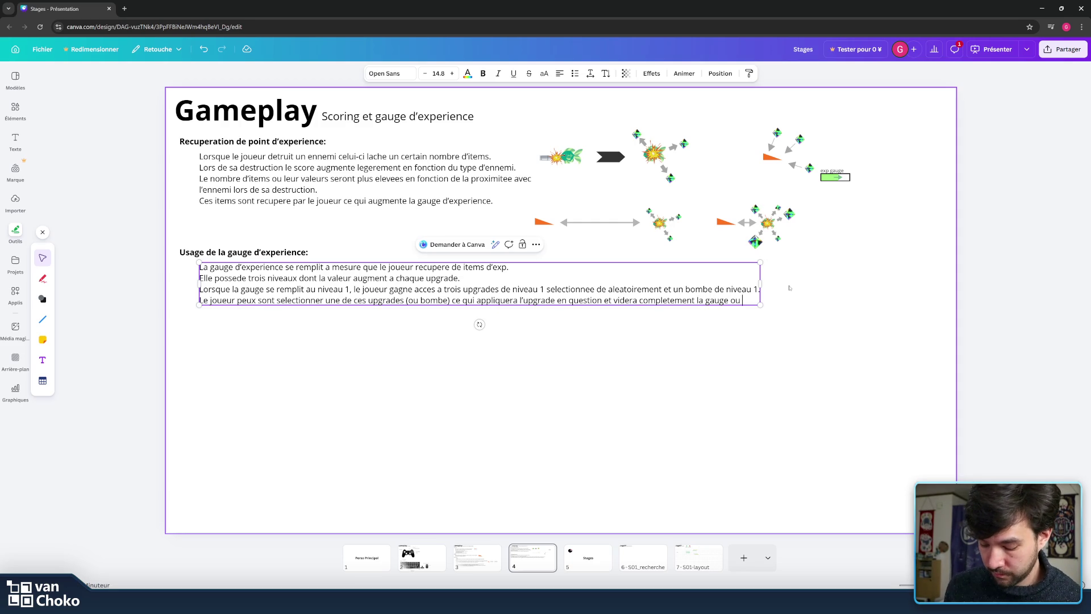
type("continuer")
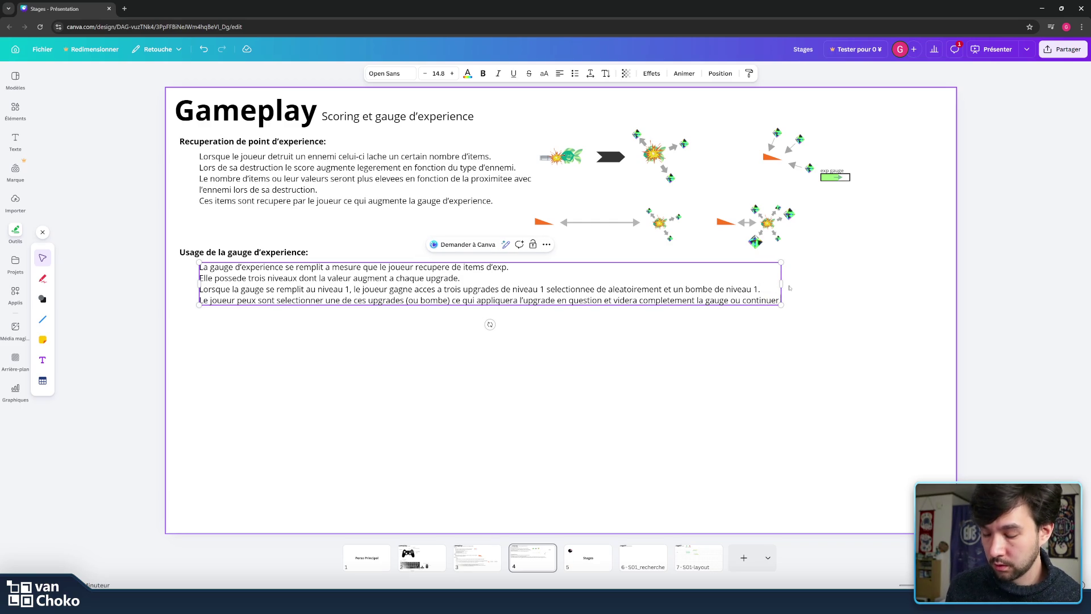
type(" d’emmaga")
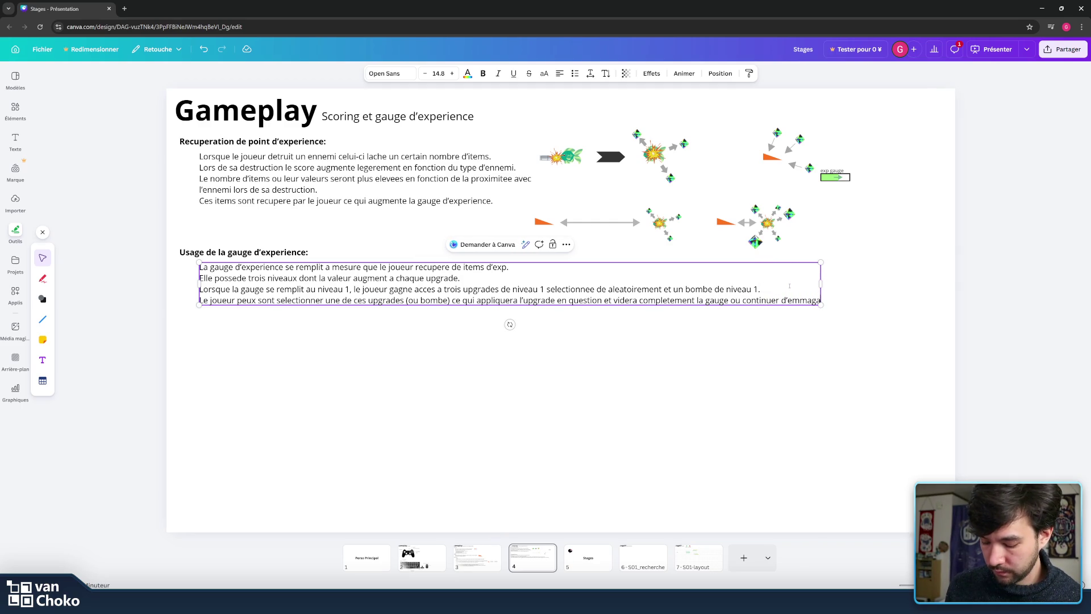
type("siner")
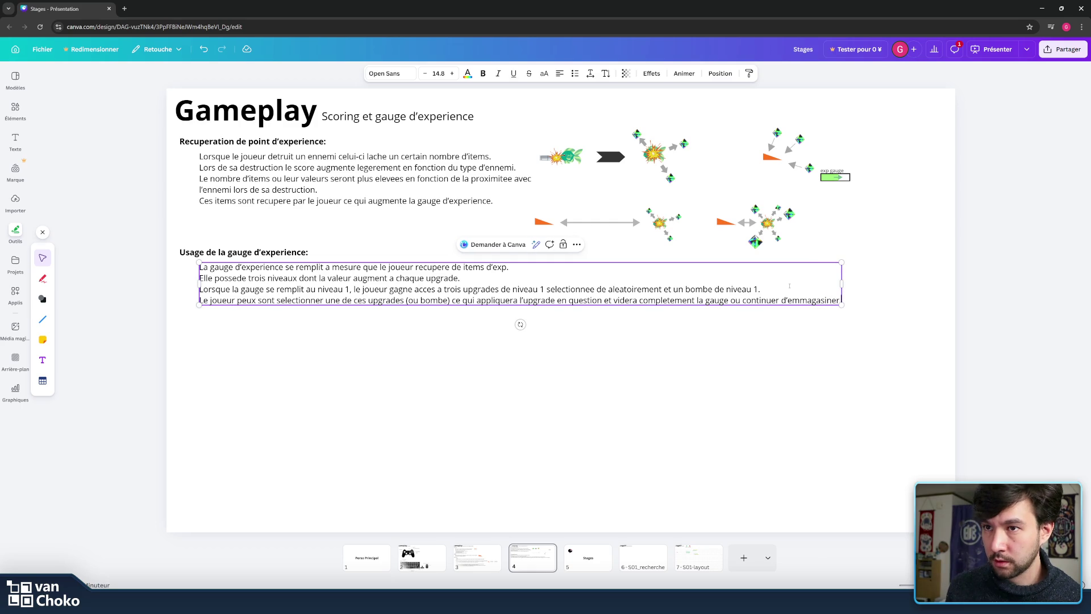
- Check the spelling of 'emmagasiner' by searching it in a new browser tab
left_click_drag(787, 300, 842, 301)
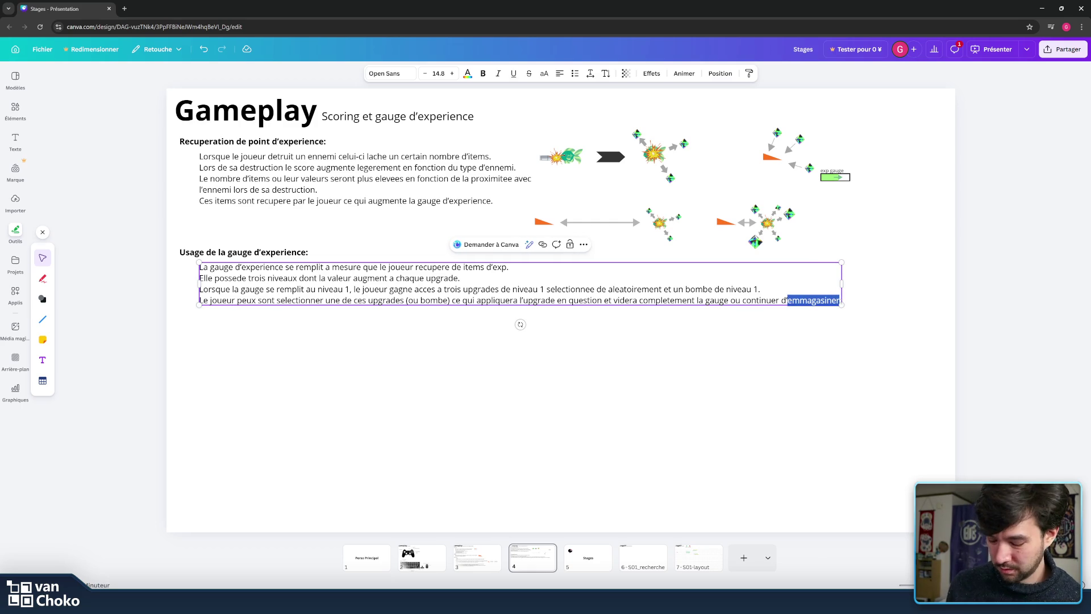
mouse_move(606, 602)
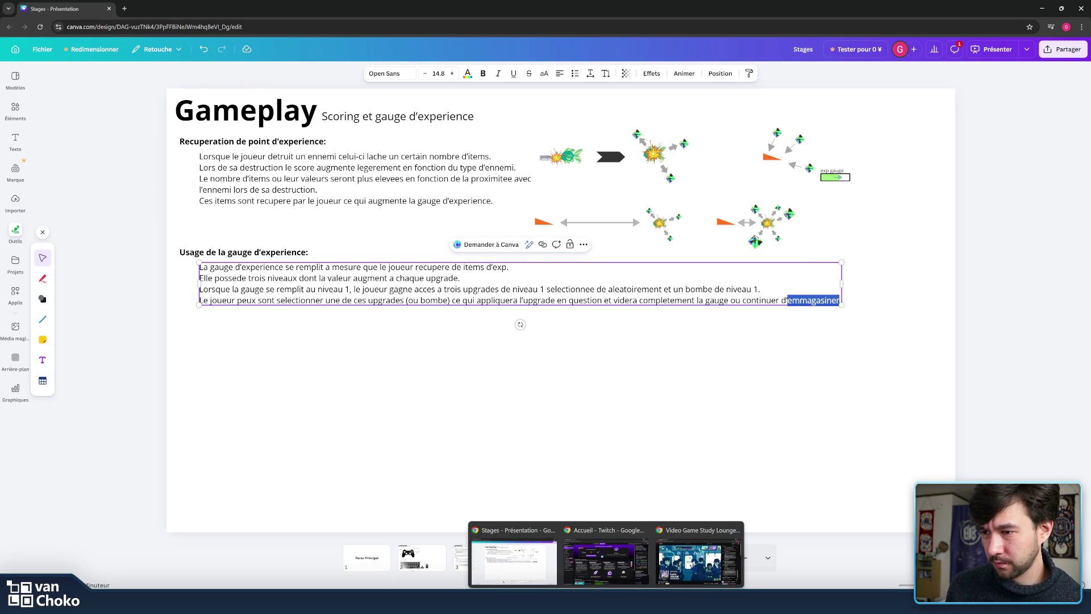
left_click(124, 8)
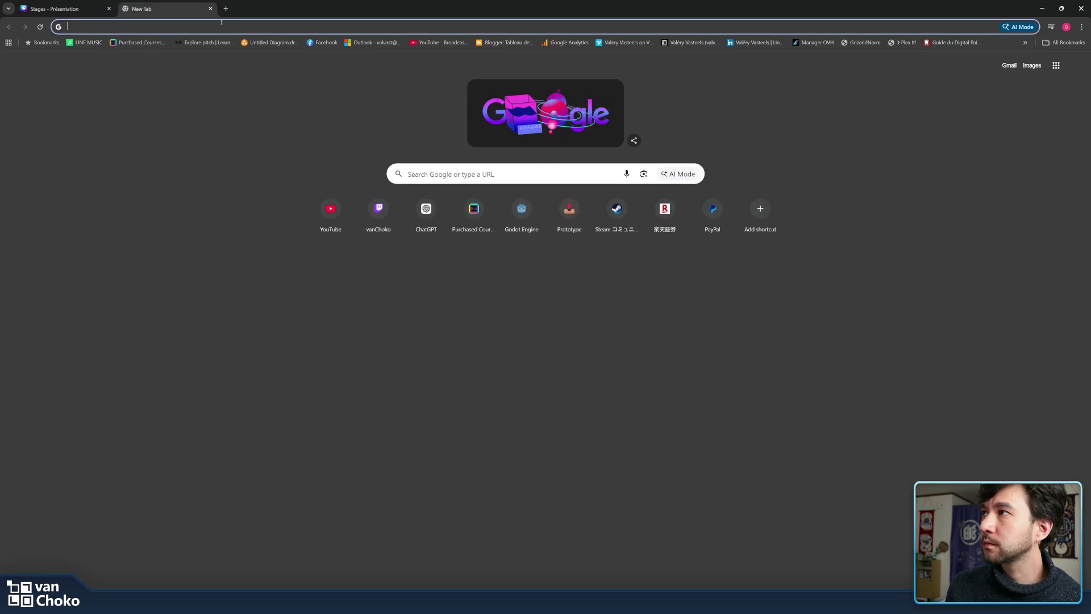
key("ctrl+v")
left_click(210, 9)
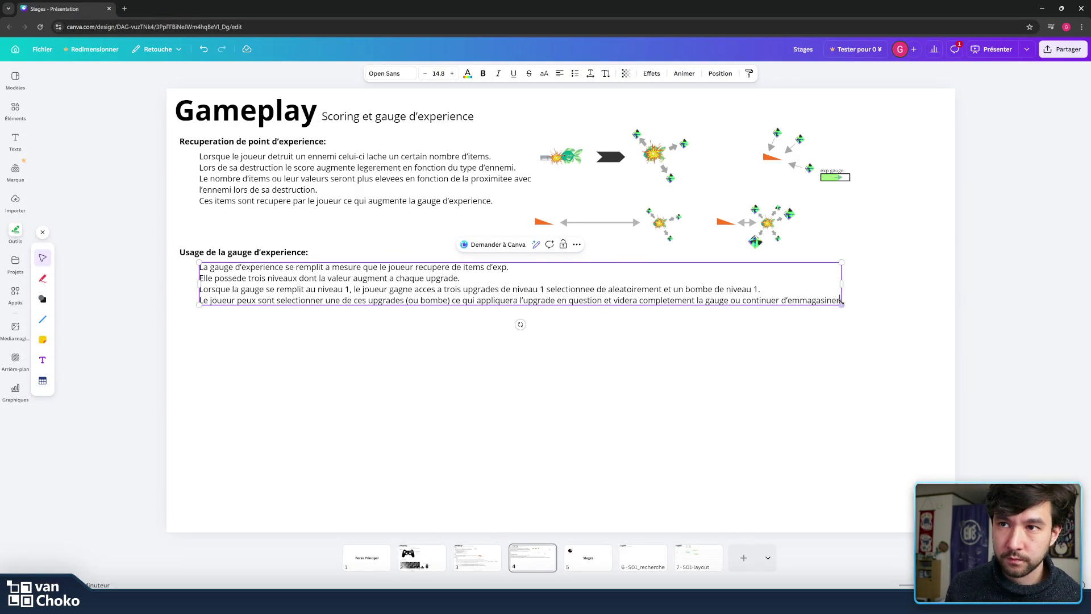
- Widen the text box and end the fourth line with 'pour accerder aux niveau superieur.'
left_click_drag(847, 298, 885, 283)
type("des points")
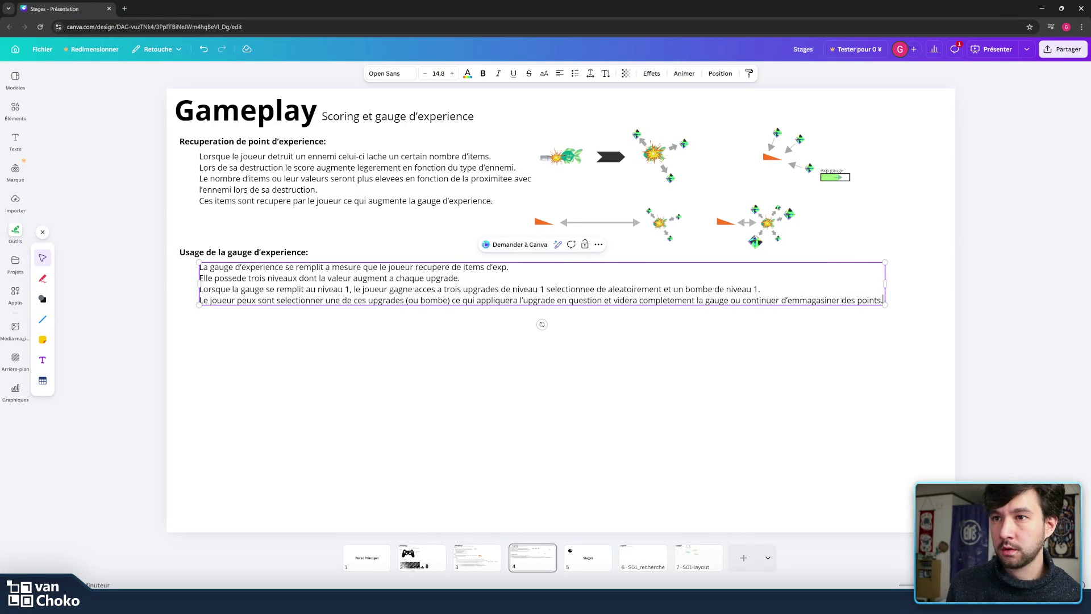
key("BackSpace")
type("pour")
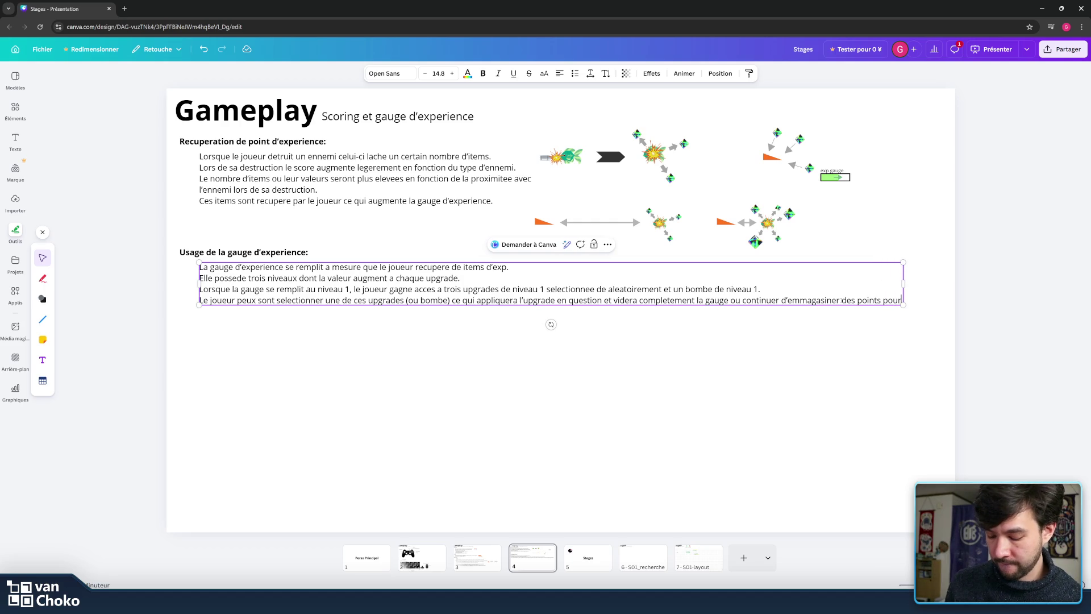
type(" accerder aux")
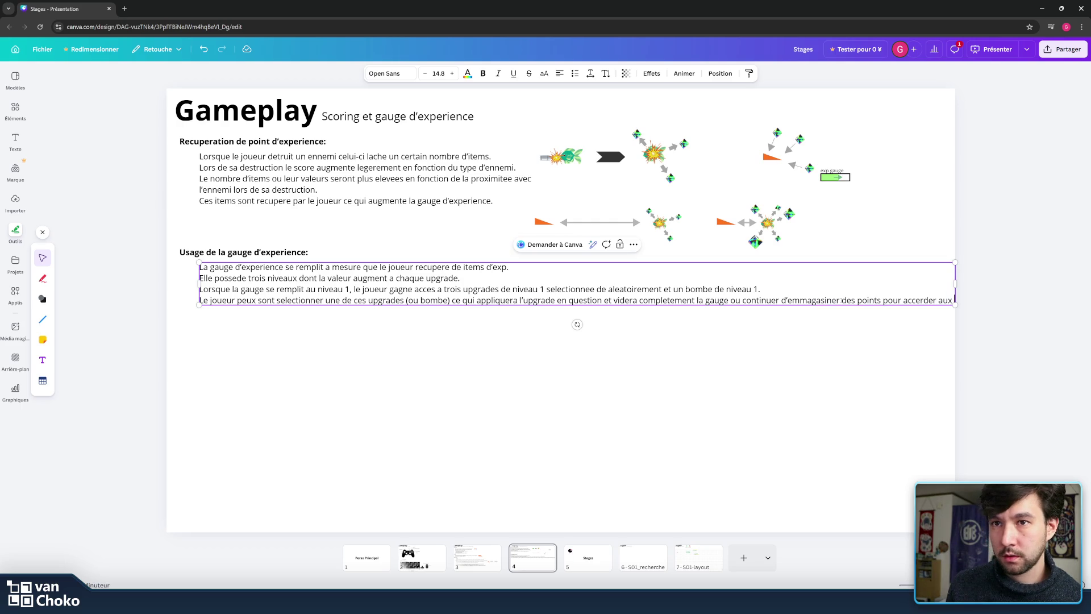
type(" niveu")
key("BackSpace")
type("au superieur")
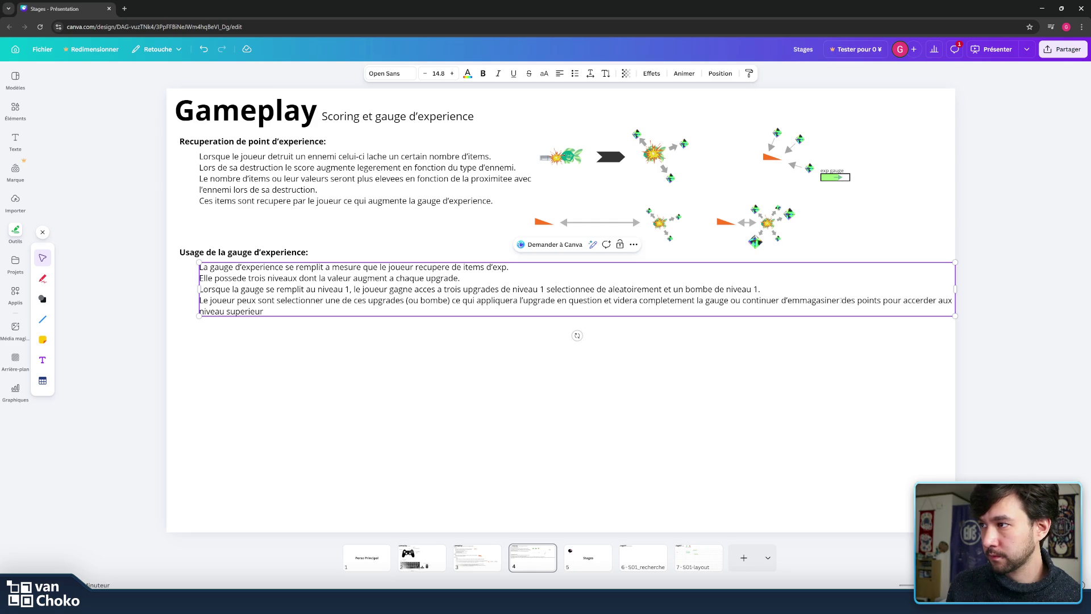
type(".")
key("Return")
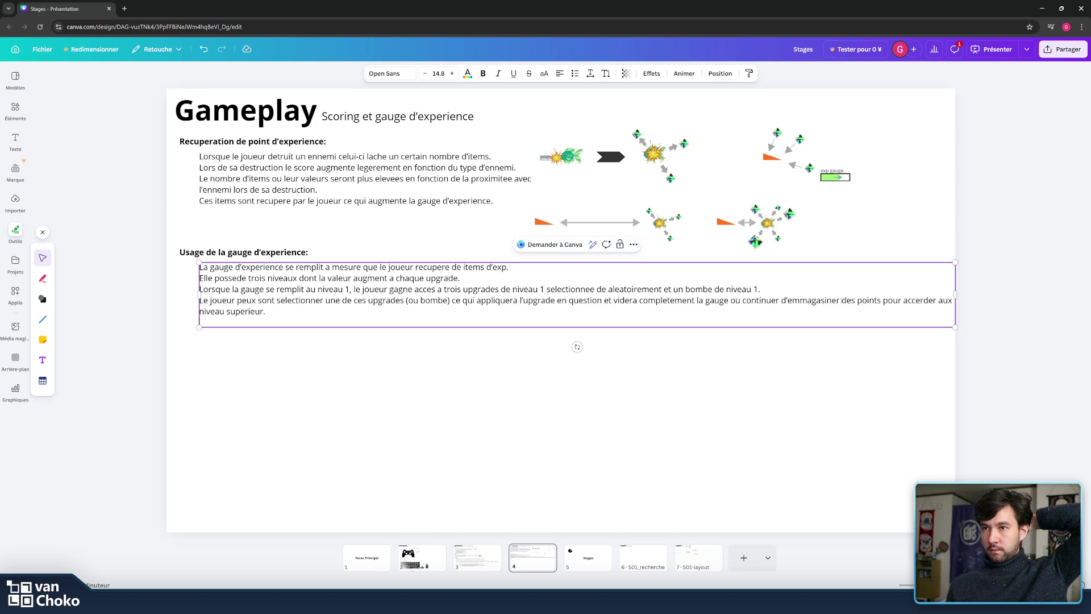
- Add 'Au niveau 2 les upgrades sont remplacees par des upgrades de niveau 2 selectionnee aleatoirement et pareille pour le niveau trois.'
type("Au niveau ")
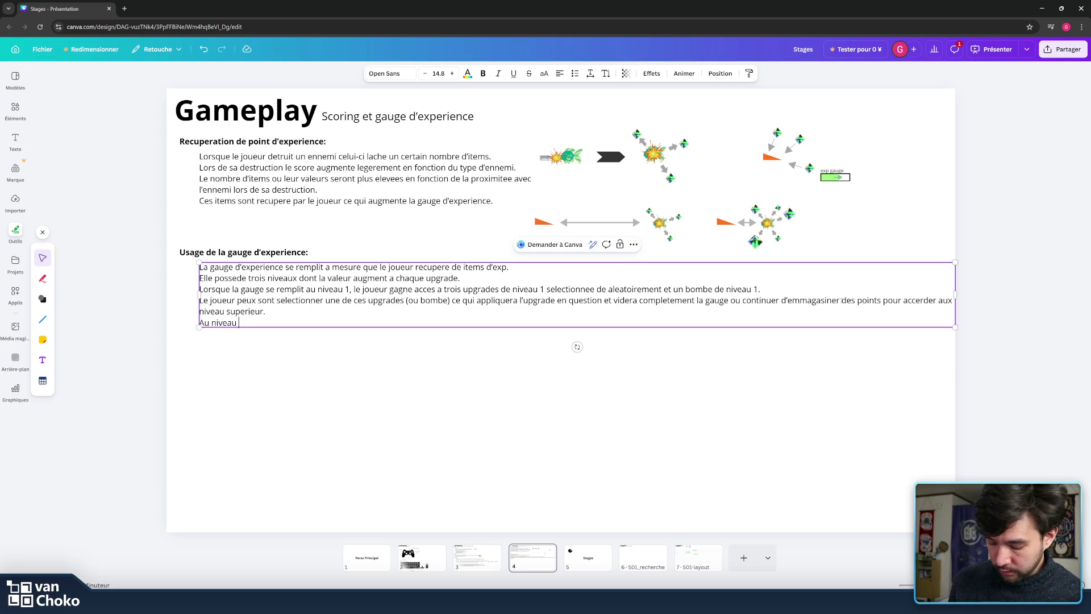
type("2")
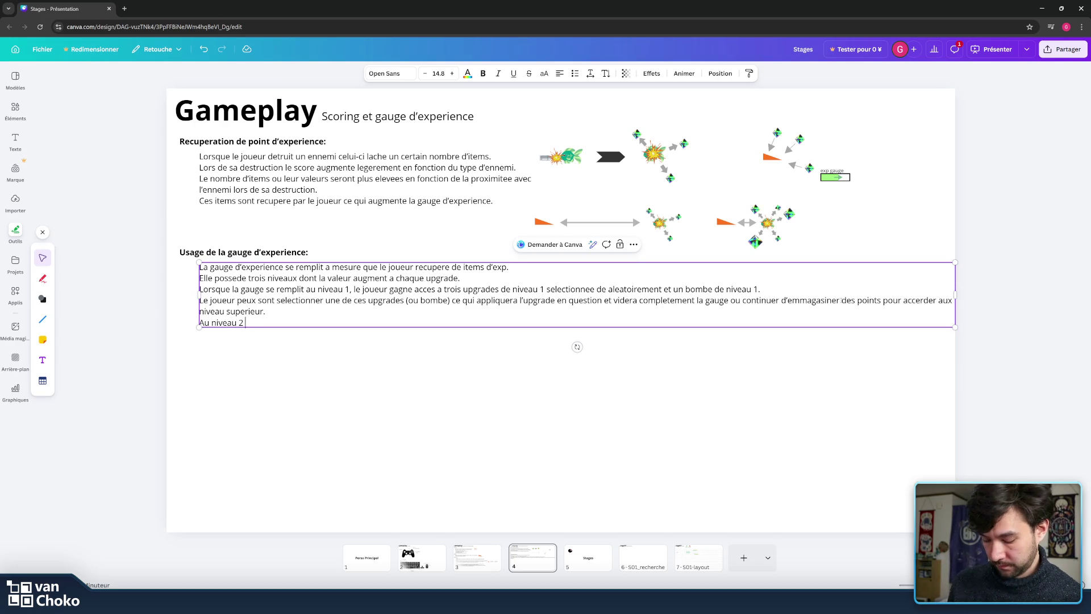
type("lesupgrades sontremplacee ")
type("s par des upgra")
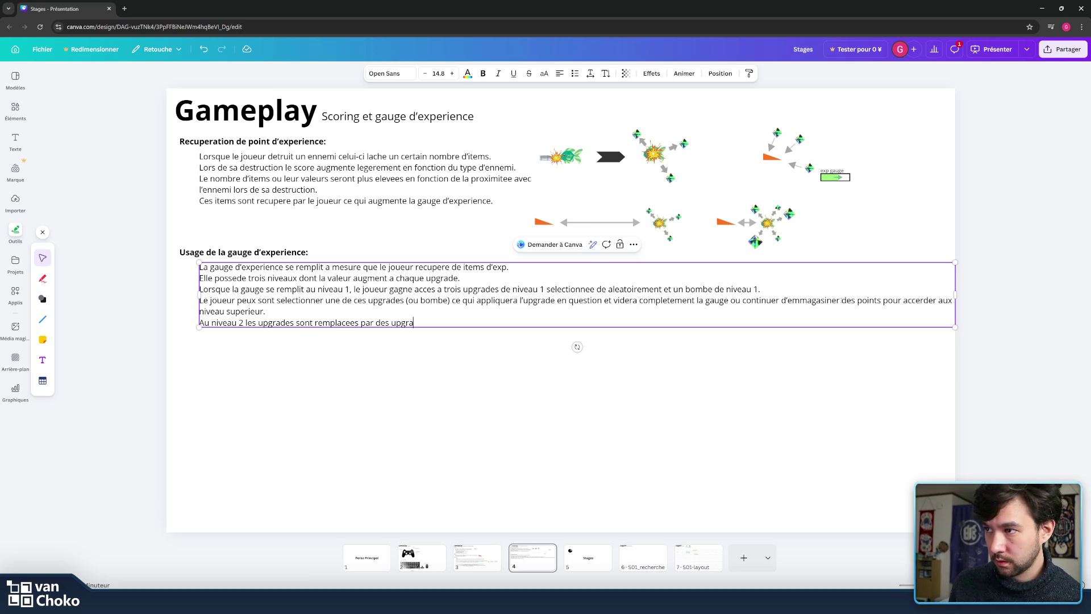
type("des de niveau 2")
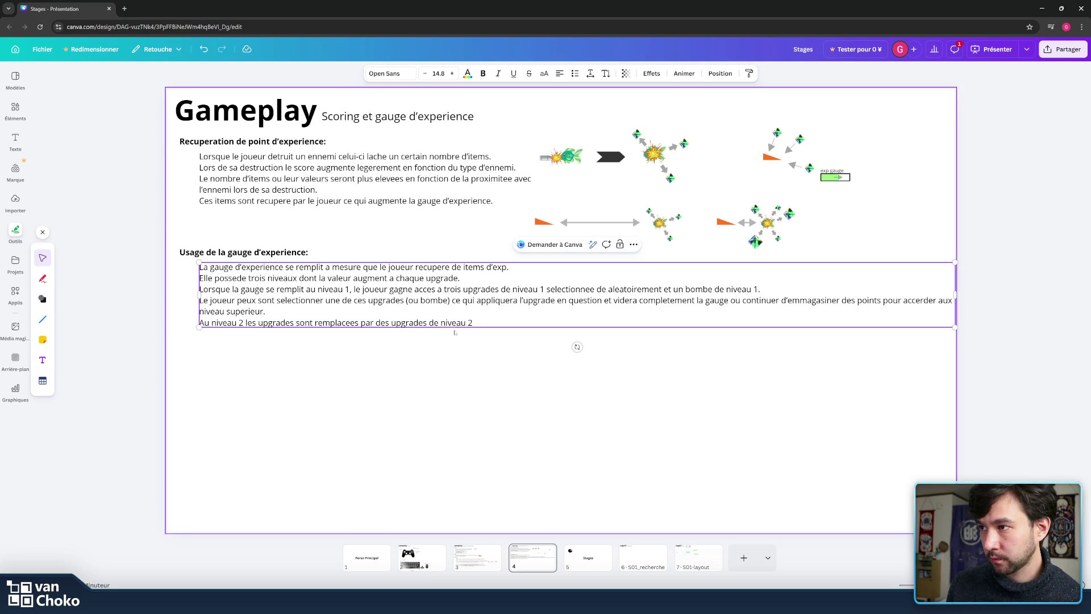
left_click(427, 323)
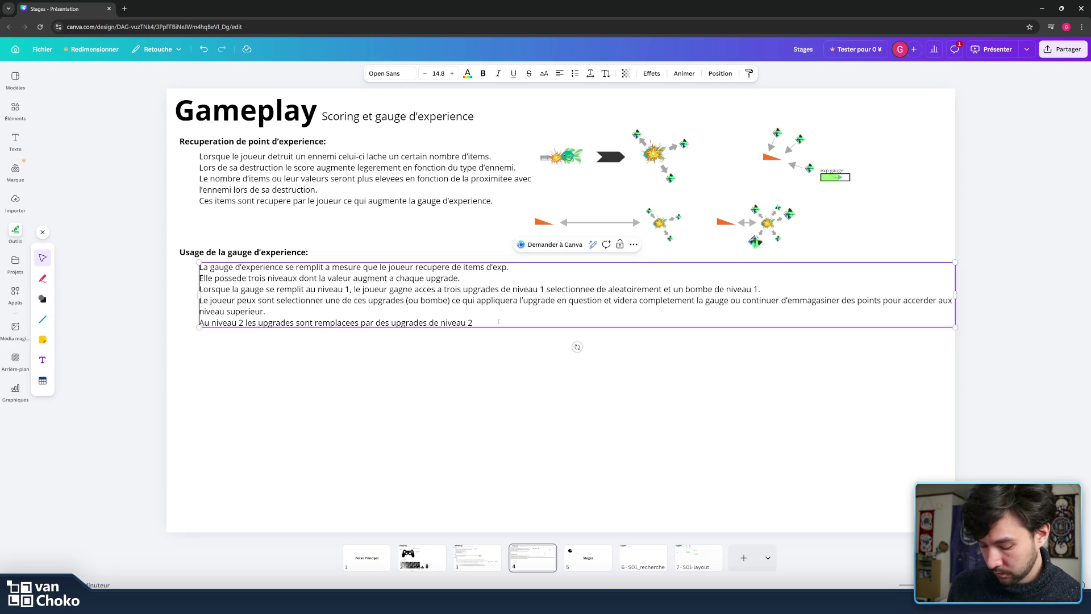
type("selectionnee aleatoirement")
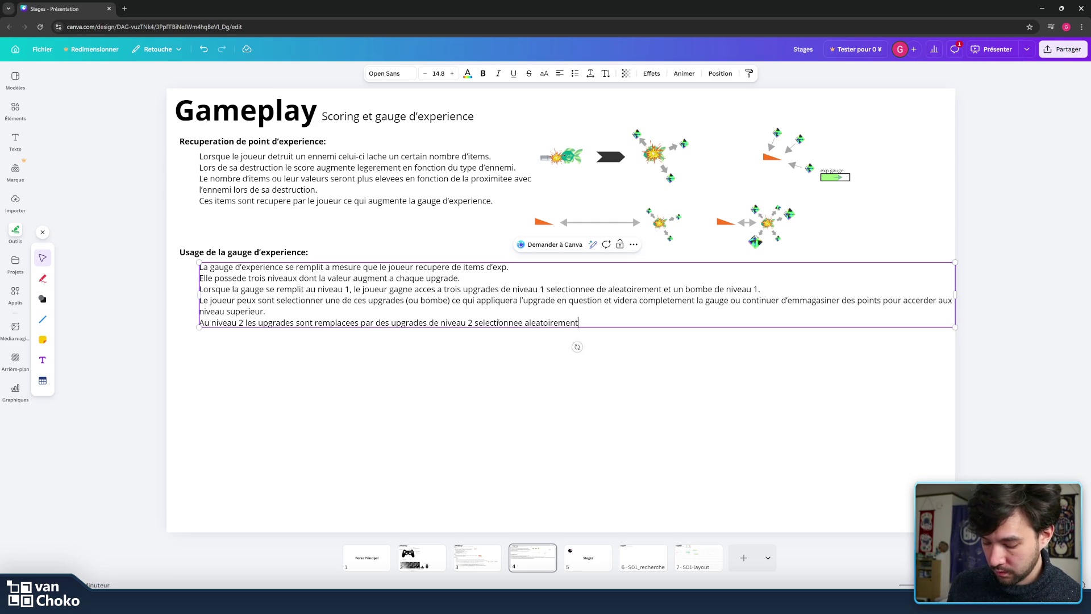
type(" et pareille pour le niveau trois.")
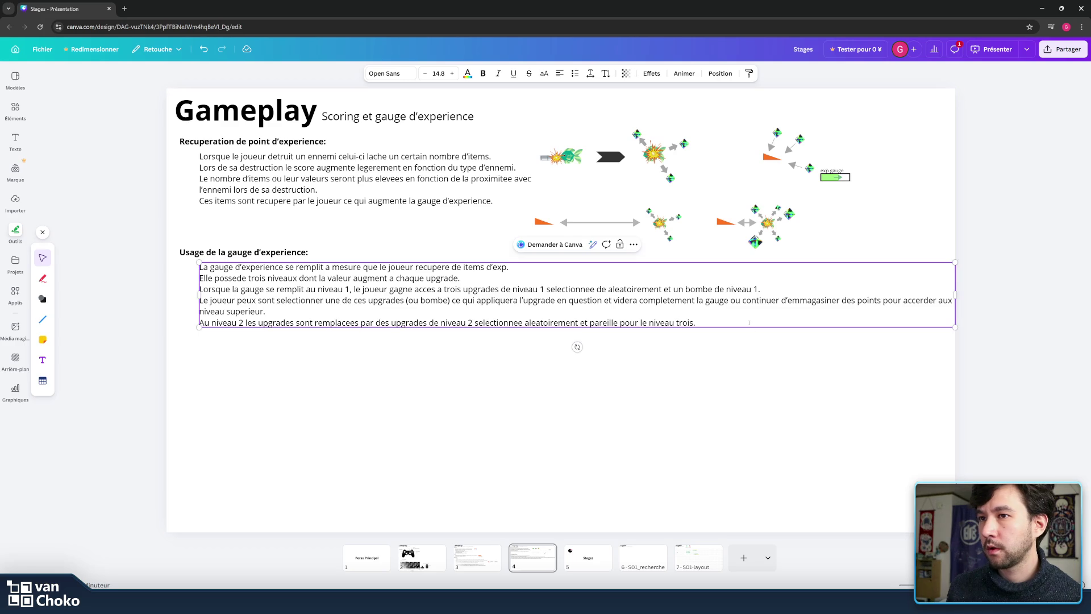
key("Return")
key("Return")
key("BackSpace")
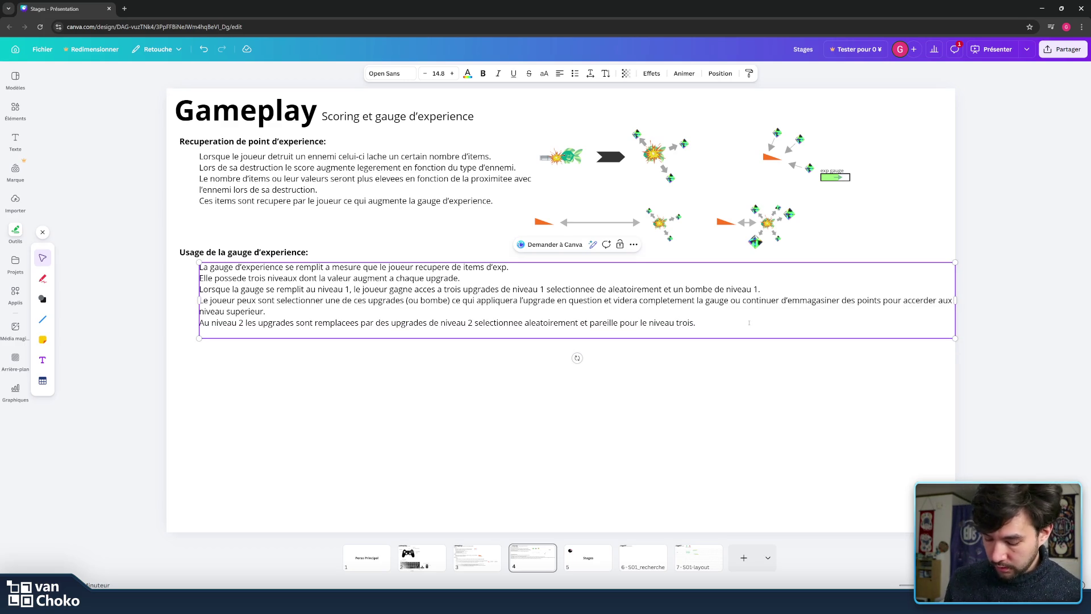
- Add 'Enfin, les points accumuler peuvent egalement etre utiliser pour activer le laser' and change pareille to pareil
type("Enfin")
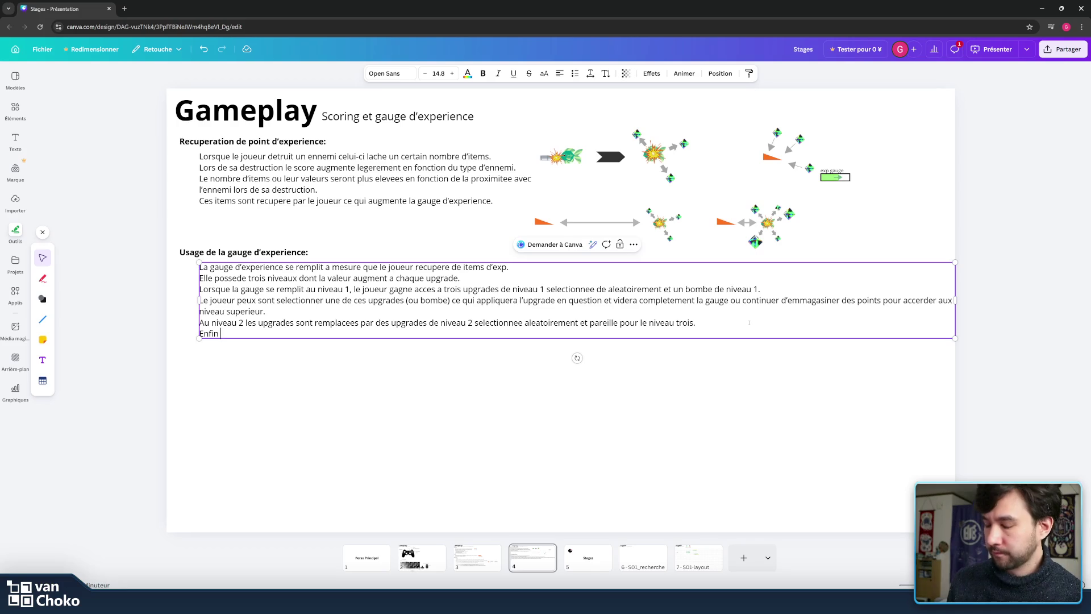
type(", ")
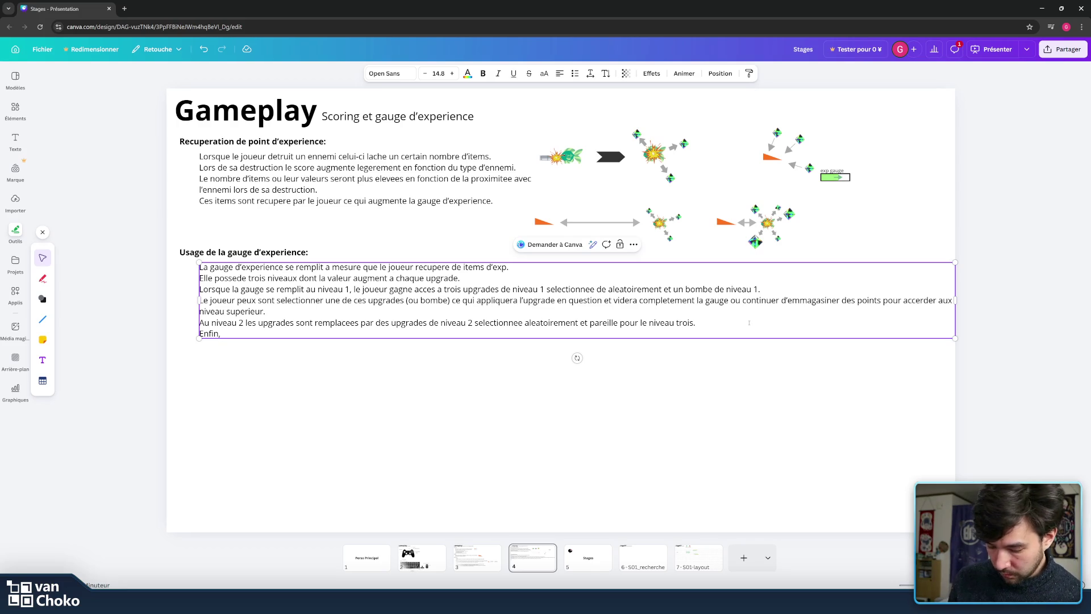
type("les point de")
key("BackSpace")
key("BackSpace")
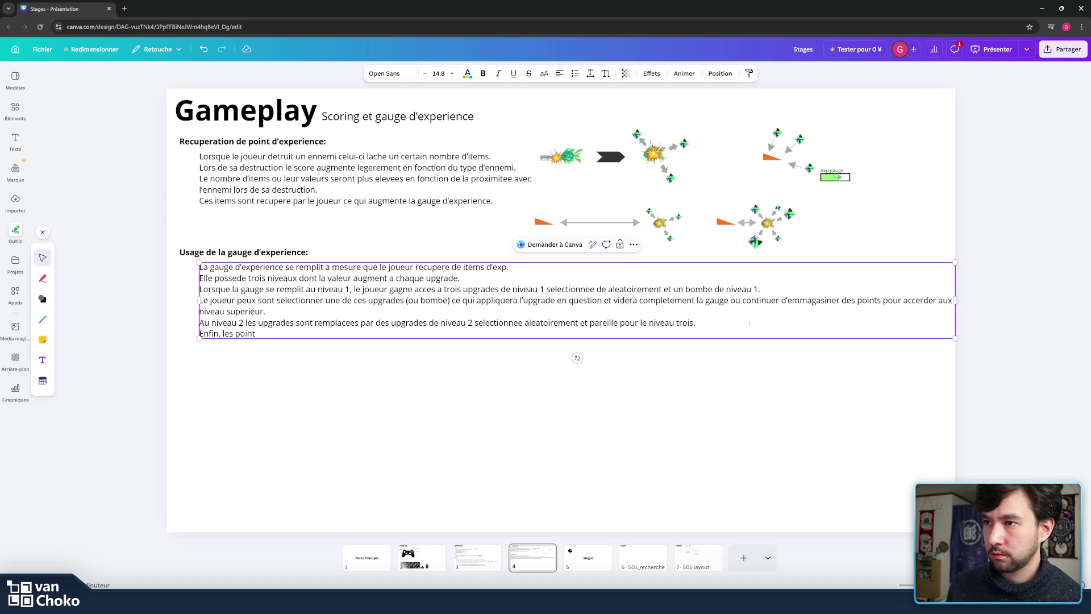
key("BackSpace")
key("BackSpace")
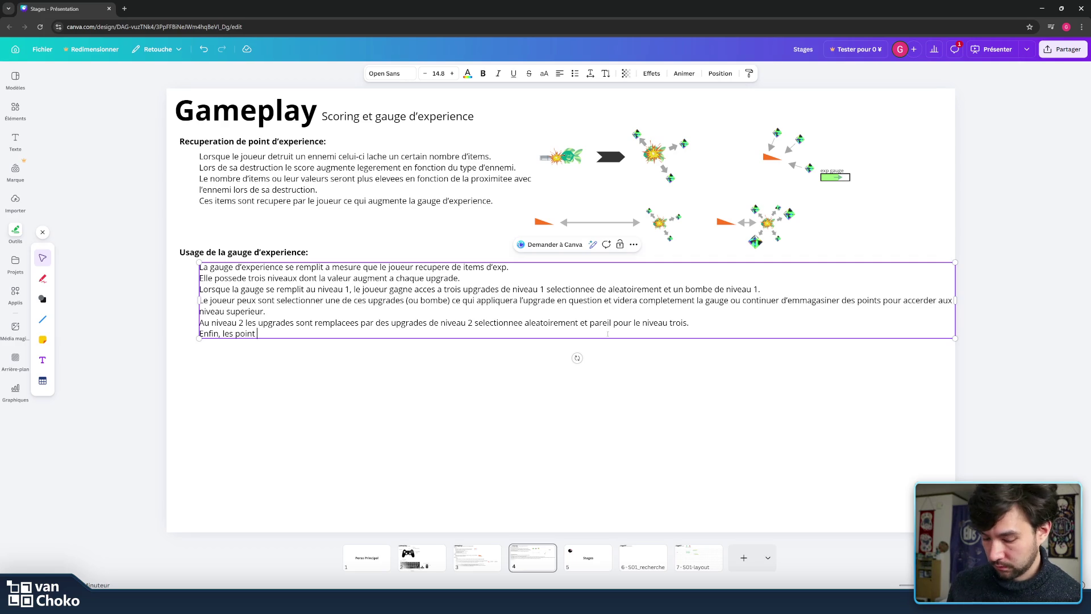
type("s accumuler p")
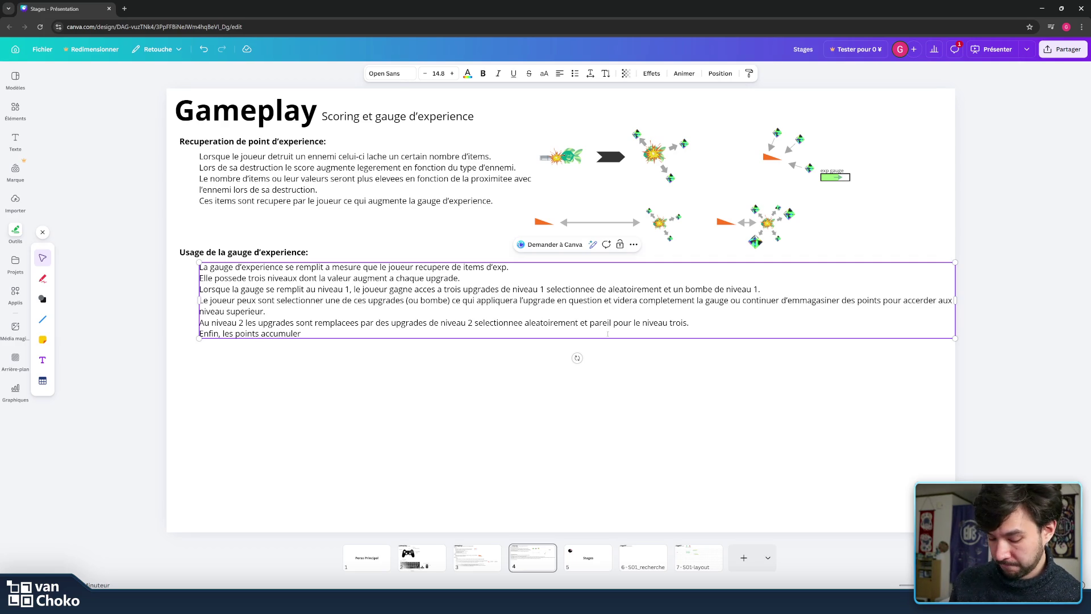
type("euvent")
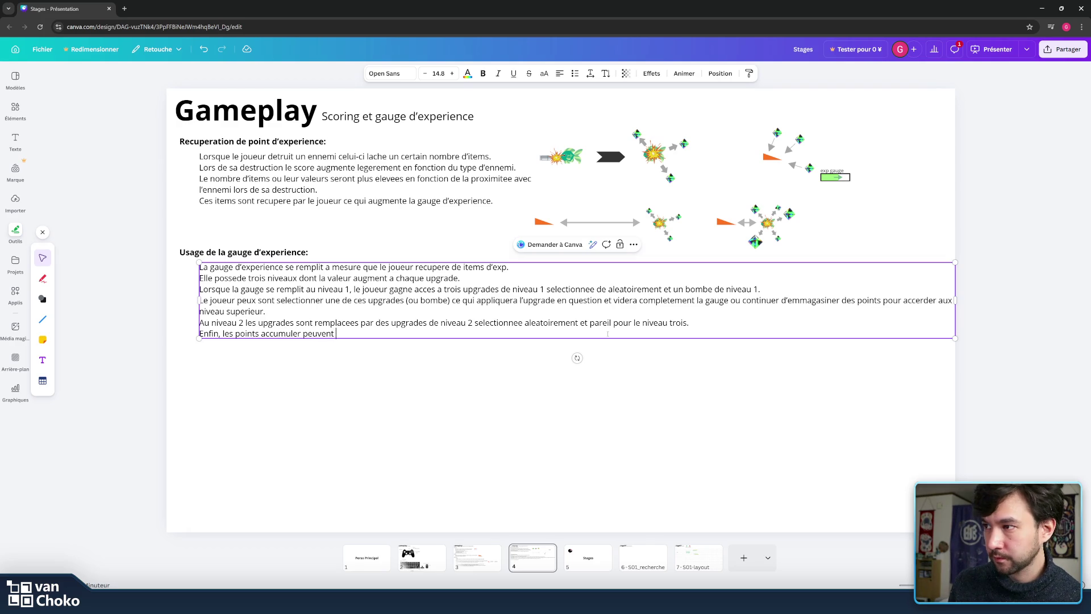
type(" egalement etre utiliser pour activer le laser.")
key("Return")
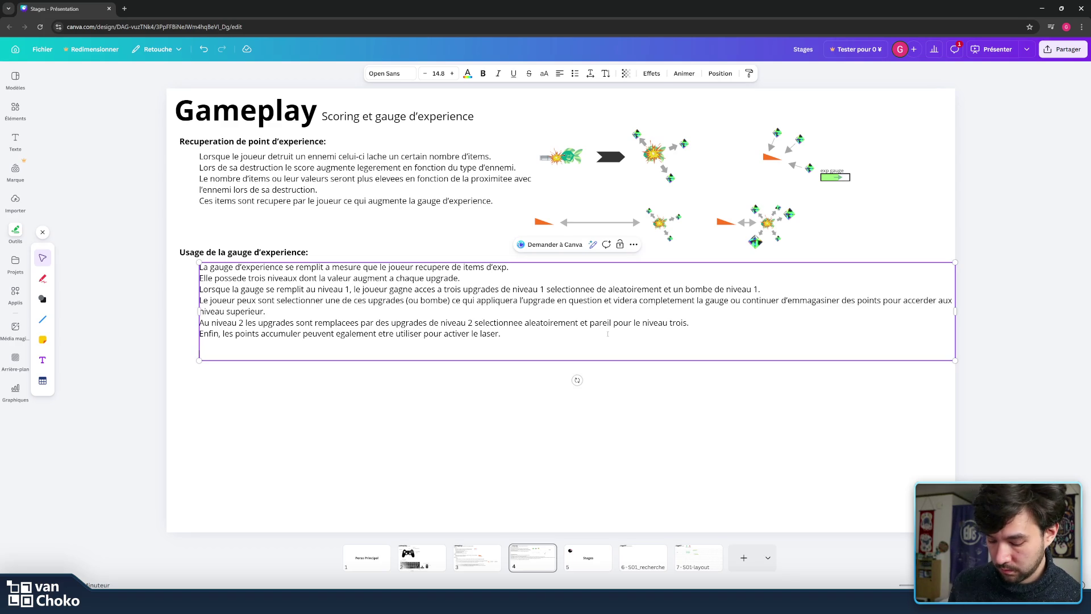
key("BackSpace")
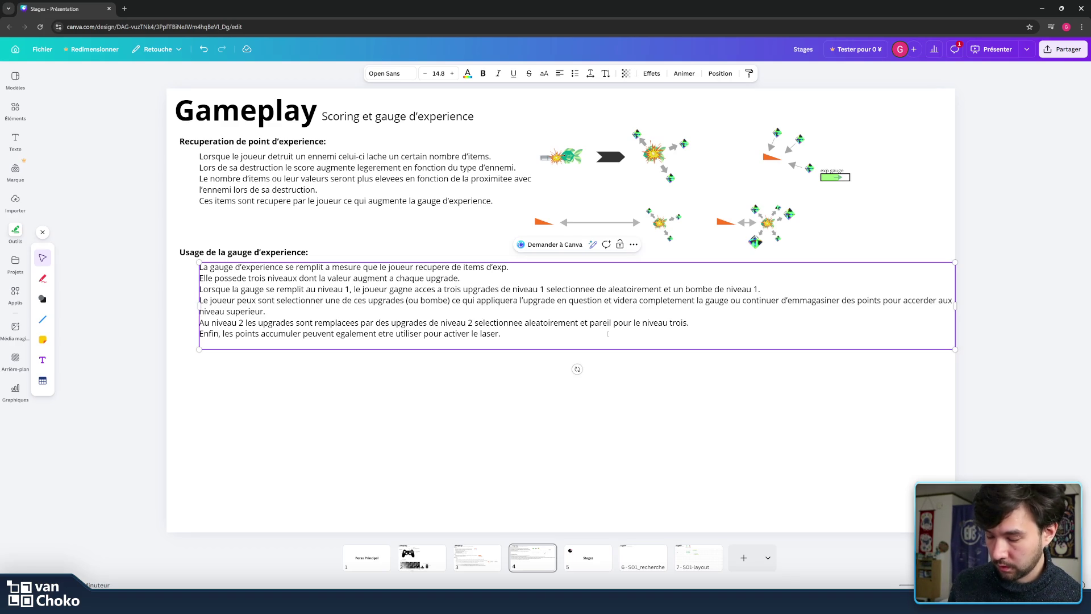
- Write the line 'La puissance du laser depend du niveau d'exp en cours et descent lentement la gauge'
type("e")
type("laser ")
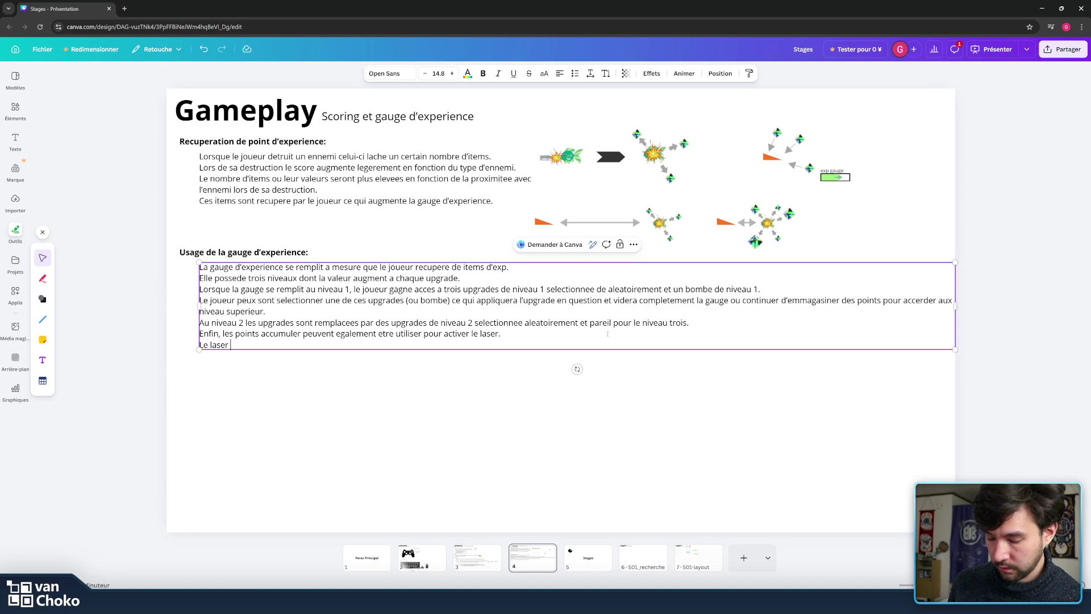
type("es")
key("BackSpace")
key("BackSpace")
key("BackSpace")
key("BackSpace")
key("BackSpace")
key("BackSpace")
key("BackSpace")
type("p")
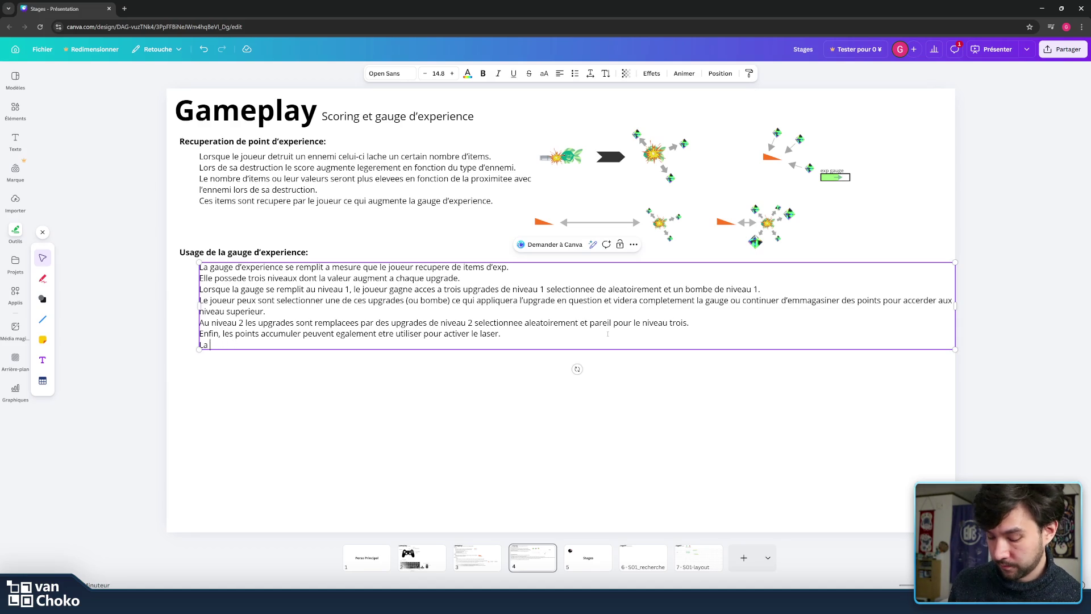
type("uissance du laser ")
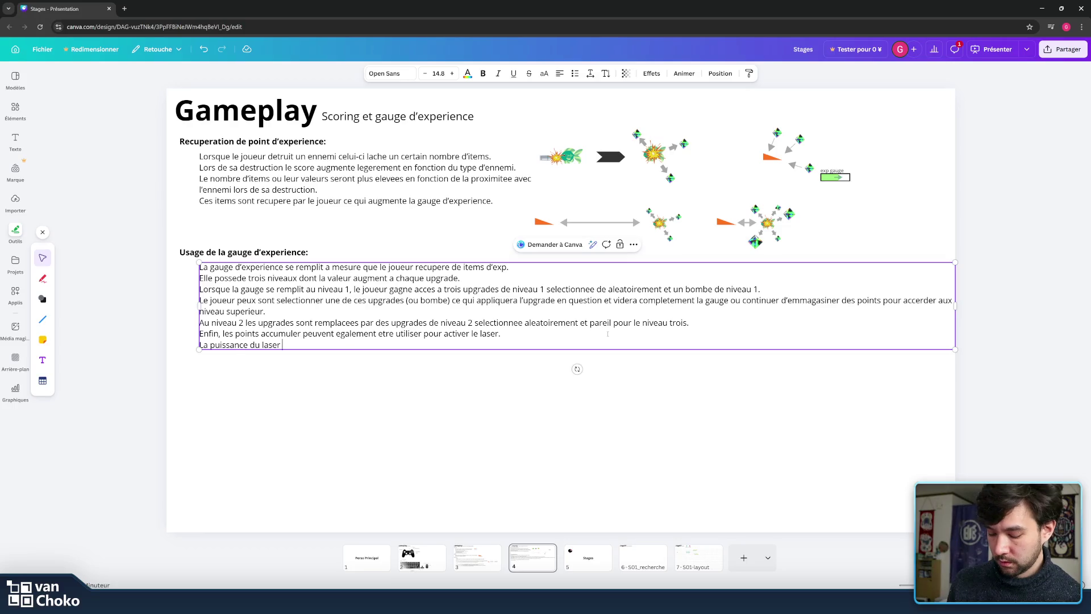
type("depend s")
key("BackSpace")
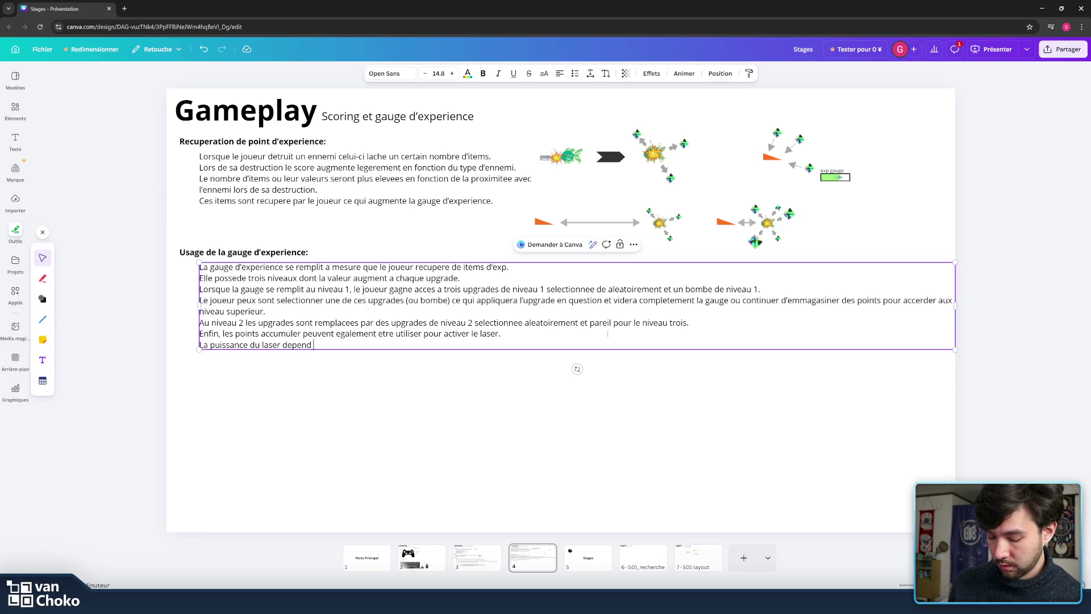
type("du niveau")
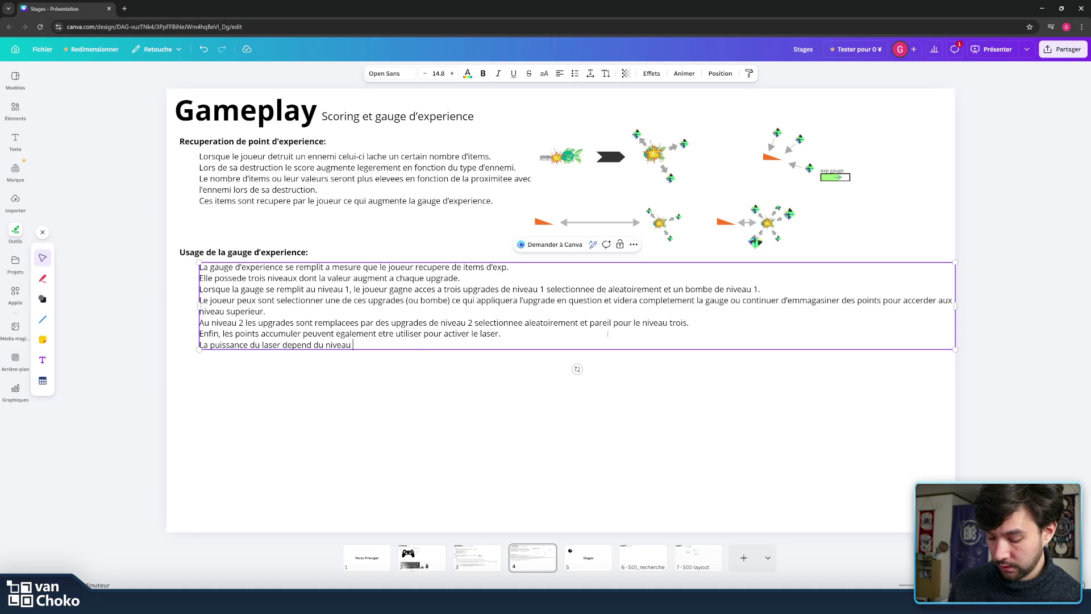
type("'exp")
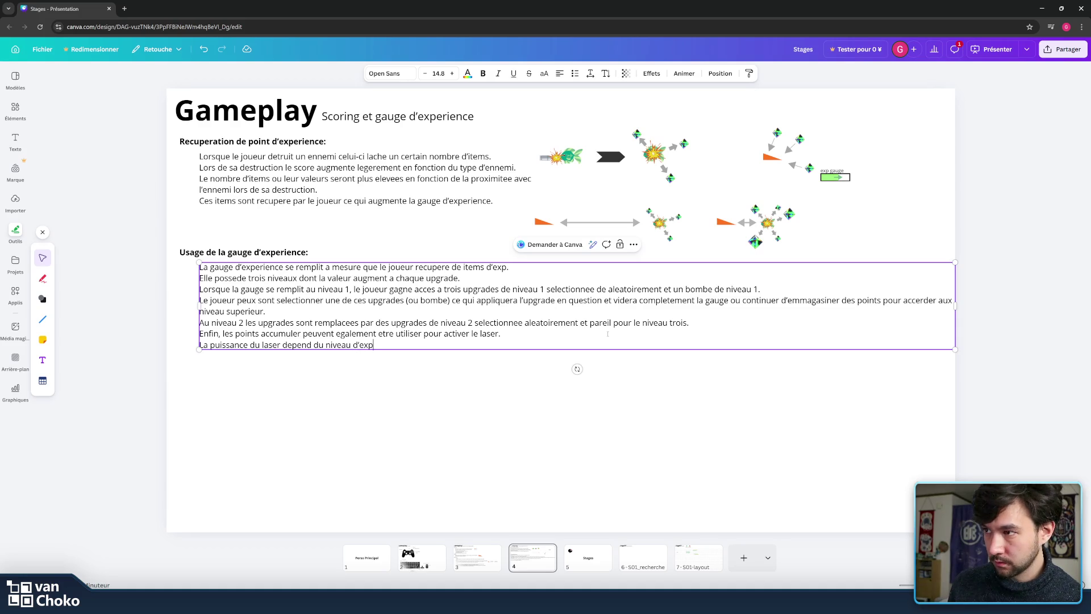
type(" cours et ")
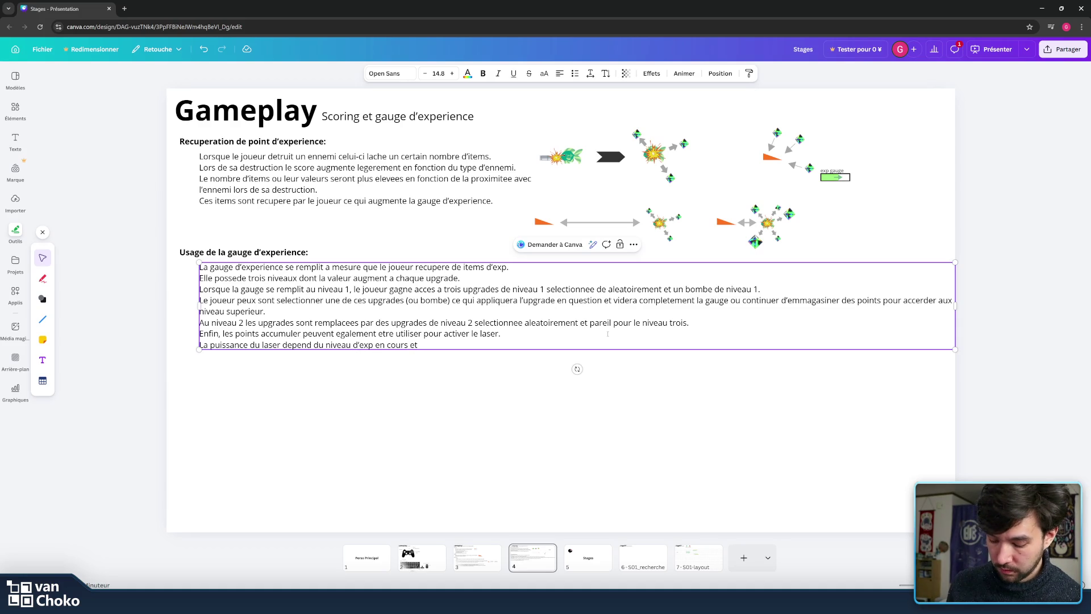
type("des")
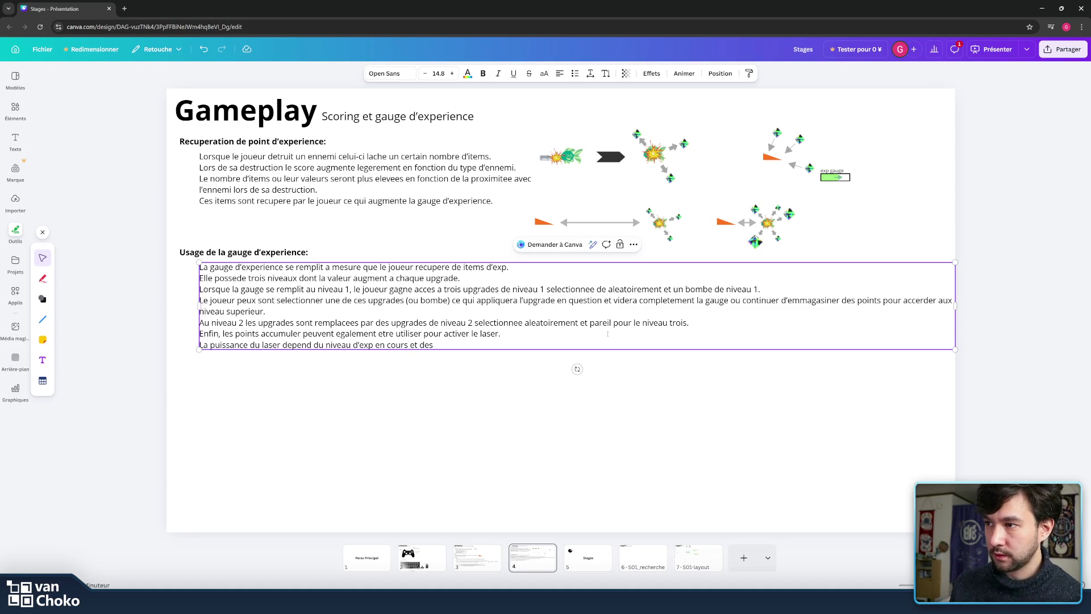
key("BackSpace")
key("BackSpace")
key("BackSpace")
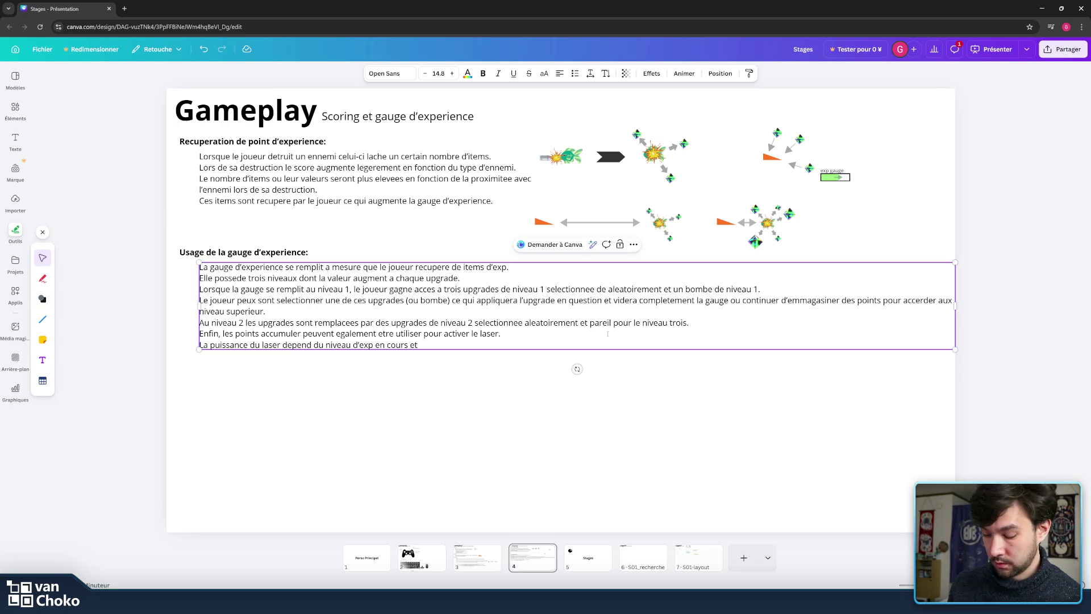
type(" descenet")
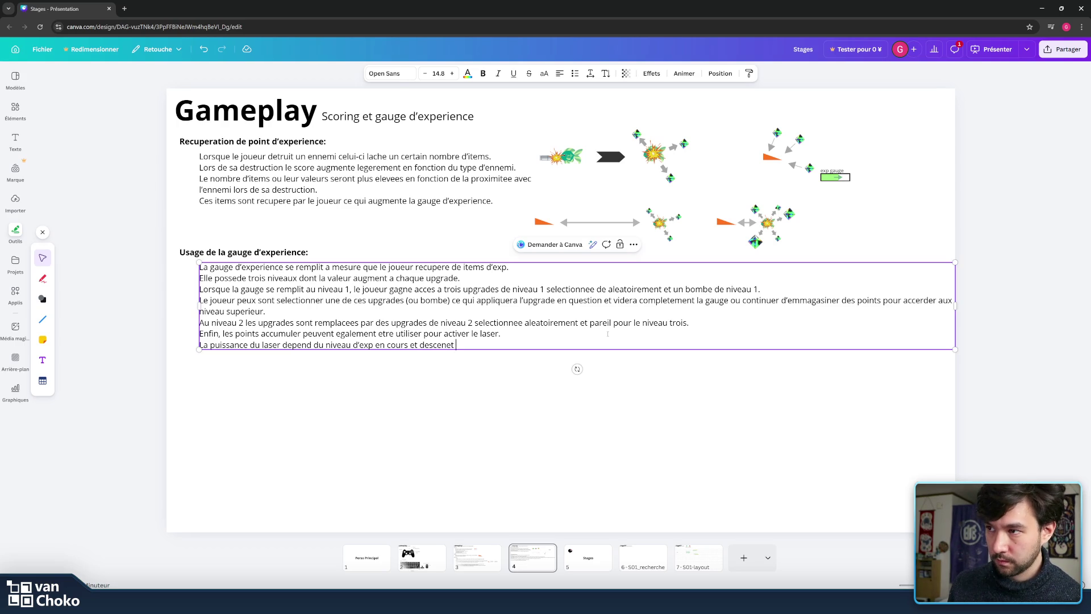
key("BackSpace")
key("BackSpace")
key("BackSpace")
type("nt")
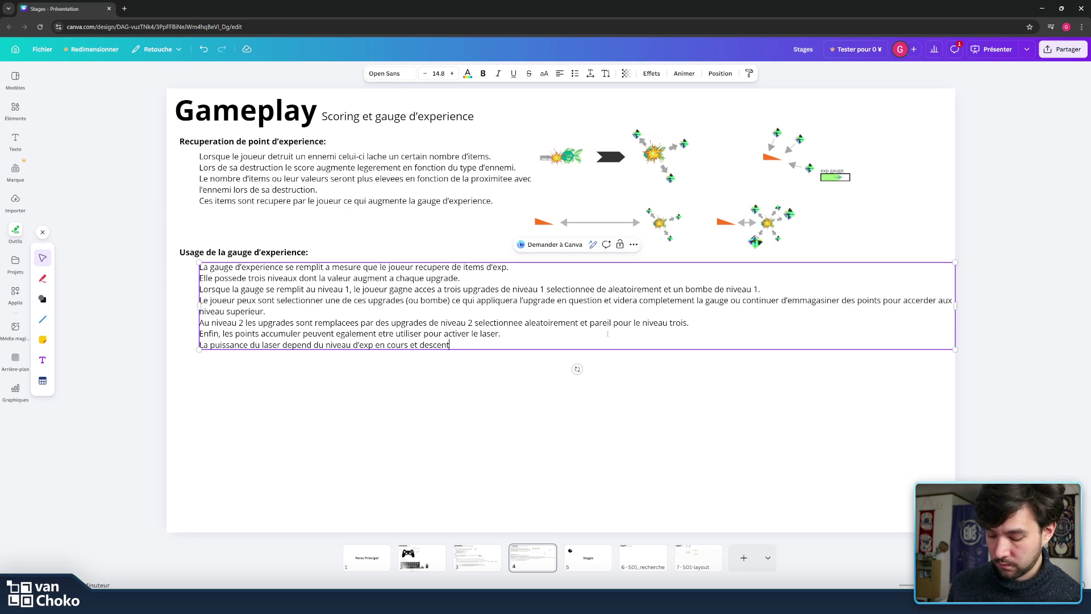
type(" lentement le")
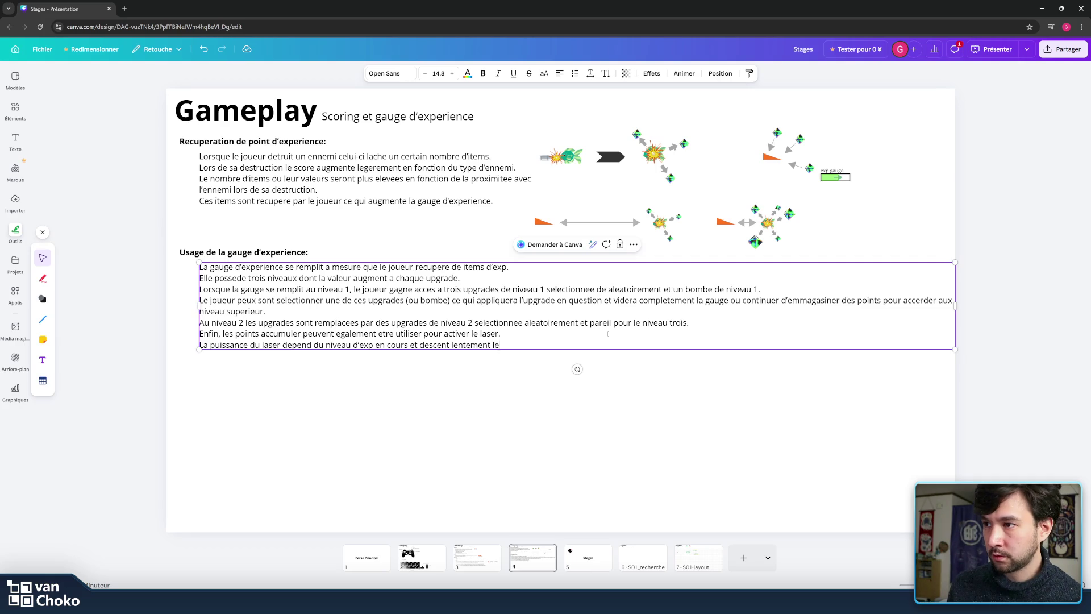
key("BackSpace")
type("a gauge.")
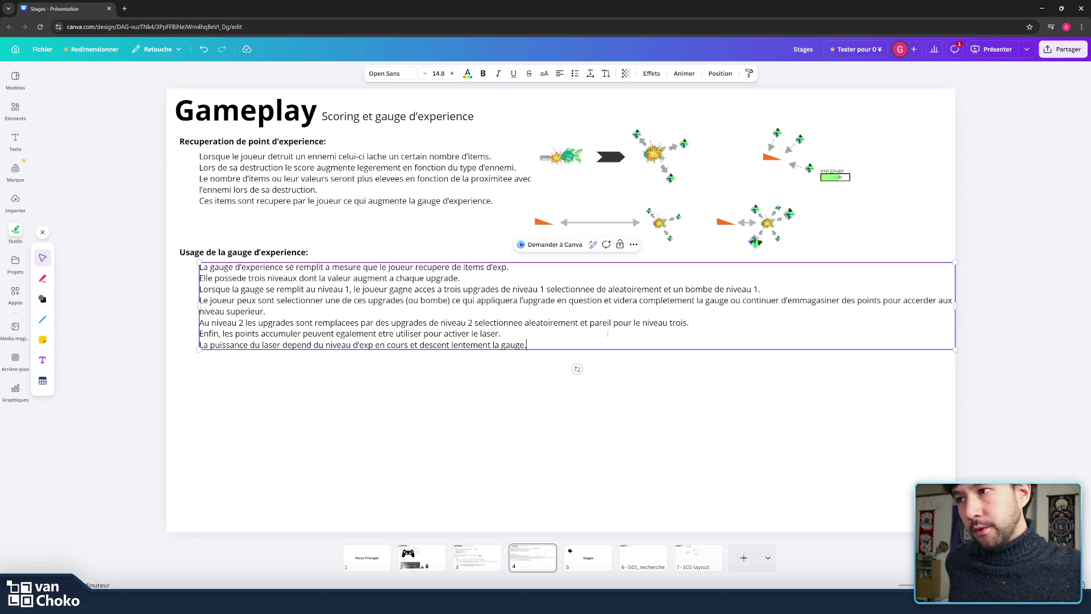
double_click(533, 300)
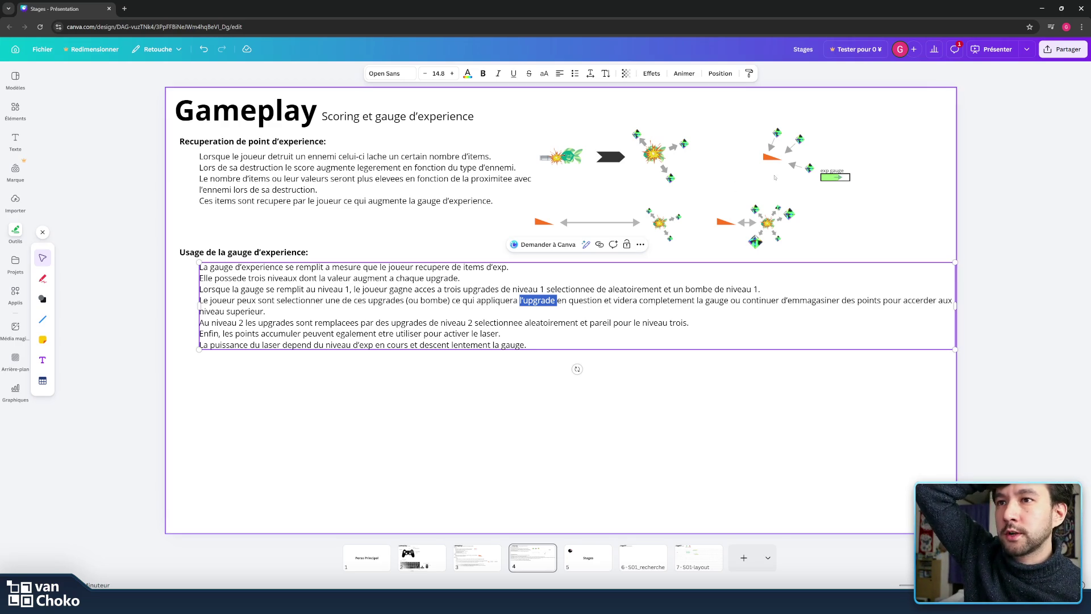
left_click(670, 343)
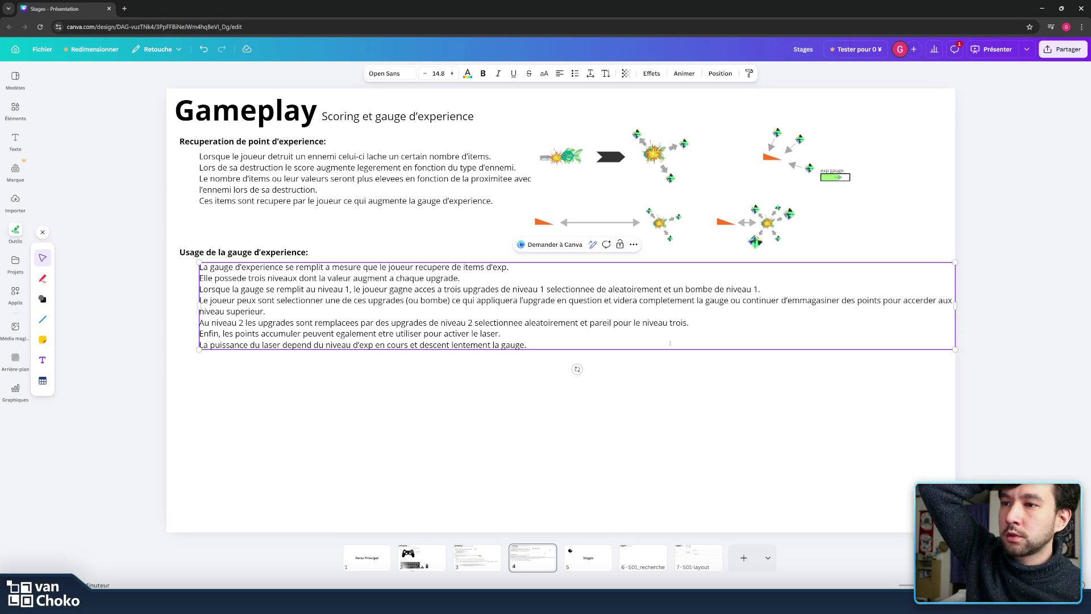
key("Escape")
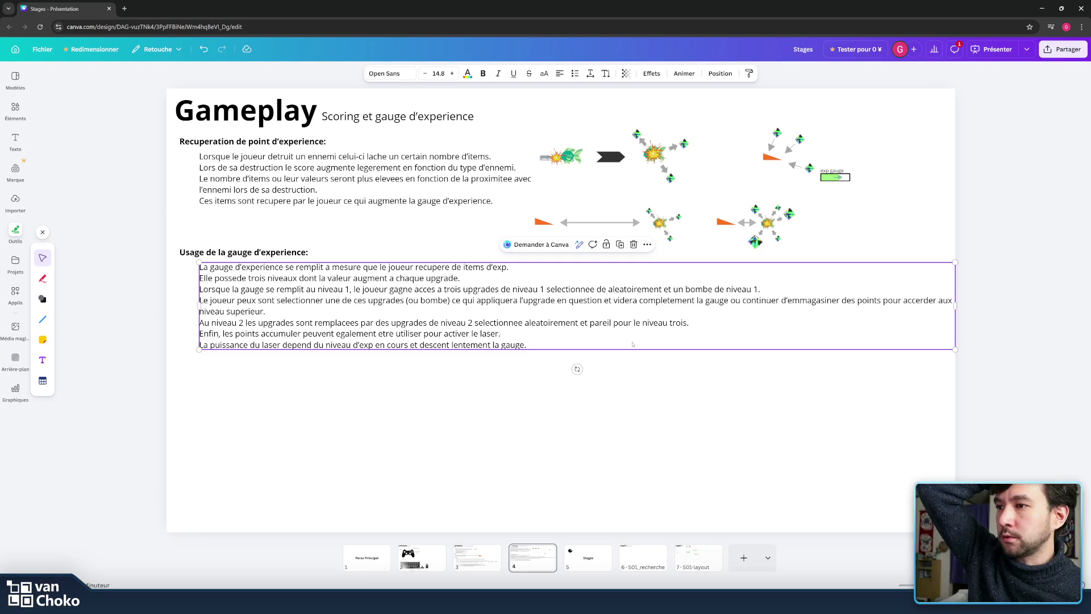
left_click(632, 341)
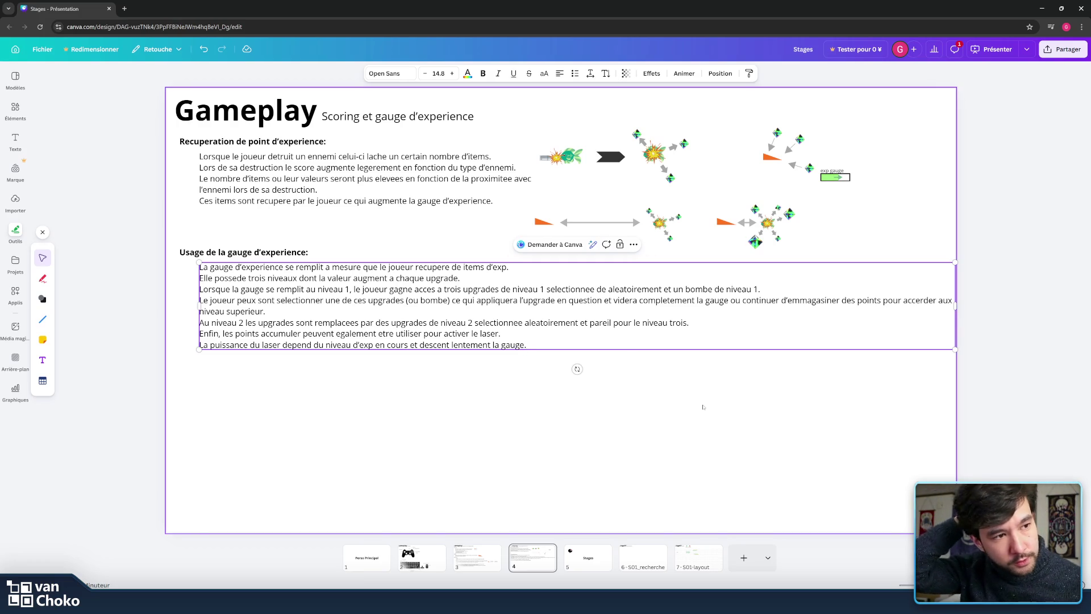
left_click(659, 399)
left_click(346, 334)
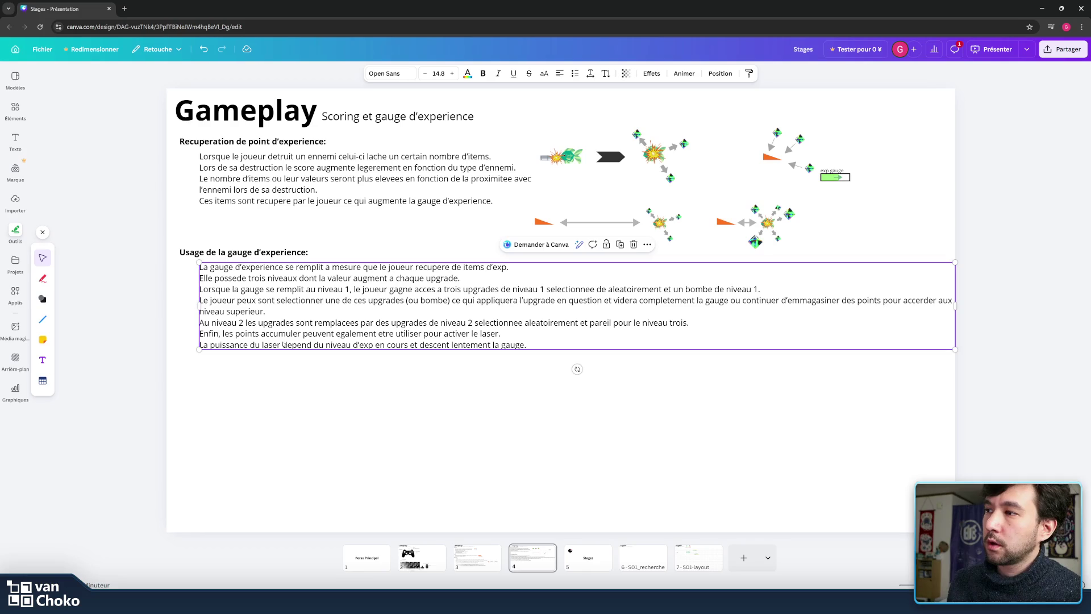
left_click(525, 362)
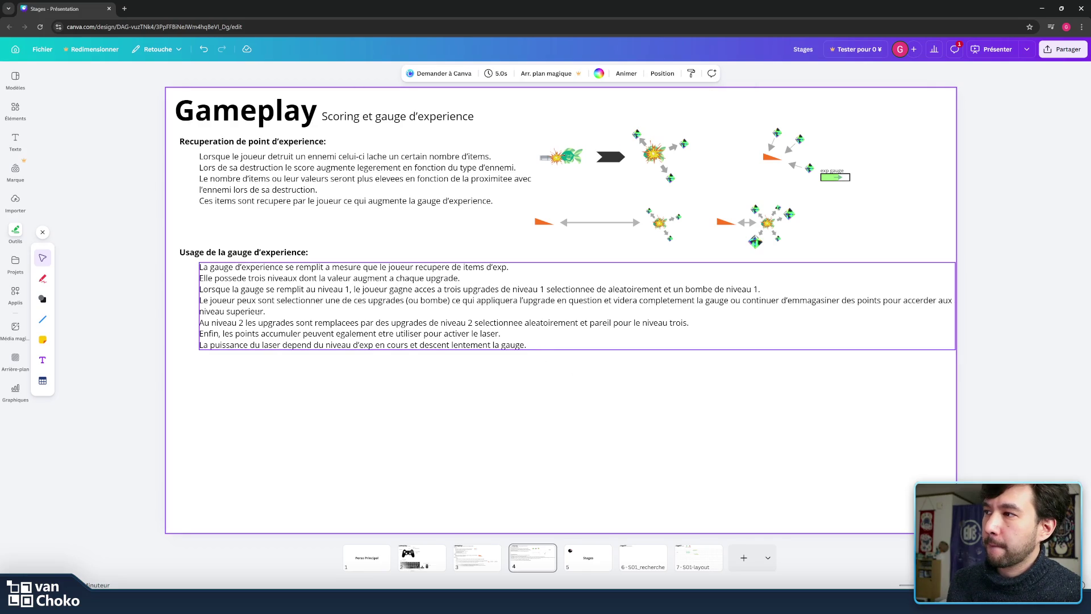
- Duplicate the 'Usage de la gauge' heading and text, and place the copy below the original
left_click_drag(305, 378, 172, 243)
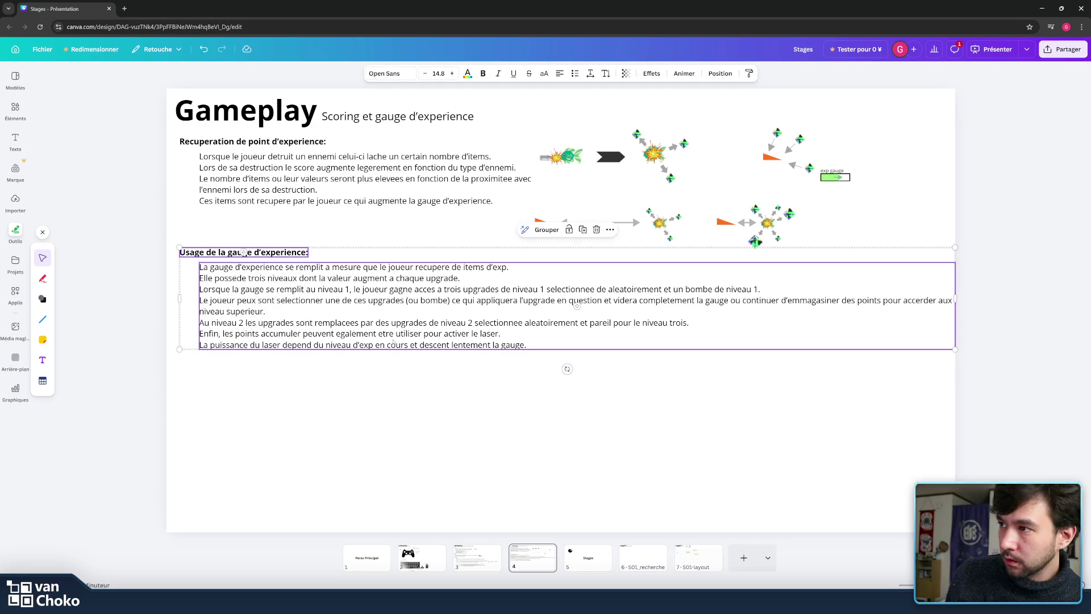
key("ctrl+d")
left_click_drag(326, 275, 320, 380)
- Rename the copied heading to 'Scoring au laser:'
left_click(293, 367)
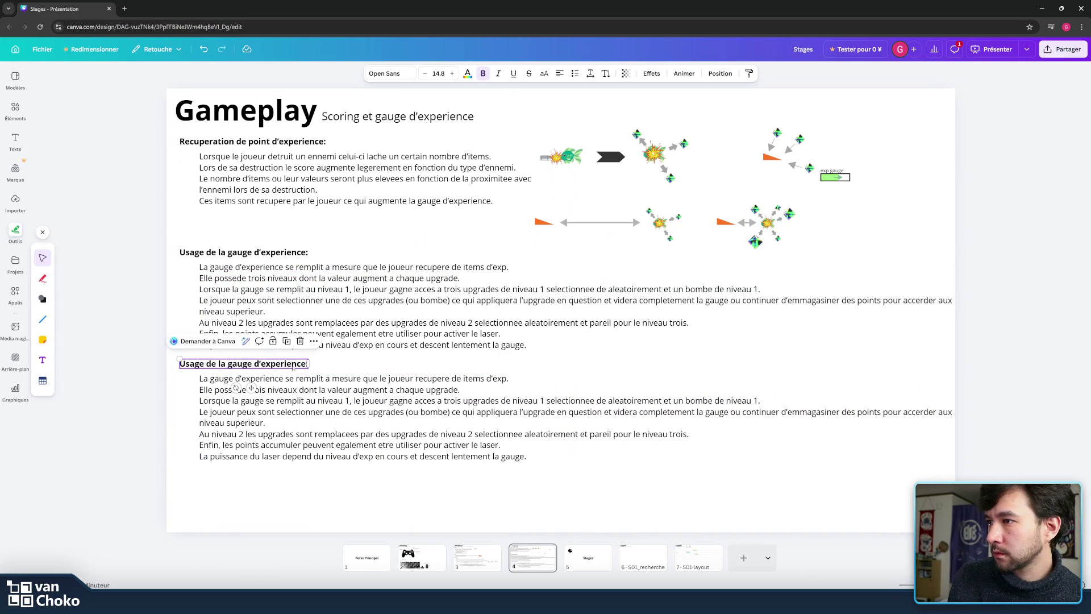
double_click(293, 367)
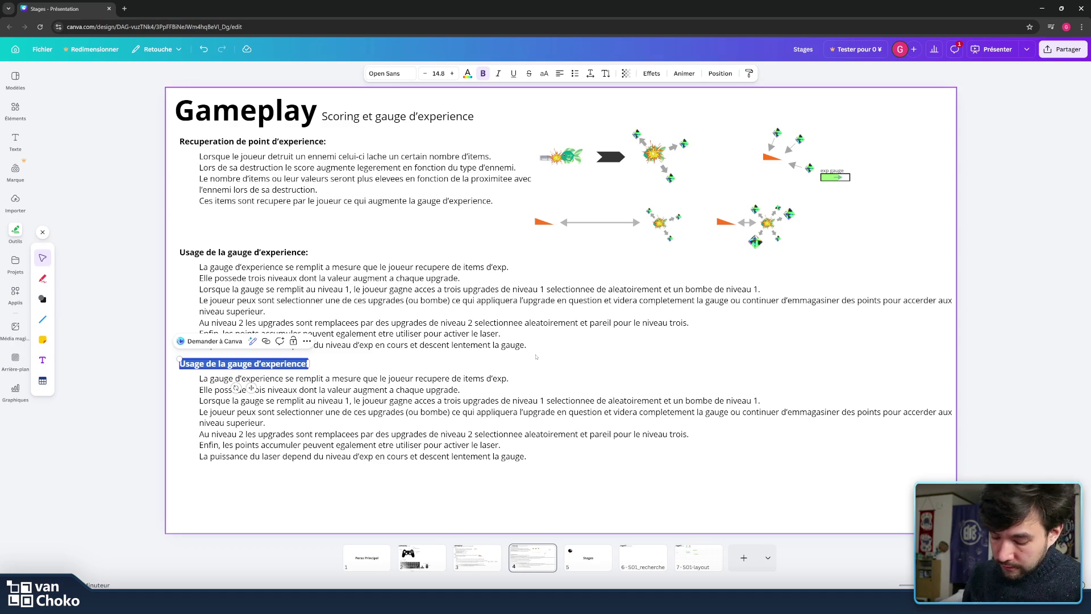
type("Reco")
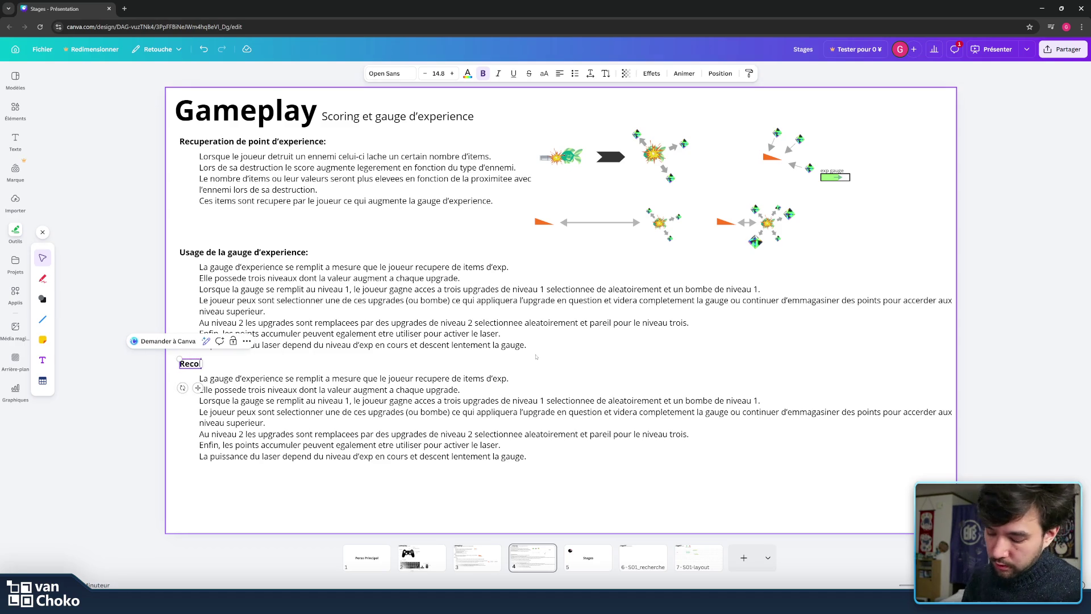
type("lter des")
key("BackSpace")
key("BackSpace")
key("BackSpace")
key("BackSpace")
key("BackSpace")
key("BackSpace")
key("BackSpace")
key("BackSpace")
key("BackSpace")
key("BackSpace")
key("BackSpace")
key("BackSpace")
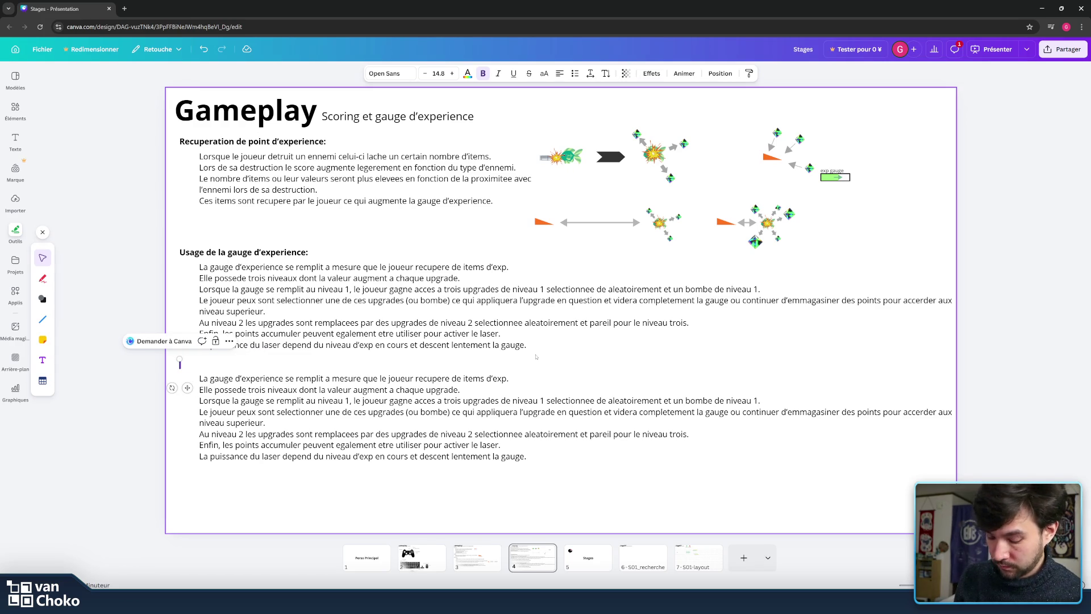
type("Scoring au laser")
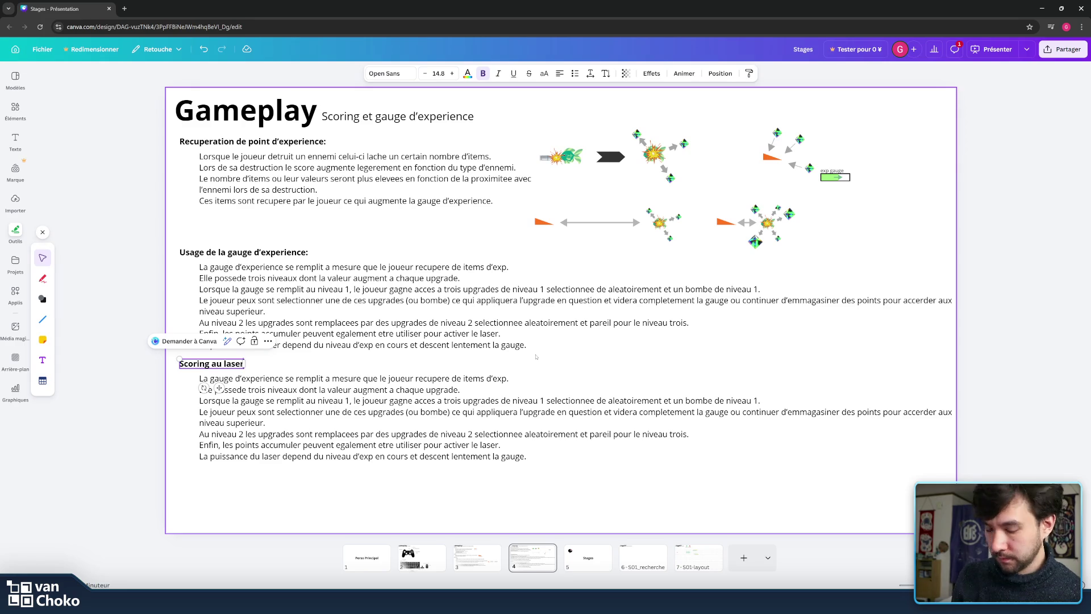
type(":")
- Select all of the copied body text under 'Scoring au laser:'
left_click(449, 418)
double_click(448, 418)
left_click_drag(526, 455, 178, 372)
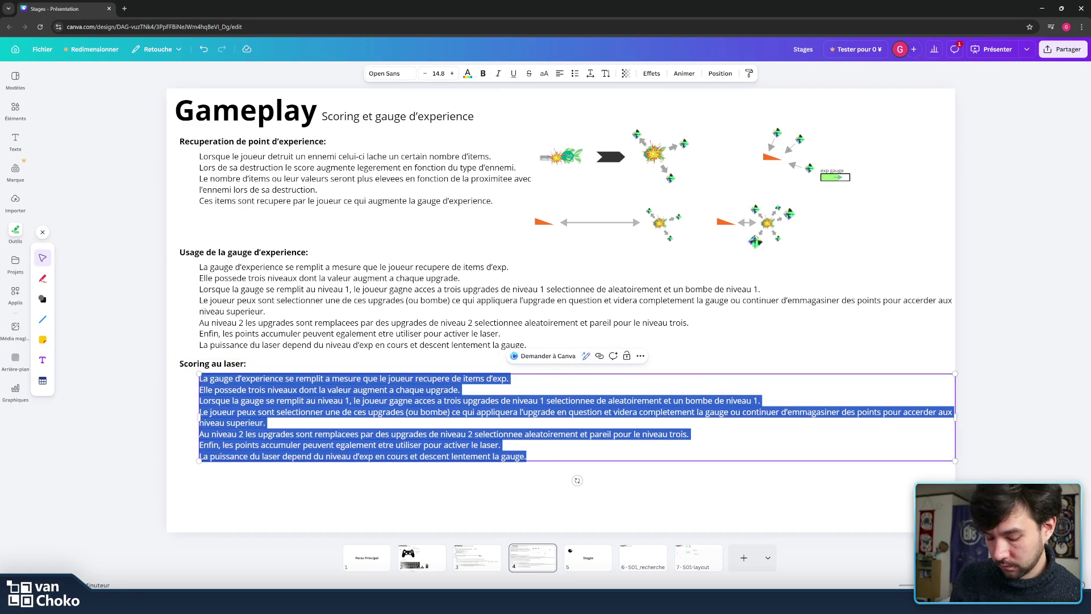
- Replace the copied paragraph with a line saying the laser works only when the exp gauge isn't empty
key("BackSpace")
type("Le laser peut etre activer uniquement lorsque ")
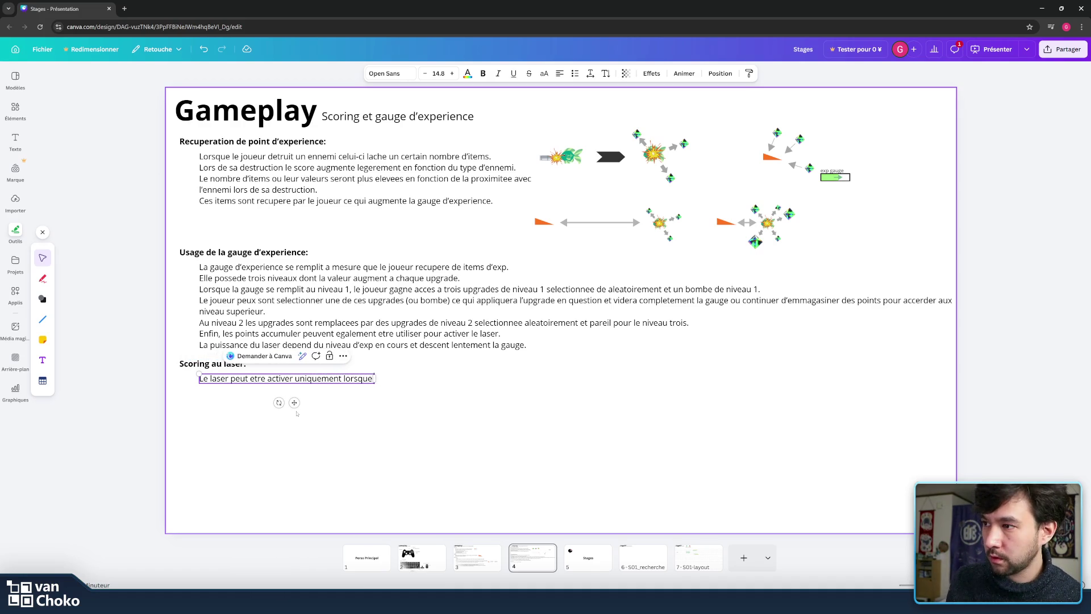
type("la gauge")
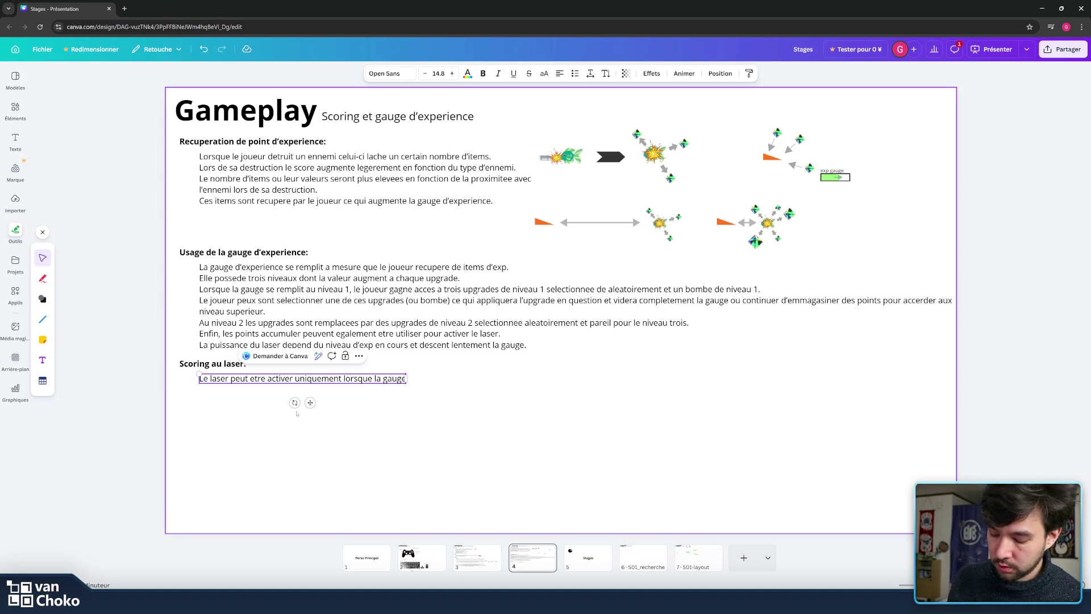
type(" n'est pas vide.")
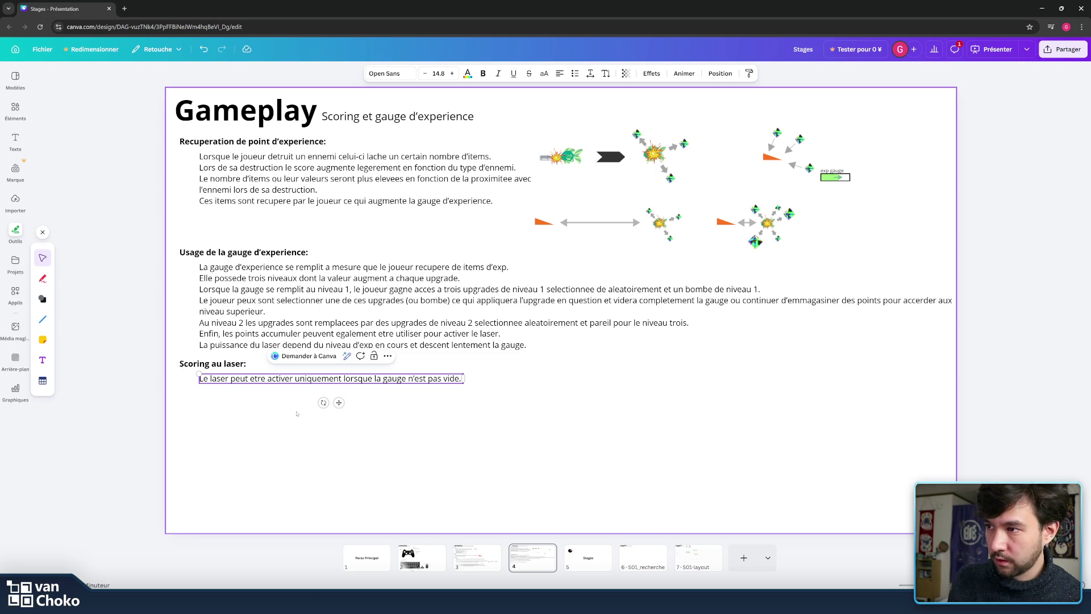
type(" sont utilisation vide lentement")
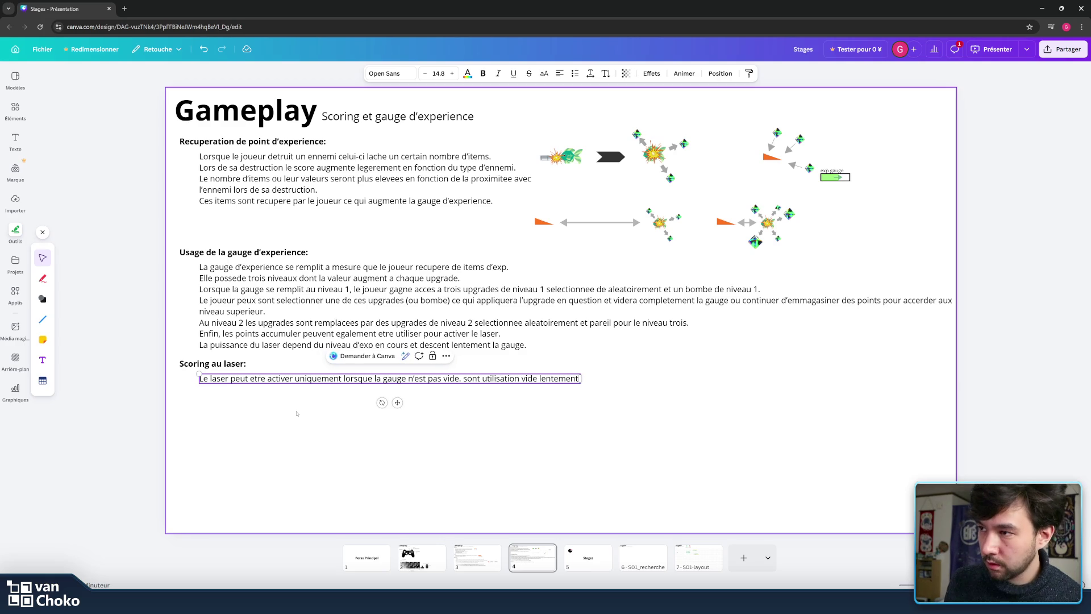
type(" la gauge")
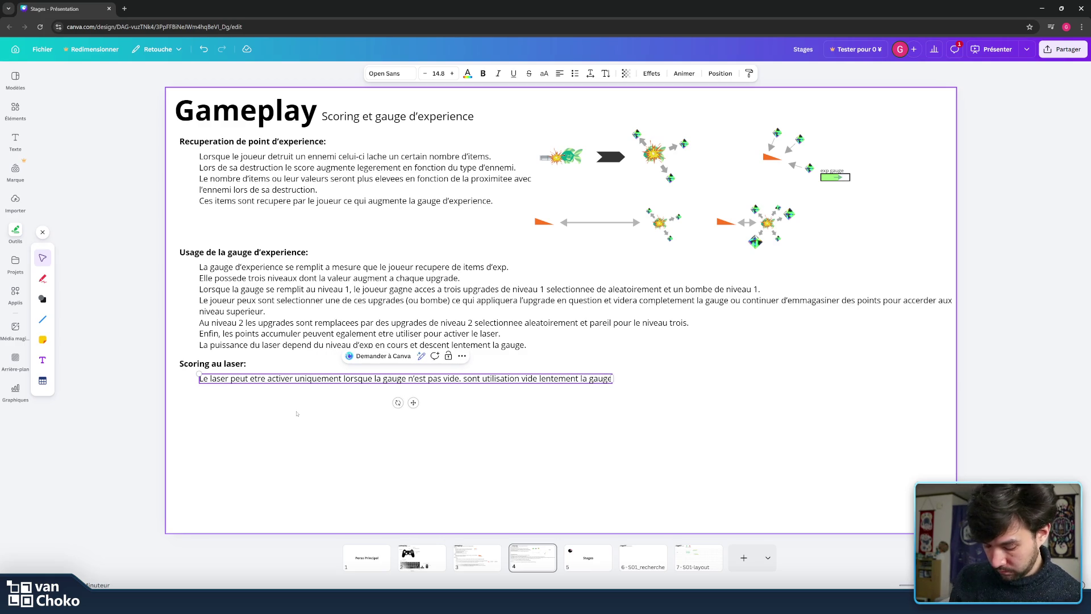
left_click(408, 379)
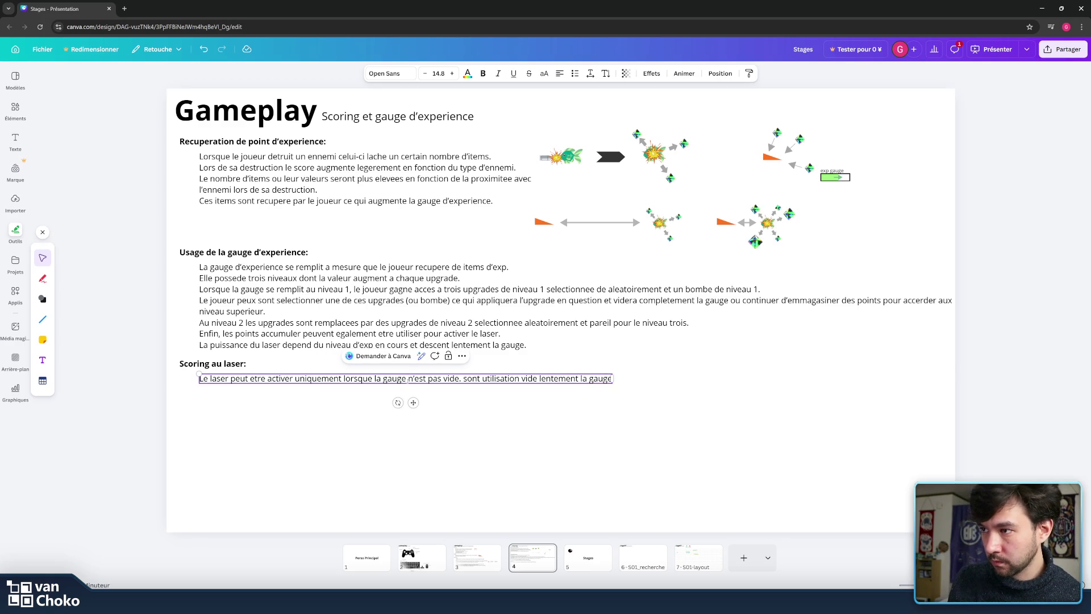
type("d'exp")
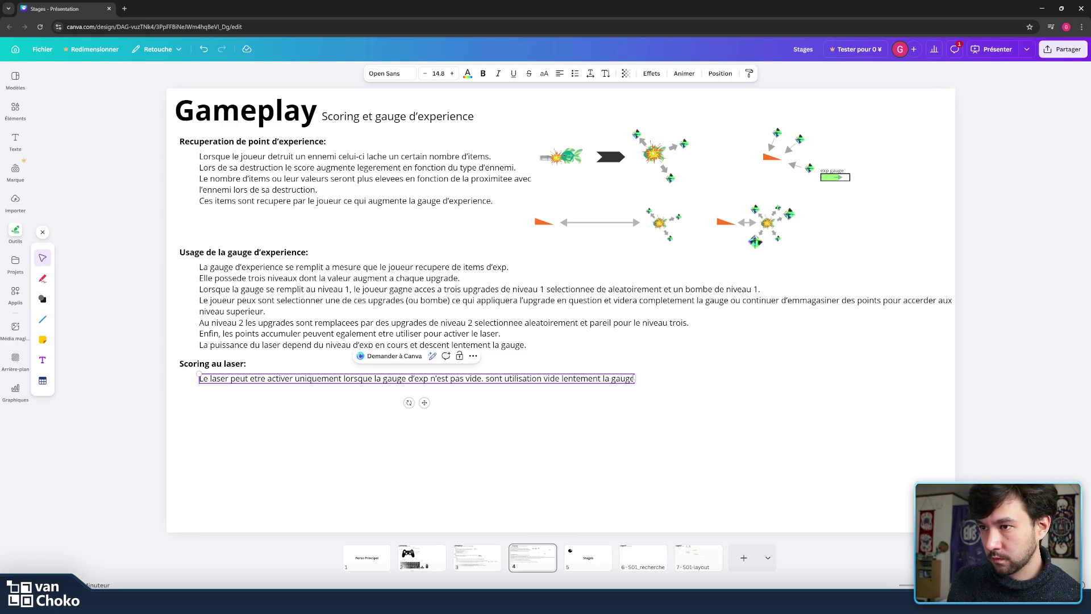
key("Return")
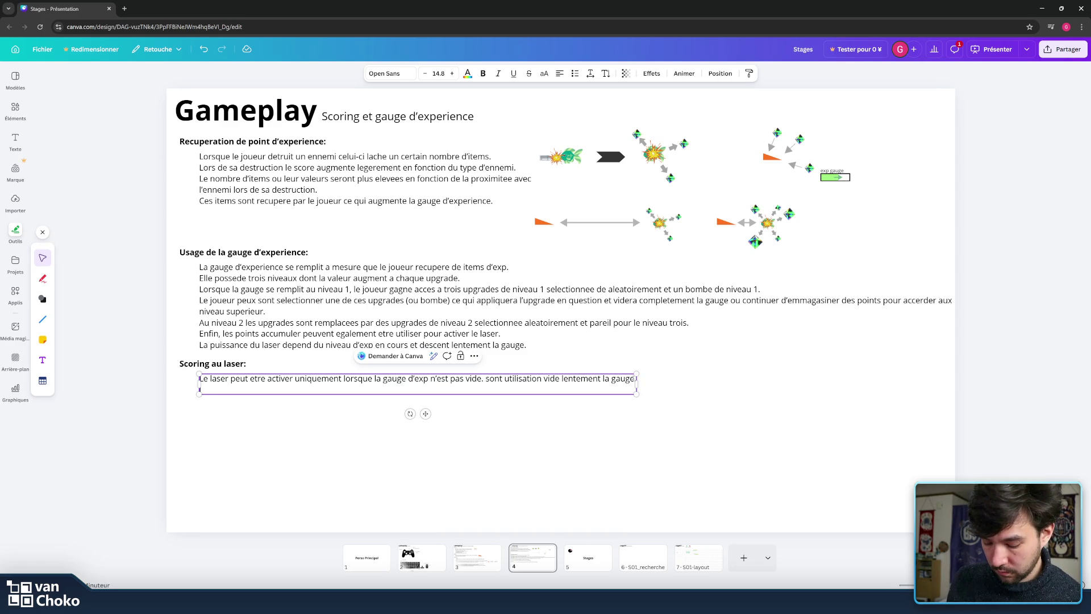
- Write the second laser line: laser-destroyed enemies drop score points instead of 'item d'experience'
type("losque")
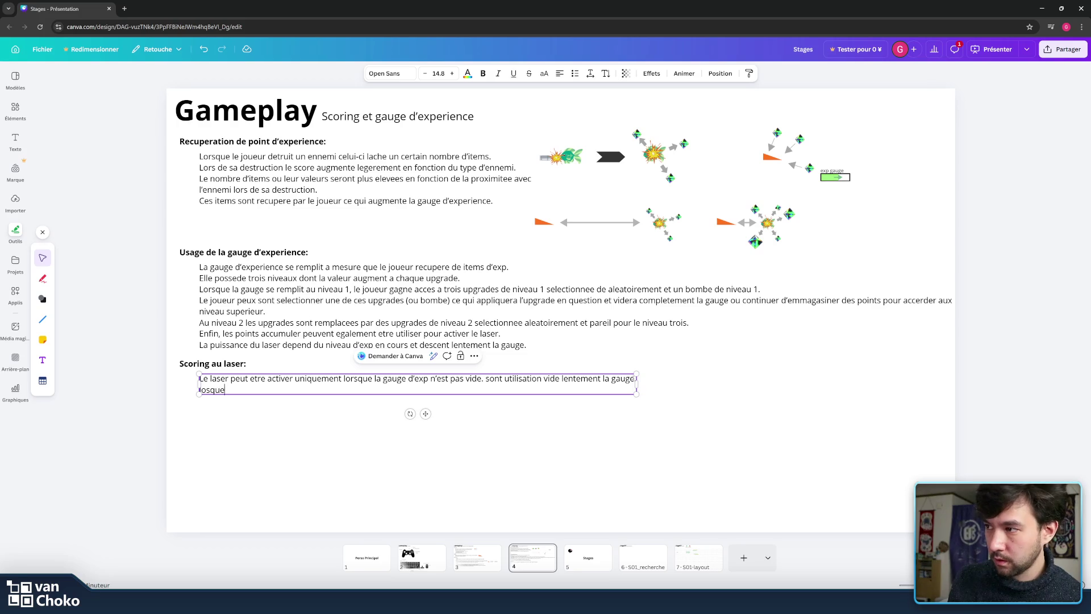
key("BackSpace")
key("BackSpace")
key("BackSpace")
key("BackSpace")
key("BackSpace")
key("BackSpace")
key("BackSpace")
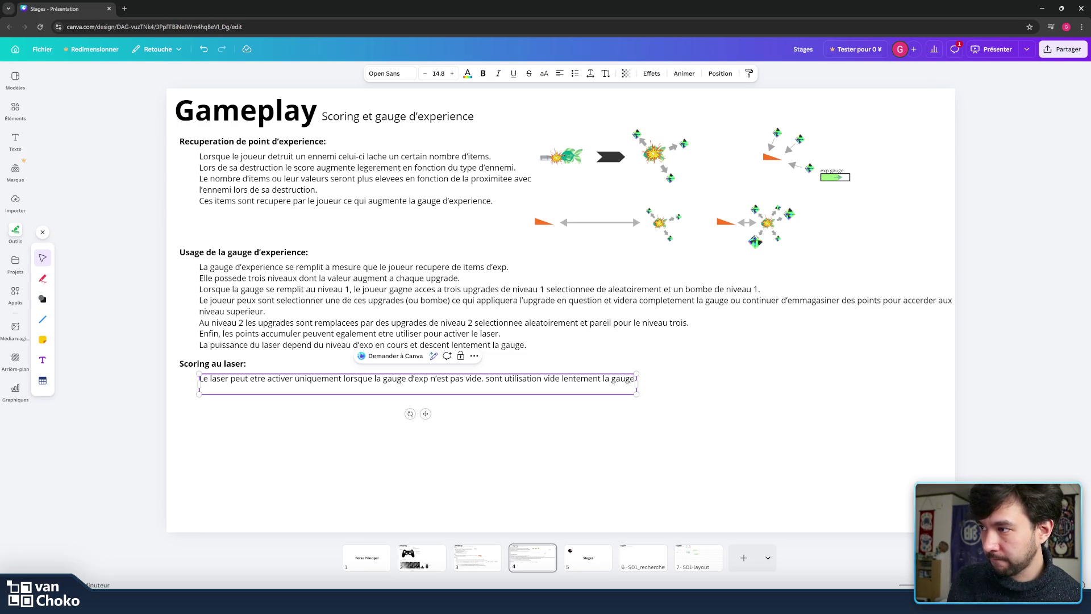
type("Lorsq")
type("'un ene")
type("nemi ")
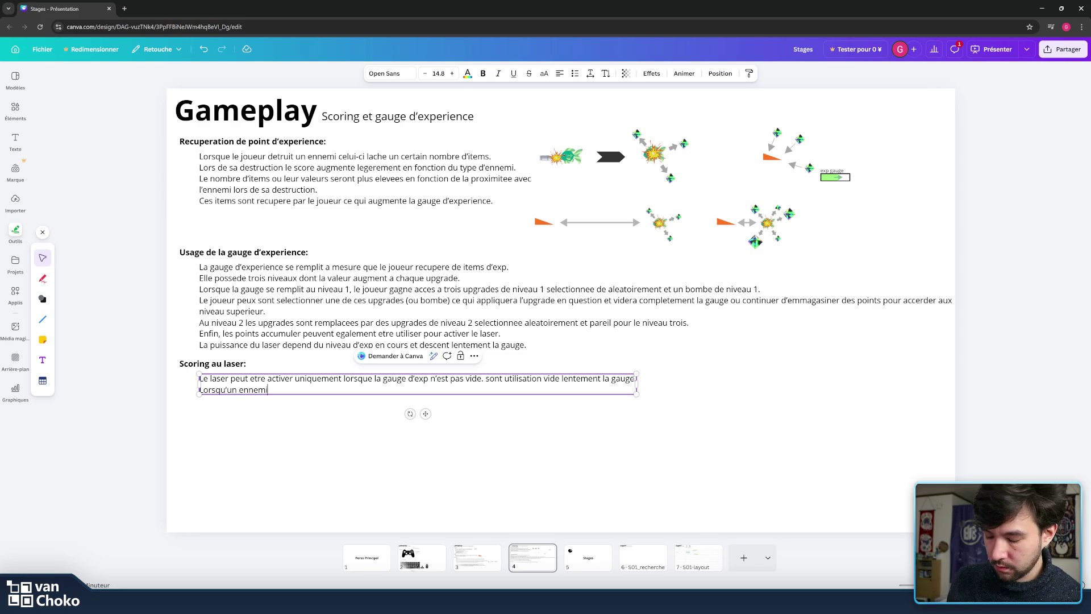
type(" es")
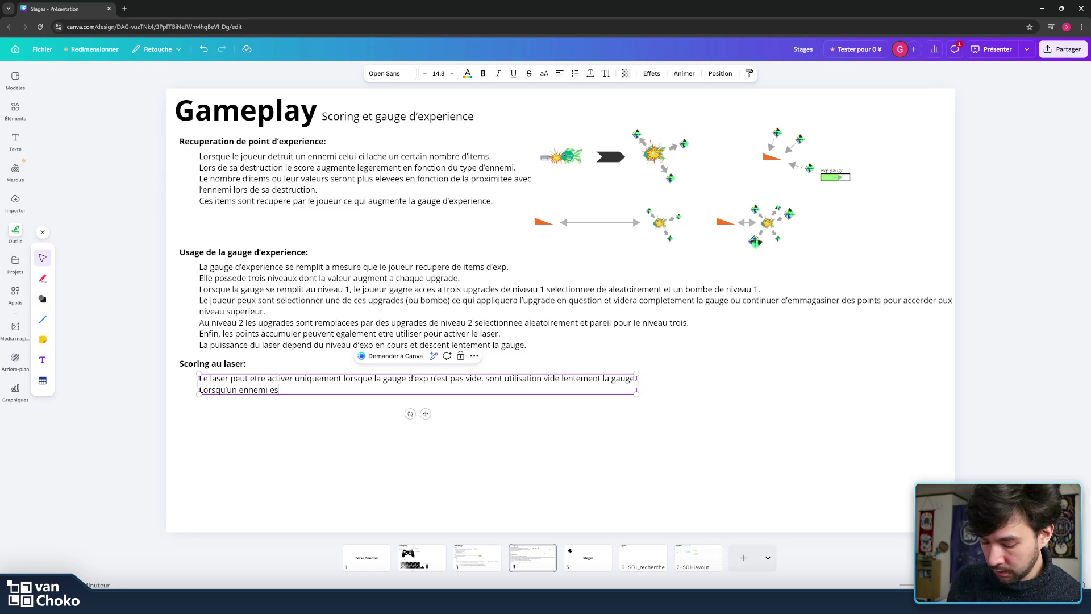
type("t etrui")
type("t ave")
type("c l")
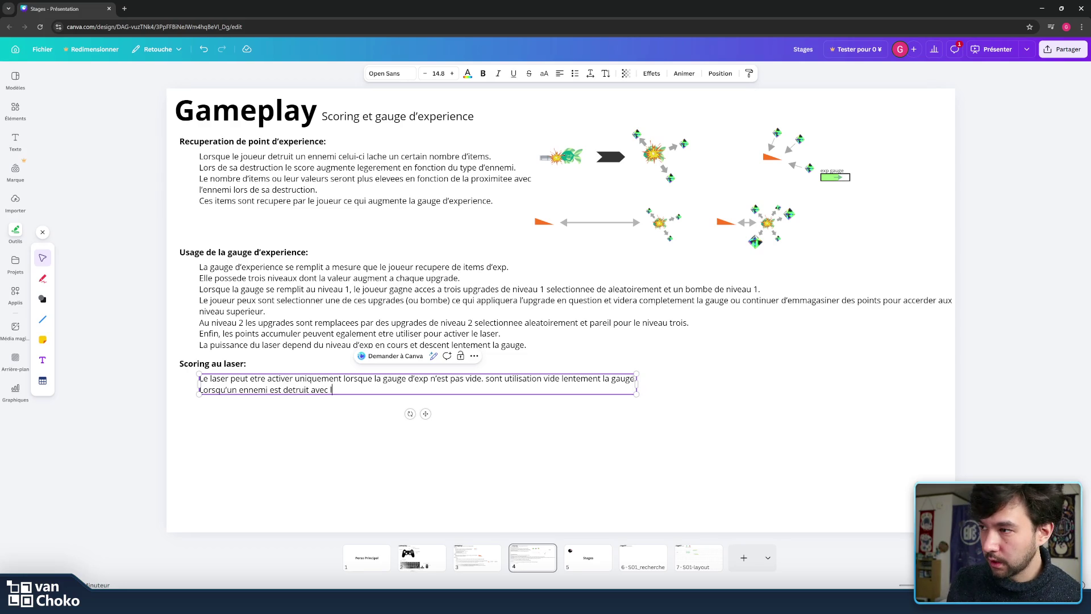
key("BackSpace")
key("BackSpace")
key("BackSpace")
key("BackSpace")
key("BackSpace")
type("ar l’utilisation ")
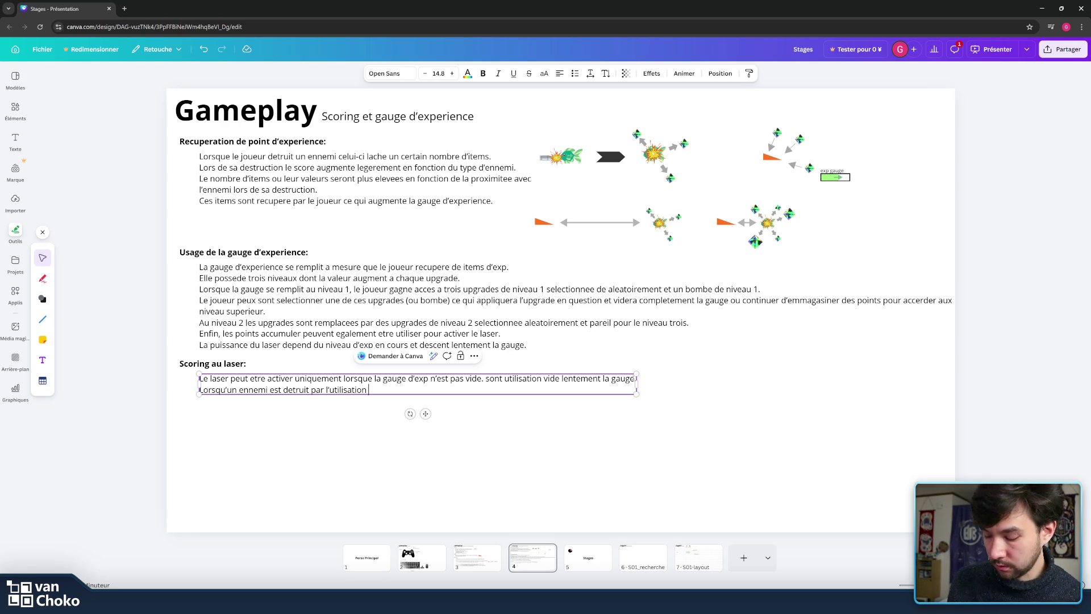
type("du laser il")
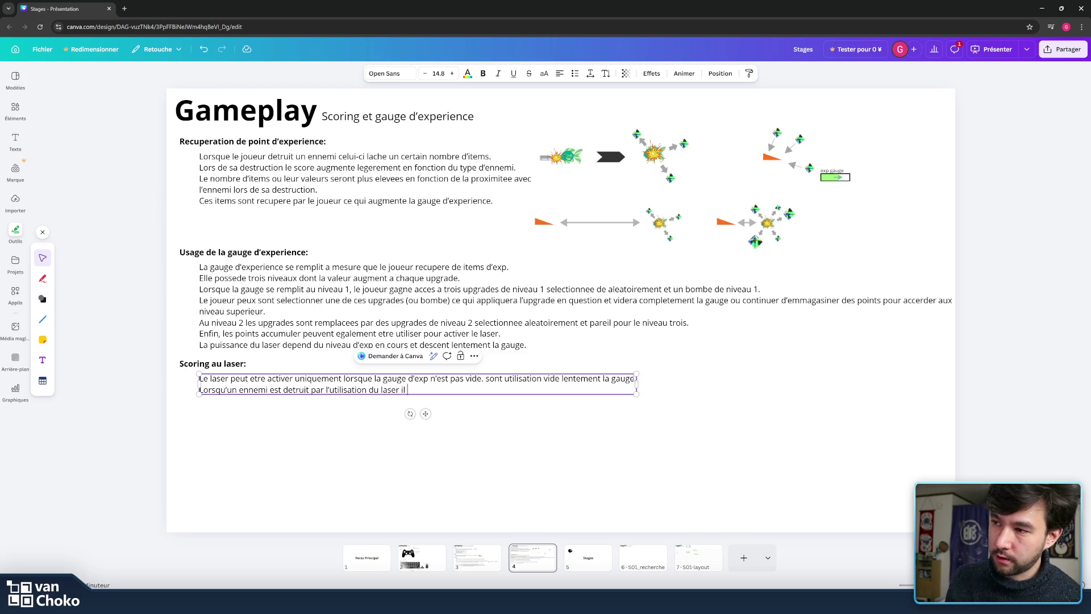
type("lacher")
type("a de")
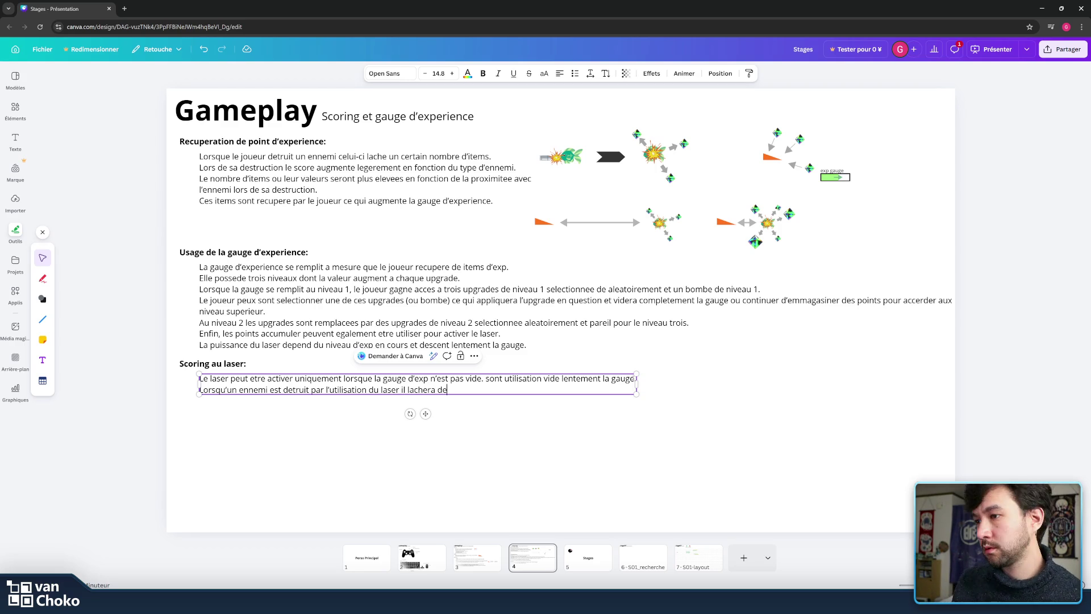
type("s point")
type("s de scor")
type("re ")
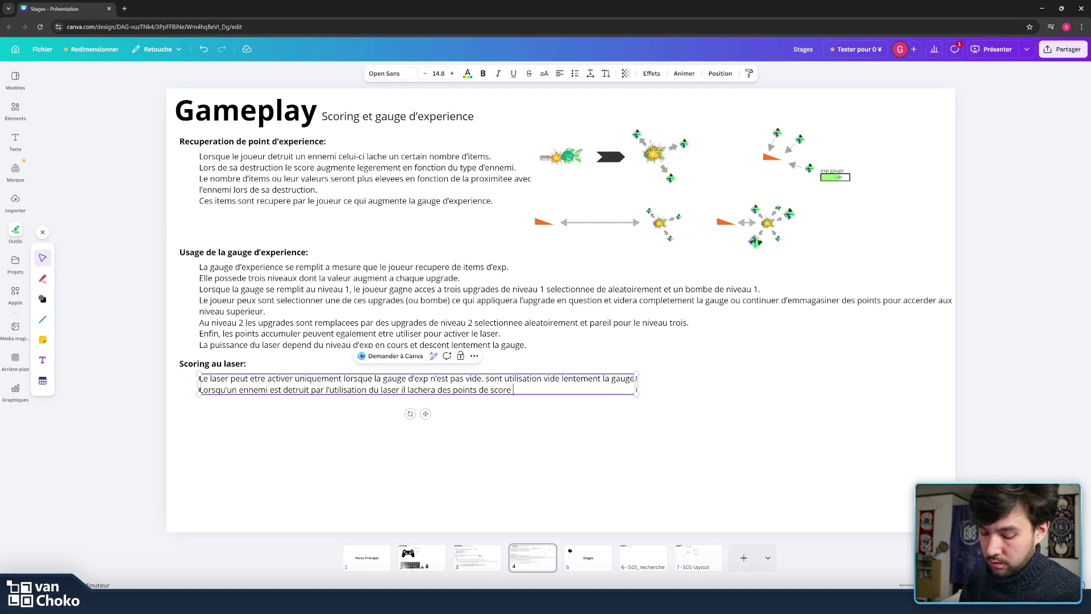
type("a la place d")
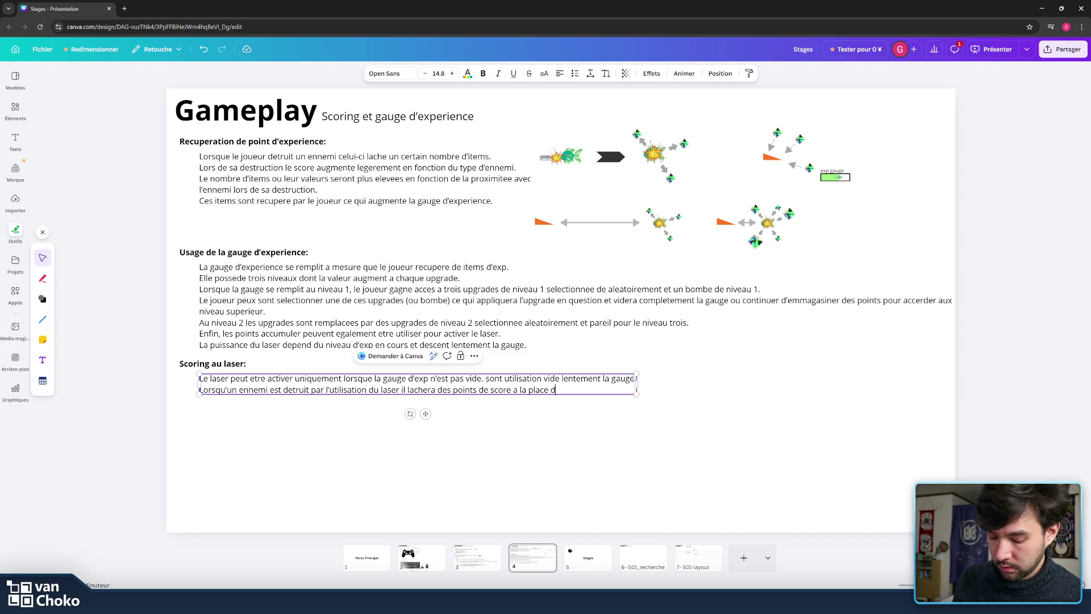
type("item d’experie")
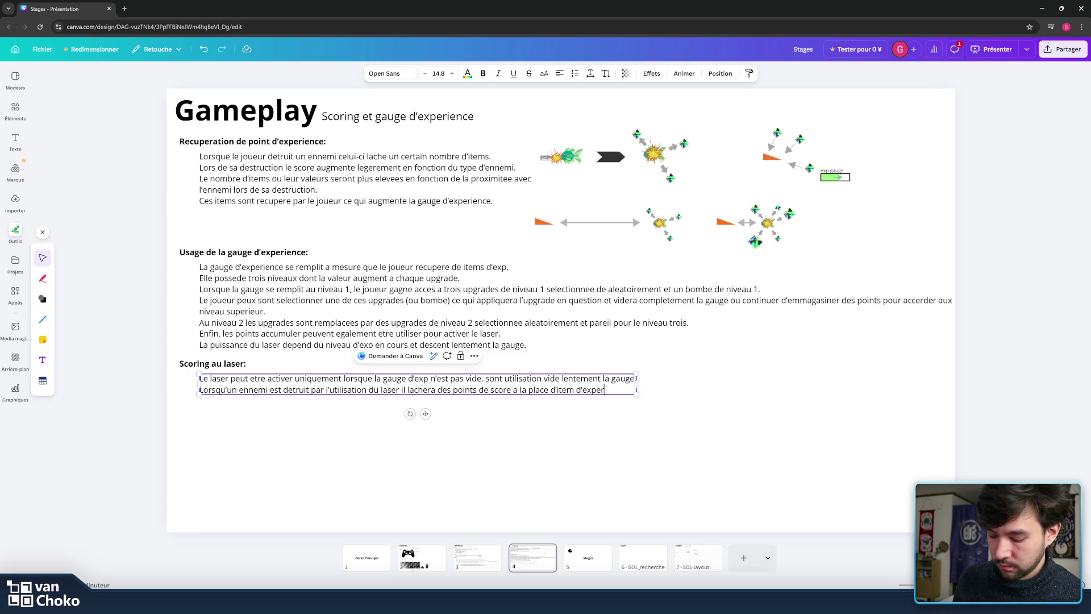
type("nce.")
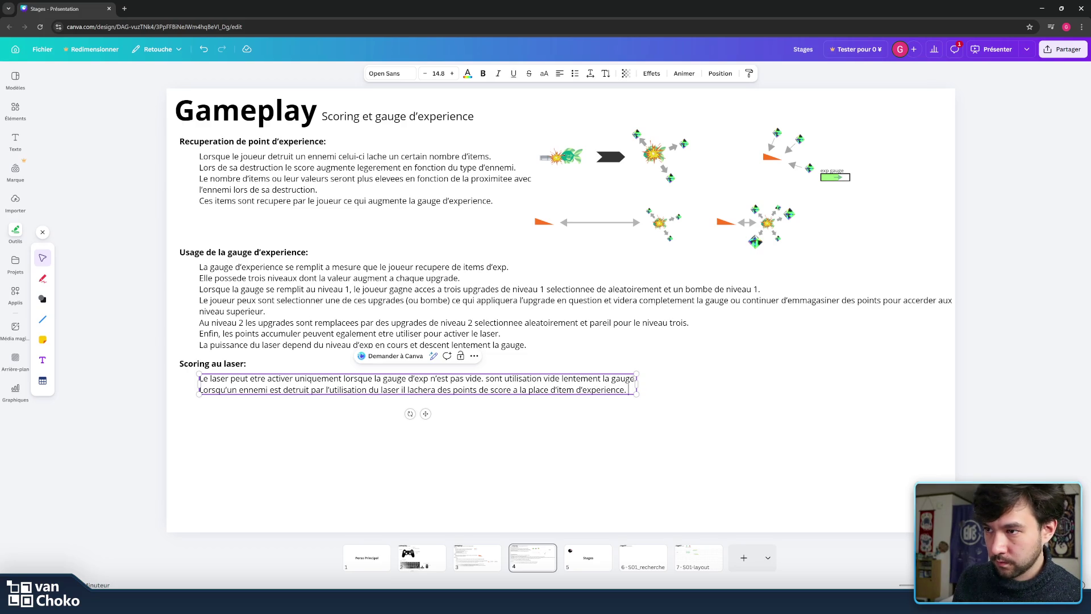
key("Return")
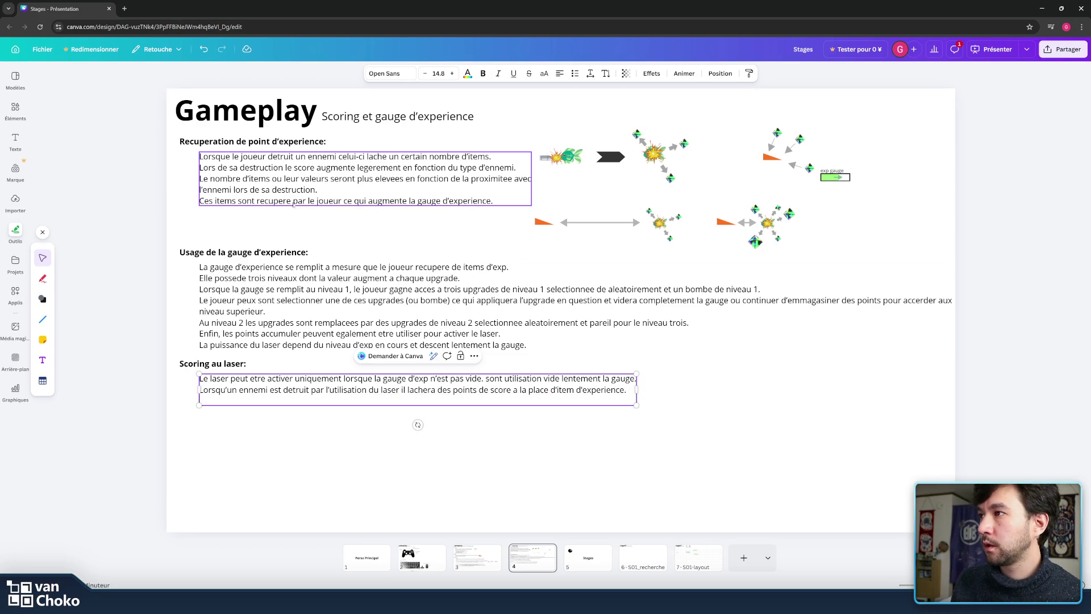
- Add the third line: number and value of score points depend on proximity when the enemy is destroyed
type("Le nombre")
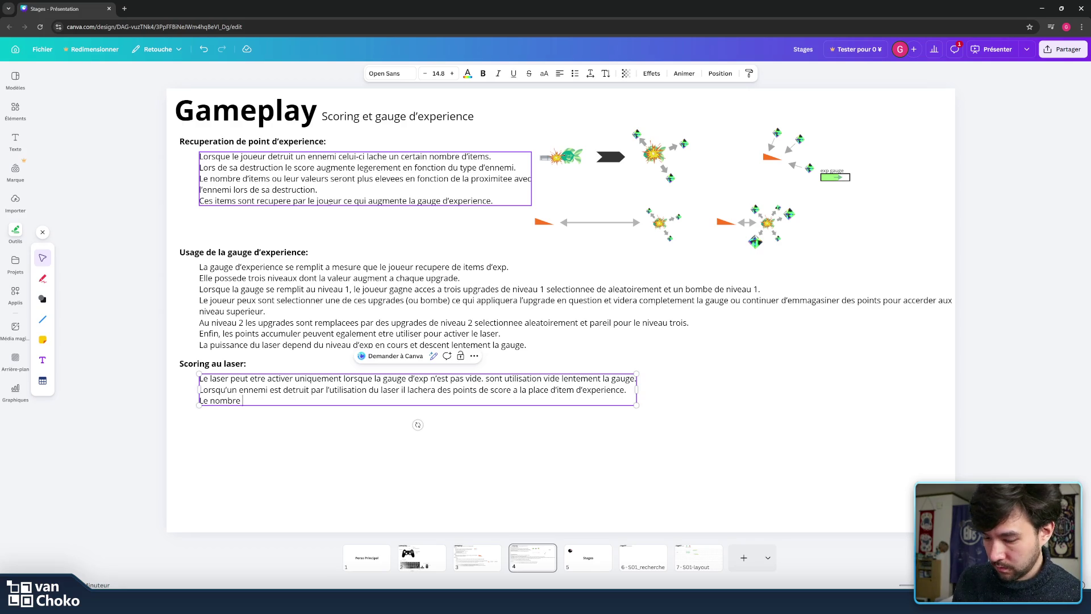
type(" et la valeur des po")
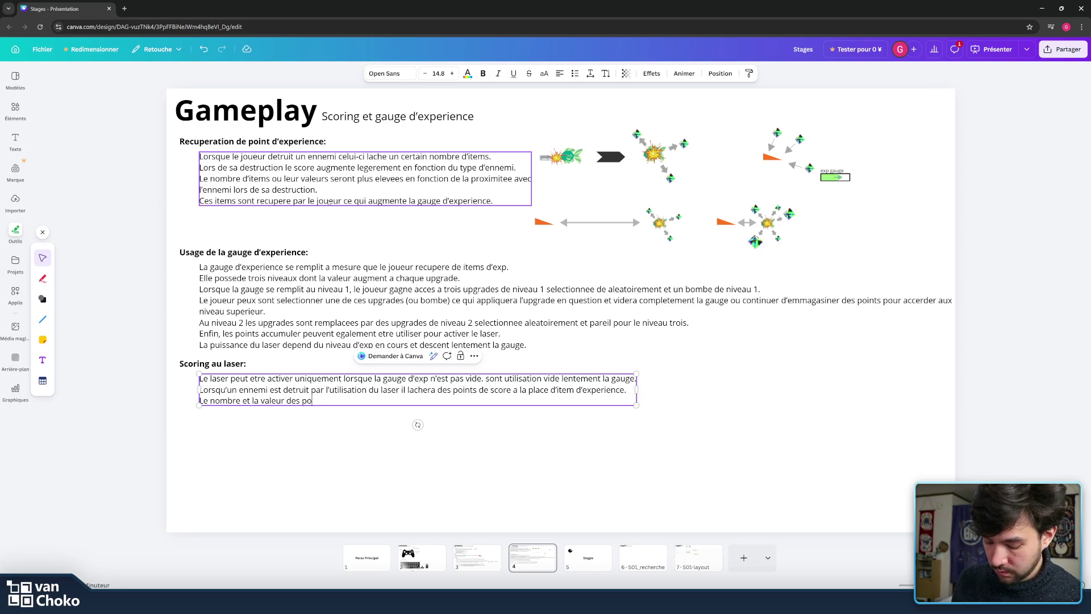
type("int de")
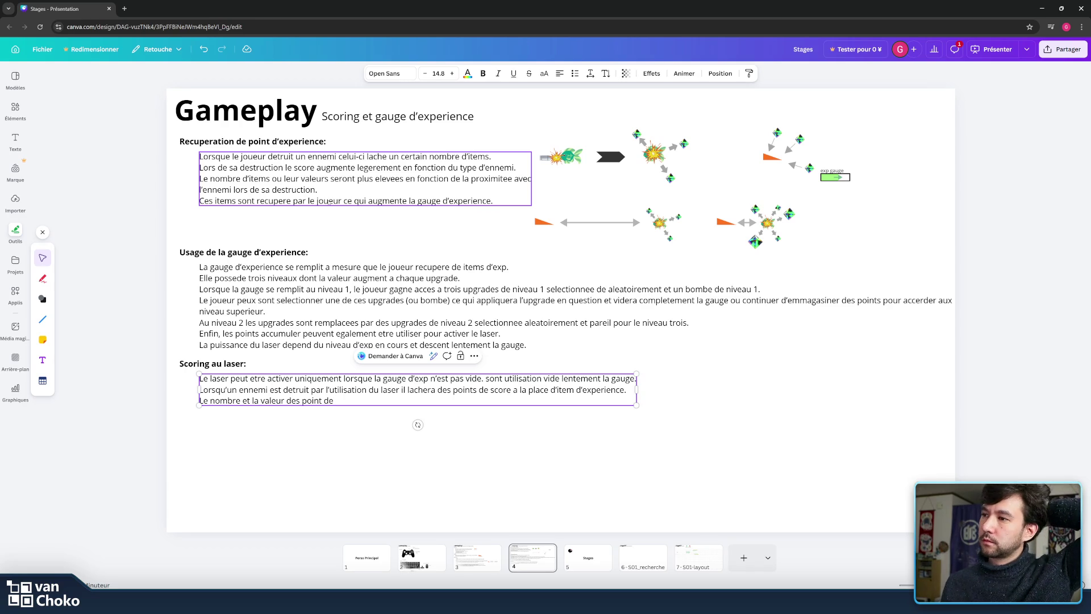
type(" sc")
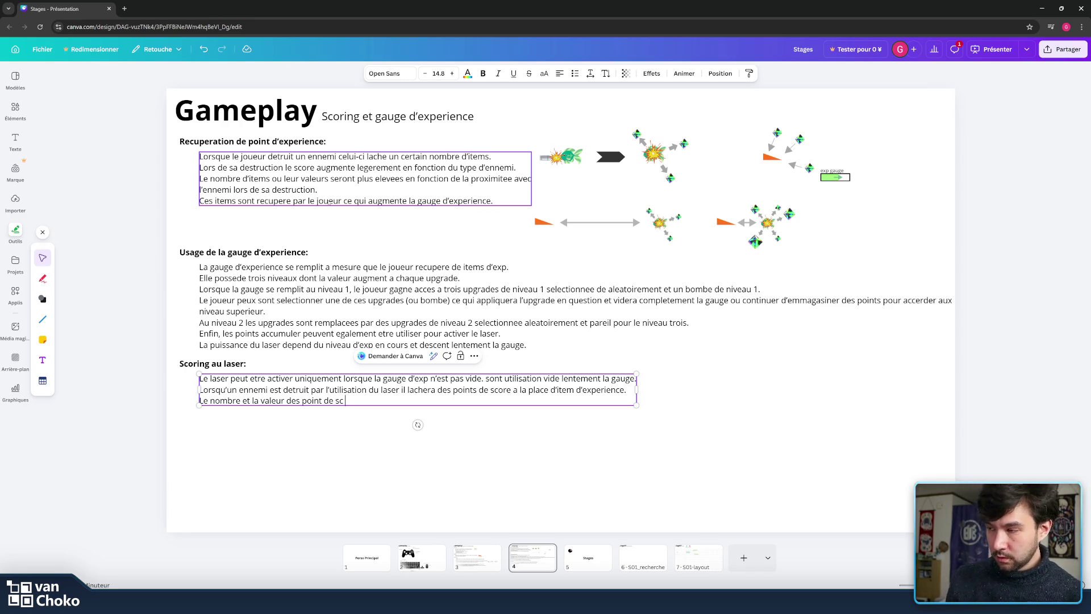
type("ore ")
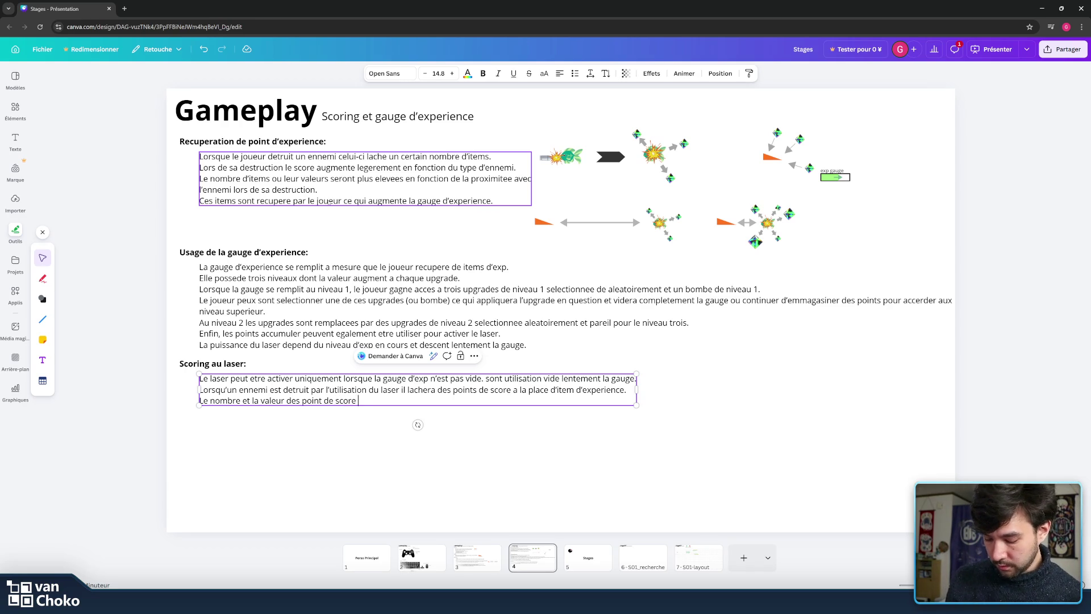
type("depend")
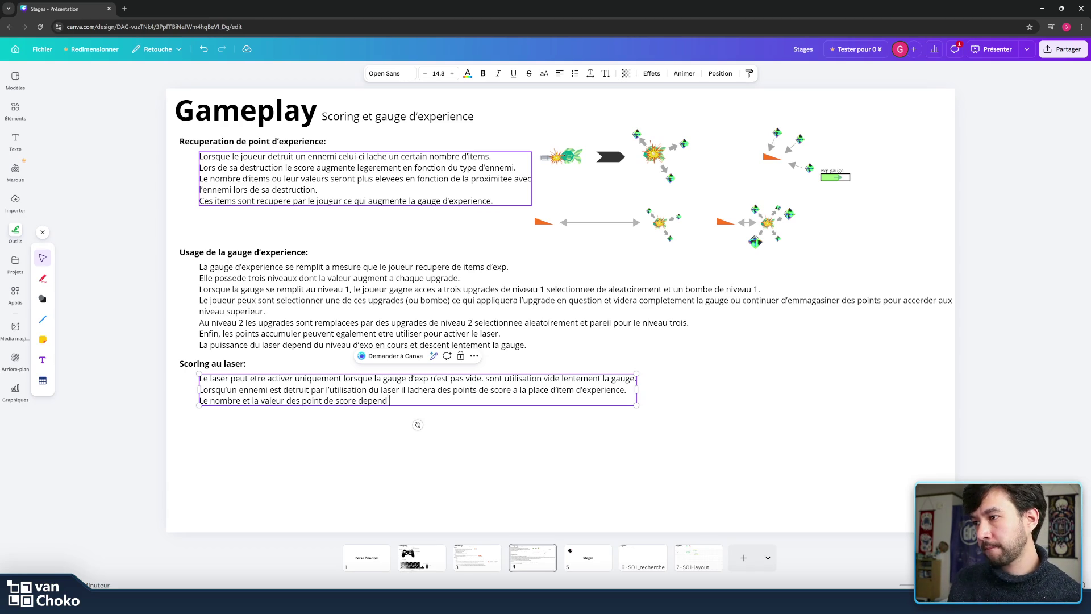
type(" de la pro")
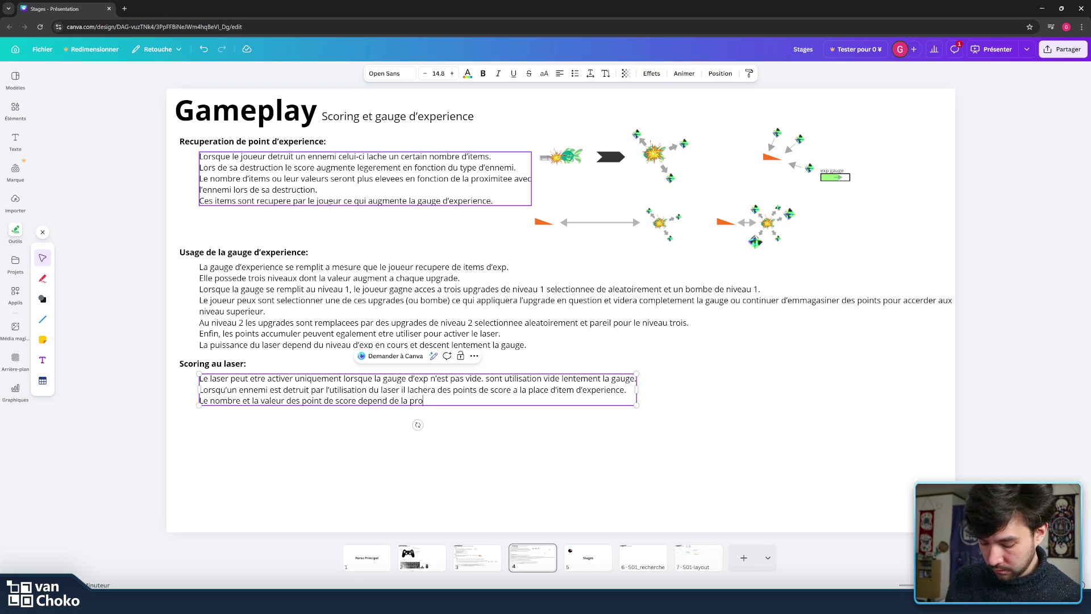
type("xim")
type("ite lor")
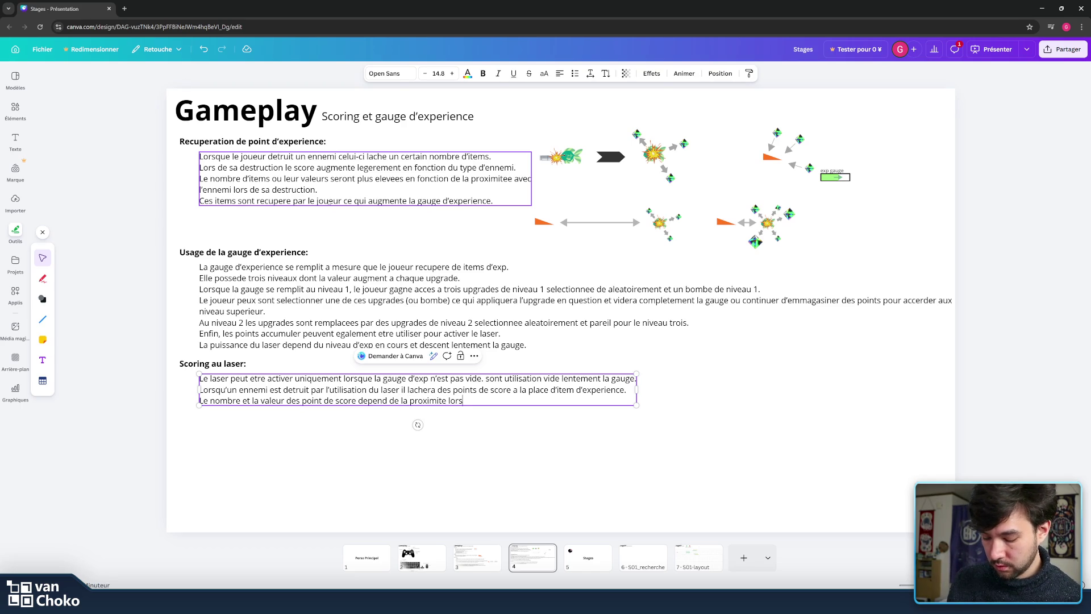
type("s de")
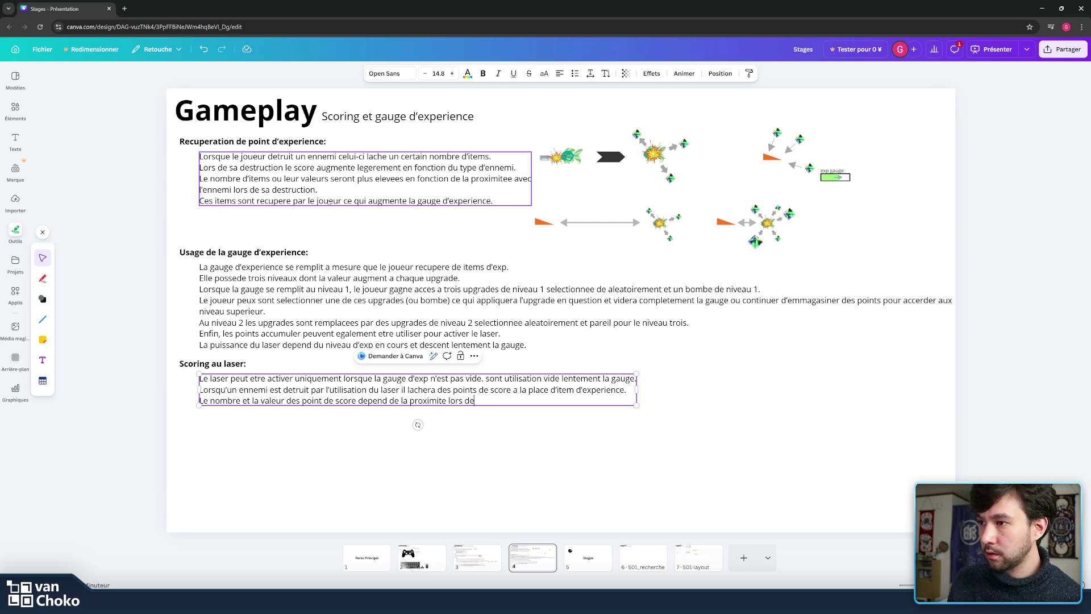
type("la destruction de l")
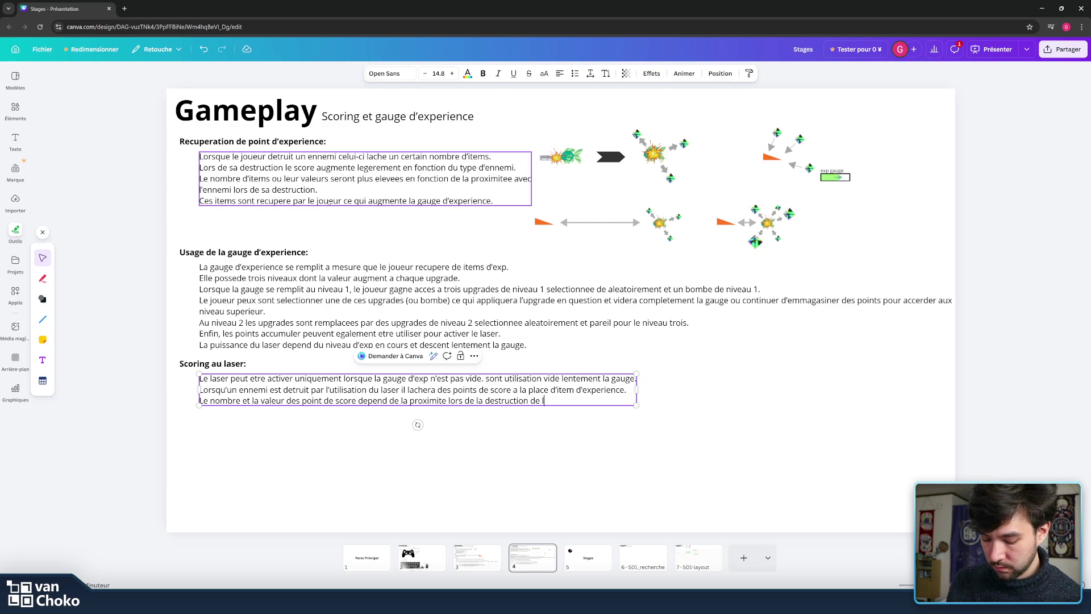
type("emi")
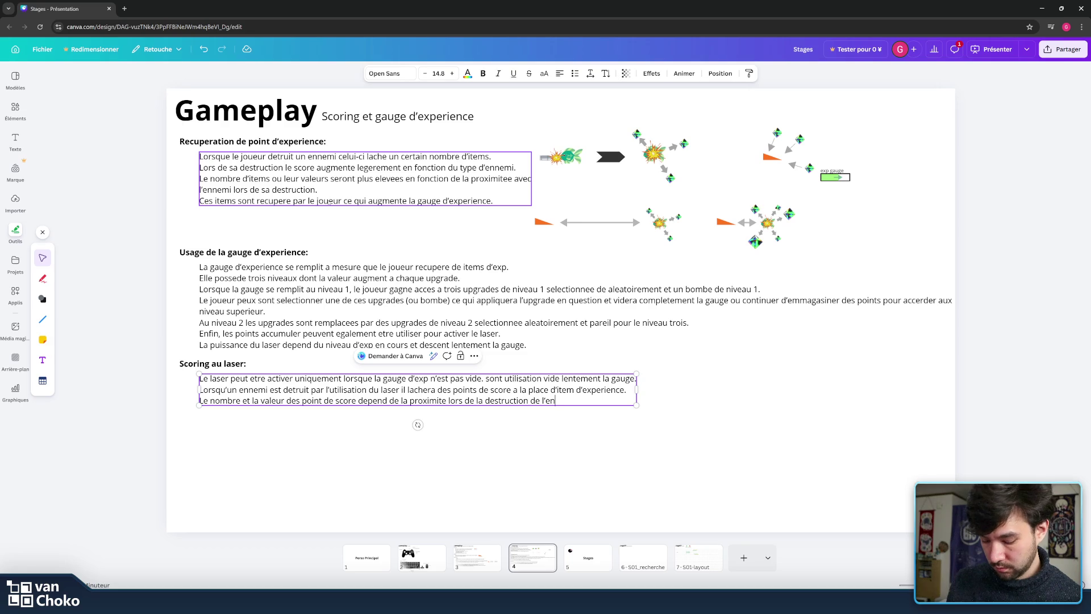
type("mis")
key("BackSpace")
type(".")
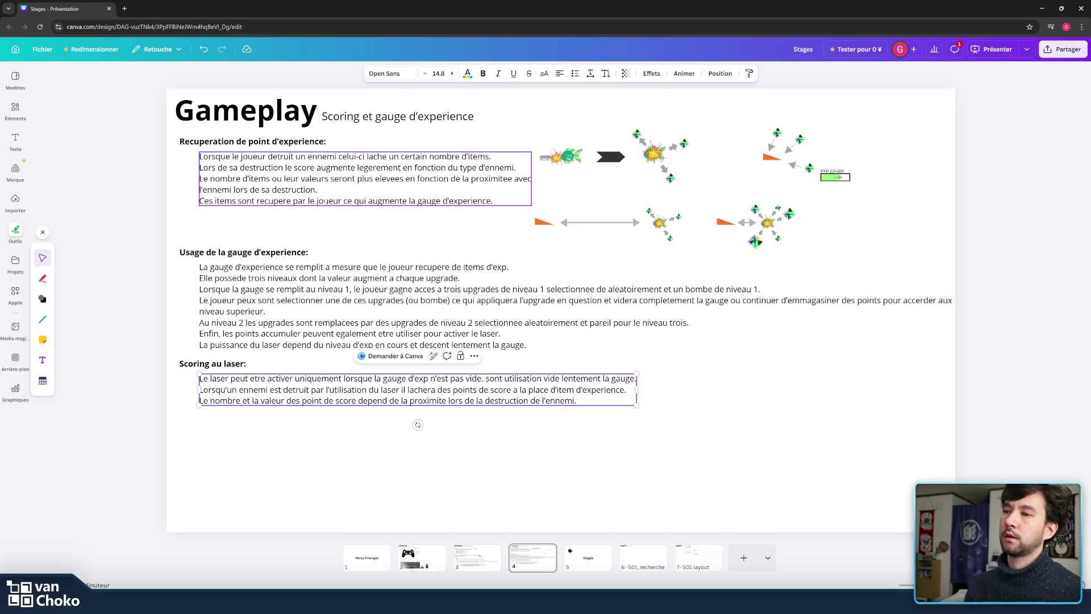
left_click(803, 482)
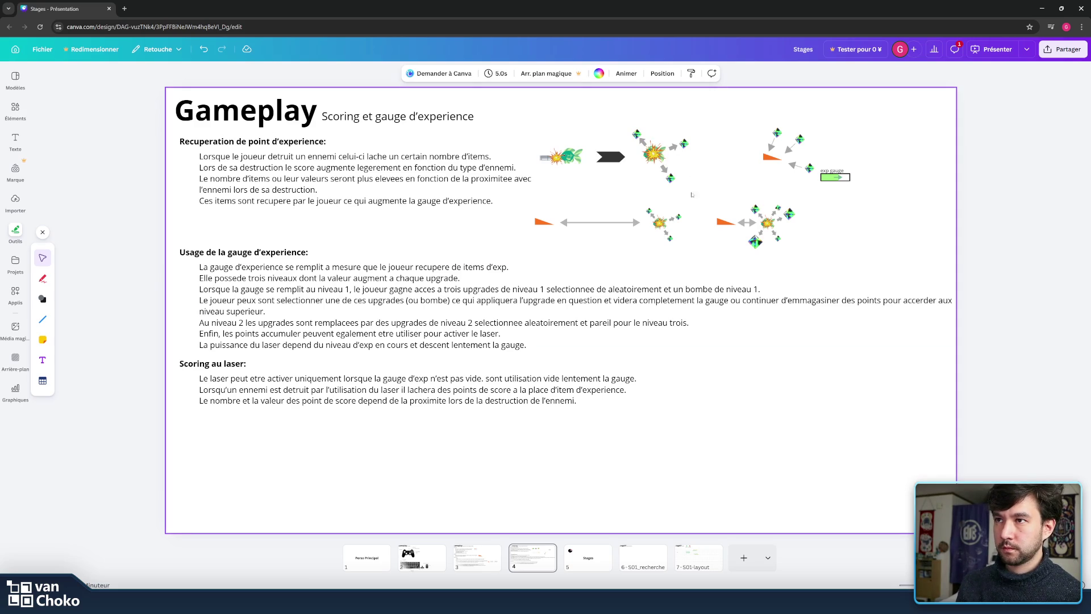
- Duplicate the explosion-and-items cluster and position the copy to the right of the 'Scoring au laser:' text
left_click_drag(698, 197, 630, 117)
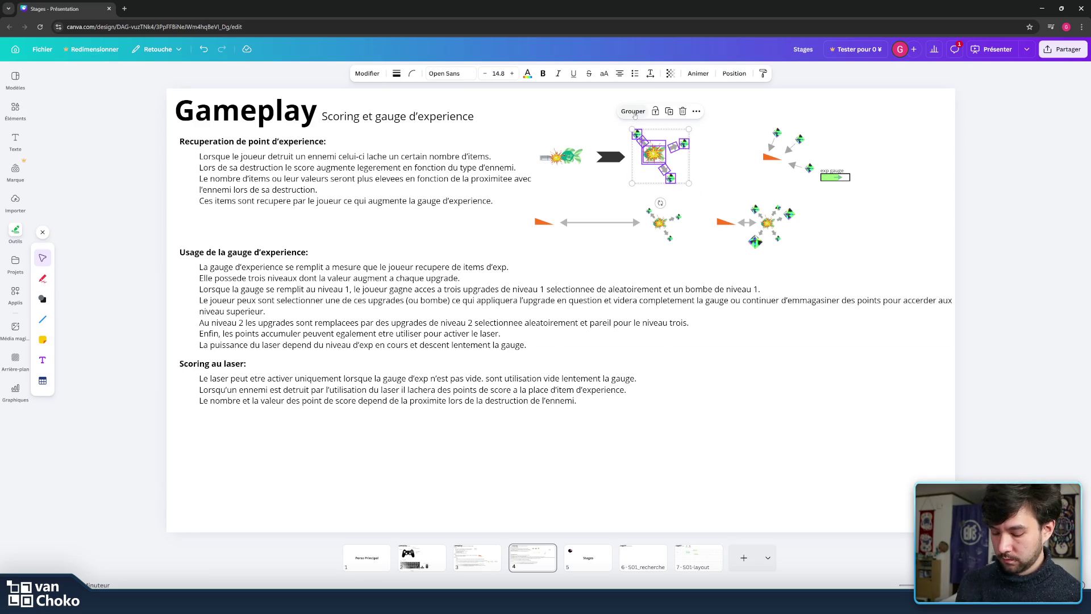
left_click_drag(691, 151, 698, 158)
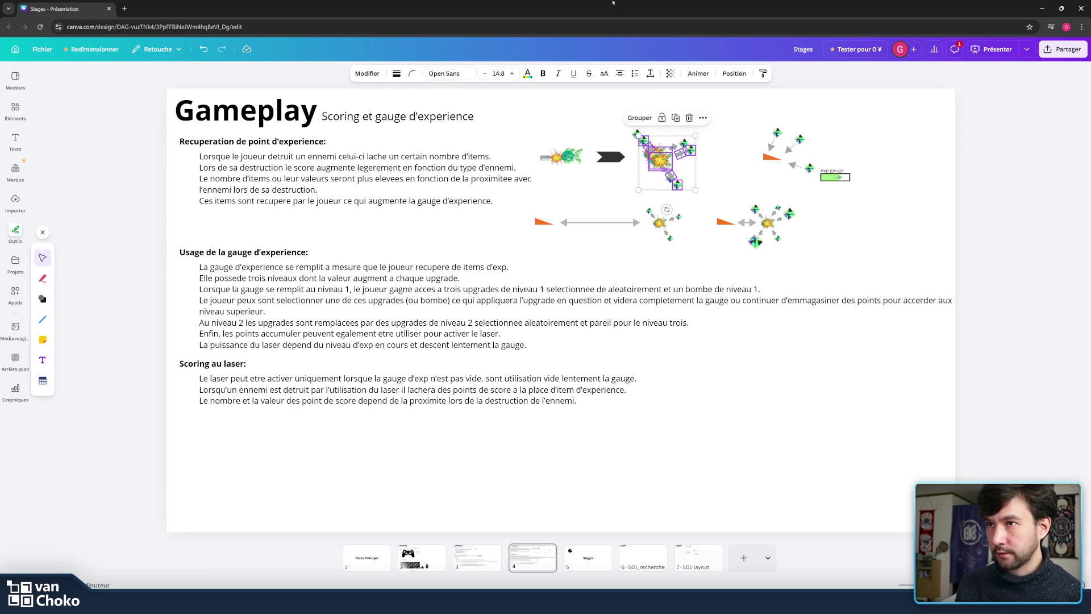
mouse_move(660, 160)
left_mouse_down()
mouse_move(703, 396)
mouse_move(769, 381)
left_mouse_up()
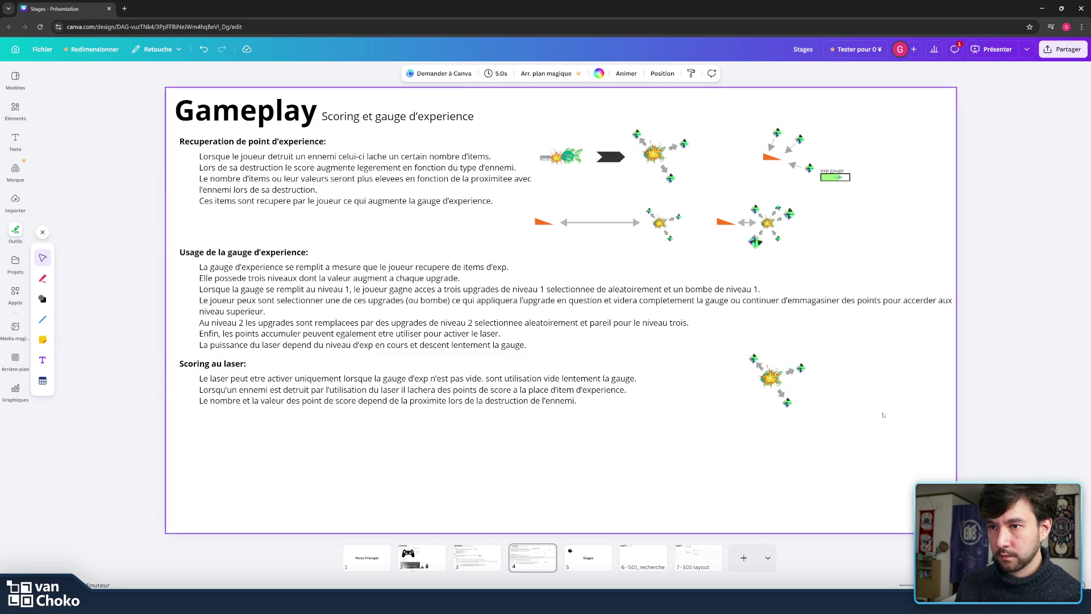
left_click(755, 343, "shift")
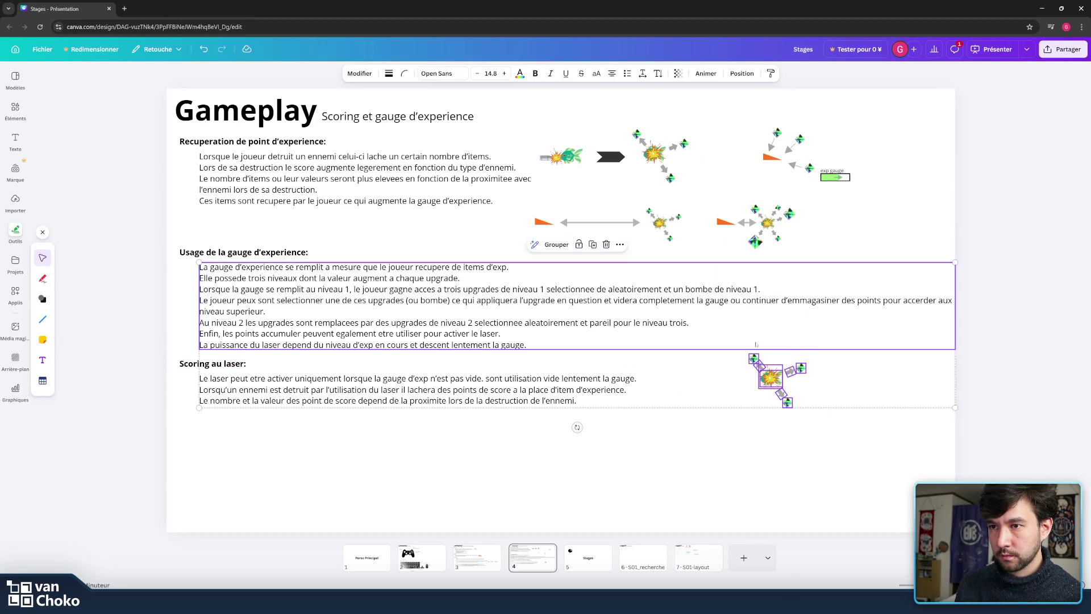
left_click(855, 460)
mouse_move(828, 444)
left_mouse_down()
mouse_move(738, 350)
mouse_move(775, 387)
left_mouse_up()
left_click(797, 446)
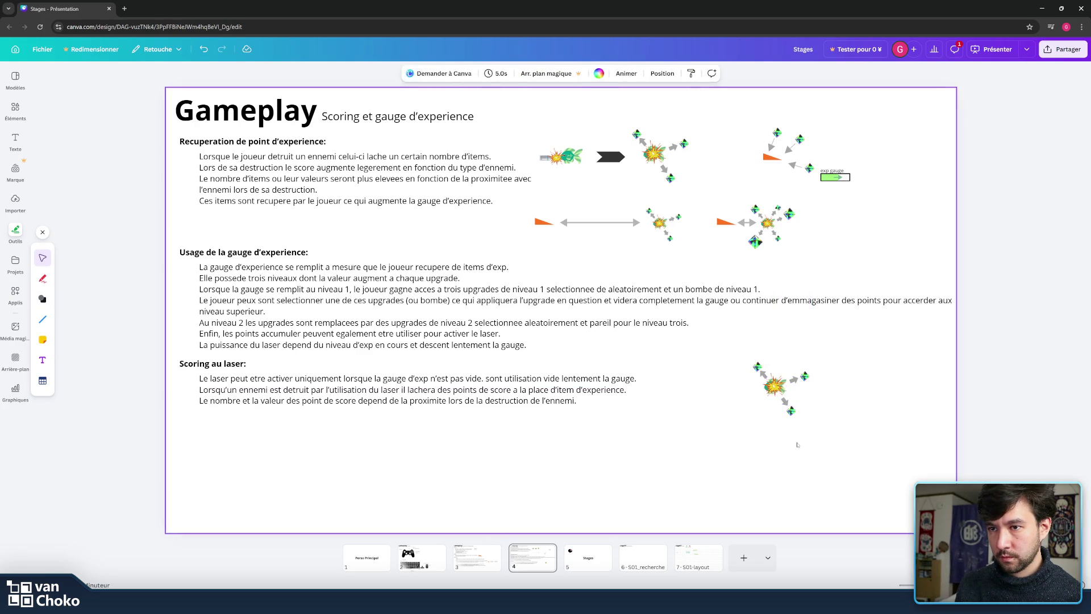
left_click_drag(878, 192, 819, 170)
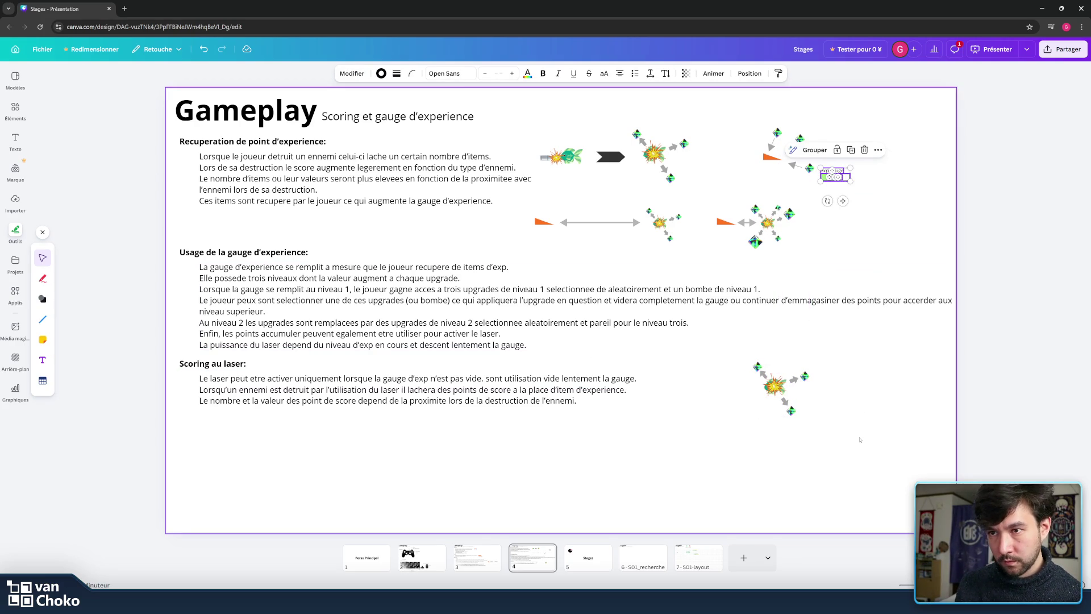
- Duplicate the exp gauge and place the copy under the laser illustration
key("ctrl+d")
left_click_drag(850, 208, 825, 436)
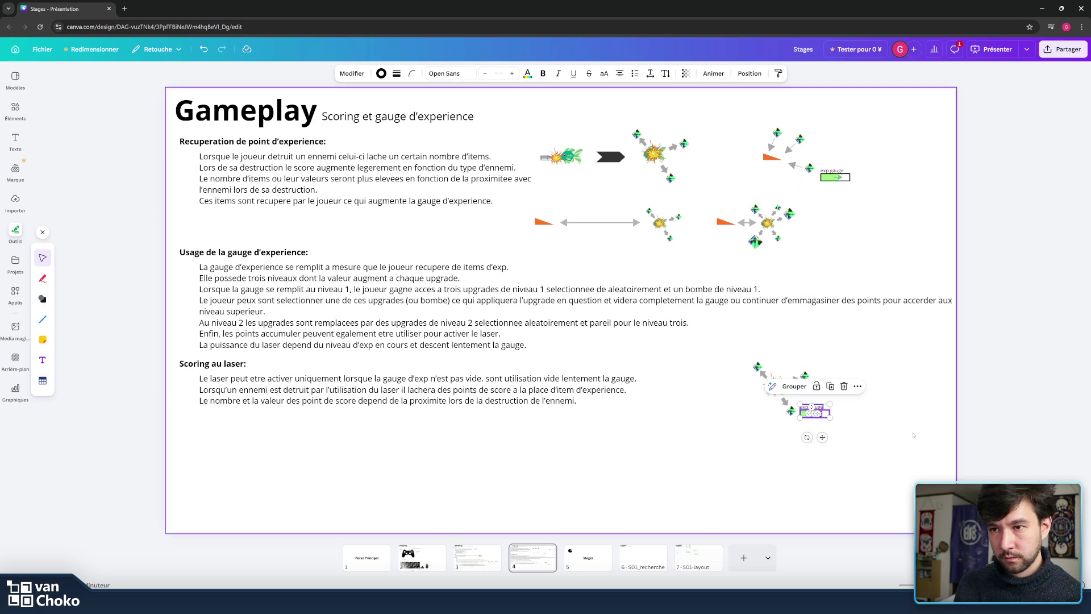
left_click(770, 414)
- Shift the whole laser illustration slightly to the left
mouse_move(851, 451)
left_mouse_down()
mouse_move(733, 361)
mouse_move(747, 358)
left_mouse_up()
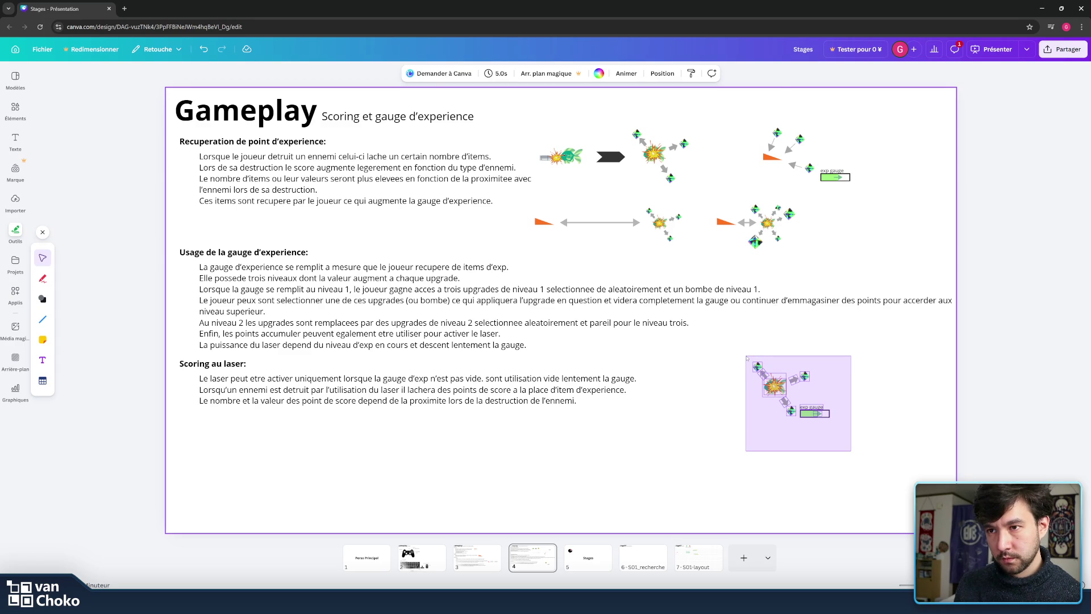
left_click_drag(774, 387, 753, 383)
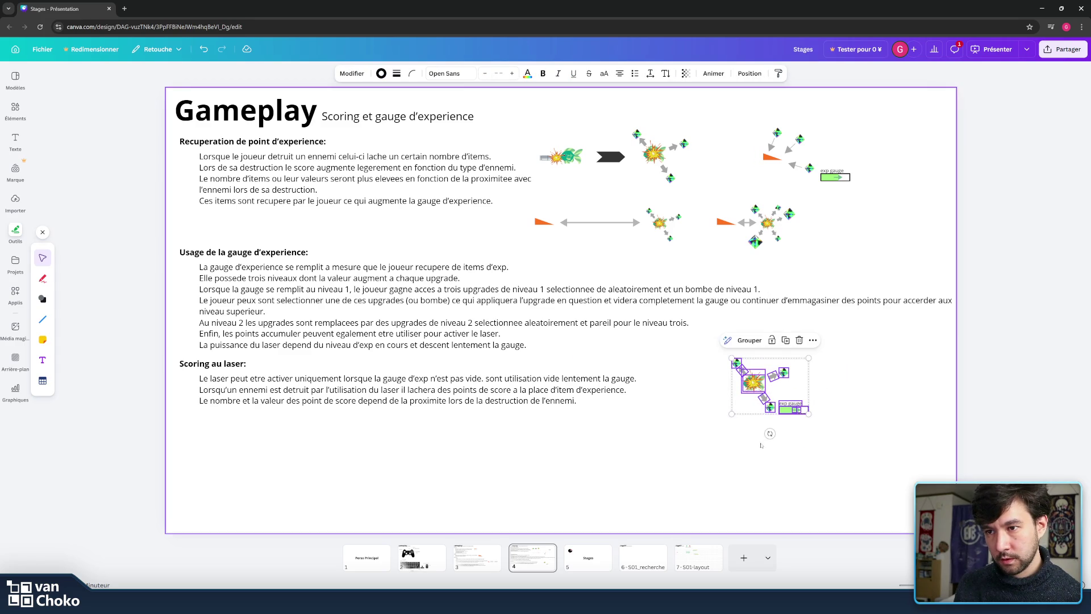
left_click(758, 451)
left_click_drag(855, 449, 719, 365)
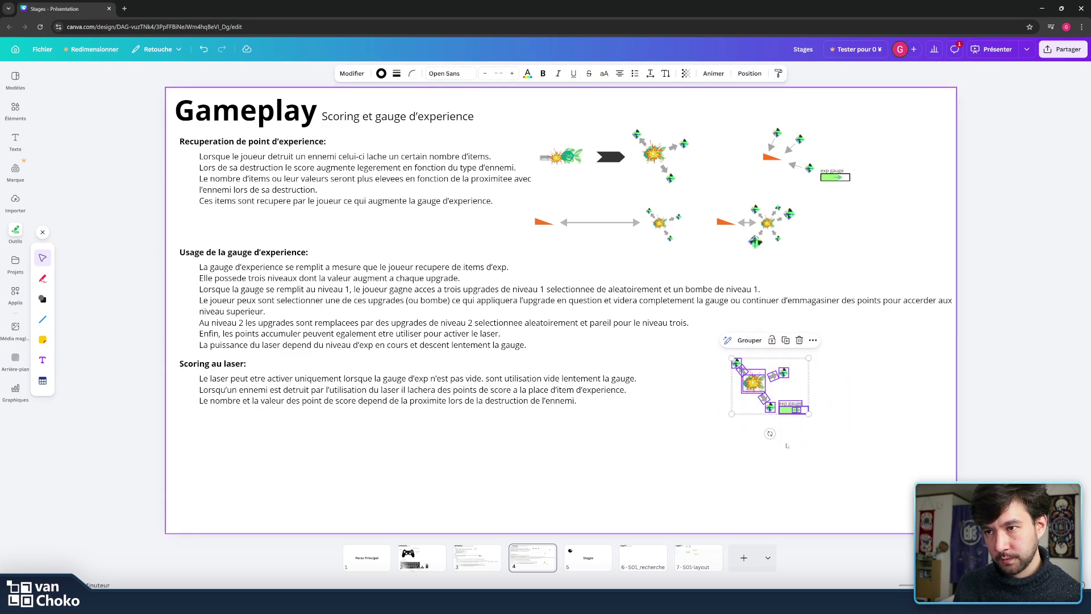
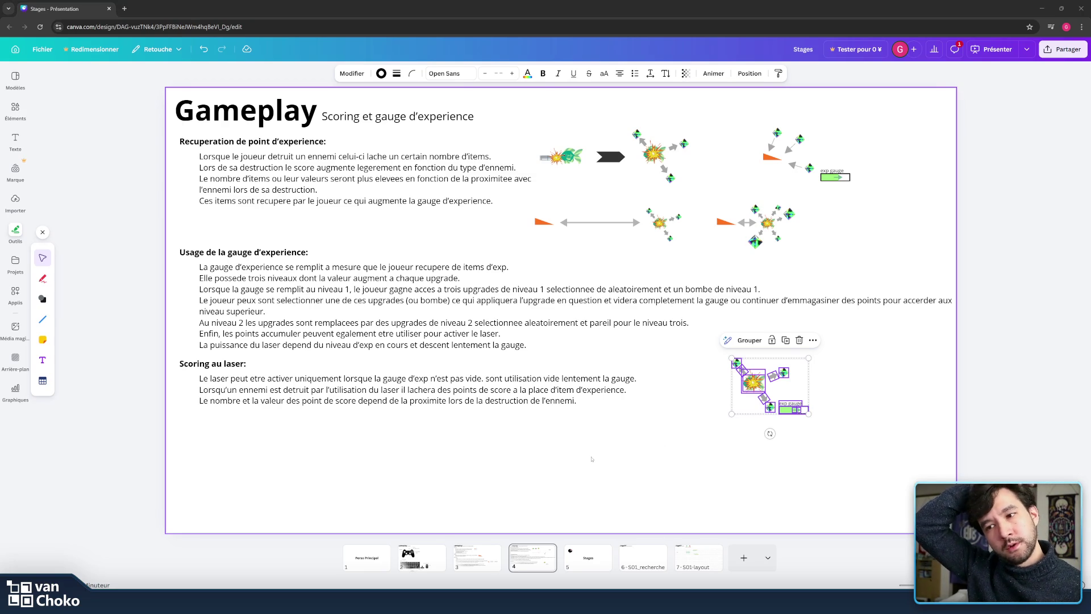
- Add a text box reading 'detruit ennemis' and place it just above the lower-right diagram
left_click(835, 472)
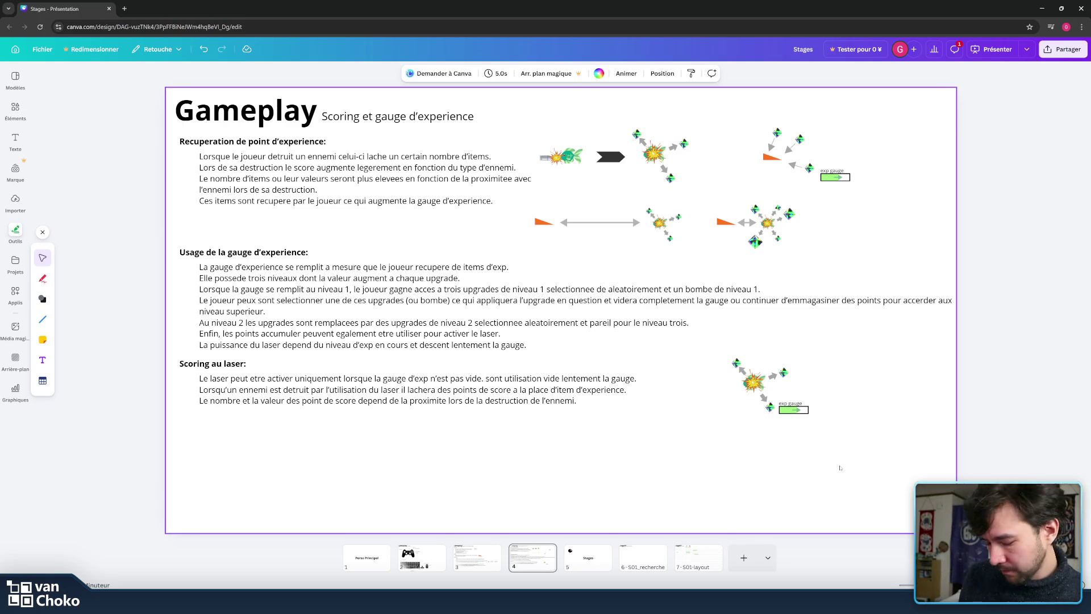
left_click_drag(855, 446, 718, 355)
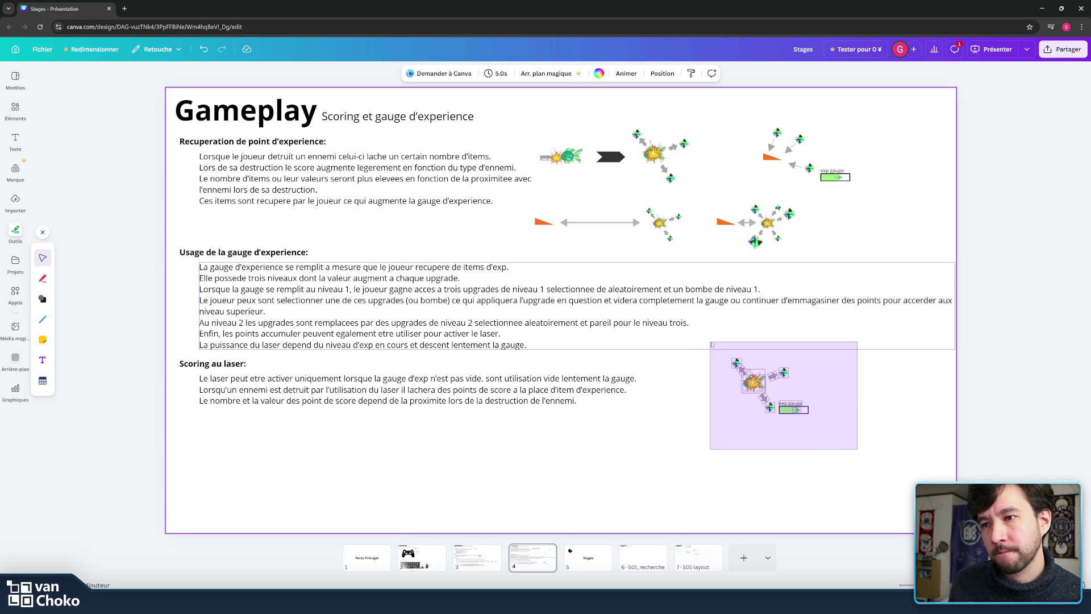
left_click(934, 447)
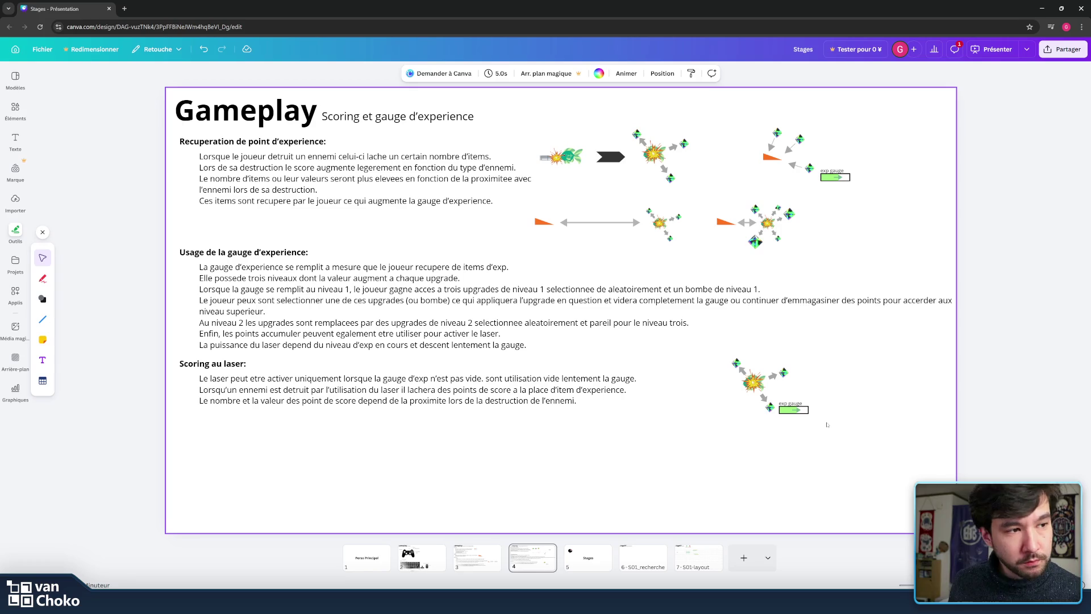
left_click_drag(827, 422, 732, 357)
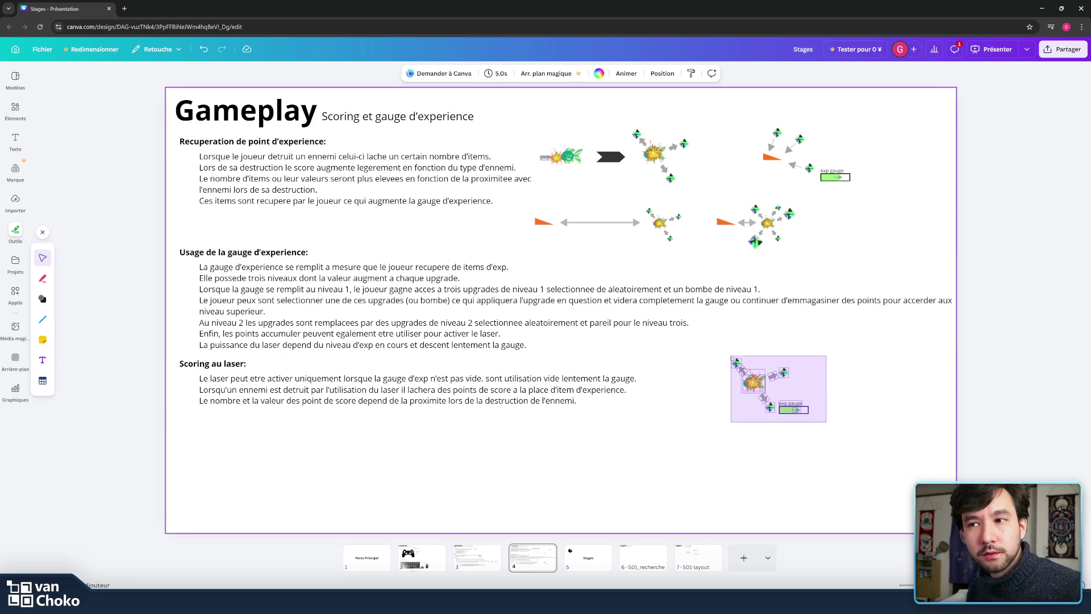
left_click(874, 432)
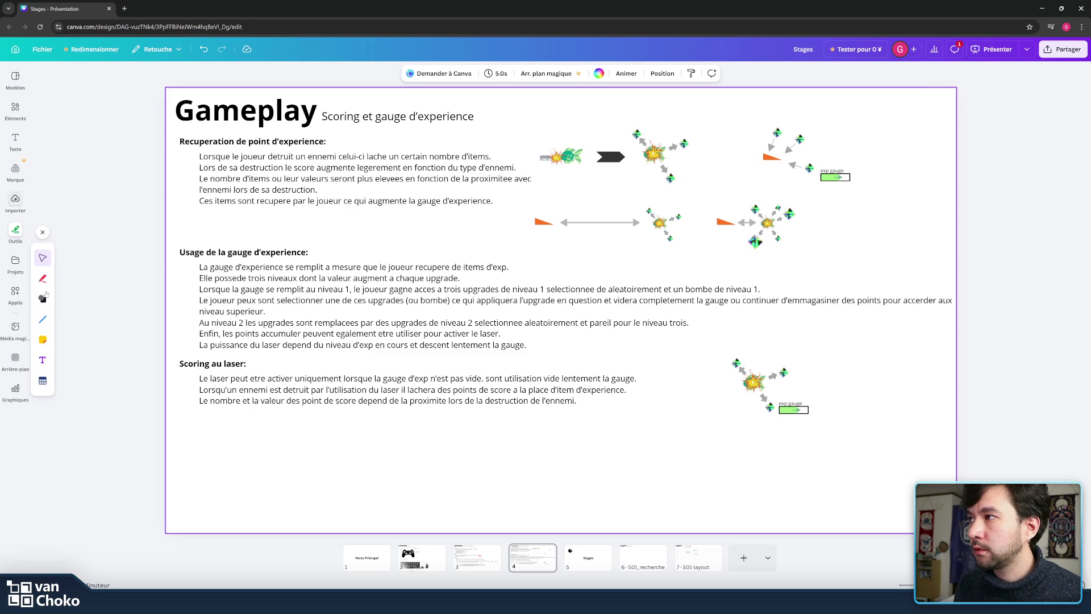
left_click(42, 360)
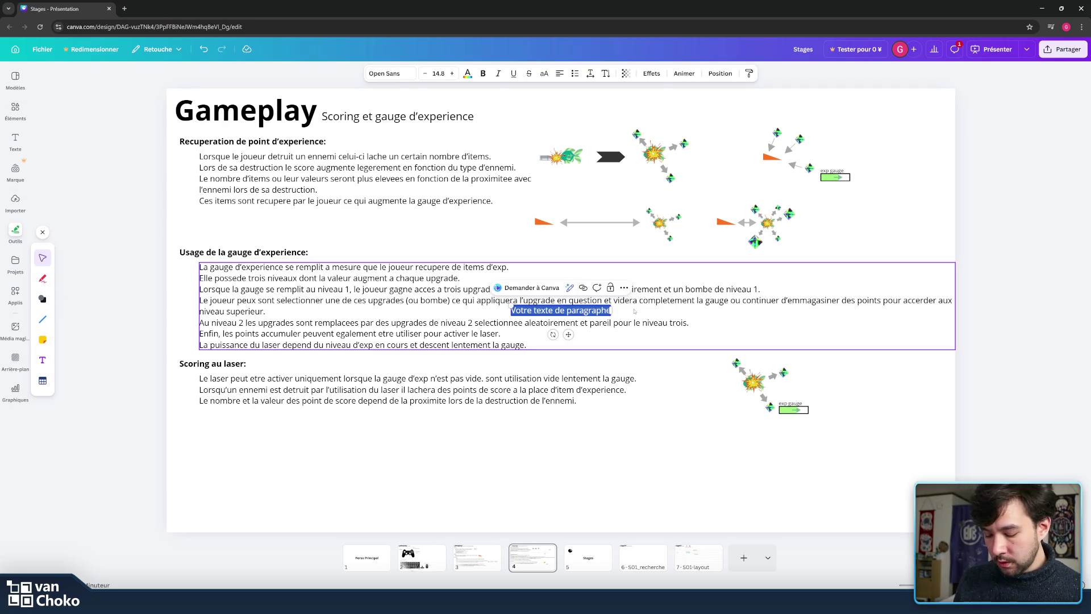
type("dc")
key("BackSpace")
type("etruit")
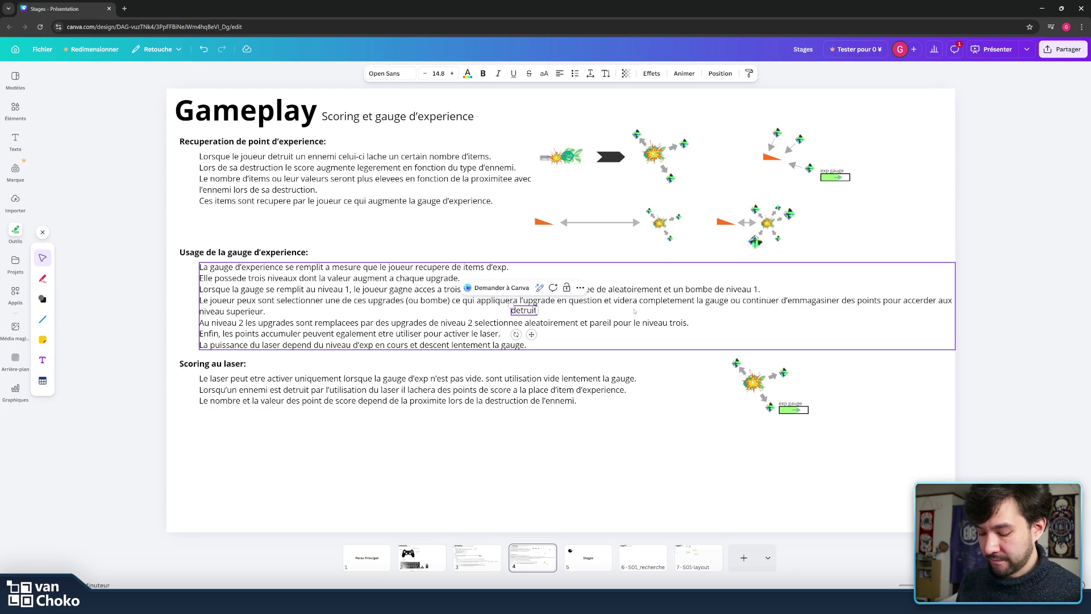
type(" enne")
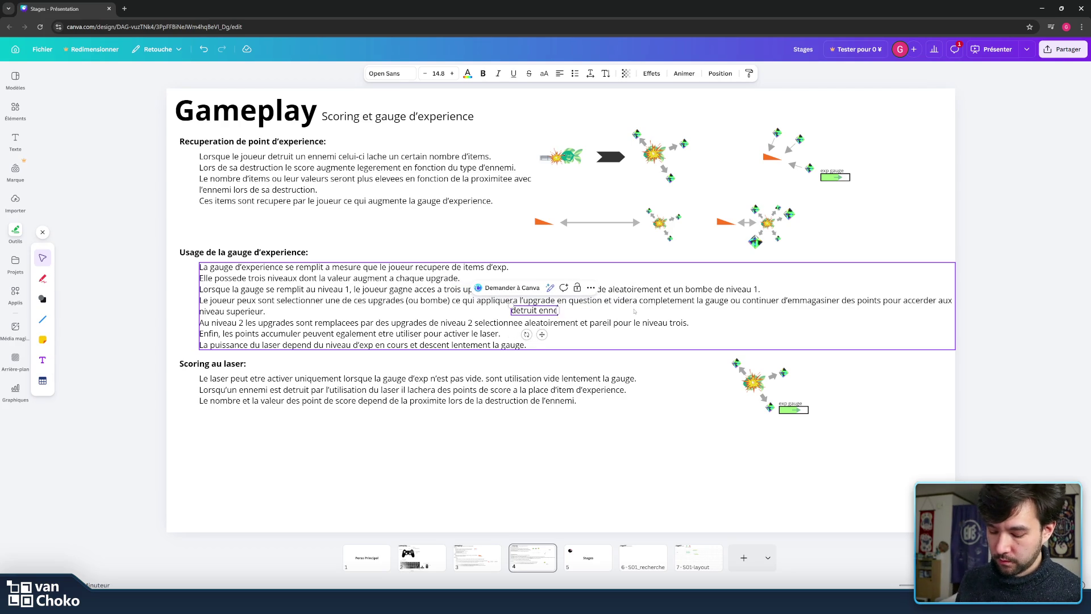
type("mis")
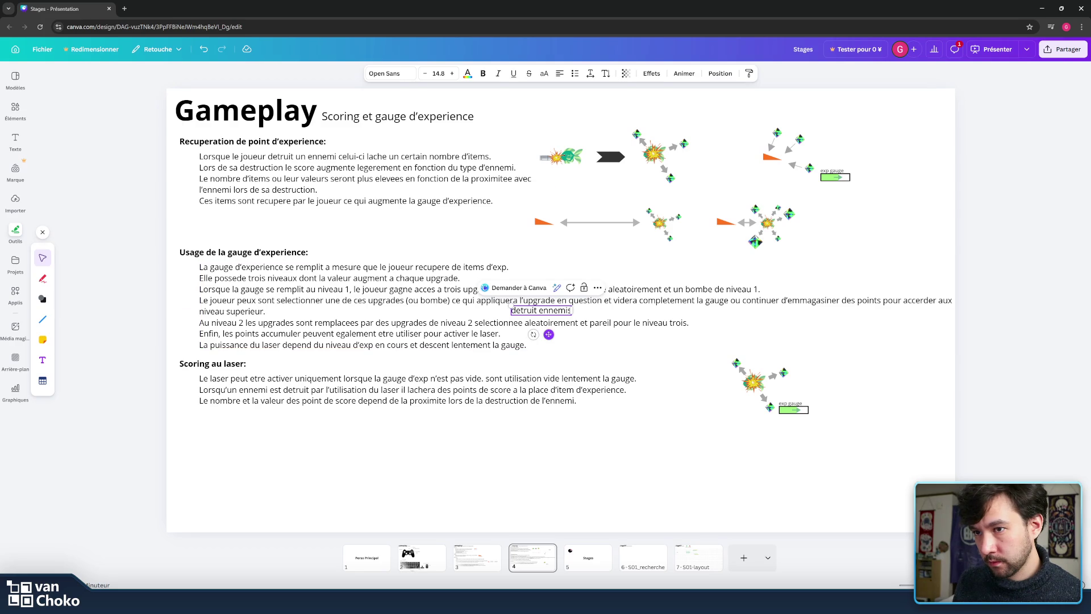
left_click_drag(549, 335, 775, 362)
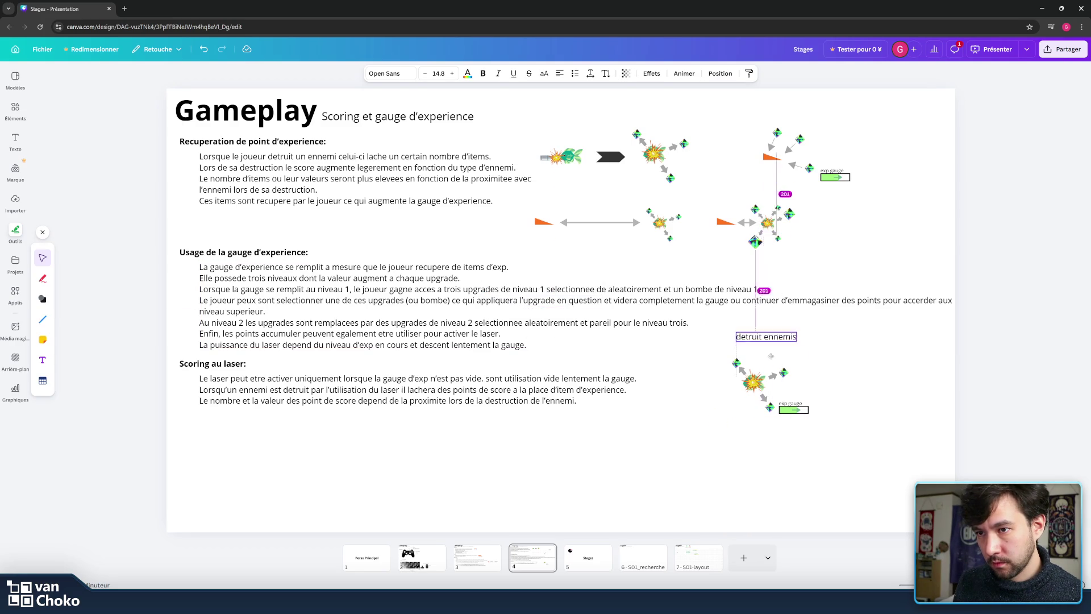
left_click_drag(774, 362, 763, 360)
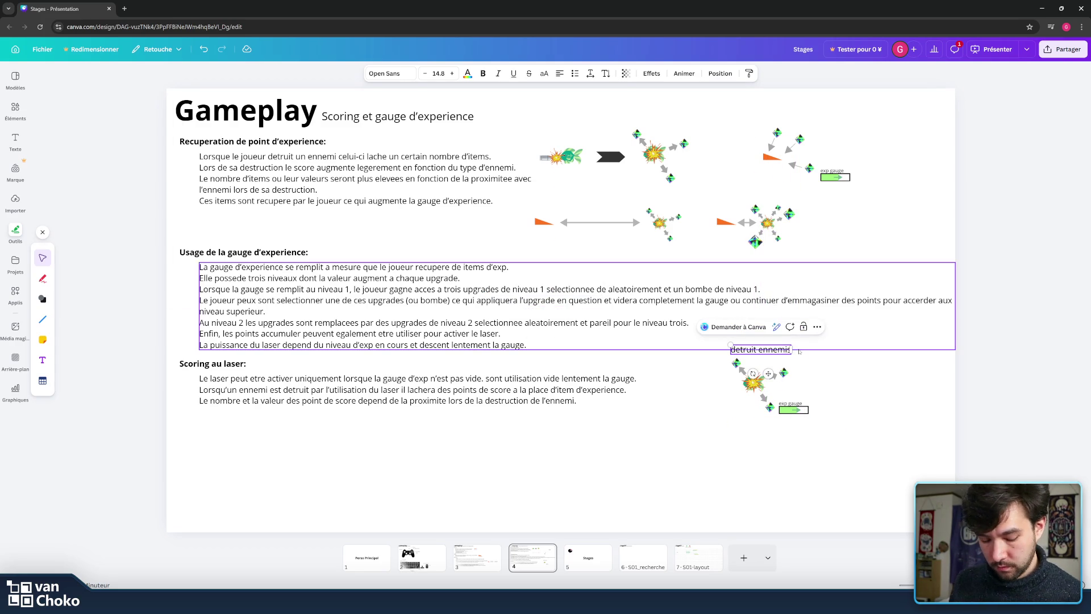
- Extend the caption with 'rapporte de l'exp' and set its font size to 10.8
type(" ra")
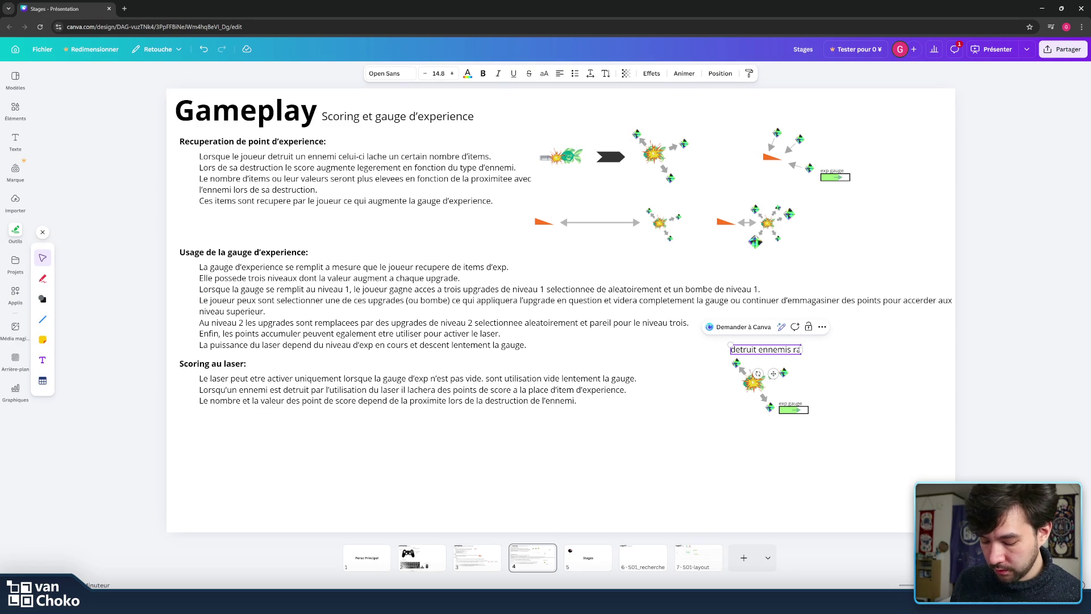
type("pporte de")
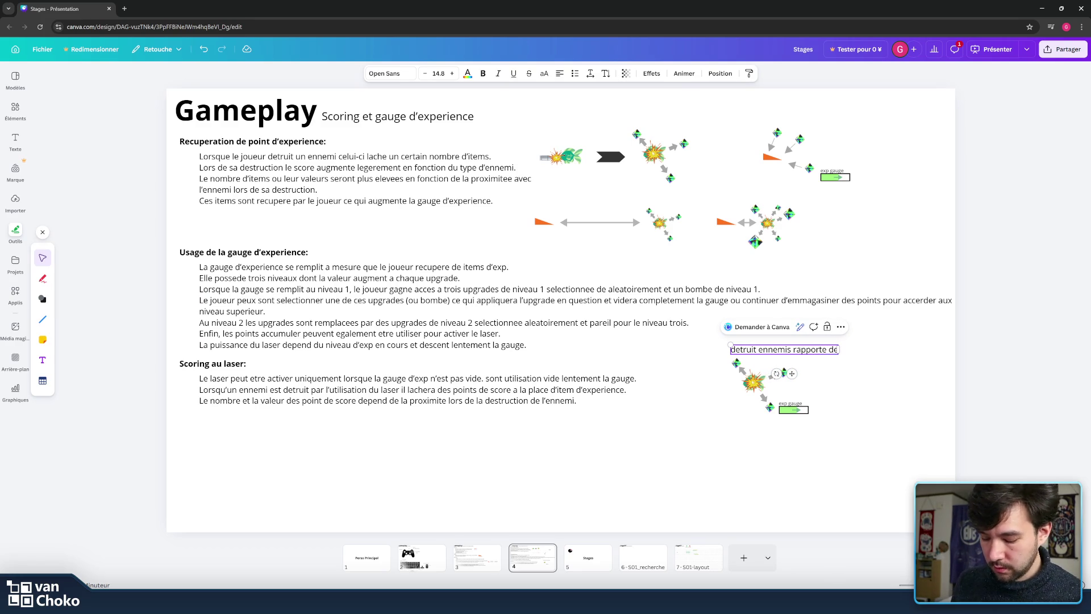
key("BackSpace")
key("BackSpace")
type("de l'exp")
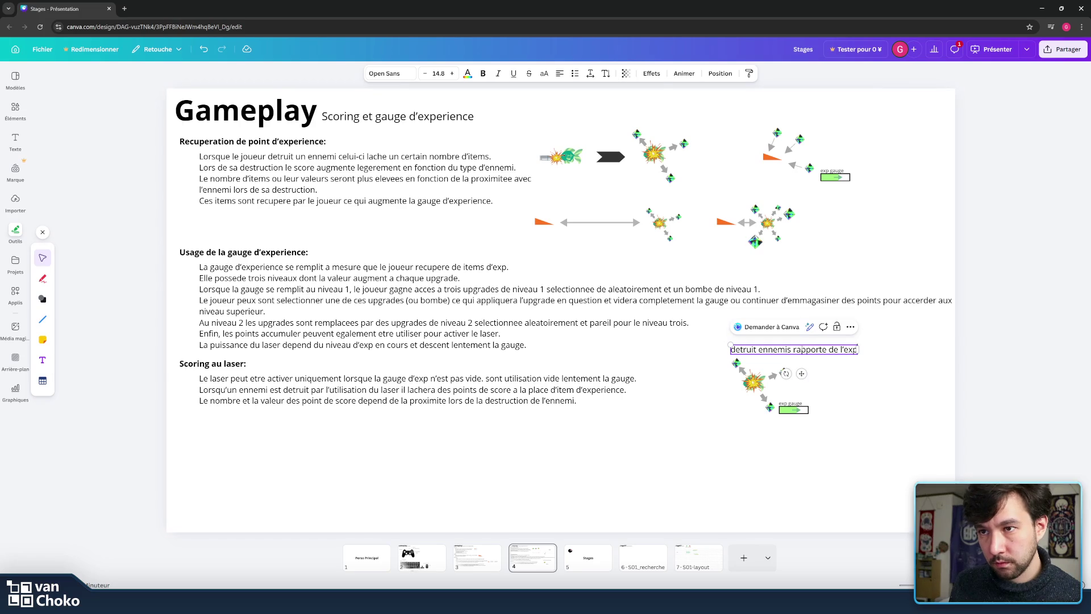
left_click_drag(732, 349, 858, 349)
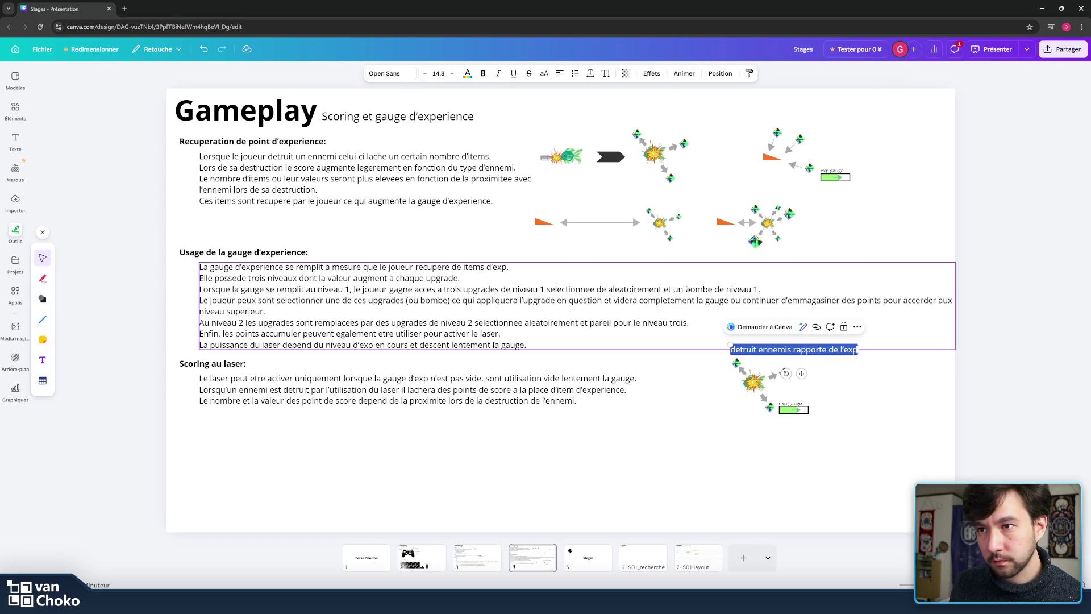
left_click(425, 73)
left_click(425, 74)
left_click(424, 73)
left_click(424, 74)
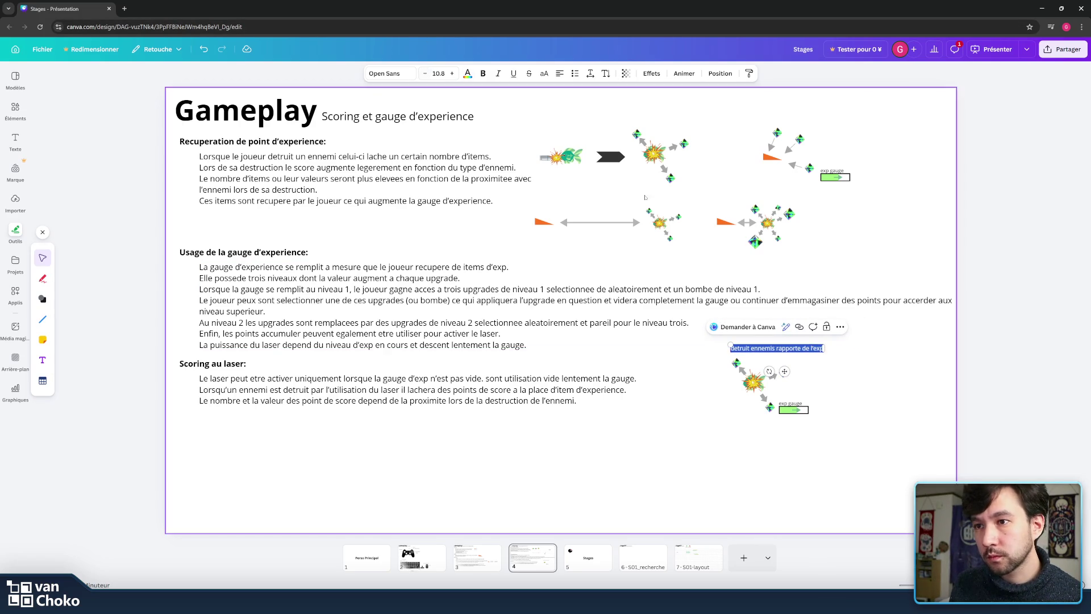
- Correct 'detruit' to 'detruire' and nudge the caption slightly left
left_click_drag(752, 348, 748, 349)
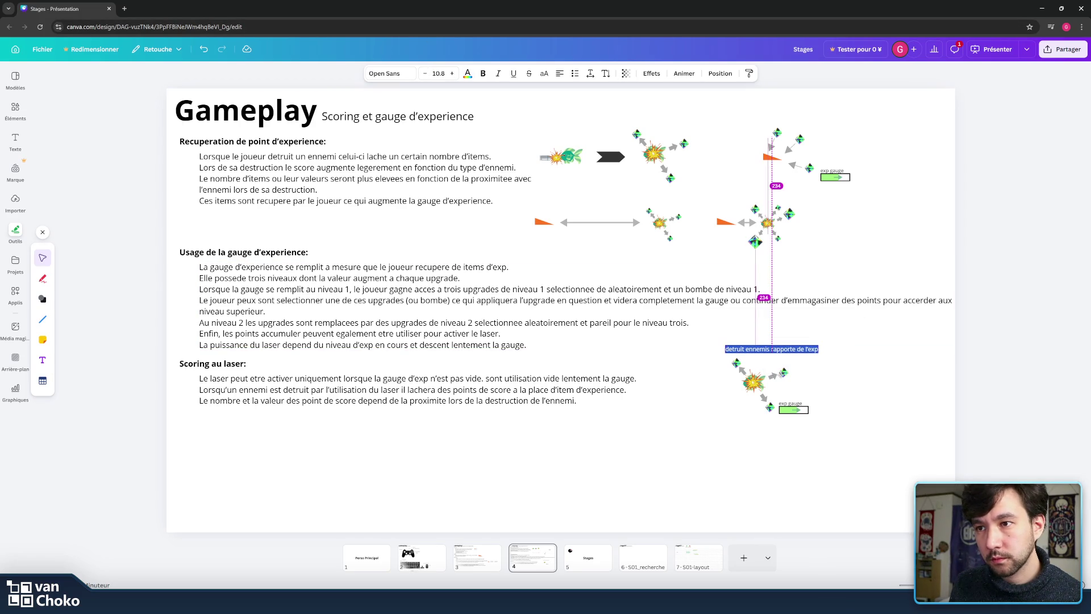
left_click(742, 349)
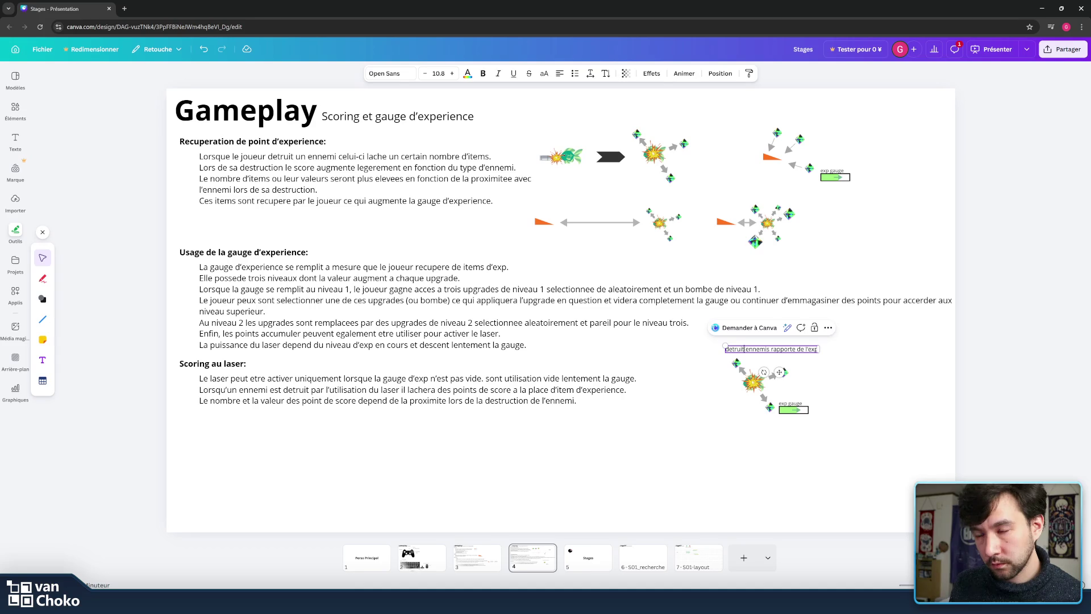
key("BackSpace")
type("re")
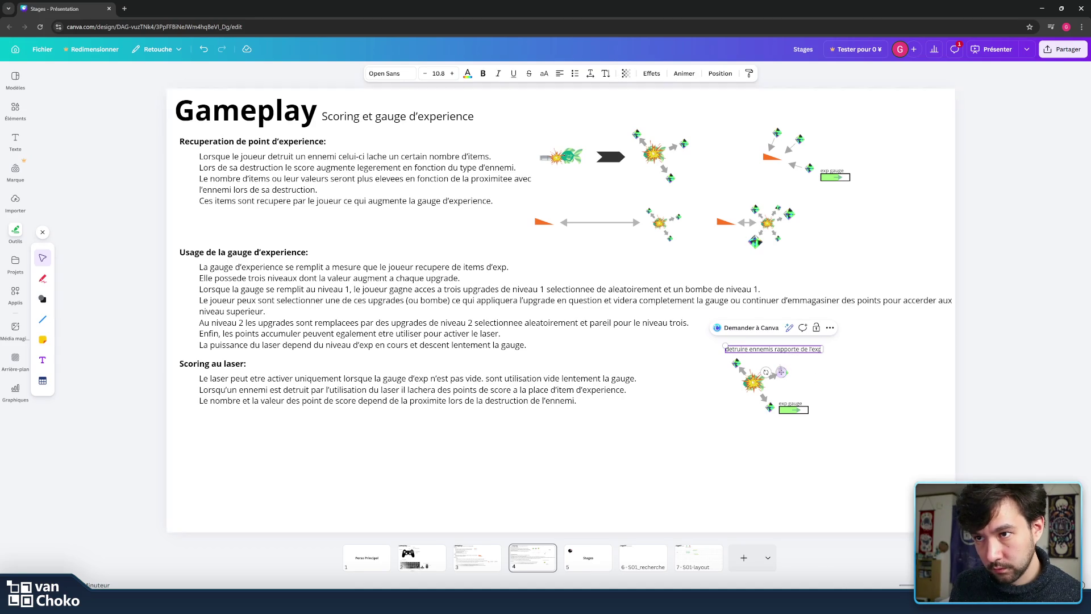
left_click_drag(781, 372, 774, 373)
key("Escape")
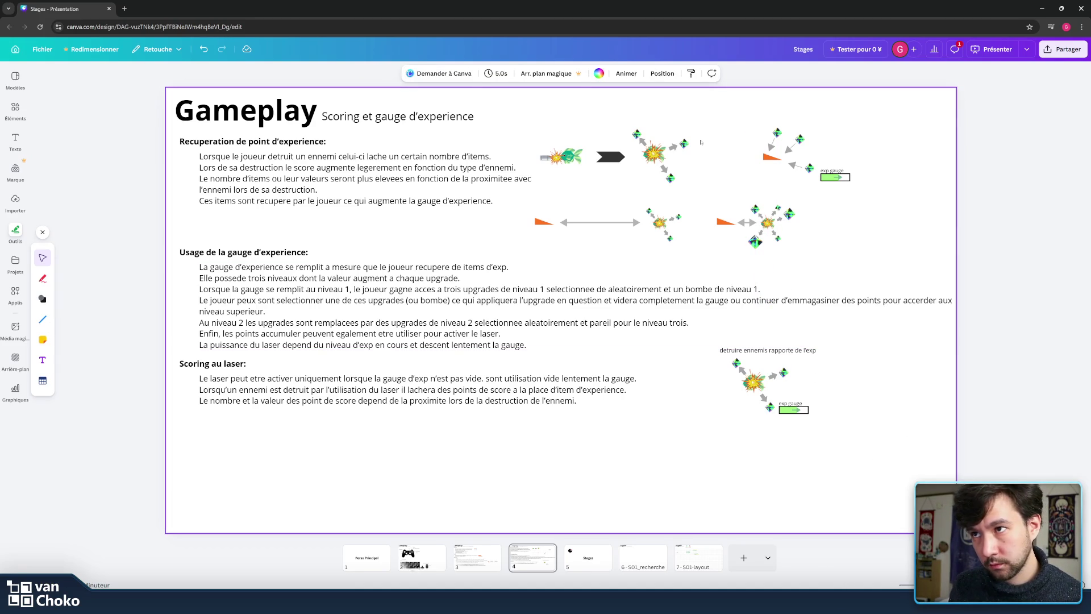
left_click(724, 223)
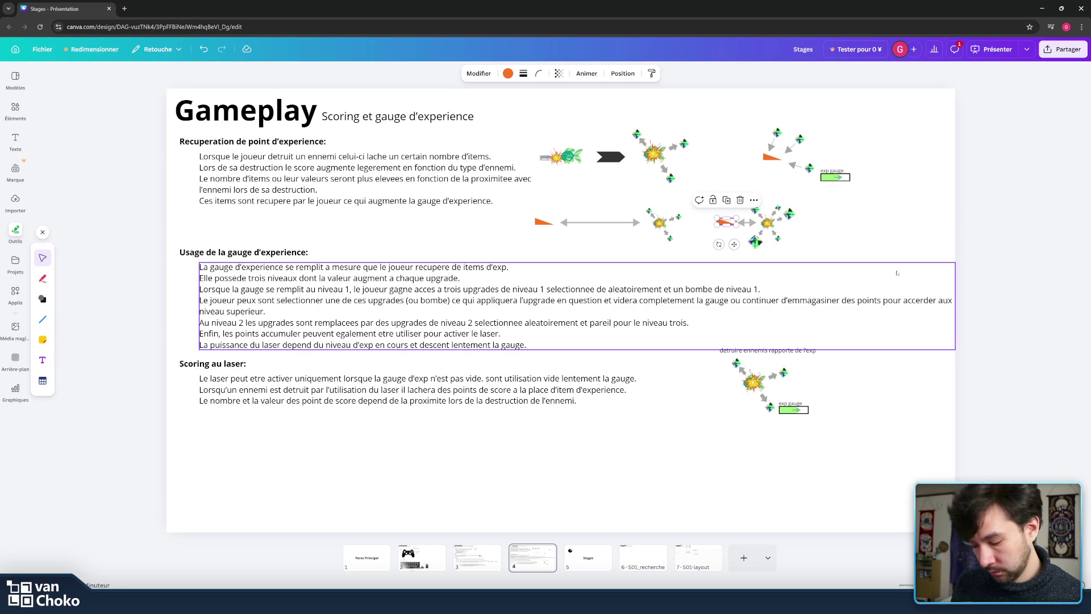
- Copy the laser beam and the orange triangle from the upper diagrams into the lower diagram
left_click_drag(536, 146, 548, 171)
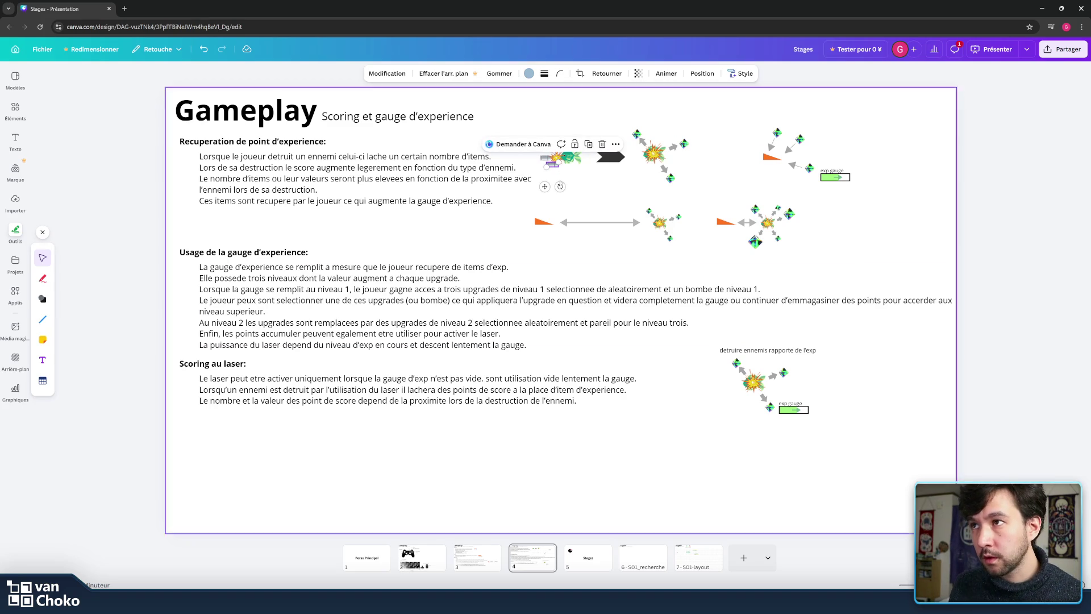
left_click_drag(568, 268, 722, 405)
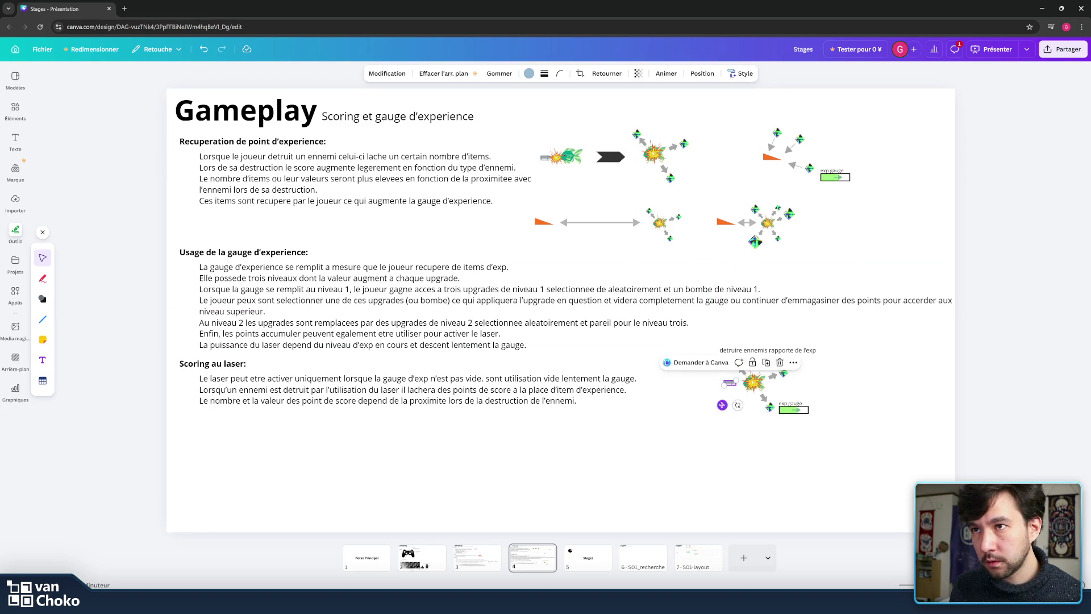
left_click(720, 223)
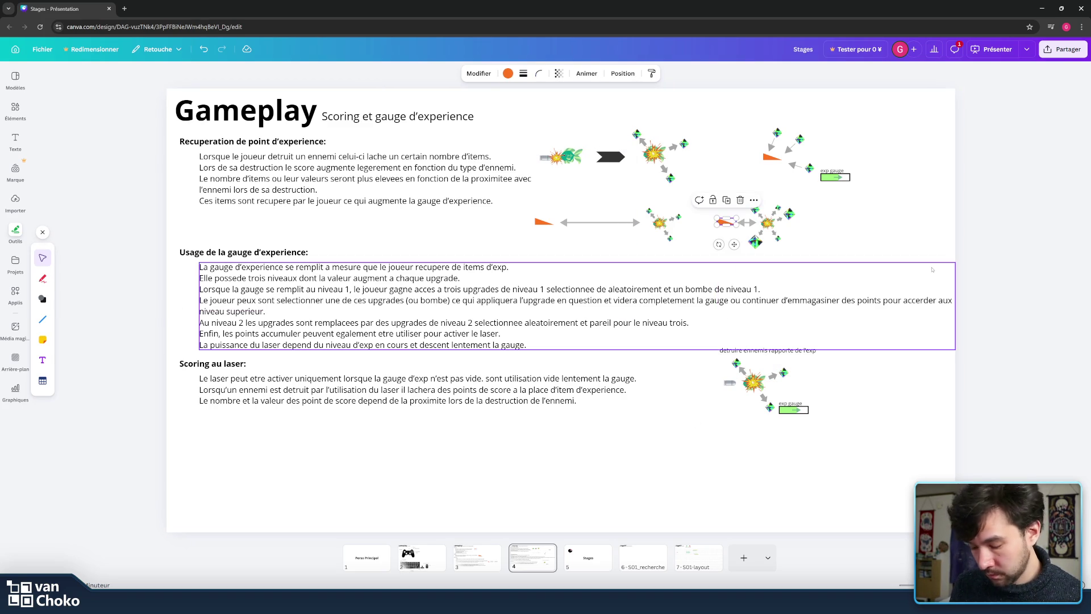
left_click_drag(725, 221, 720, 405)
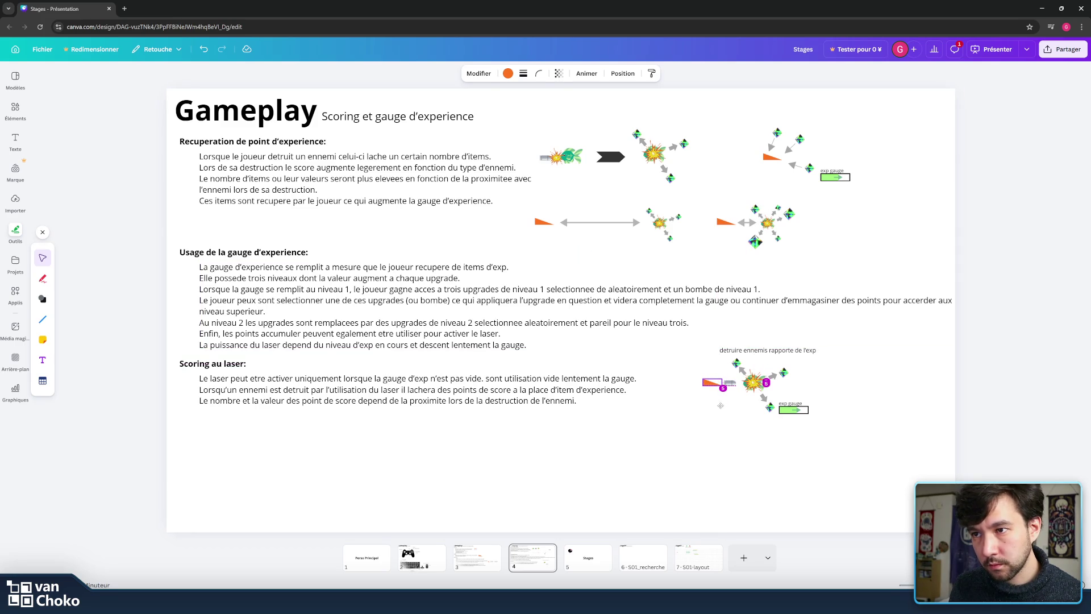
left_click(855, 448)
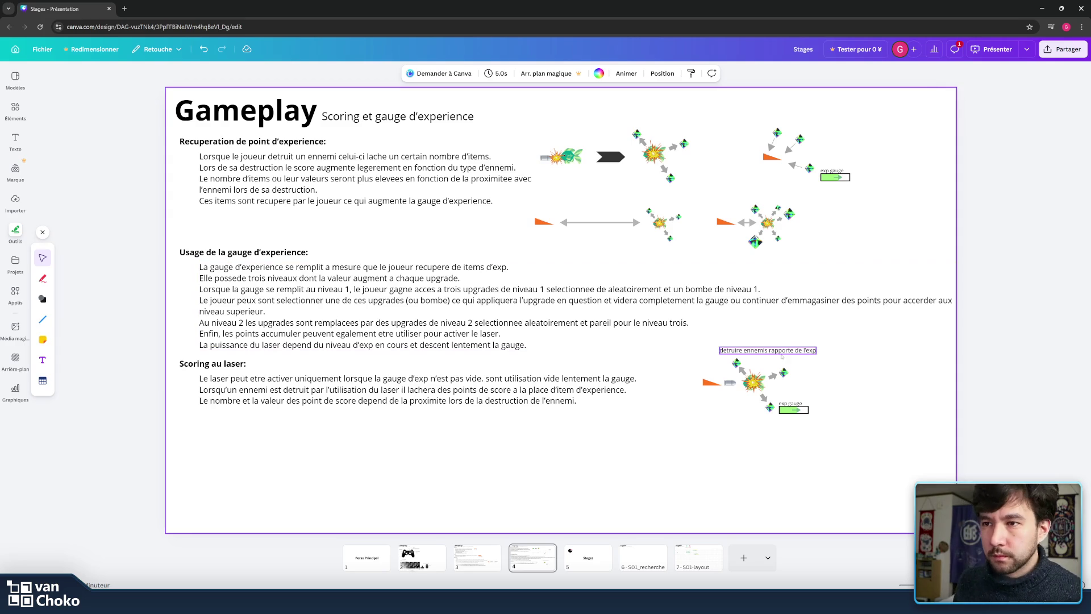
- Shift the caption slightly left and reposition the orange triangle below the lower diagram
left_click_drag(781, 356, 765, 351)
left_click(640, 415)
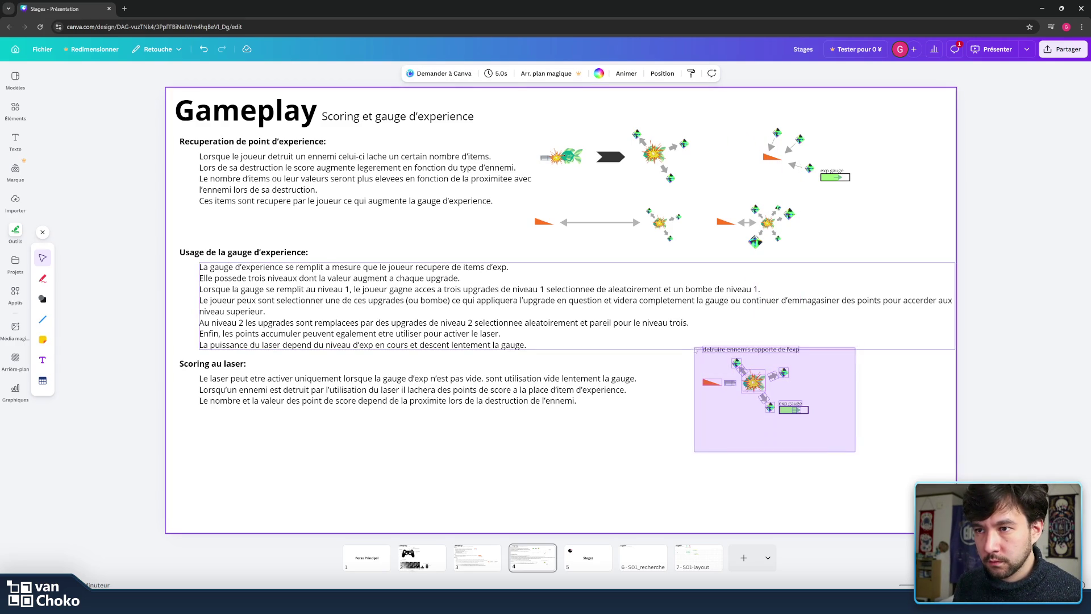
left_click_drag(833, 440, 696, 344)
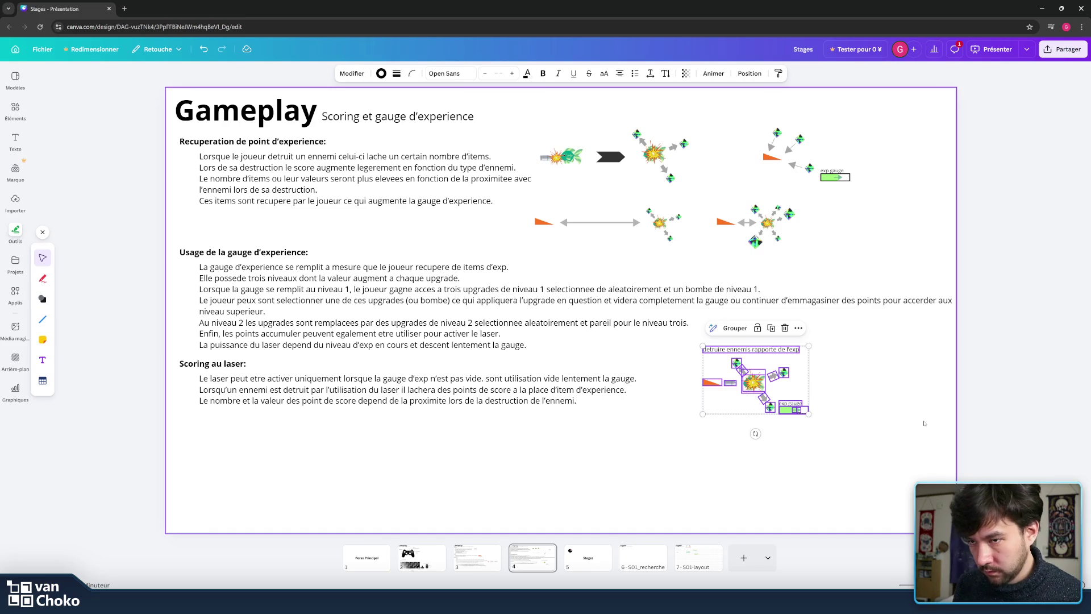
left_click(944, 466)
mouse_move(694, 418)
left_mouse_down()
mouse_move(734, 372)
mouse_move(698, 458)
left_mouse_up()
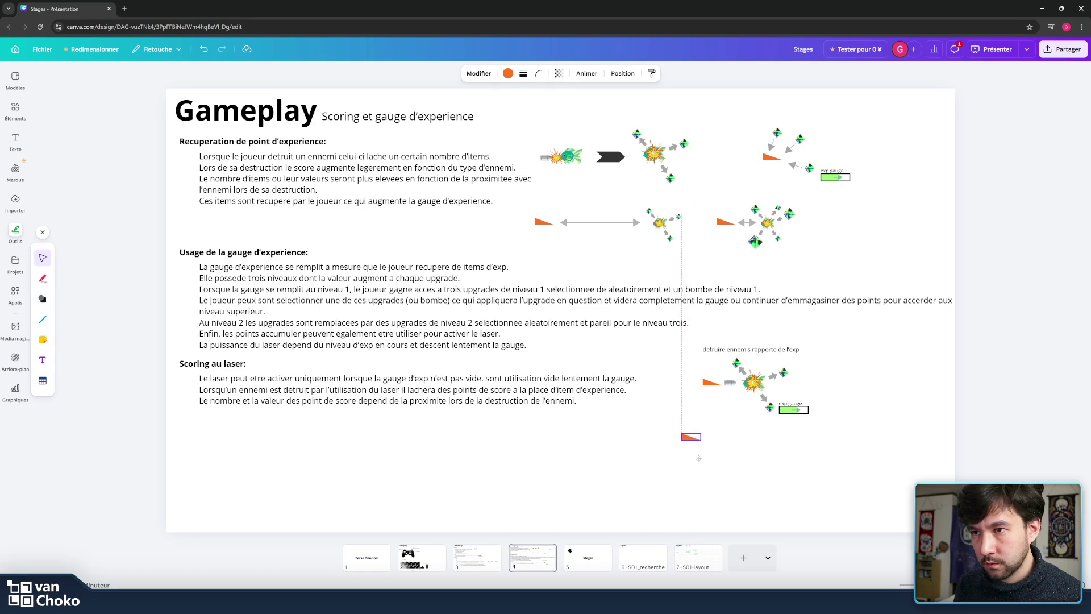
- Copy the black arrow beside the lower orange triangle, squash it to half height and stack a second
left_click(698, 458)
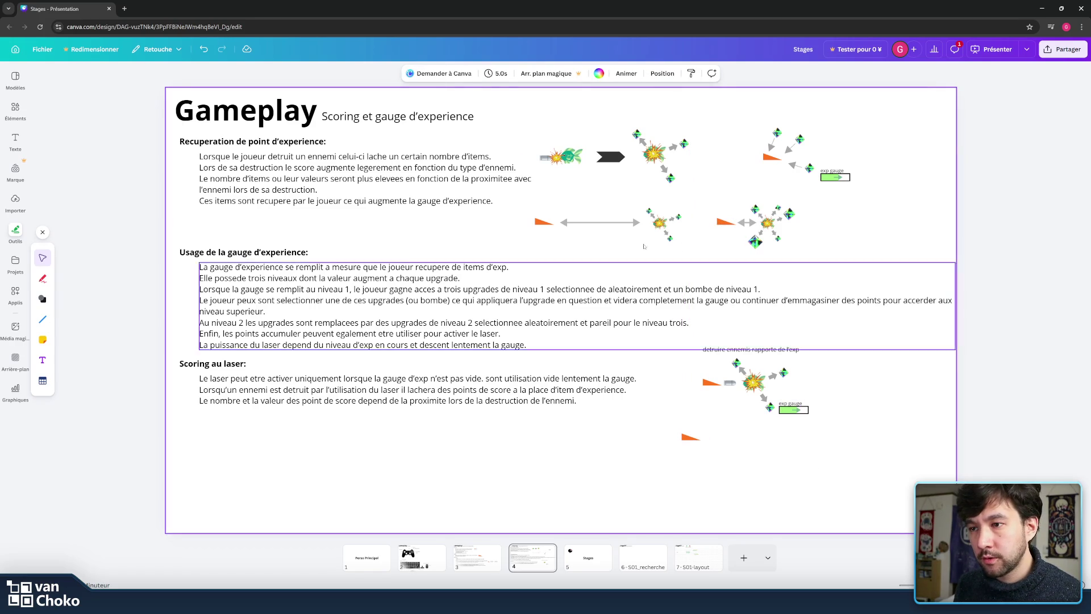
left_click(619, 160)
key("ctrl+c")
key("ctrl+v")
mouse_move(624, 188)
left_mouse_down()
mouse_move(731, 460)
mouse_move(797, 470)
mouse_move(812, 443)
left_mouse_up()
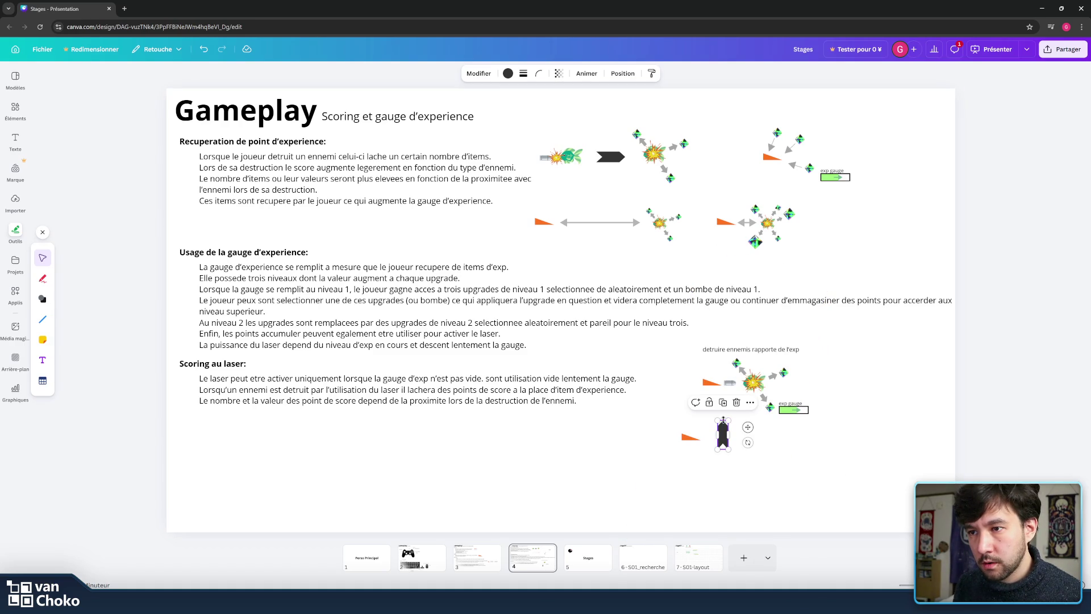
left_click_drag(723, 420, 722, 435)
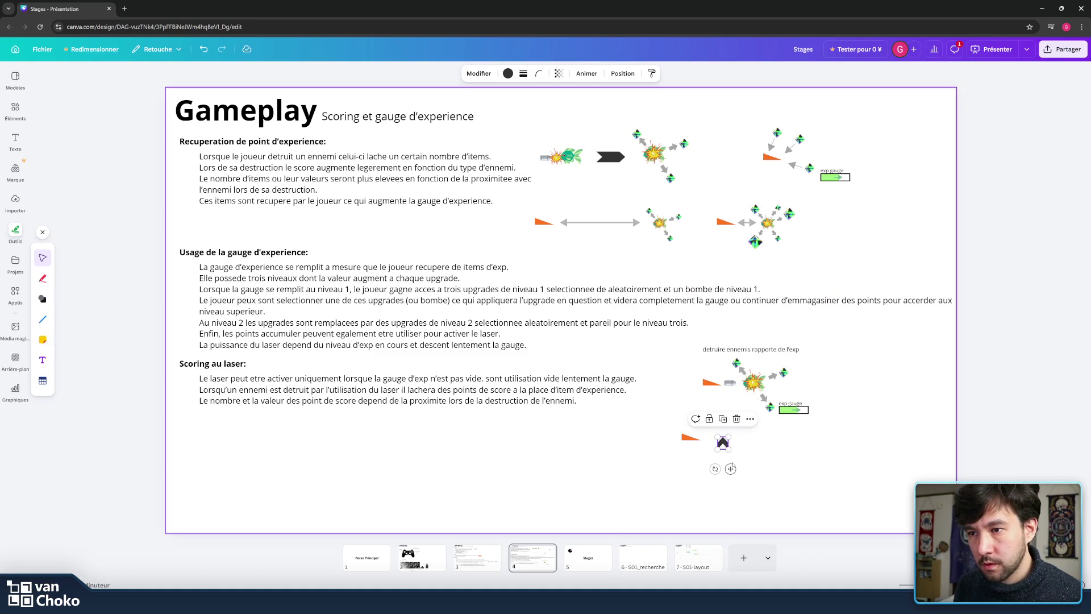
left_click_drag(730, 469, 730, 458)
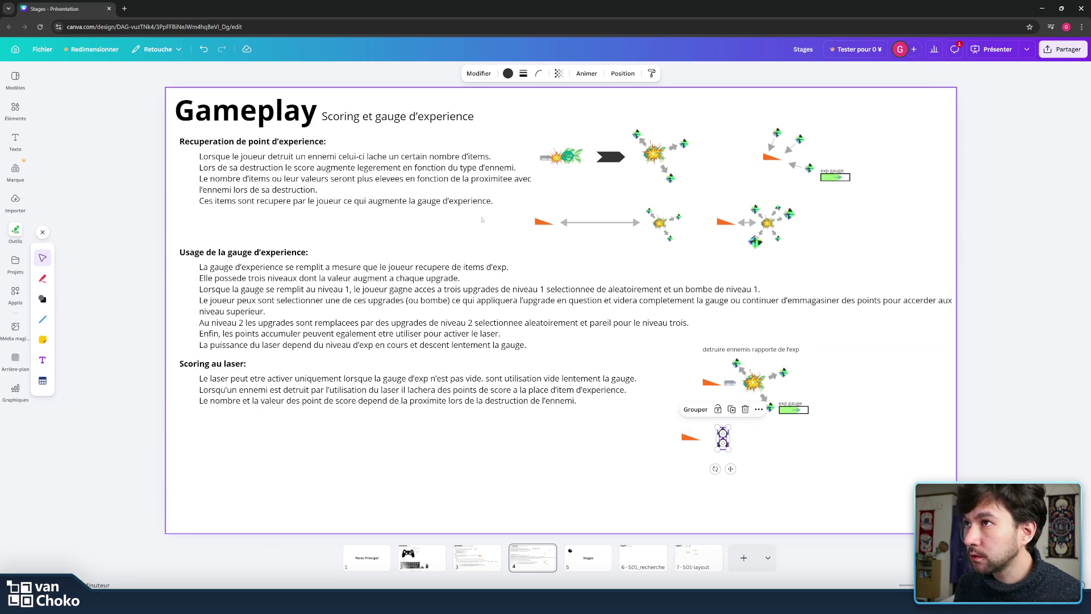
- Colour the stacked chevrons yellow and move them next to the orange triangle
left_click(507, 73)
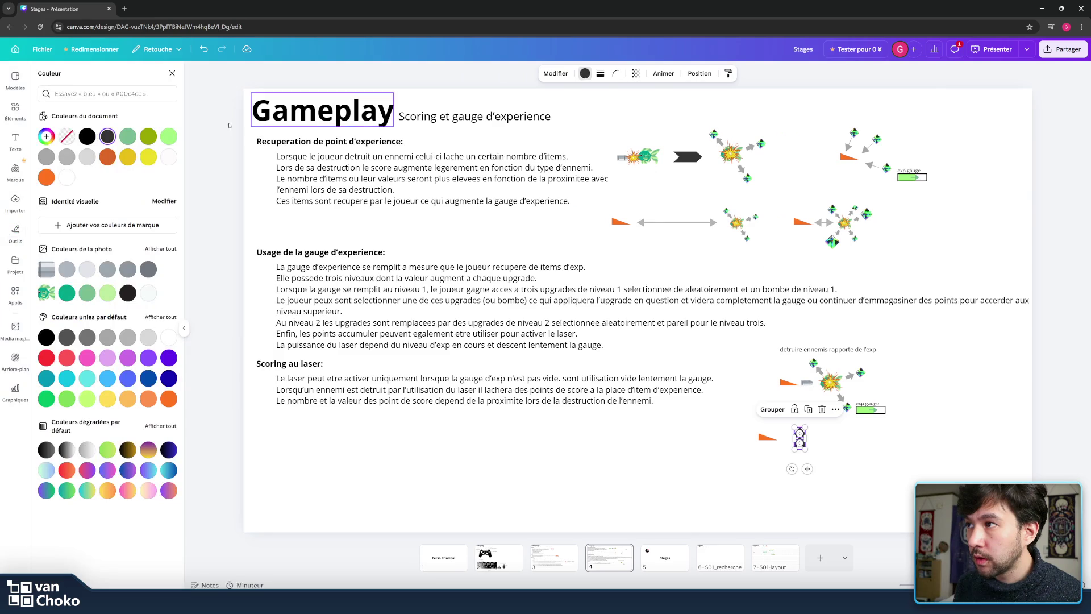
left_click(148, 156)
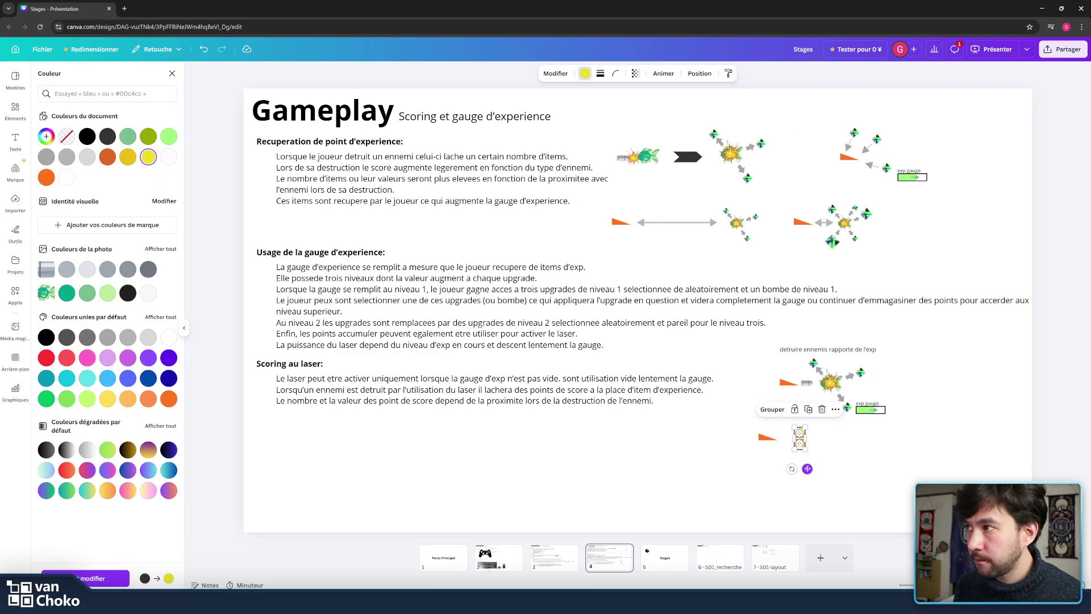
left_click_drag(807, 469, 758, 461)
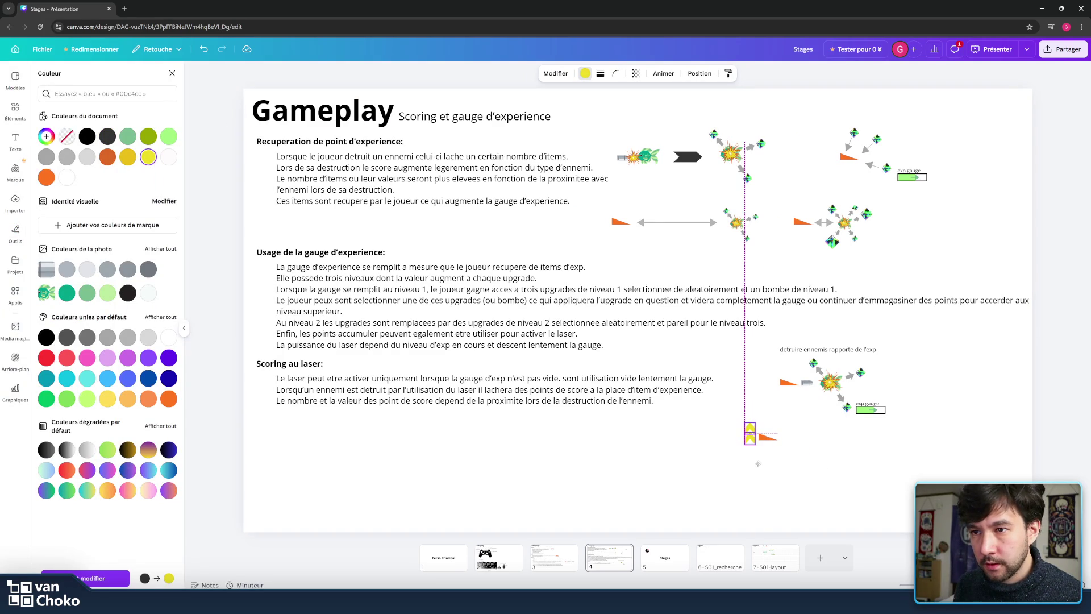
left_click(834, 411)
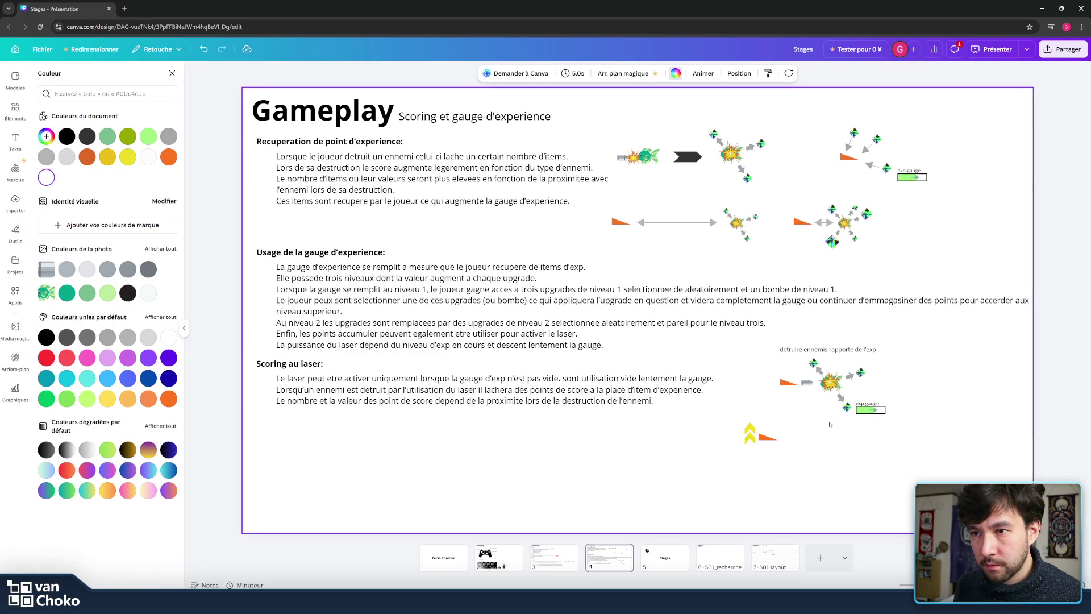
key("Escape")
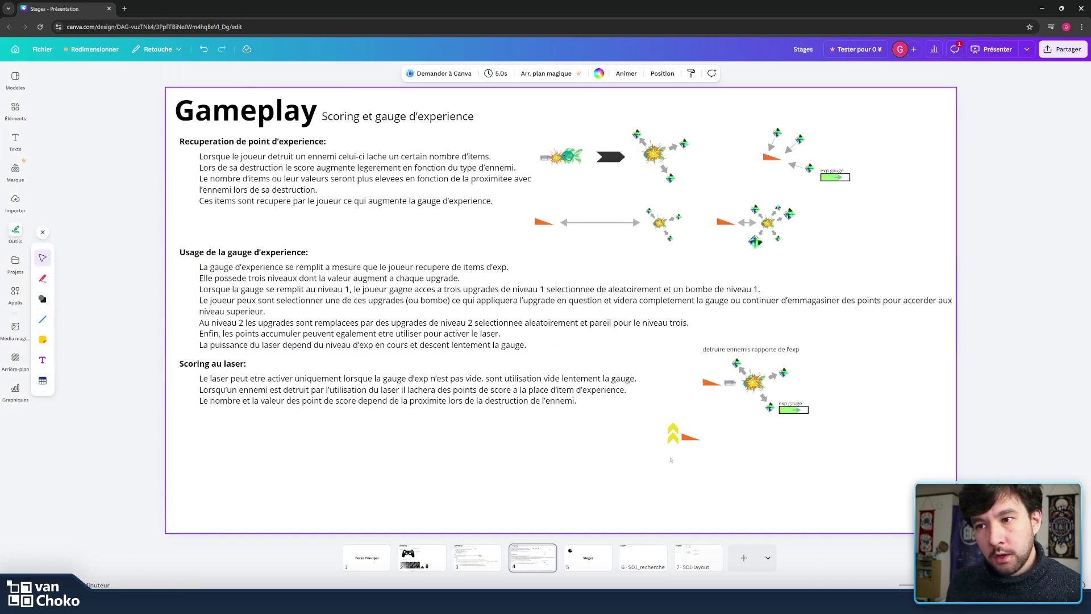
- Duplicate the caption below the chevron and rewrite it as 'exp lvl up joueur pour detruire plus d'ennemis'
left_click(750, 349)
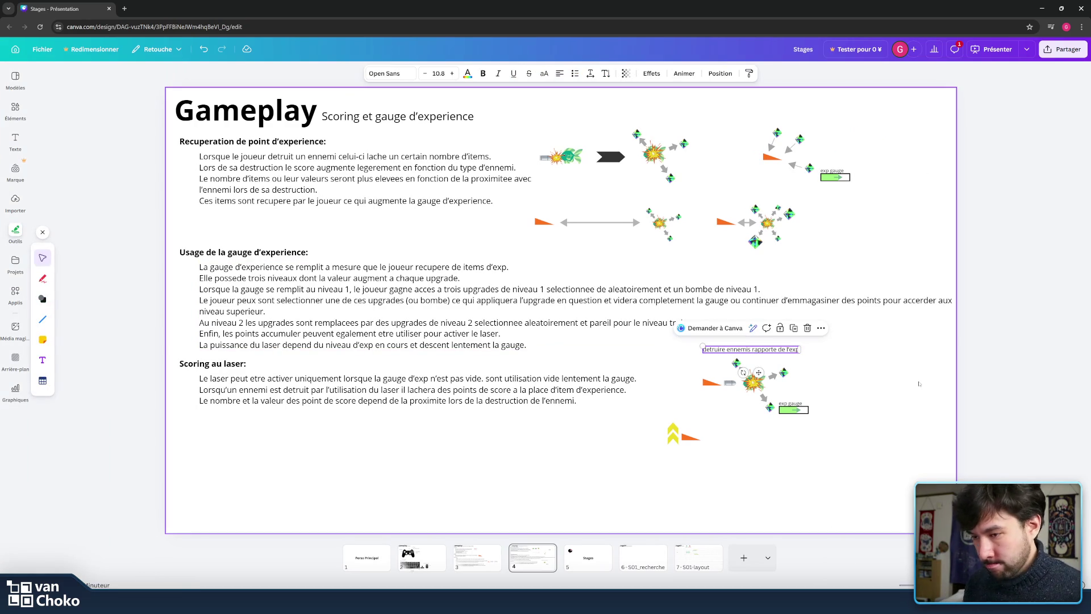
key("ctrl+d")
left_click_drag(780, 358, 725, 454)
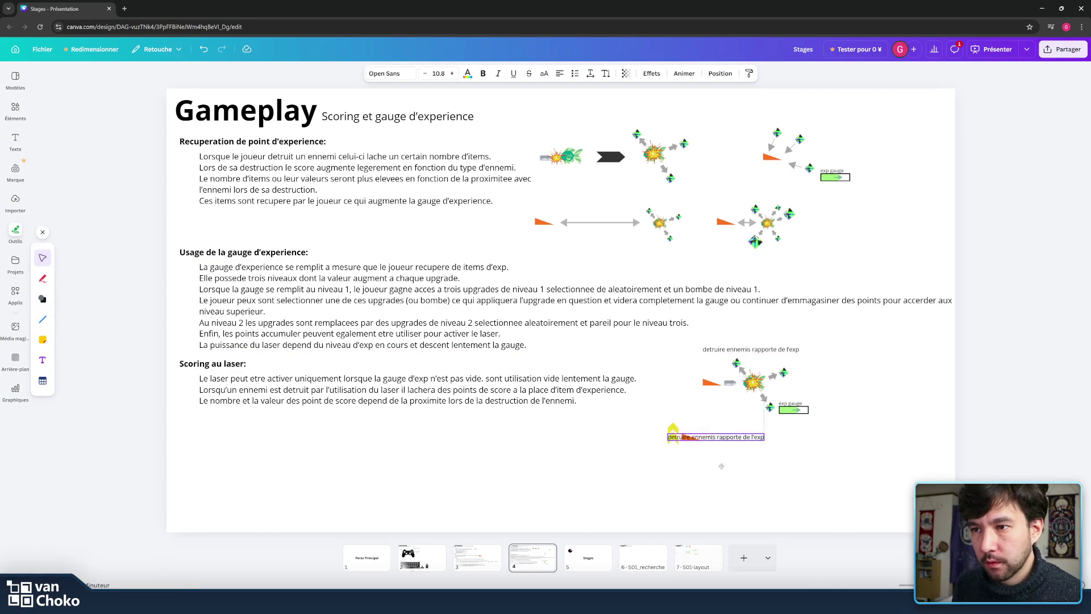
double_click(725, 453)
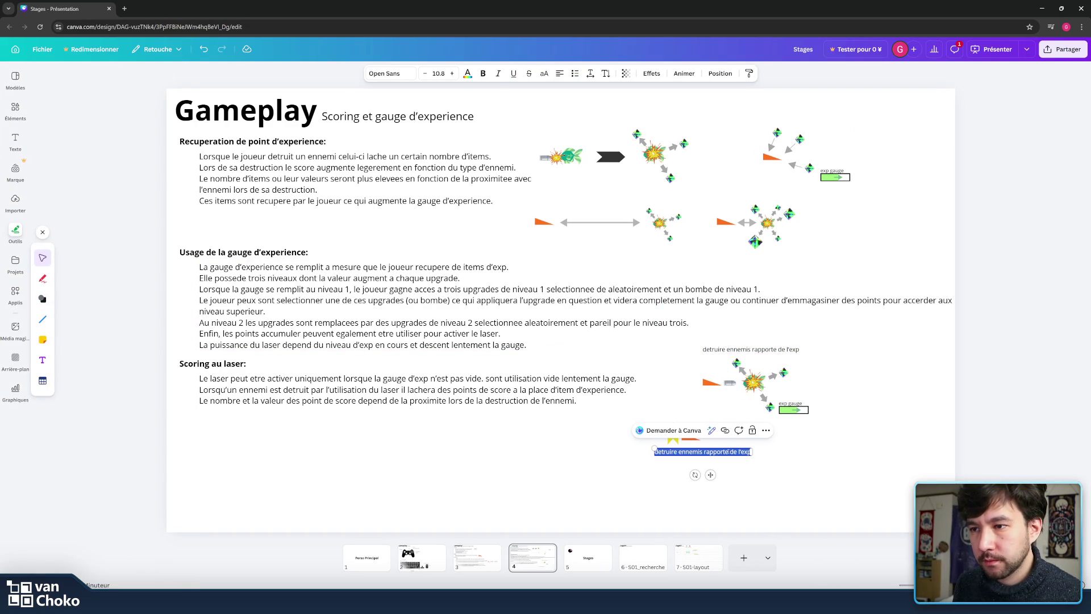
type("exp")
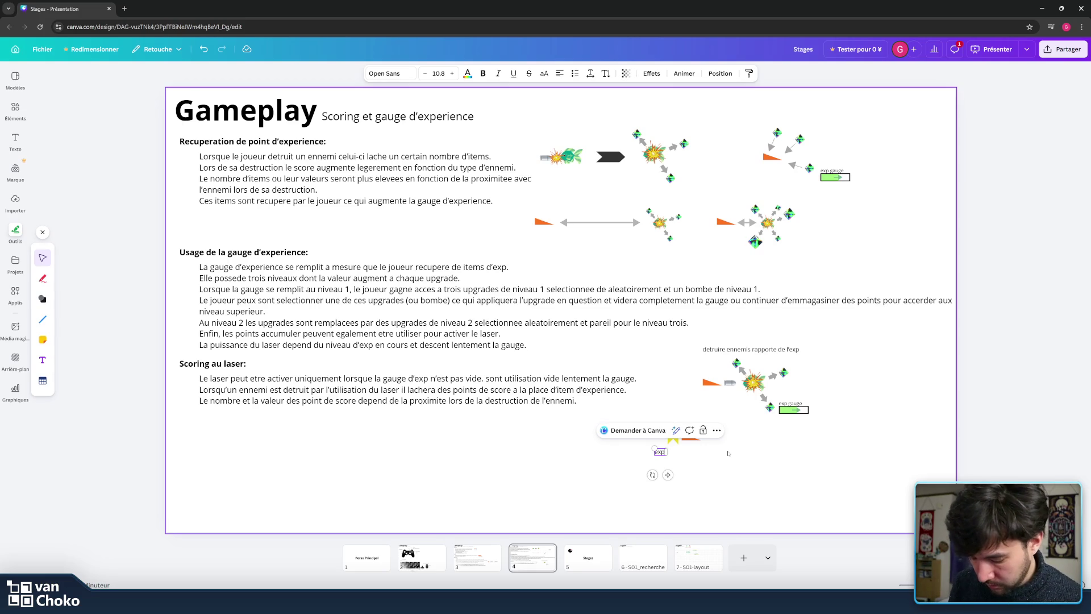
type(" au")
key("BackSpace")
key("BackSpace")
key("BackSpace")
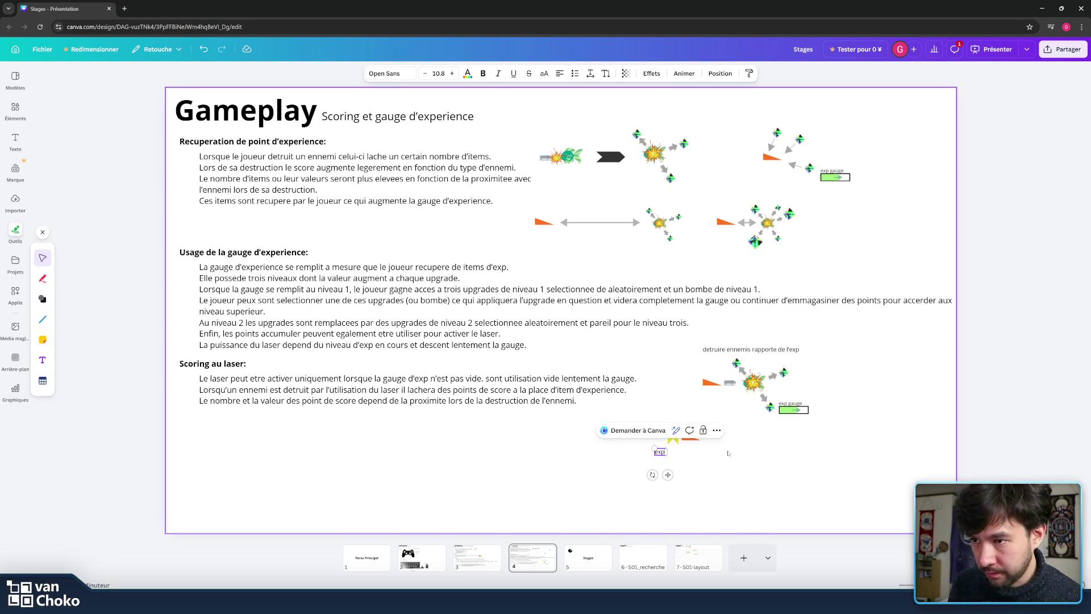
type("lvl up joueur pour")
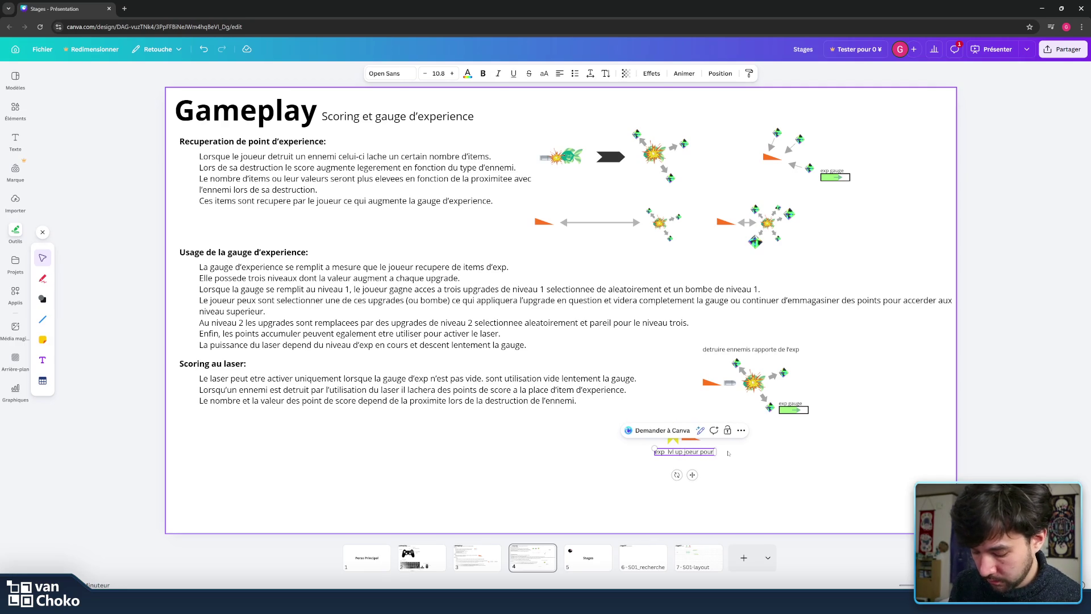
type(" dete")
type("uire plu")
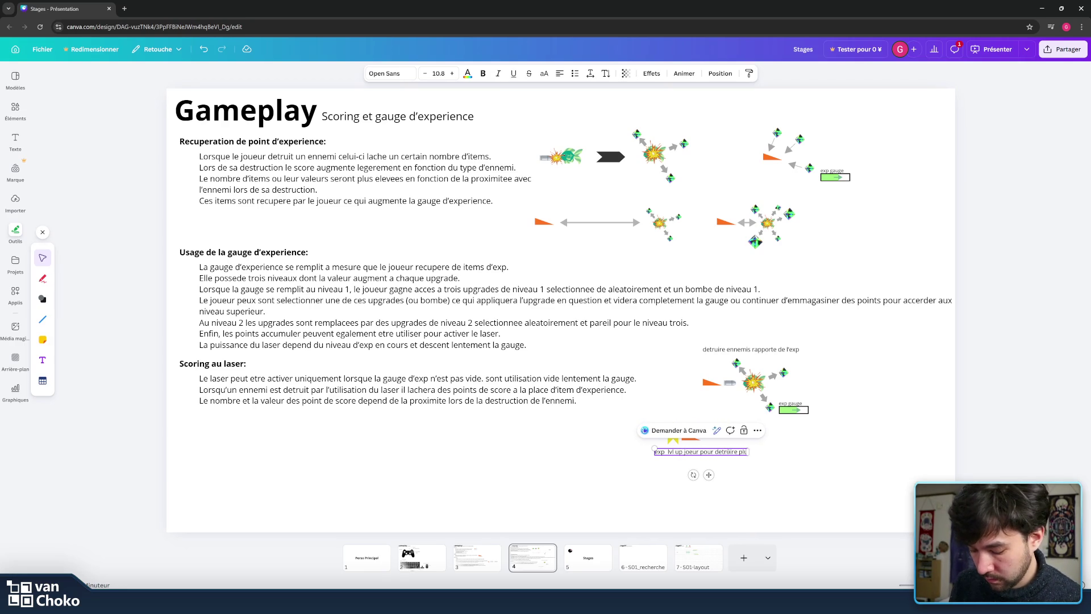
type("s d'ennem")
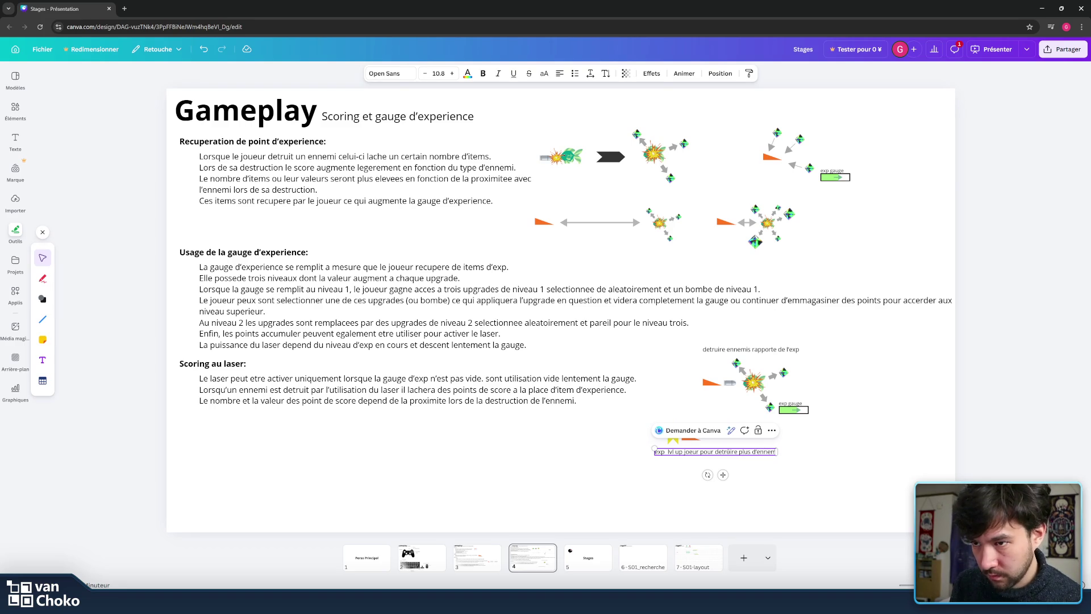
type("is")
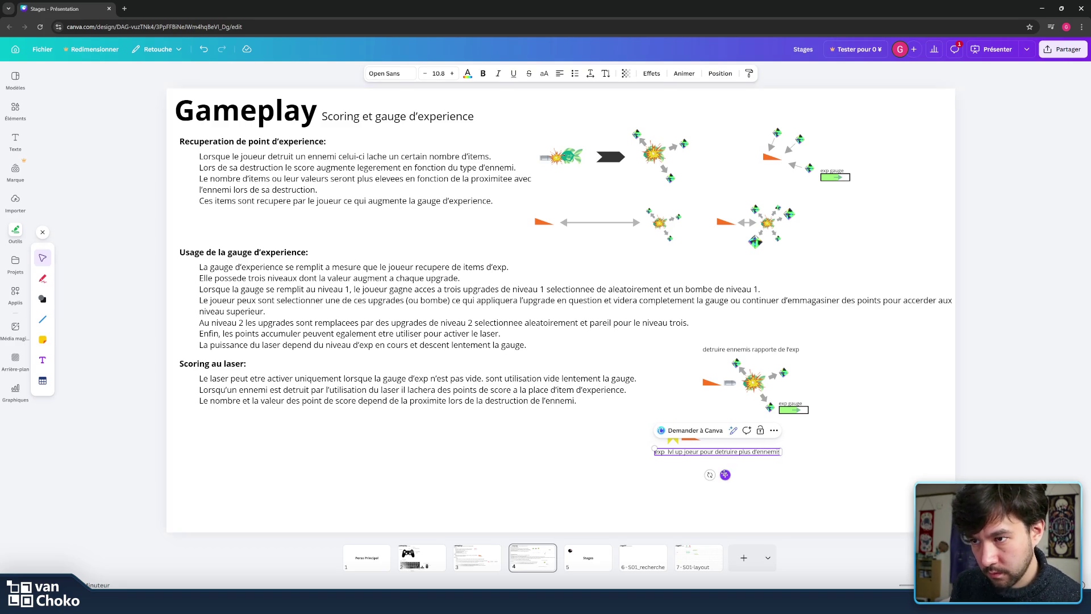
type("u")
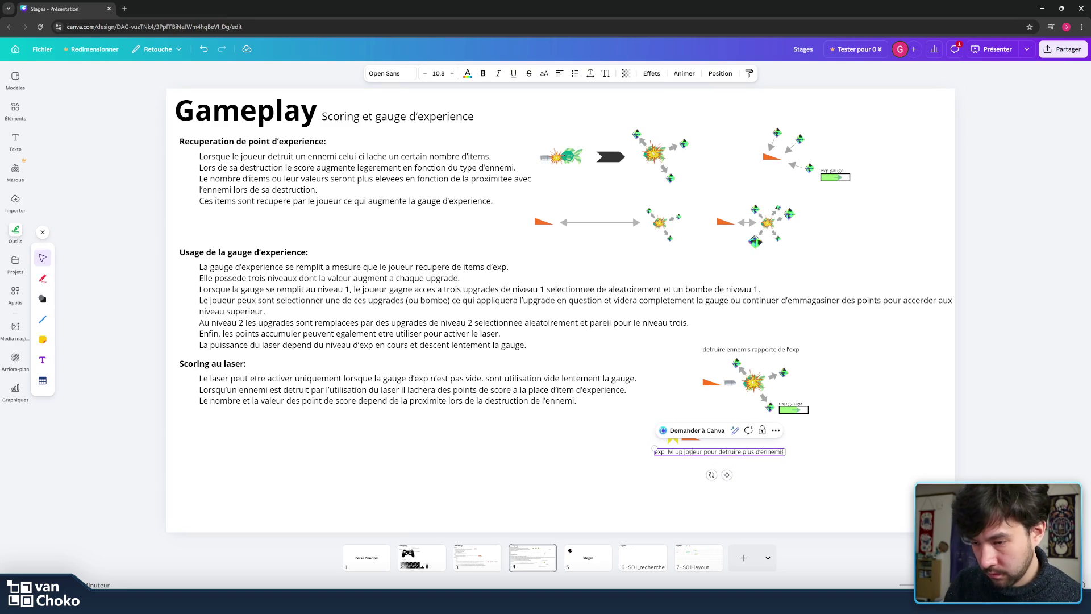
key("BackSpace")
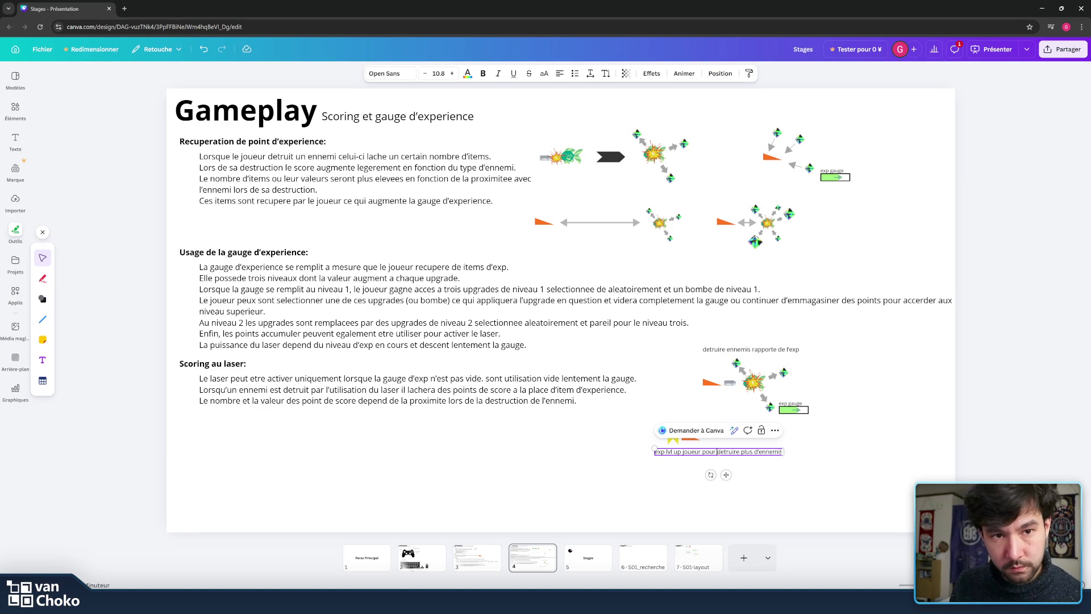
- Position the new caption under the chevron and triangle, then select all three together
mouse_move(726, 475)
left_mouse_down()
mouse_move(694, 483)
mouse_move(648, 438)
mouse_move(680, 437)
left_mouse_up()
left_click(694, 456)
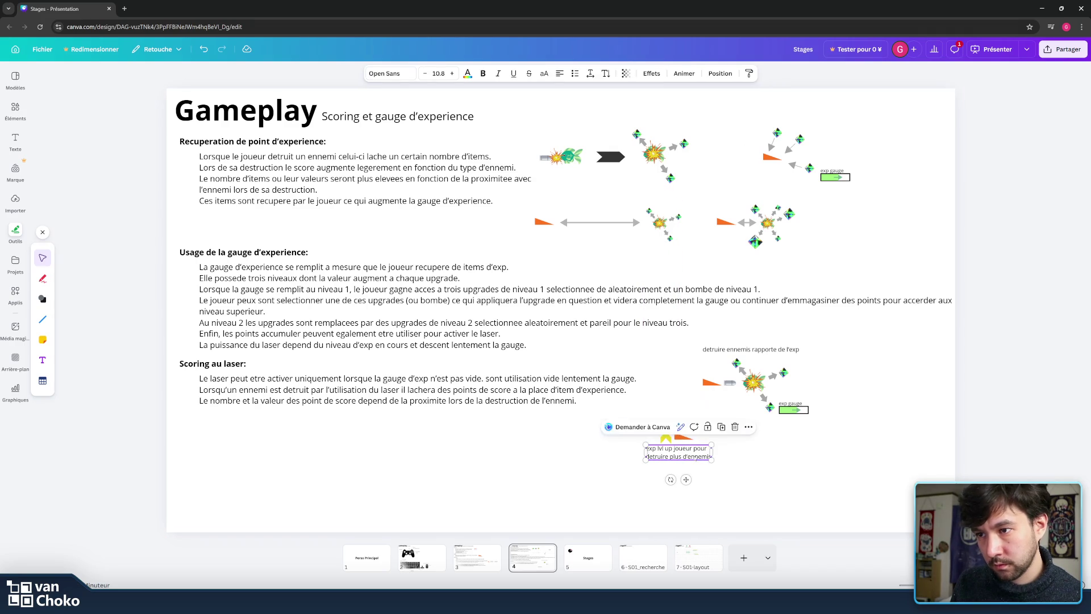
left_click(844, 467)
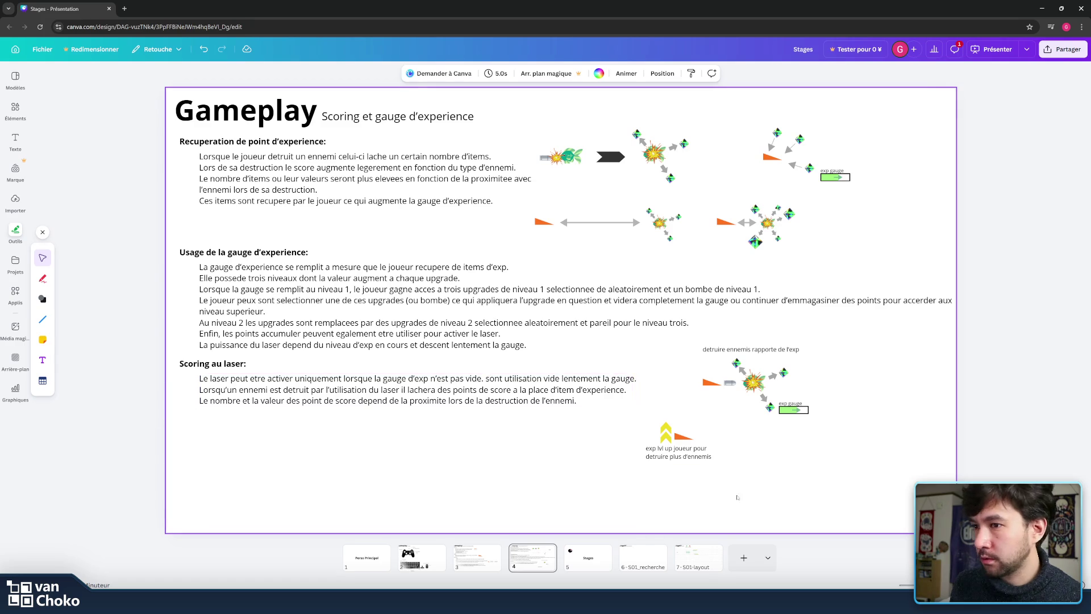
left_click_drag(759, 503, 625, 419)
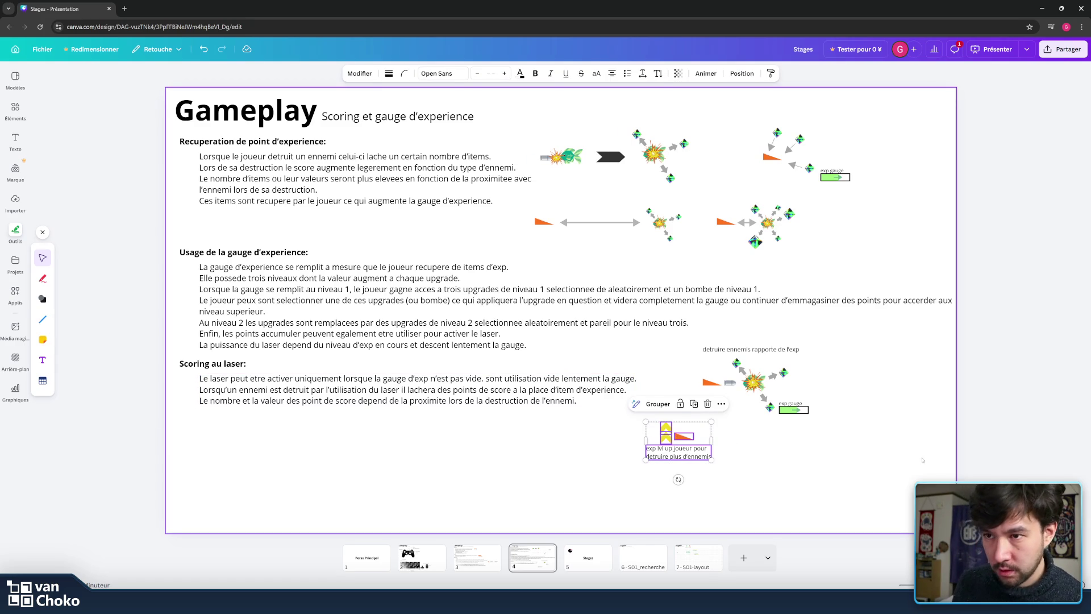
- Duplicate the chevron, triangle and caption set below the exp gauge and delete the copied chevron
key("ctrl+d")
mouse_move(691, 467)
left_mouse_down()
mouse_move(801, 487)
mouse_move(862, 469)
mouse_move(831, 468)
left_mouse_up()
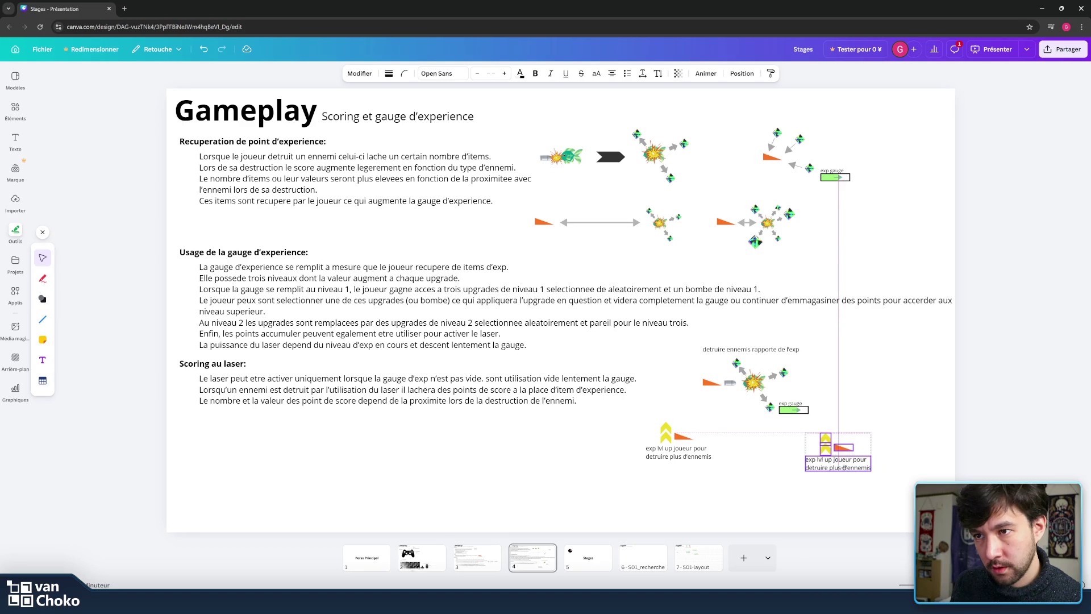
left_click(812, 442)
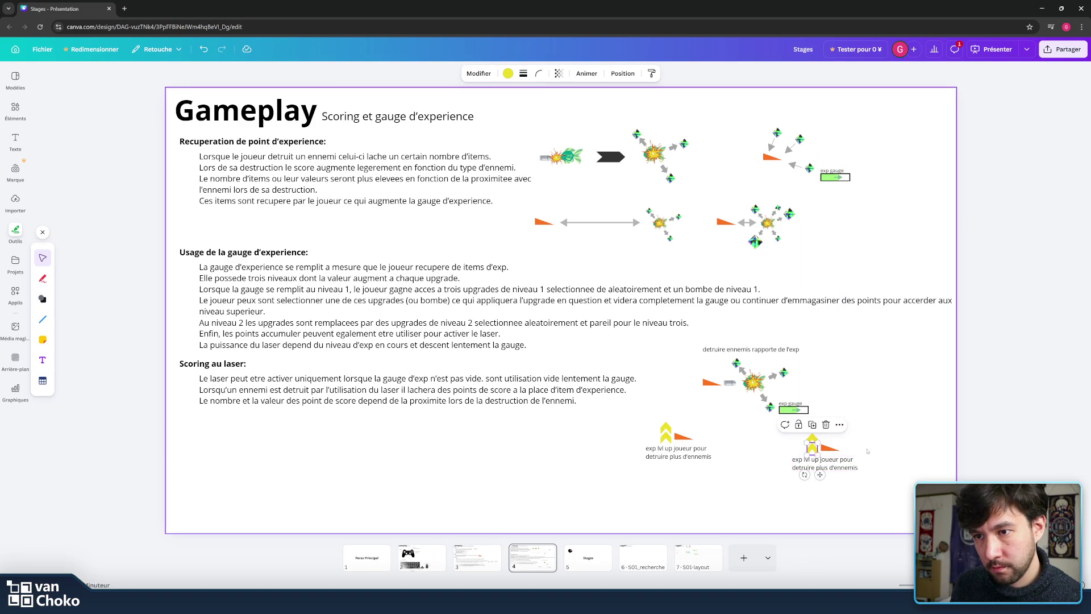
left_click(860, 446)
mouse_move(830, 447)
left_mouse_down()
mouse_move(802, 444)
mouse_move(863, 465)
left_mouse_up()
- Rewrite the copied caption as 'exp active laser pour recuperer score', wrapped onto two lines
left_click(824, 463)
double_click(840, 457)
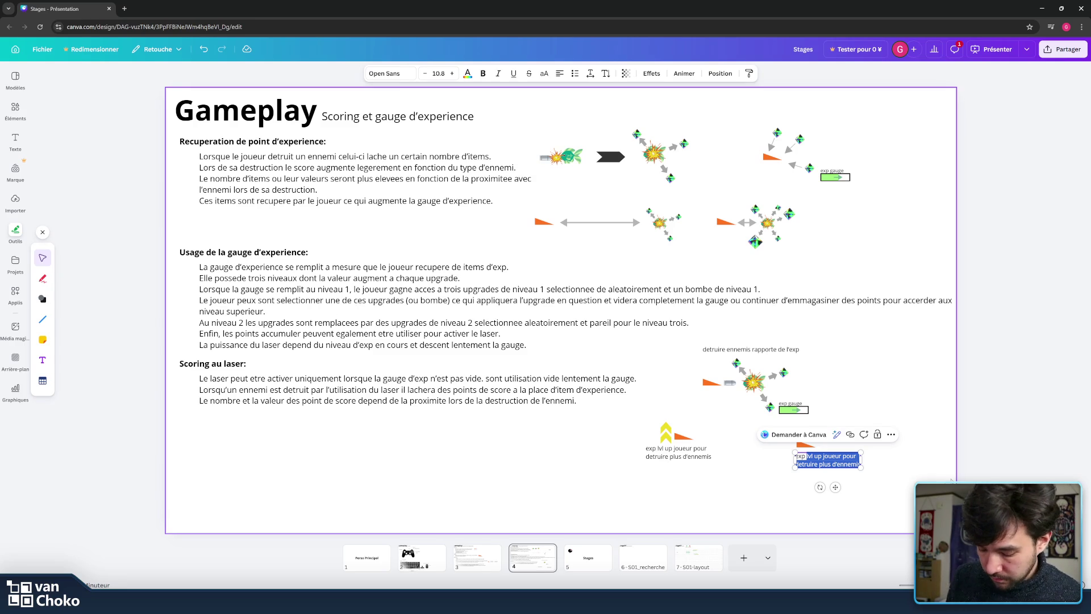
type("active lase")
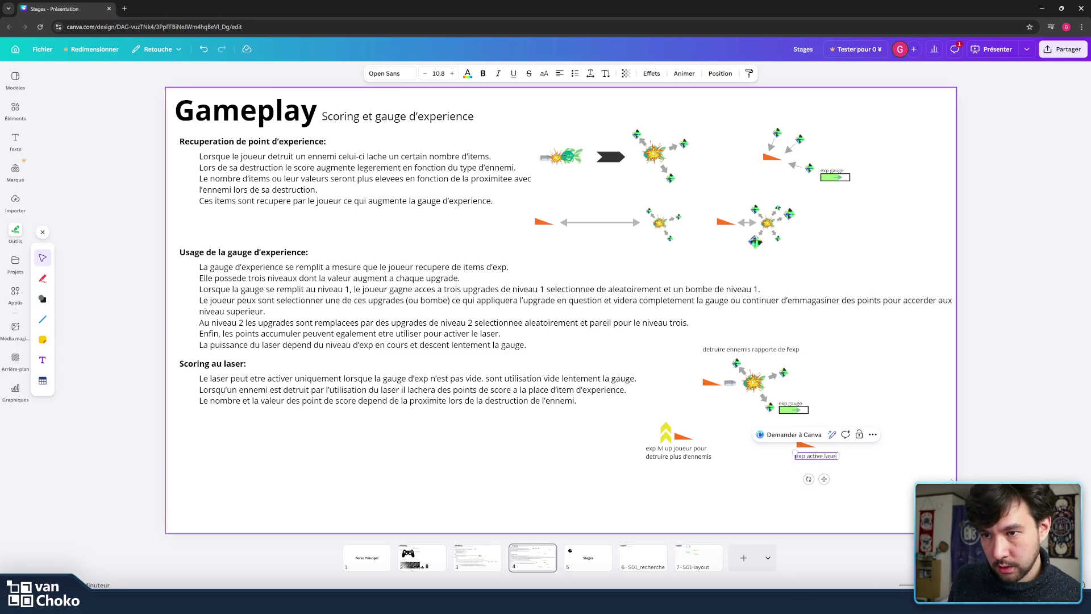
type("r pour recu")
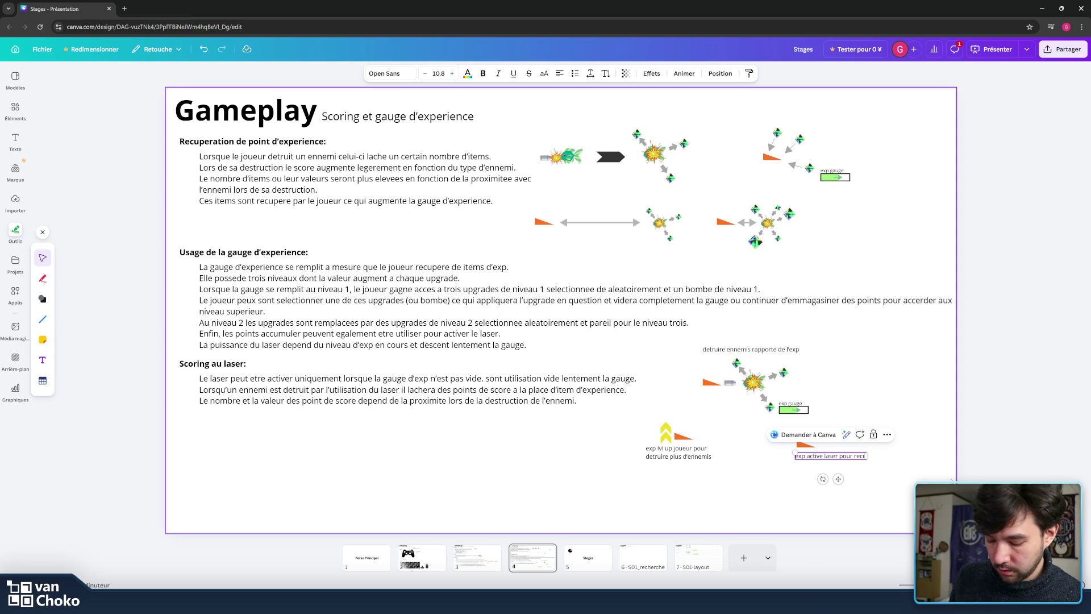
type("perer score")
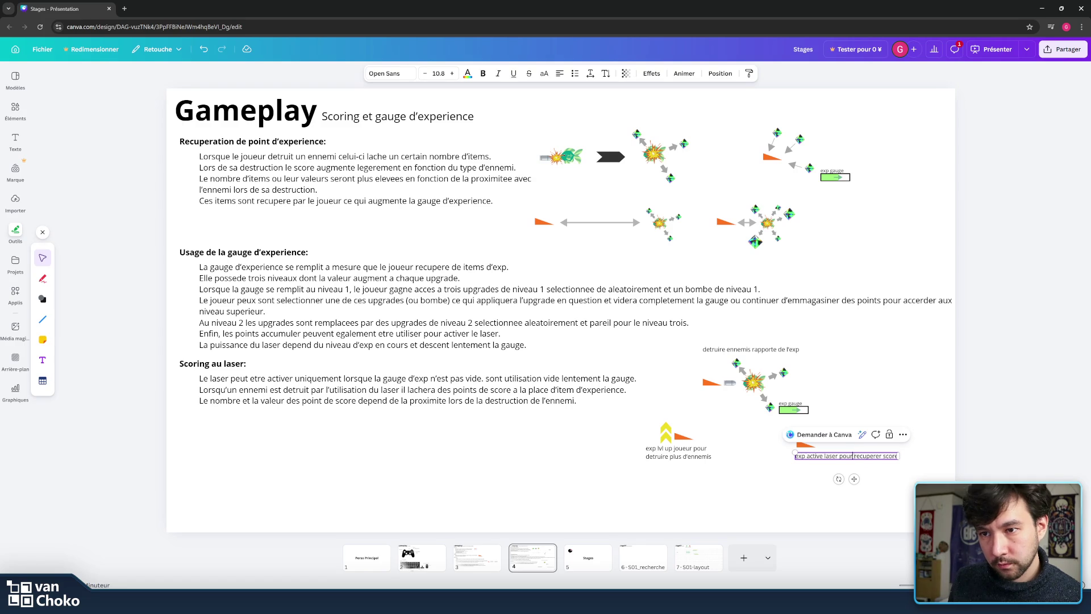
left_click_drag(899, 455, 809, 463)
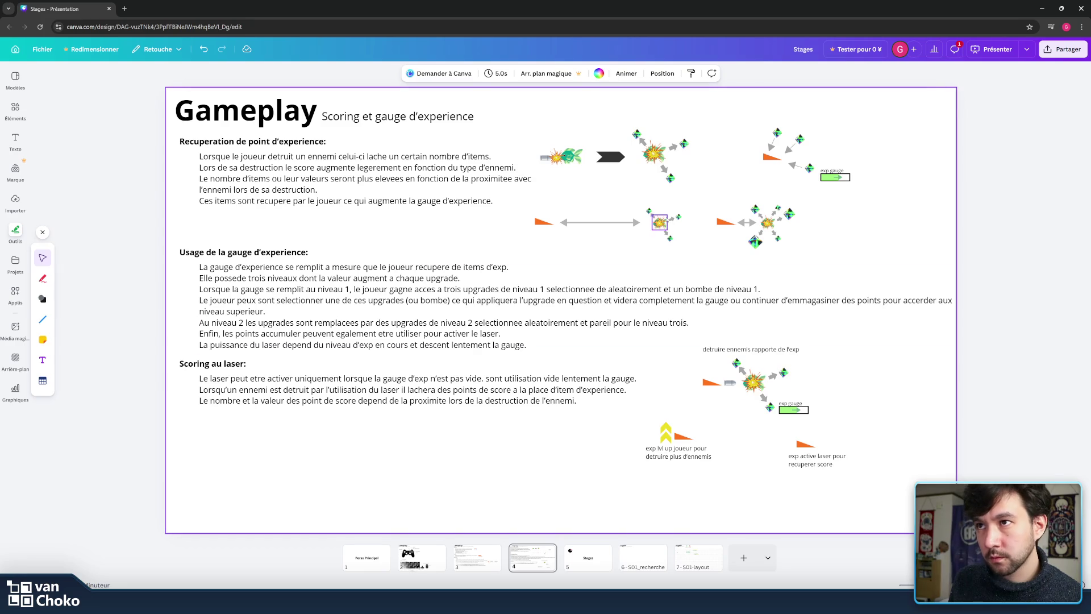
left_click(571, 156)
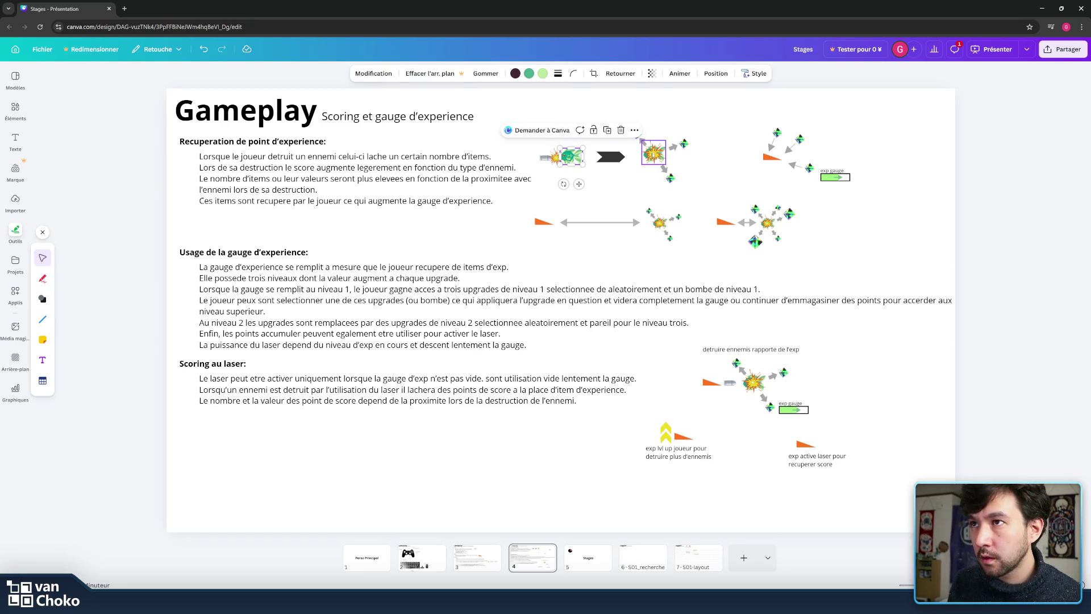
- Place a shrunken copy of the green enemy beside the bottom-right laser
key("shift+Right")
key("shift+Down")
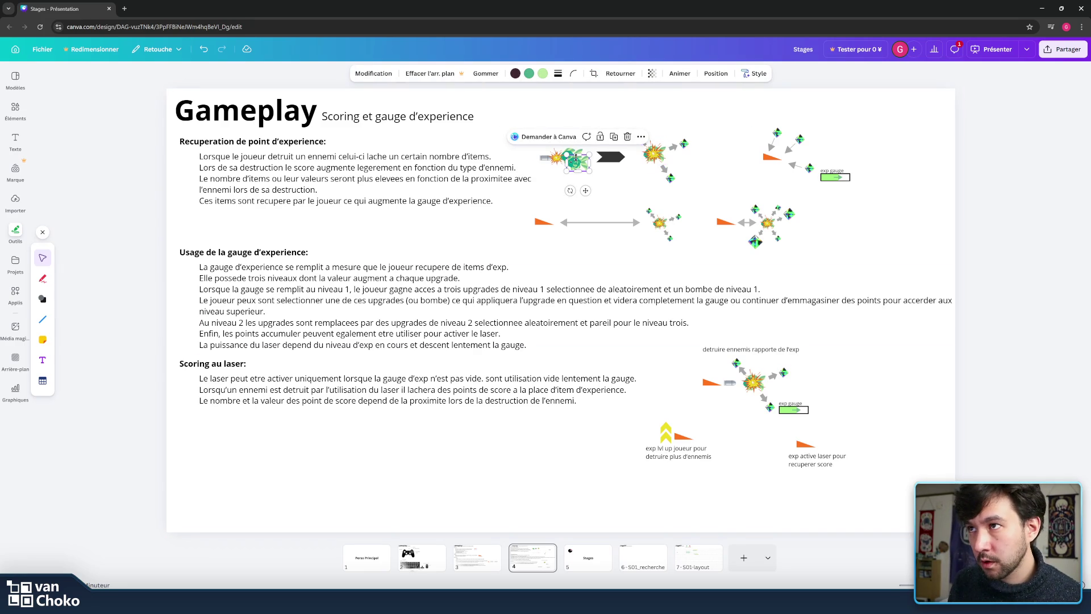
mouse_move(575, 162)
left_mouse_down()
mouse_move(860, 433)
mouse_move(855, 441)
left_mouse_up()
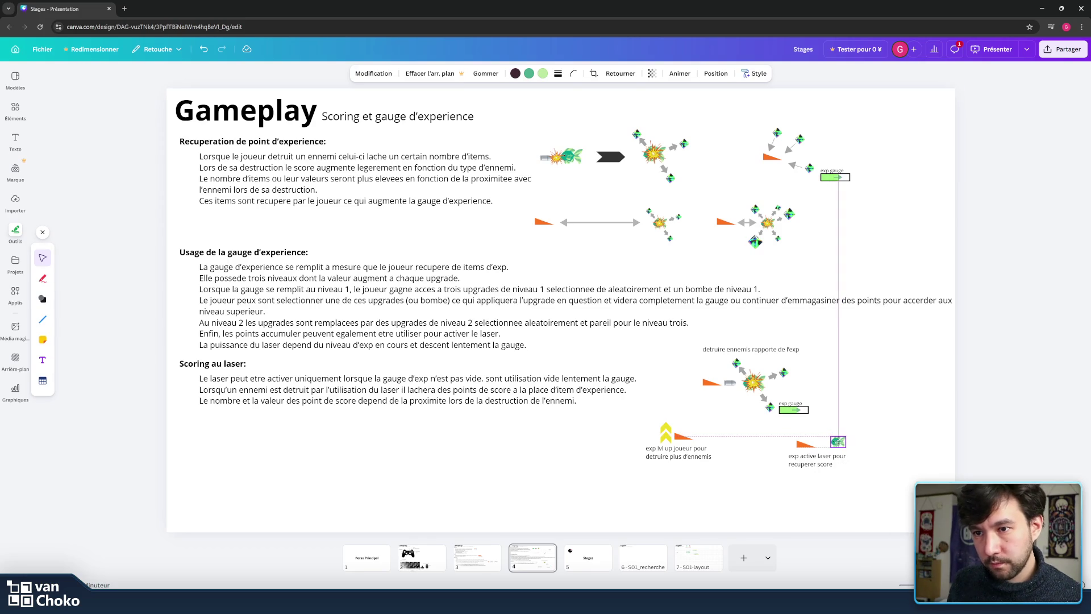
left_click(887, 420)
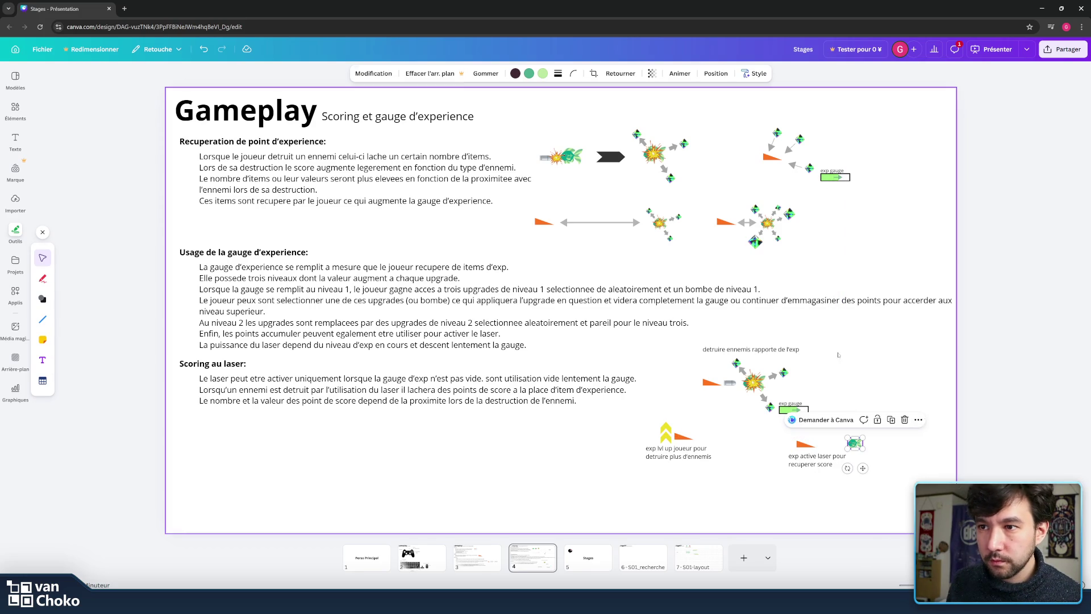
- Copy an explosion onto the new enemy and shrink it to a small icon
left_click(753, 381)
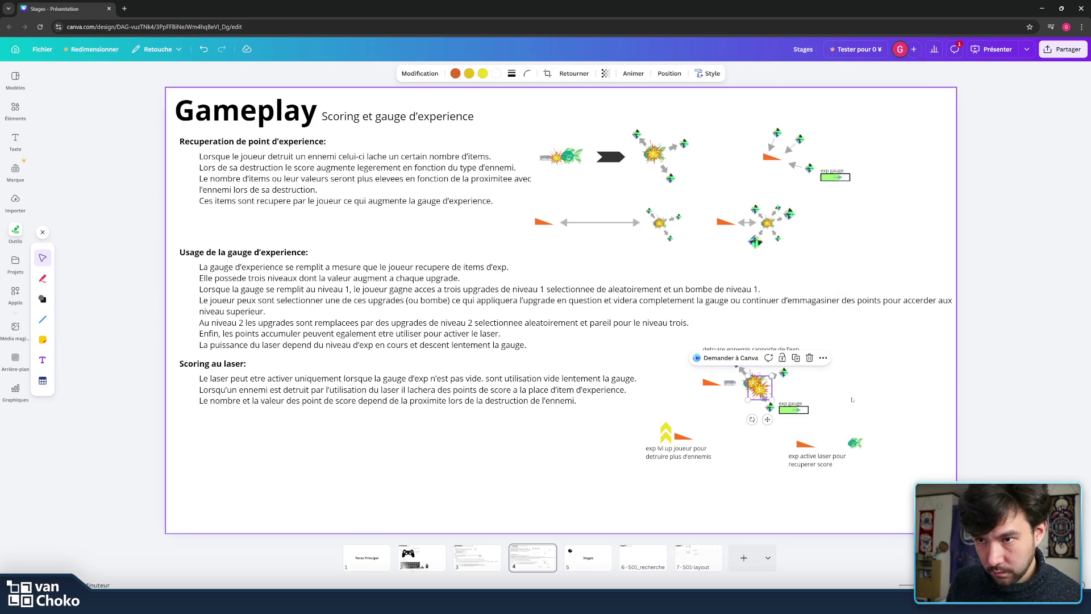
left_click_drag(759, 387, 854, 442)
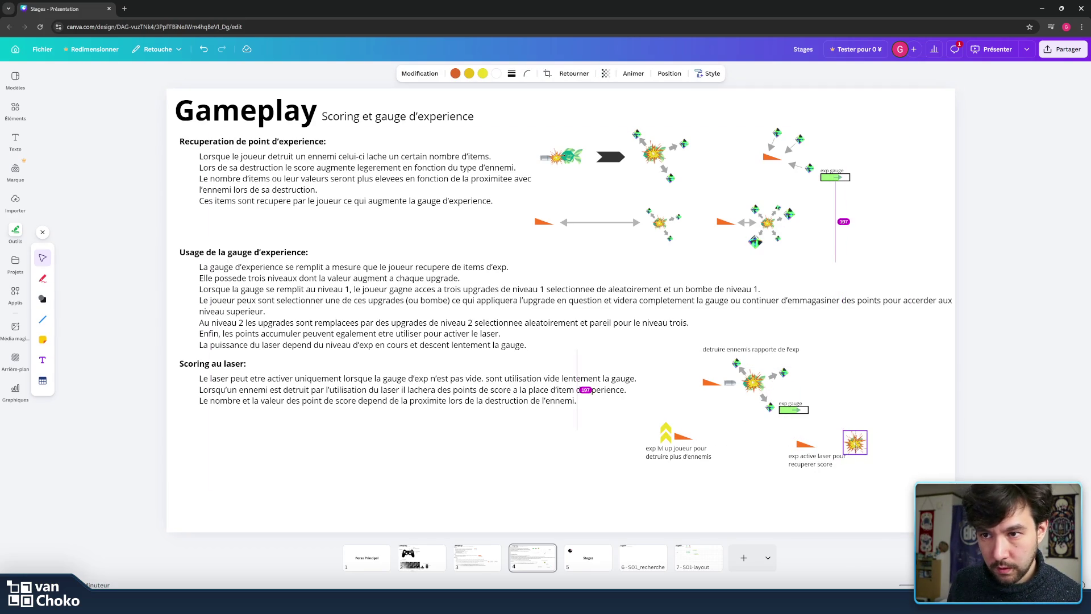
left_click_drag(868, 430, 854, 442)
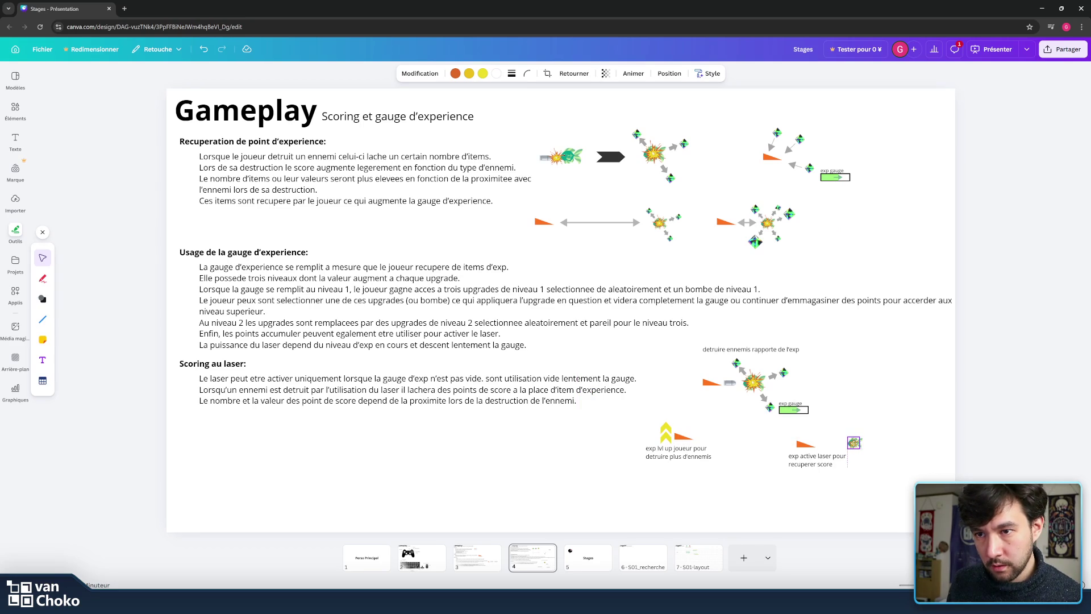
left_click(930, 417)
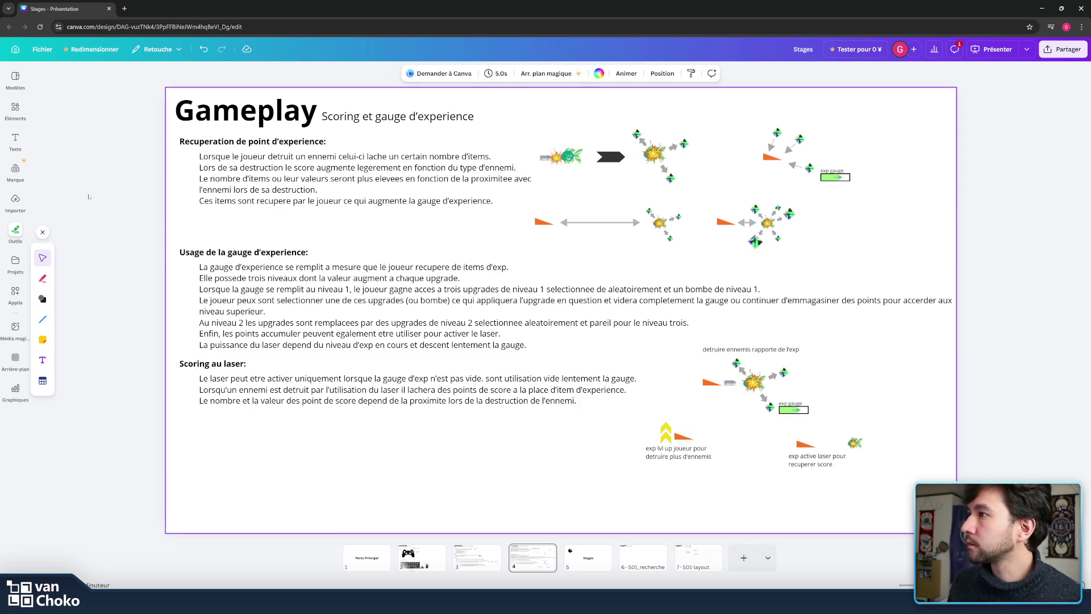
left_click(20, 102)
- Search the elements library for 'laser' and scroll through the results
left_click(118, 87)
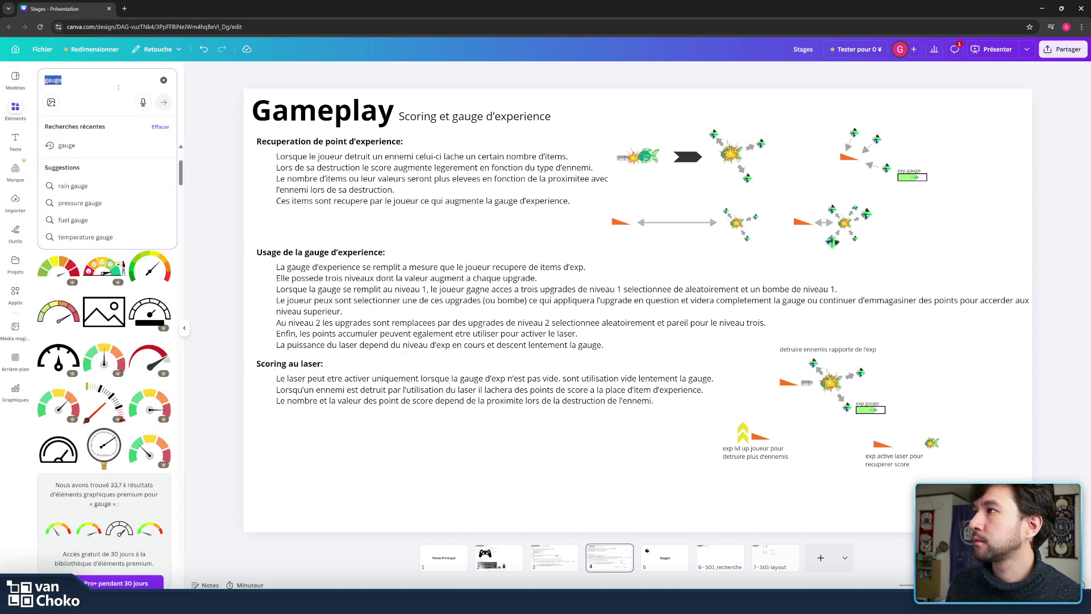
type("laser")
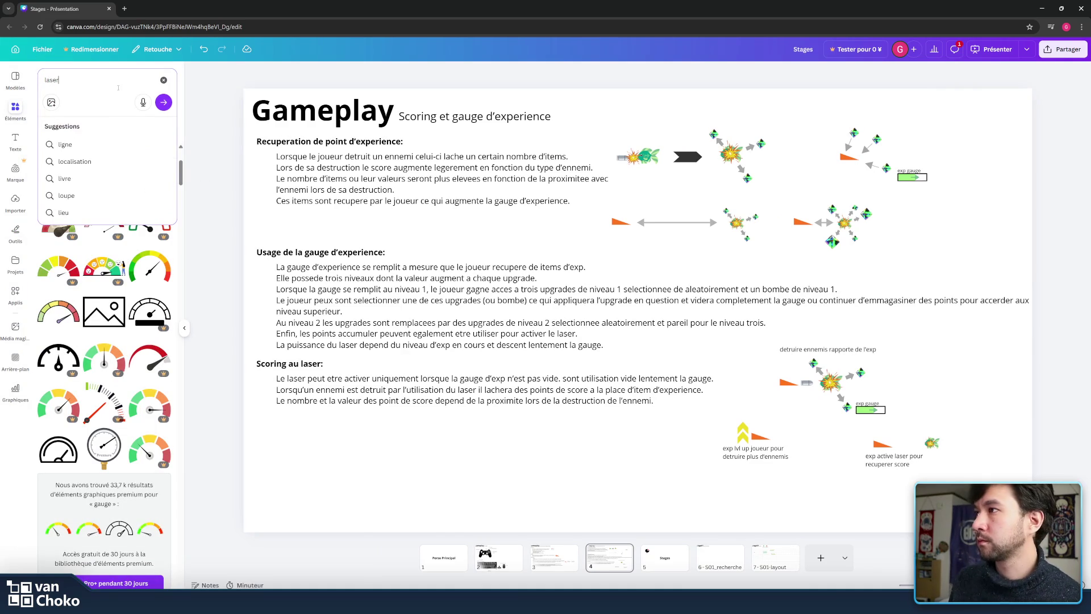
key("Return")
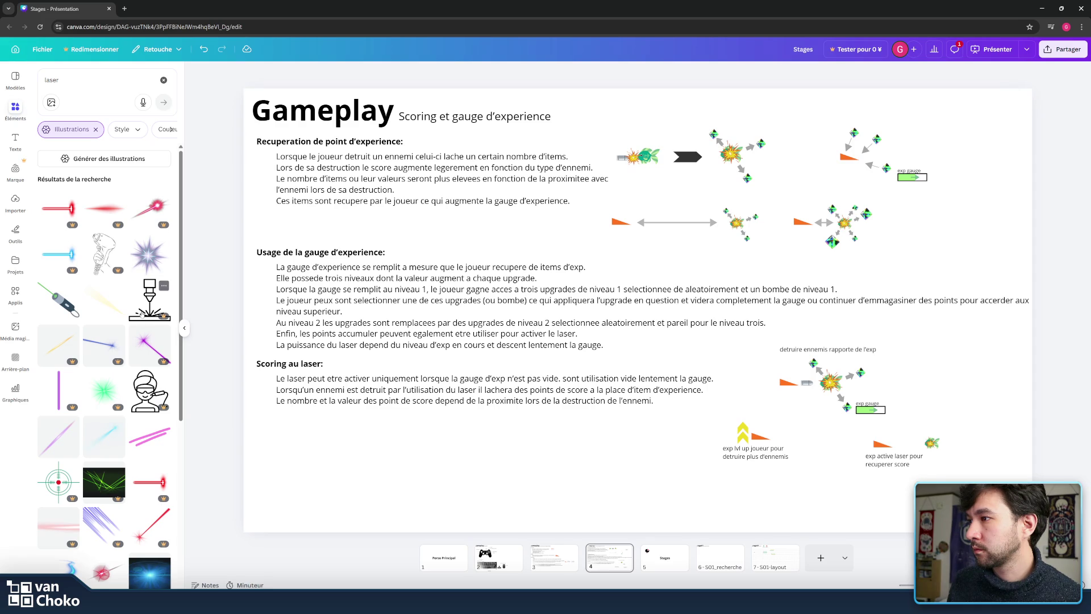
scroll(88, 403, "down", 3)
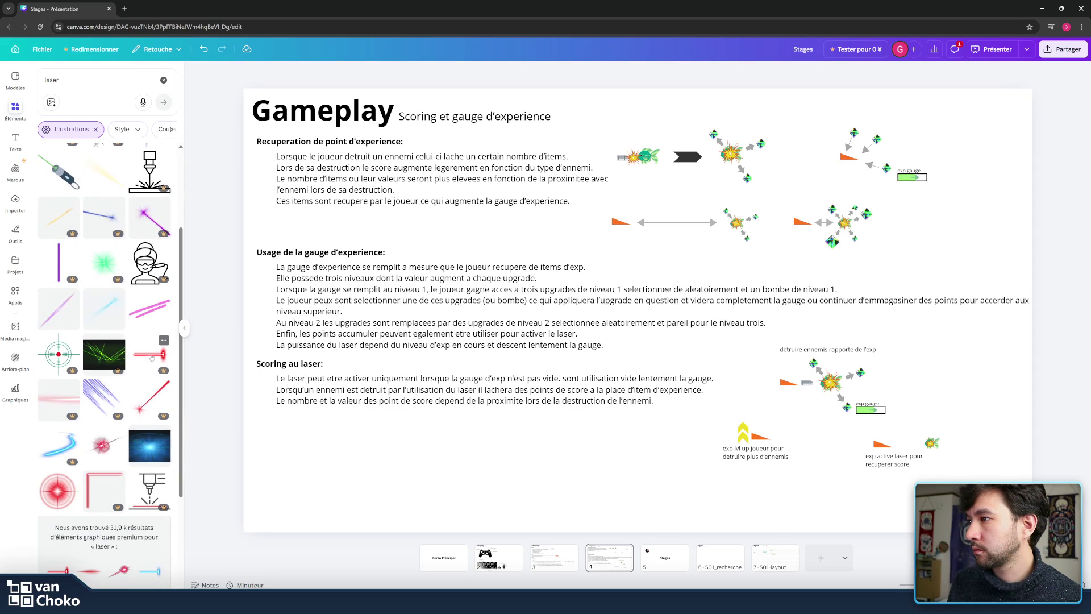
scroll(63, 311, "down", 3)
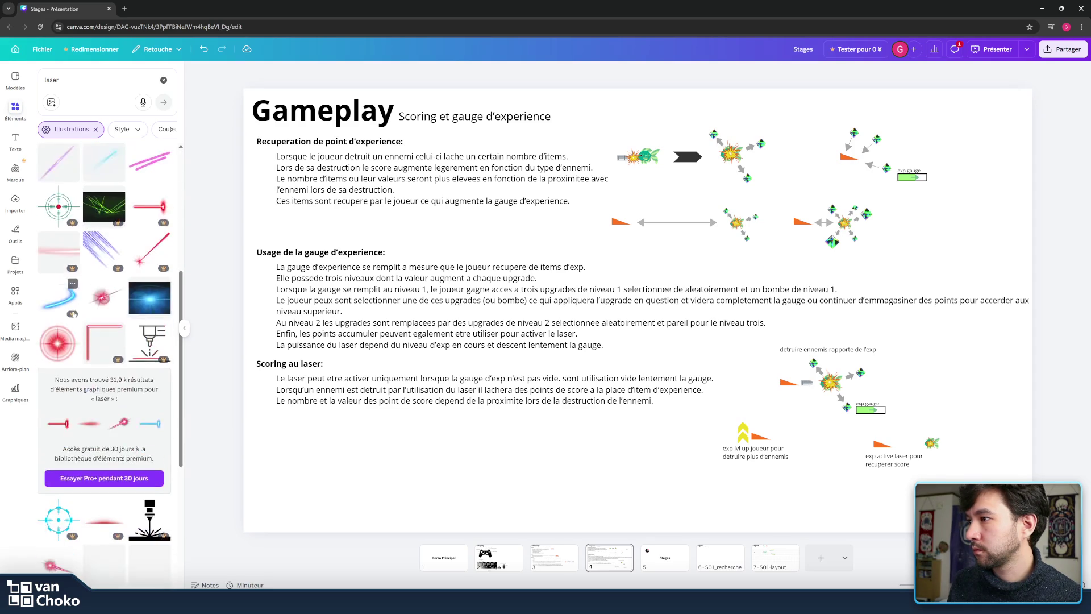
scroll(132, 311, "down", 2)
scroll(131, 312, "down", 3)
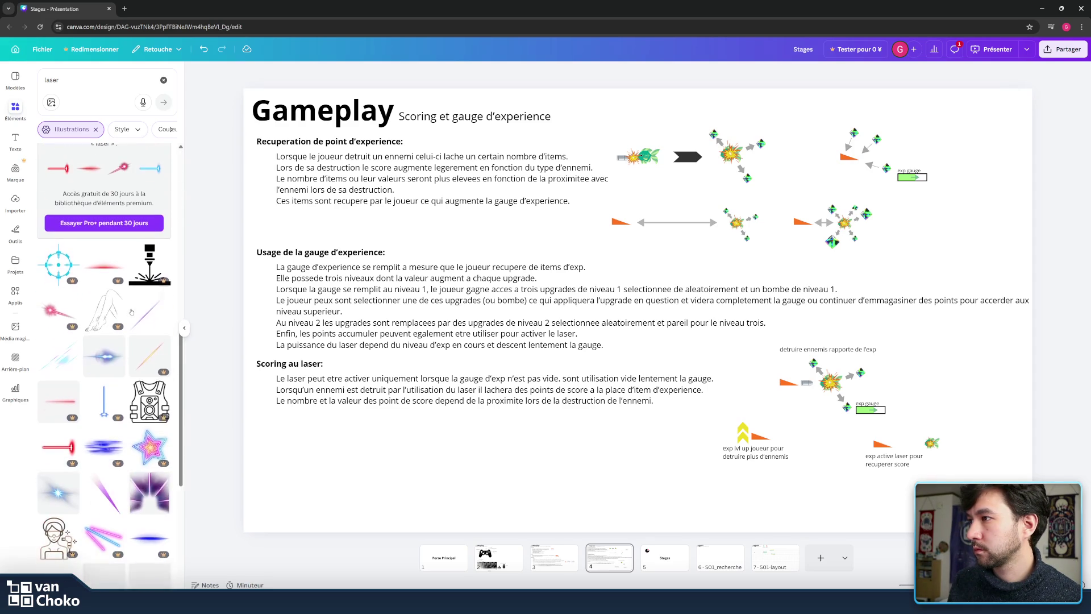
scroll(131, 311, "down", 1)
scroll(97, 311, "down", 2)
scroll(97, 311, "down", 1)
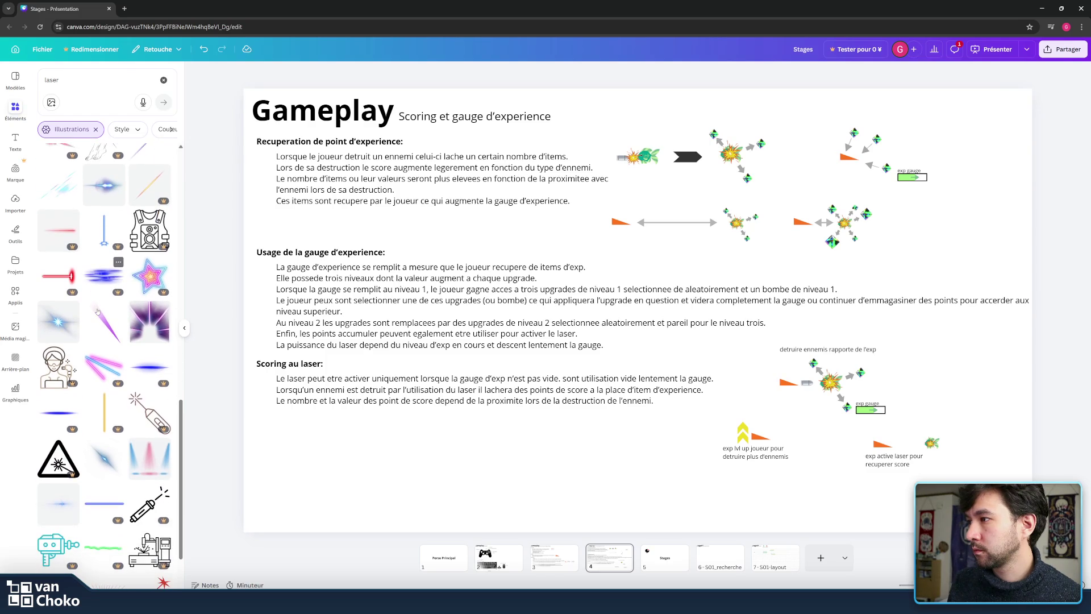
scroll(97, 311, "down", 3)
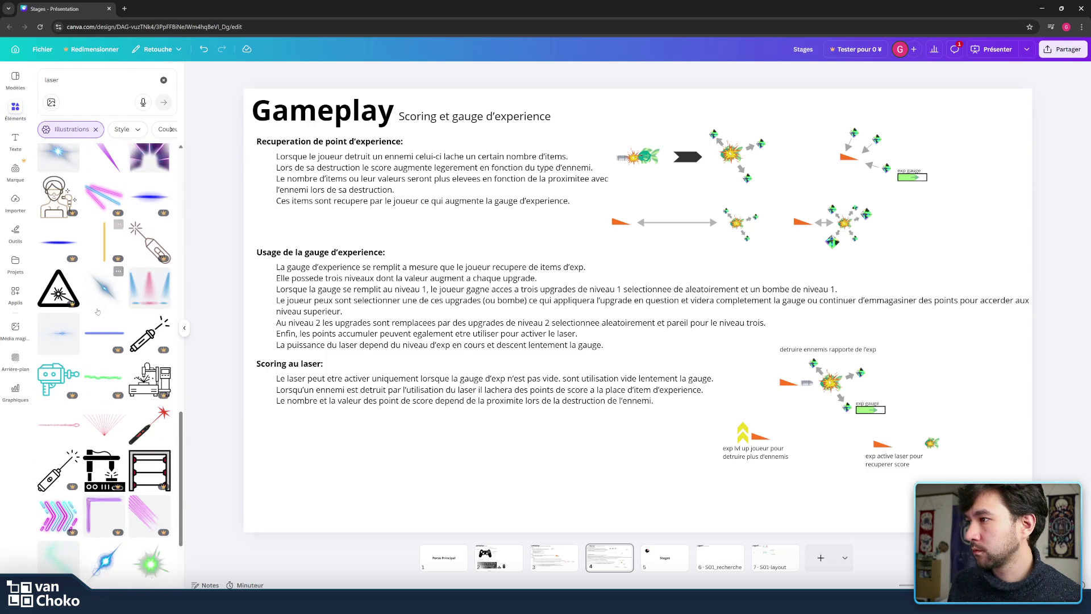
scroll(114, 340, "down", 3)
scroll(65, 341, "down", 1)
scroll(132, 392, "down", 3)
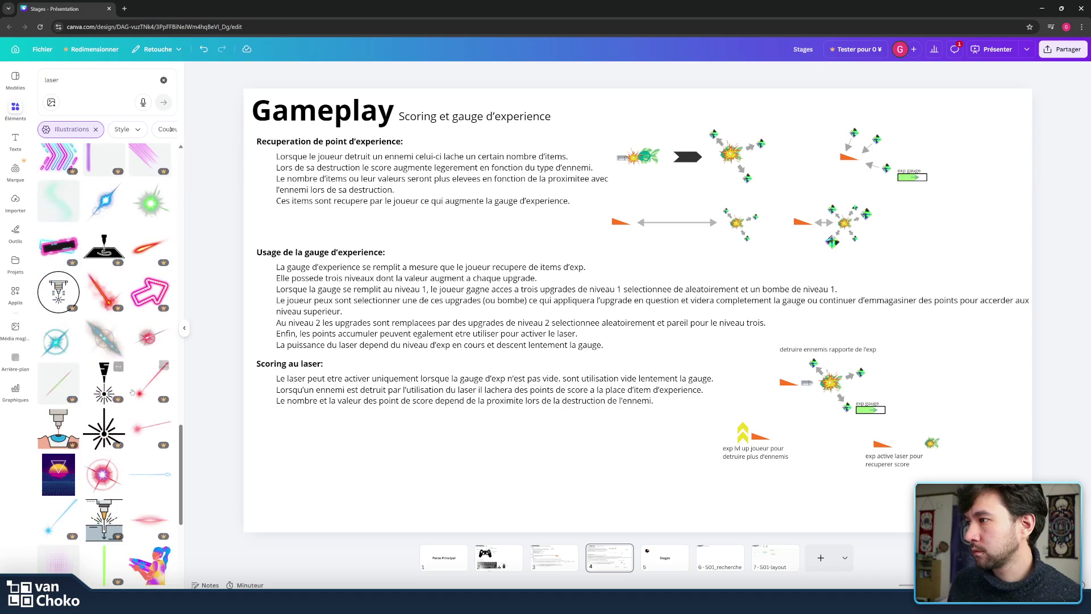
scroll(145, 329, "down", 2)
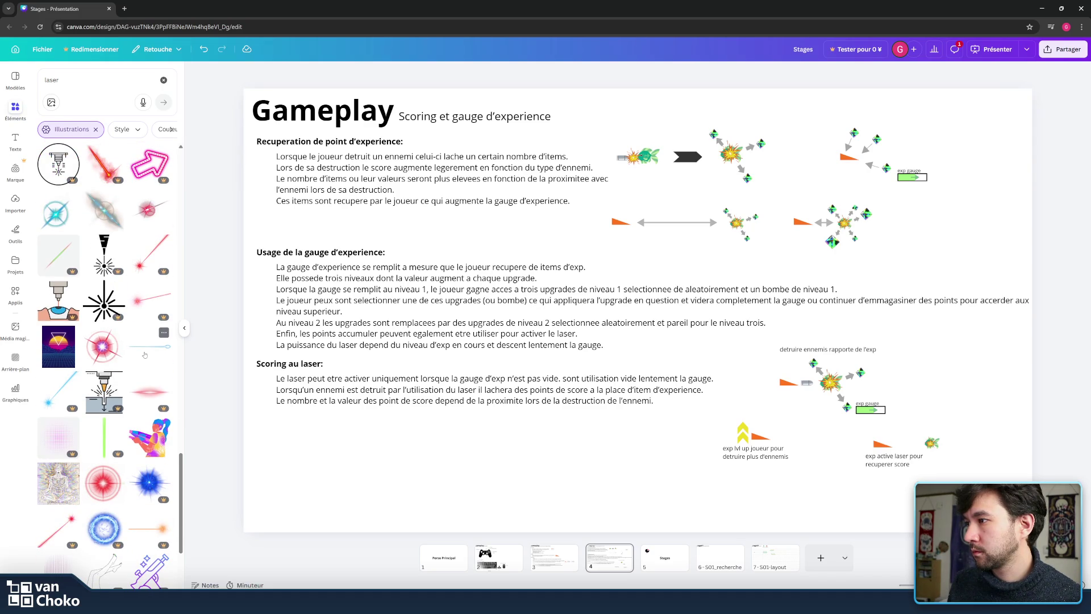
scroll(144, 355, "down", 2)
scroll(116, 315, "down", 3)
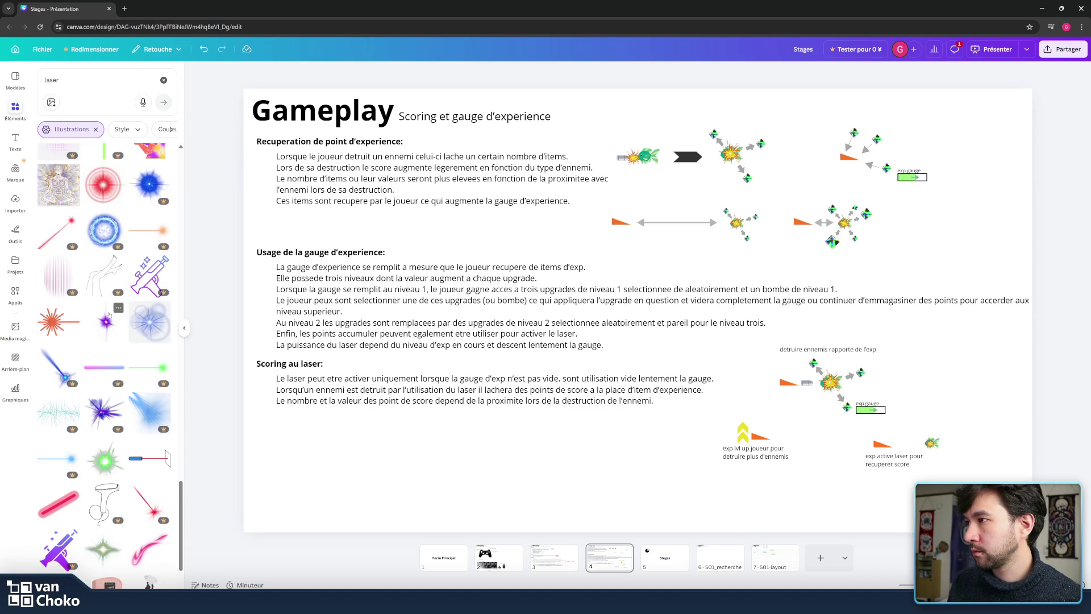
- Browse the extra search filters and keep scrolling further down the laser results
left_click(171, 130)
left_click(172, 130)
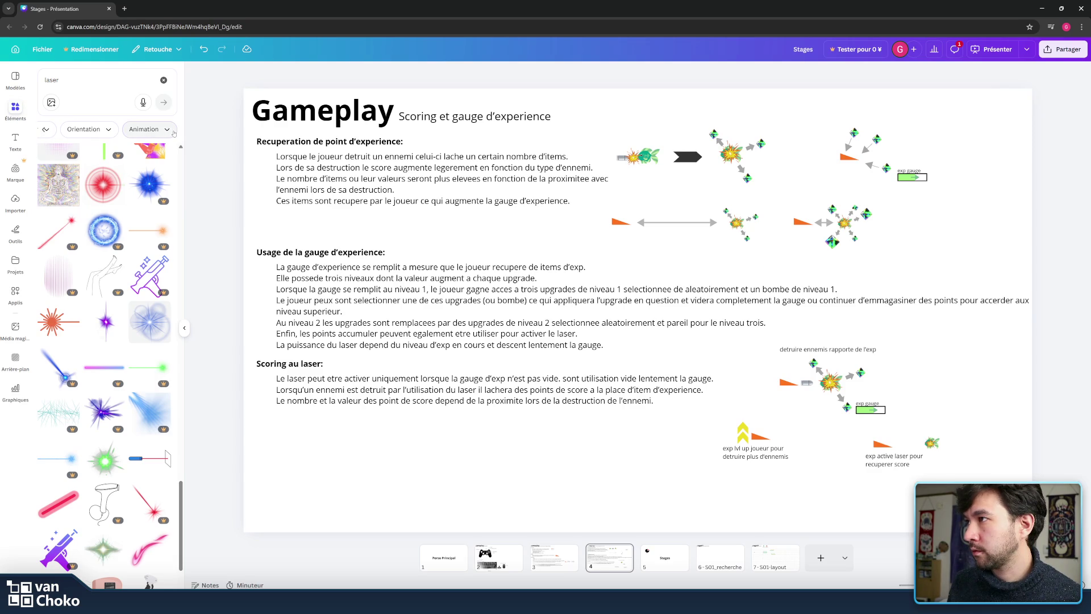
left_click(45, 130)
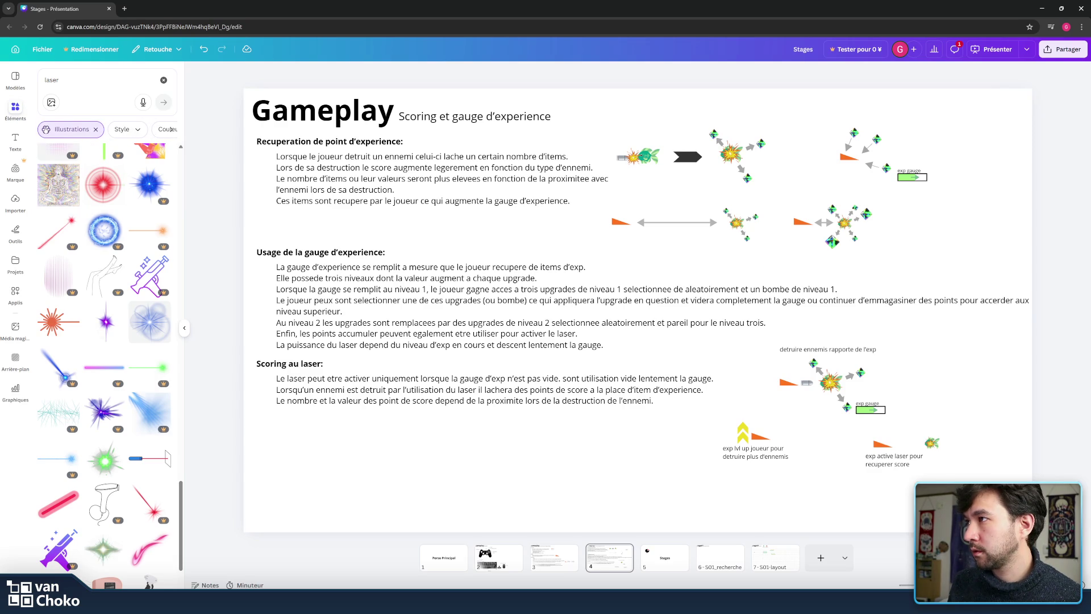
scroll(130, 278, "down", 2)
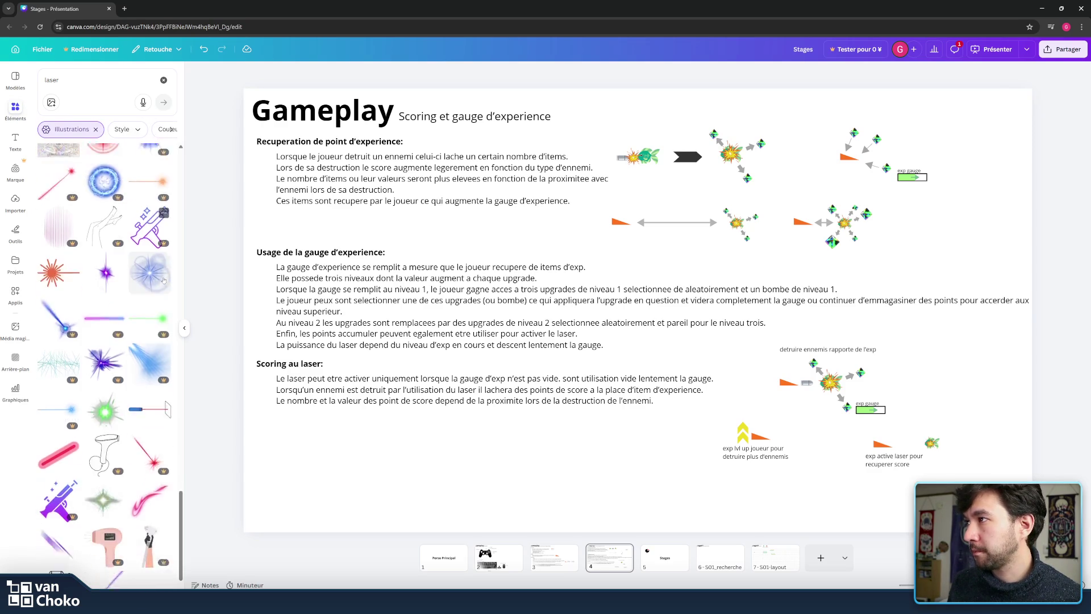
scroll(85, 260, "down", 2)
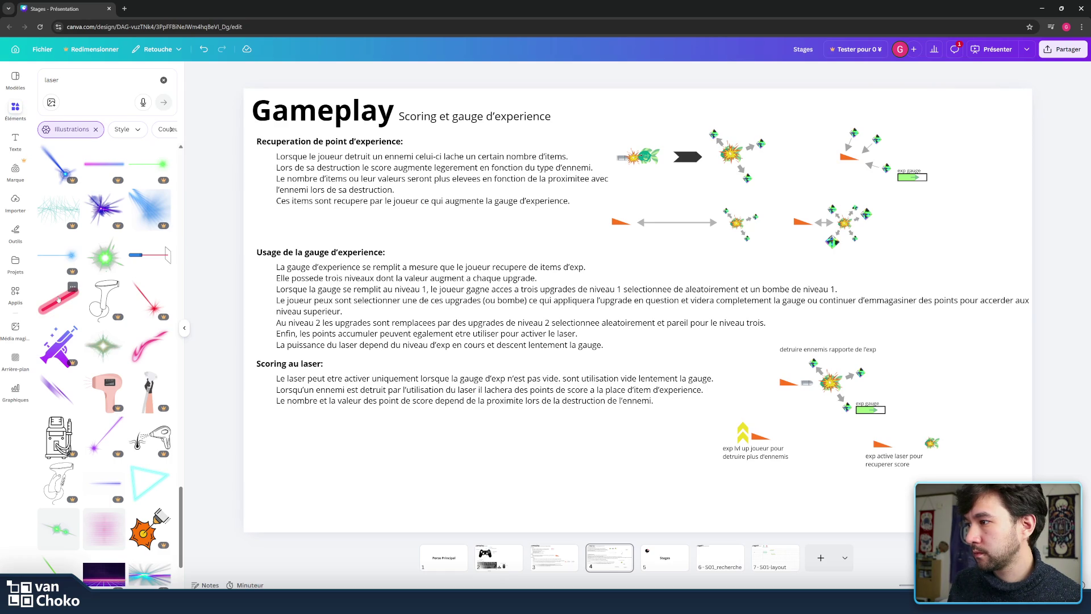
scroll(59, 299, "down", 2)
scroll(59, 300, "down", 3)
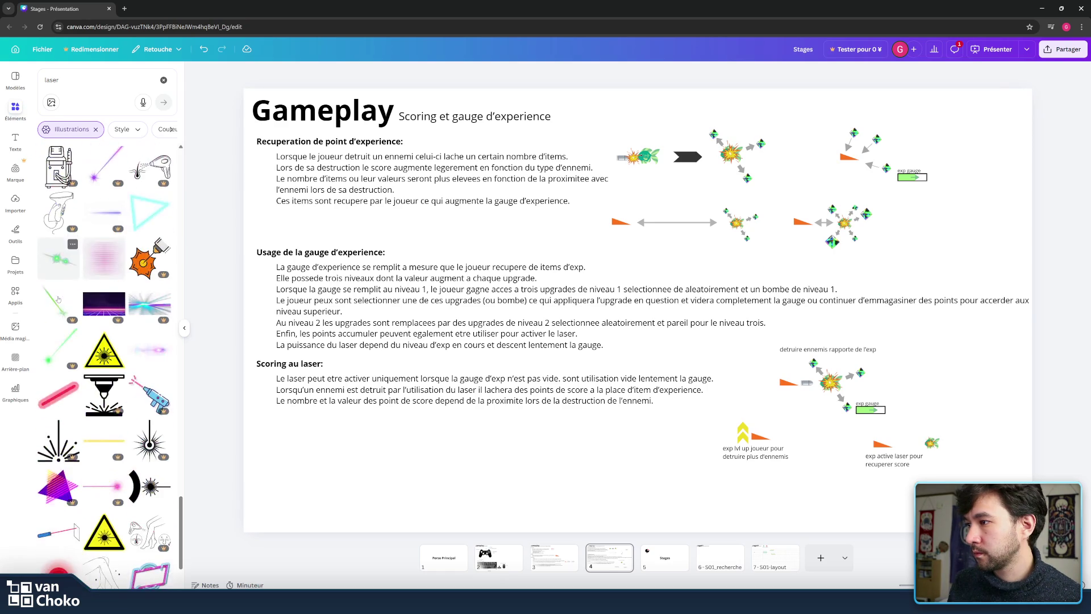
scroll(59, 300, "down", 3)
scroll(59, 299, "down", 5)
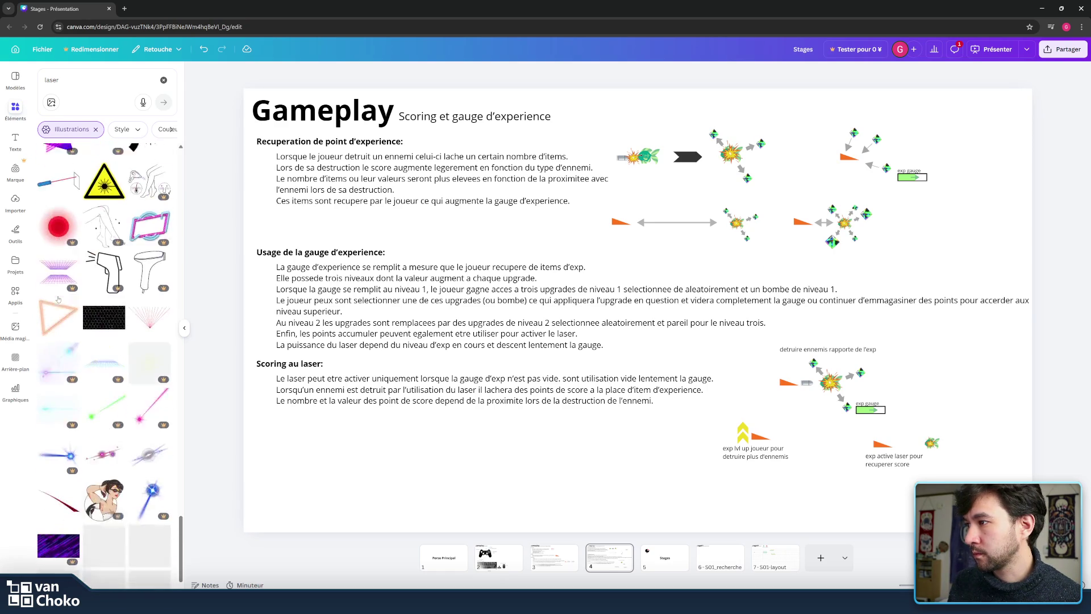
scroll(59, 299, "down", 2)
scroll(58, 299, "down", 2)
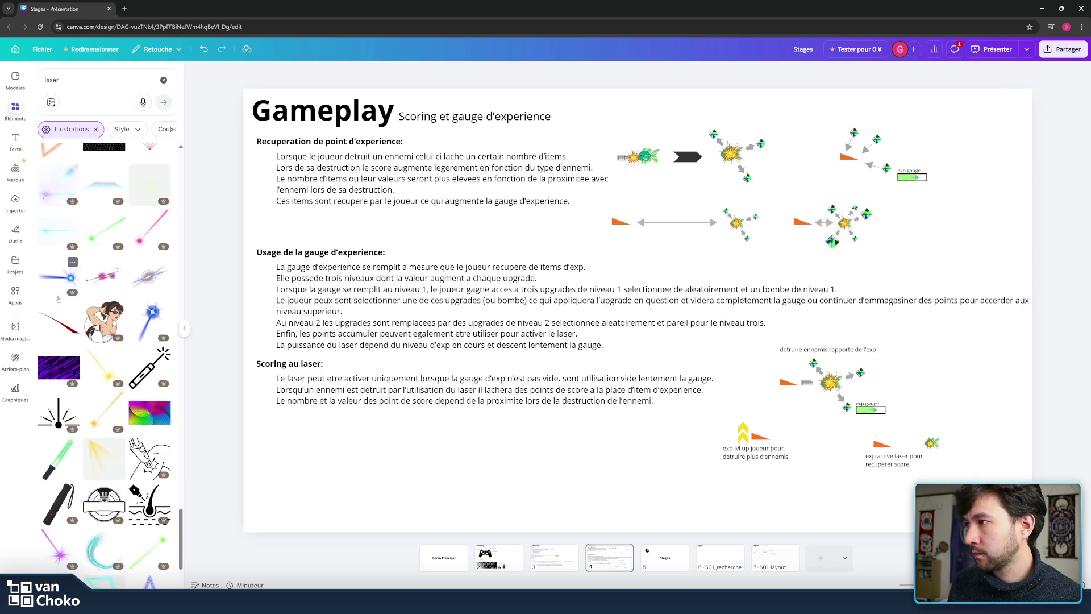
scroll(58, 299, "down", 2)
scroll(58, 299, "down", 2)
scroll(59, 299, "down", 2)
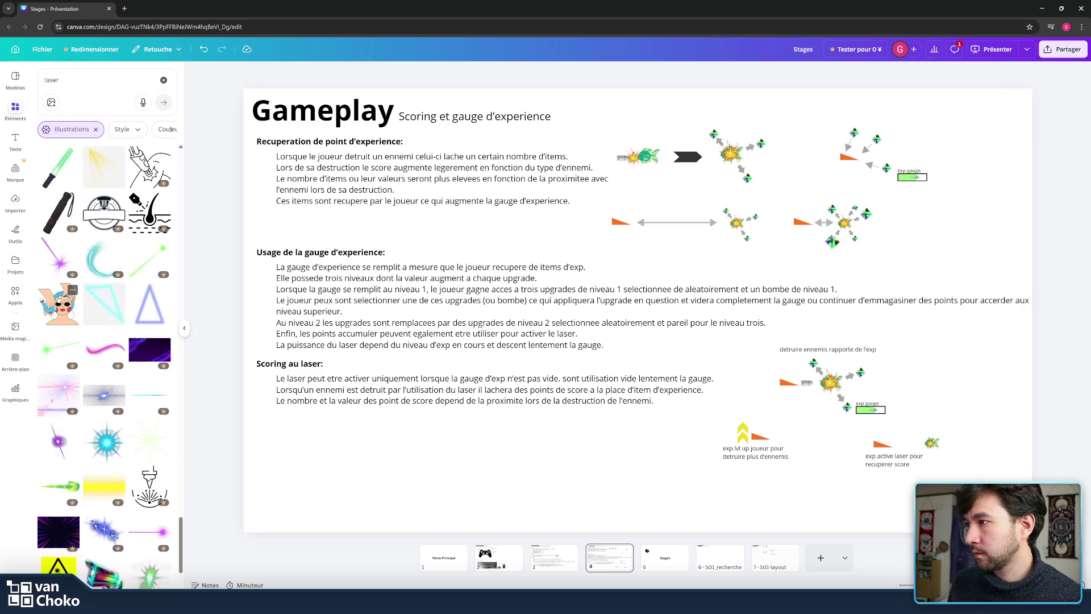
scroll(59, 299, "down", 2)
scroll(58, 300, "down", 2)
scroll(58, 300, "down", 2)
scroll(59, 299, "down", 2)
scroll(59, 299, "down", 3)
scroll(58, 299, "down", 2)
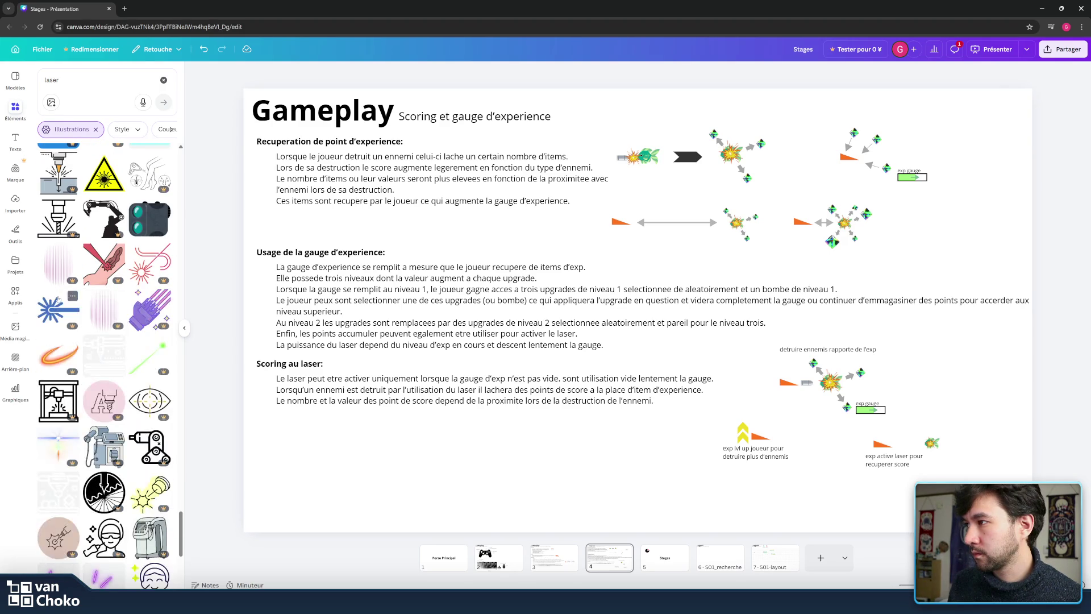
scroll(153, 312, "down", 2)
scroll(151, 313, "down", 2)
scroll(147, 312, "down", 2)
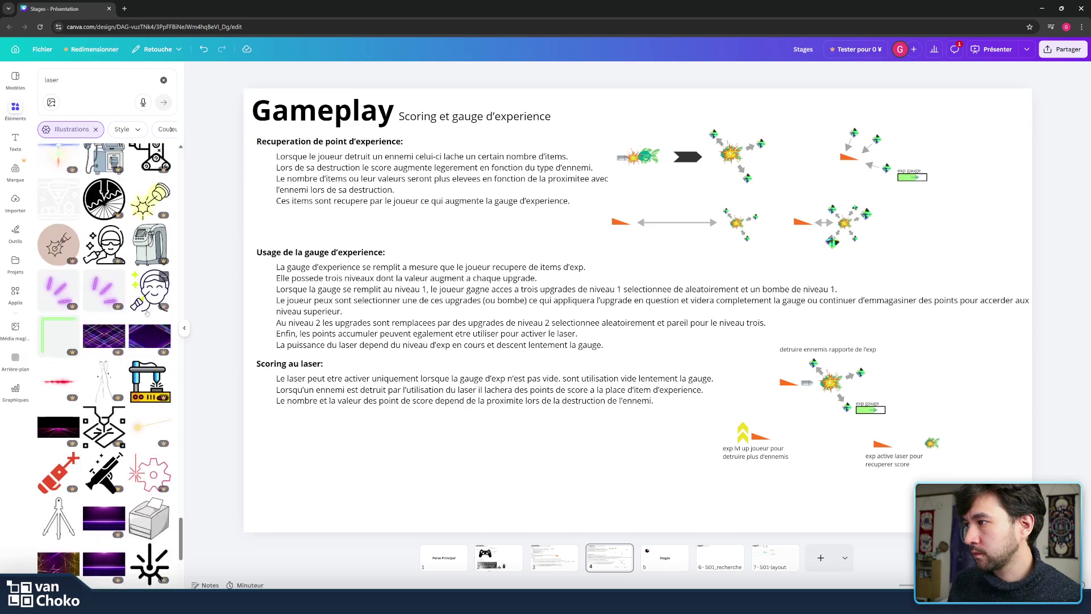
scroll(146, 312, "down", 5)
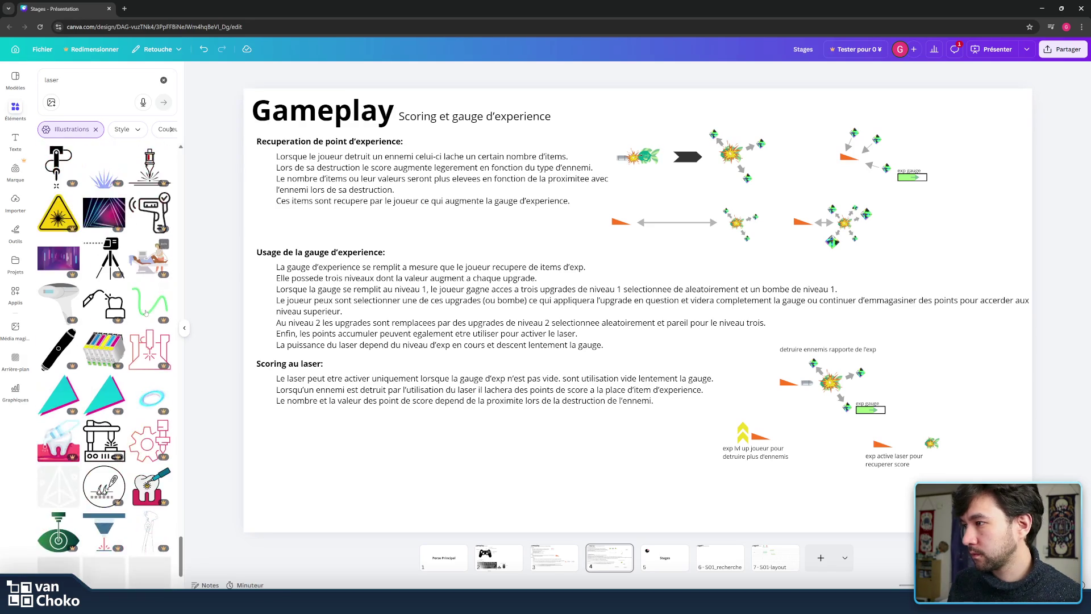
scroll(146, 312, "down", 3)
scroll(142, 313, "down", 5)
scroll(137, 313, "down", 4)
scroll(128, 315, "down", 3)
scroll(128, 315, "down", 3)
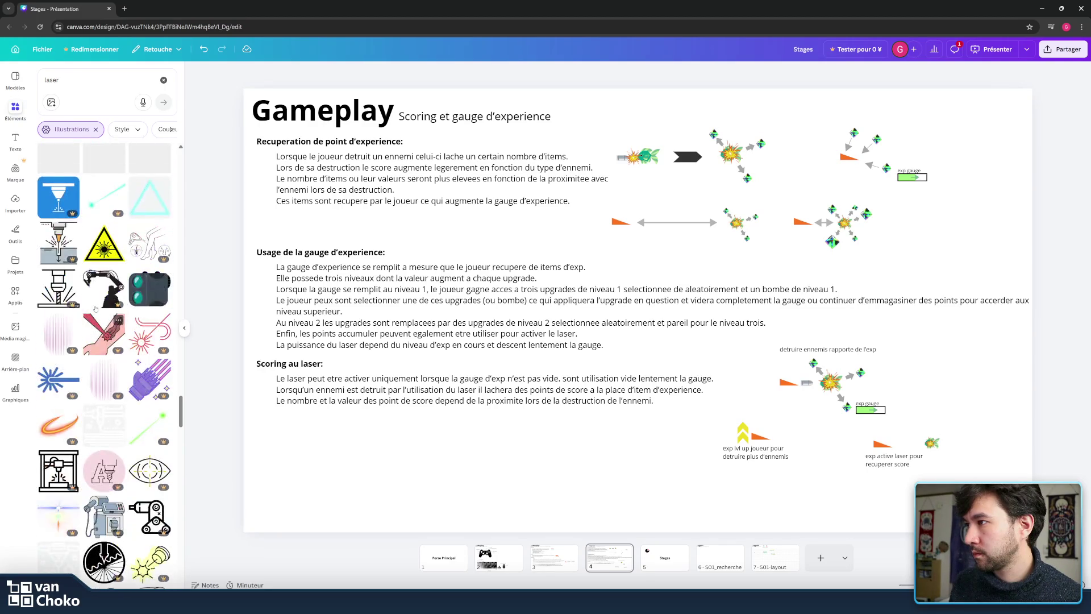
- Scroll back to the top of the laser results and switch to the Apps catalogue
scroll(95, 308, "up", 1)
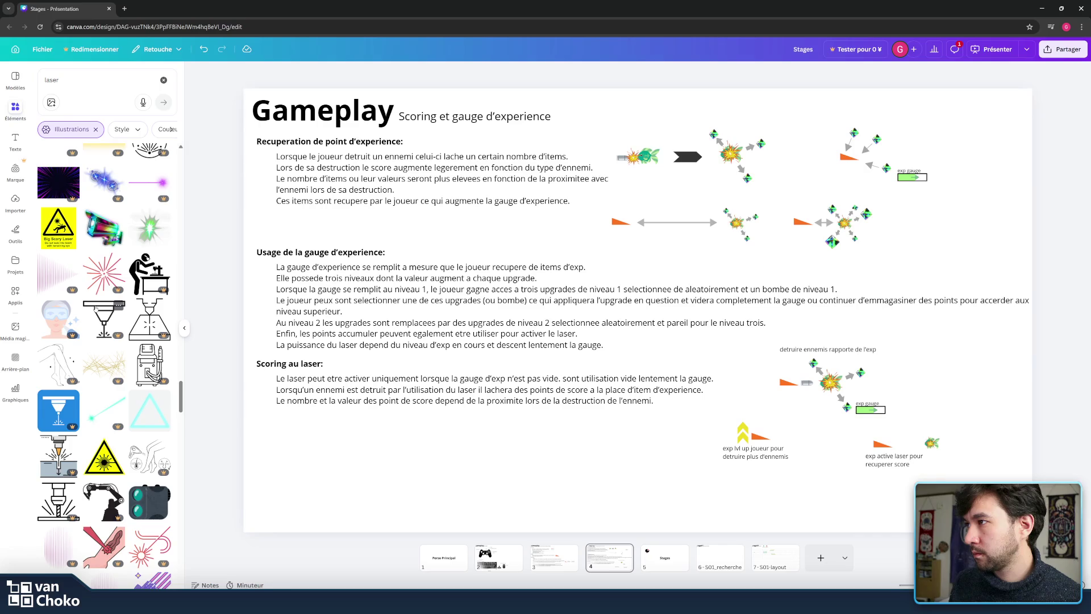
scroll(99, 312, "up", 2)
scroll(111, 327, "up", 2)
scroll(122, 341, "up", 2)
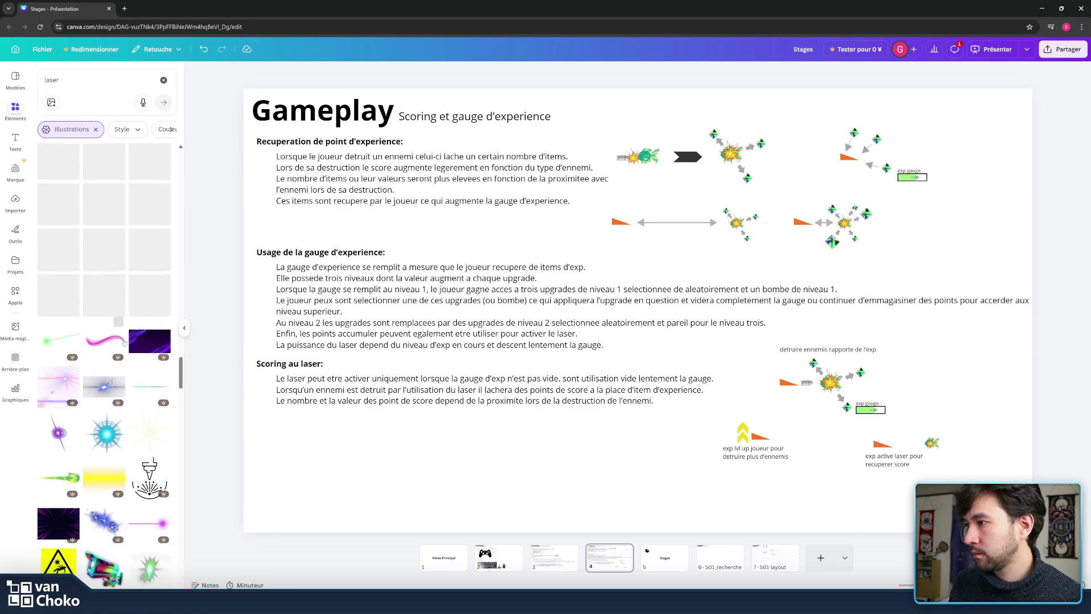
scroll(134, 355, "up", 2)
scroll(141, 370, "up", 1)
scroll(141, 370, "up", 1)
scroll(141, 370, "up", 1)
scroll(142, 371, "up", 1)
scroll(141, 371, "up", 1)
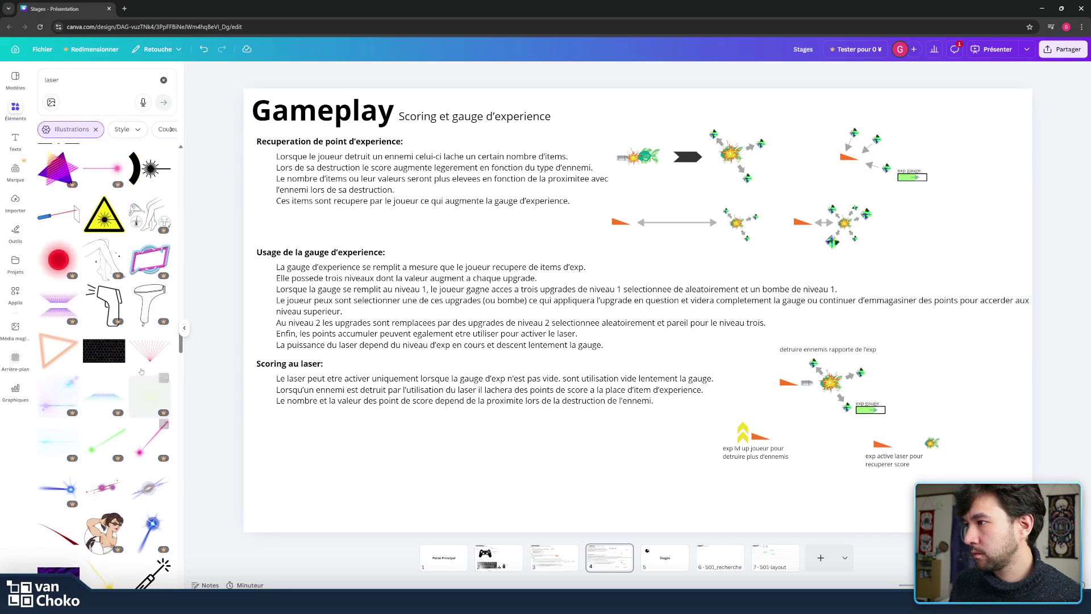
scroll(141, 370, "up", 1)
scroll(134, 361, "up", 2)
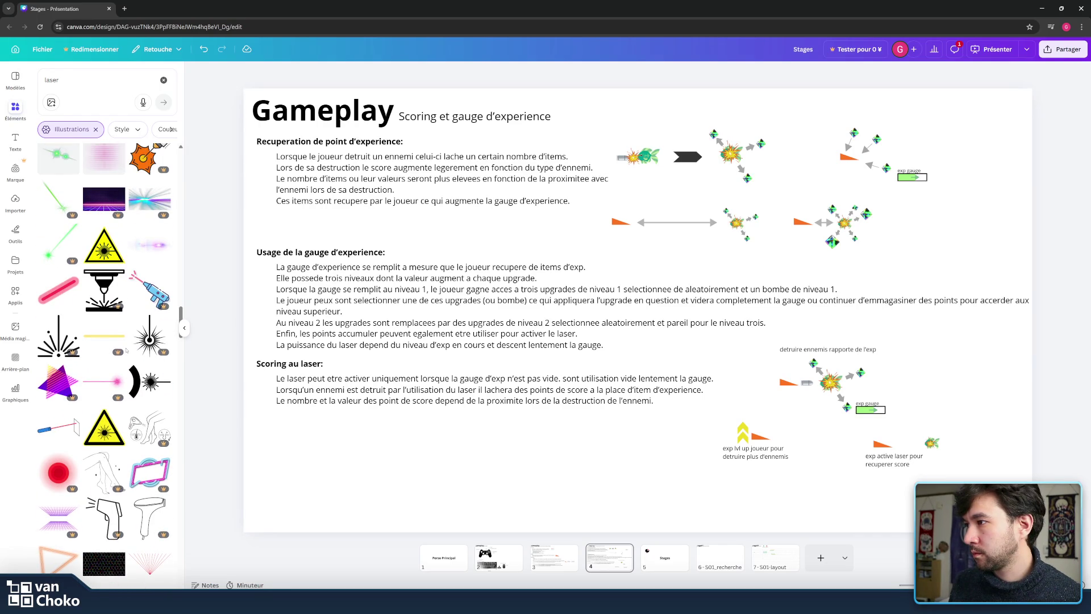
scroll(126, 350, "up", 1)
scroll(53, 393, "up", 1)
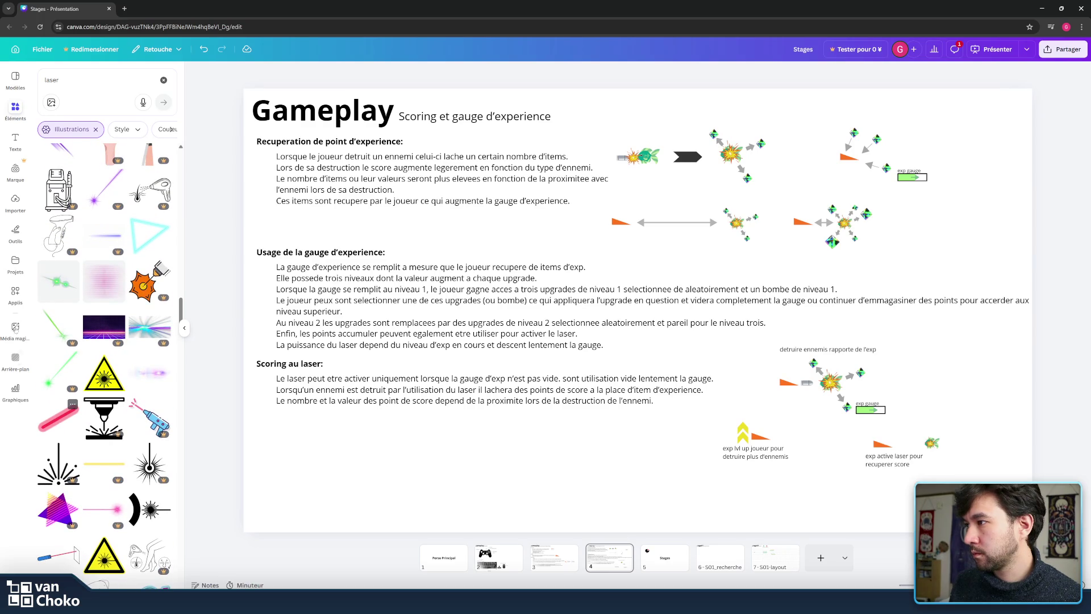
left_click(16, 293)
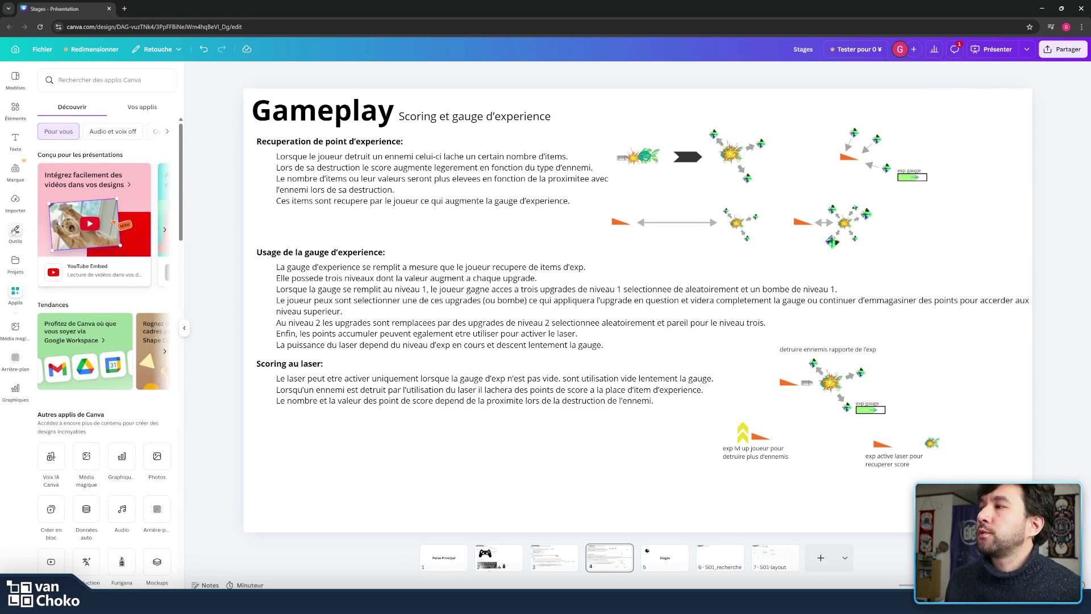
- Add an arrow shape to the page from the Shapes tool
left_click(16, 230)
left_click(43, 319)
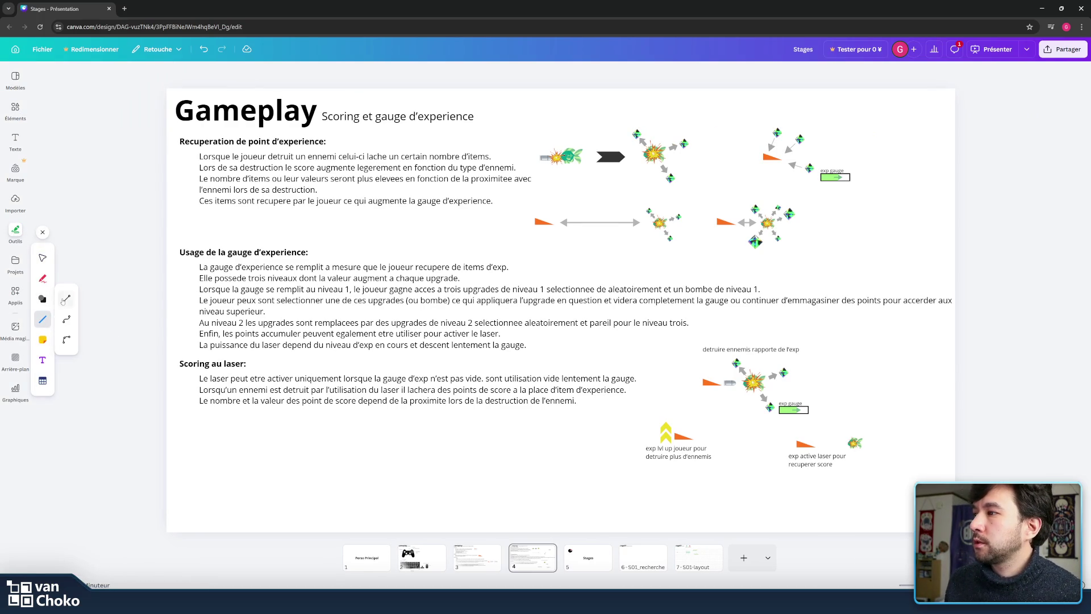
left_click(41, 299)
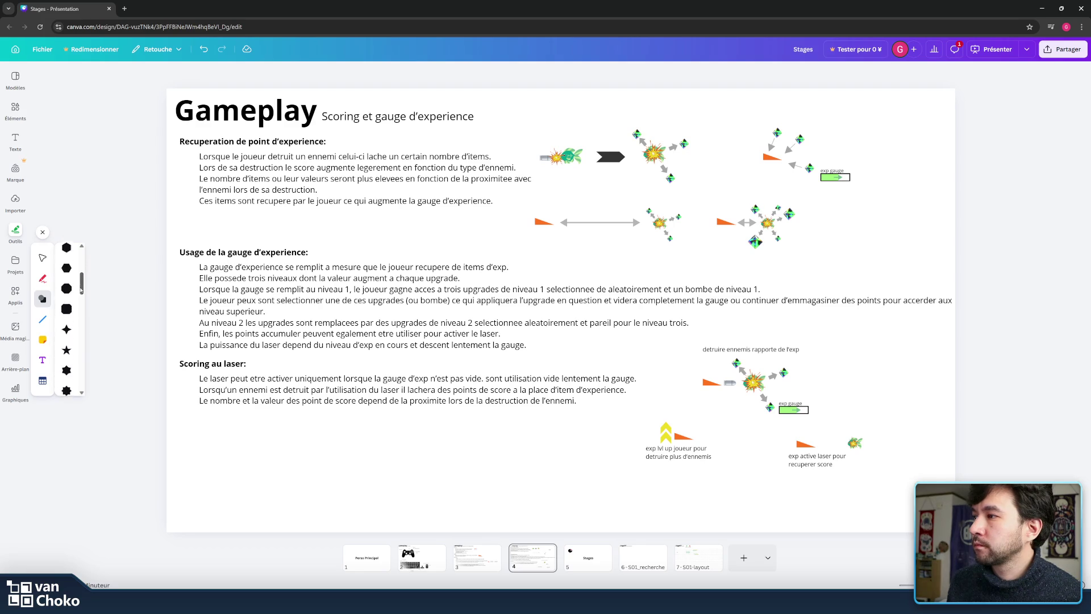
mouse_move(80, 294)
left_mouse_down()
mouse_move(83, 375)
mouse_move(83, 333)
left_mouse_up()
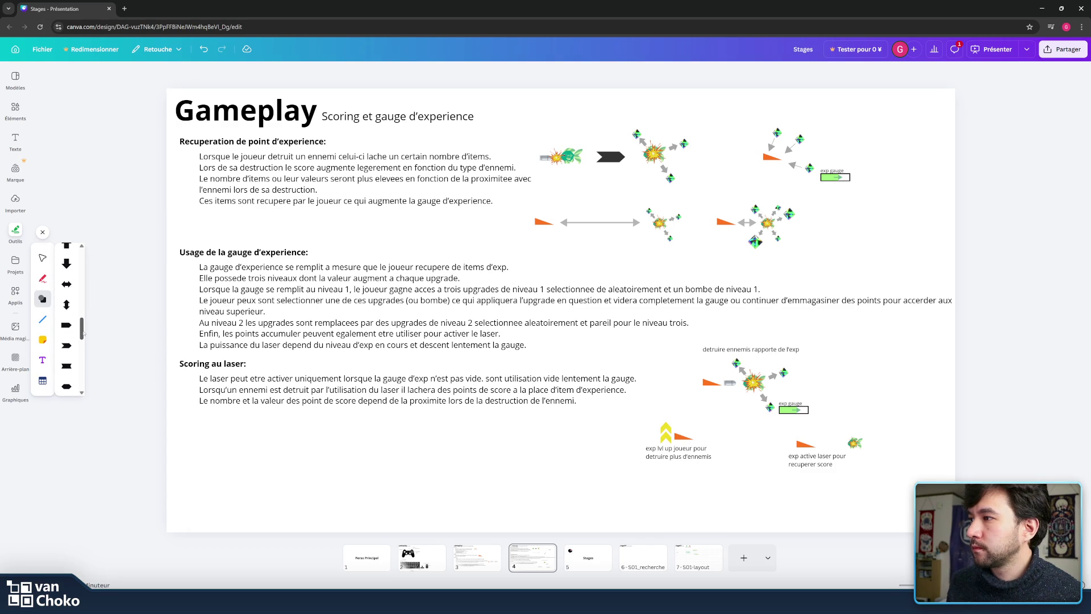
left_click(61, 328)
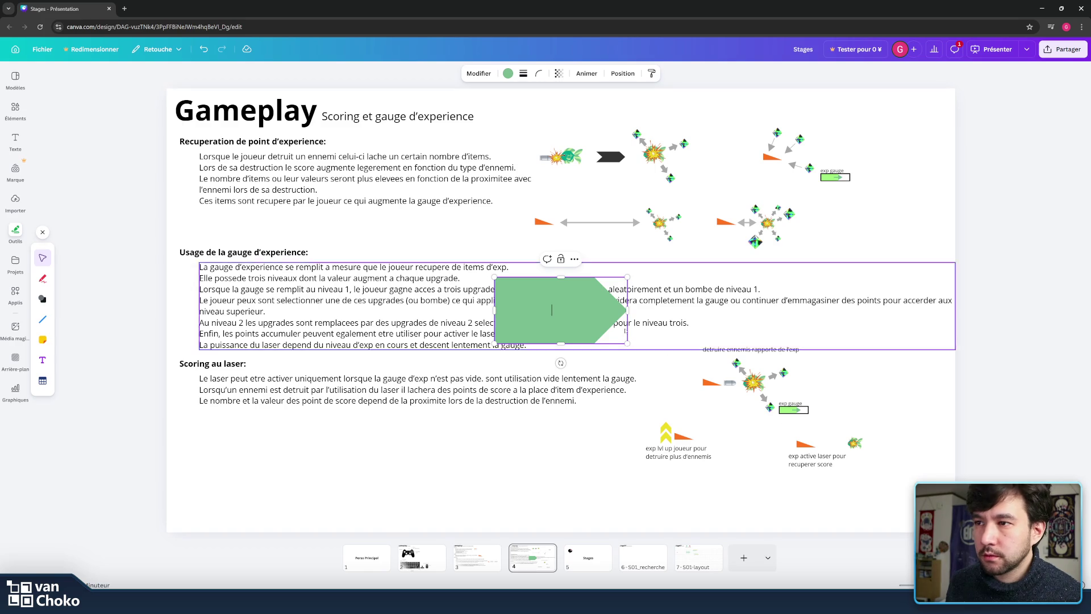
- Shrink the green arrow, rotate it to point left, and place it between the laser and fish
left_click_drag(565, 343, 565, 319)
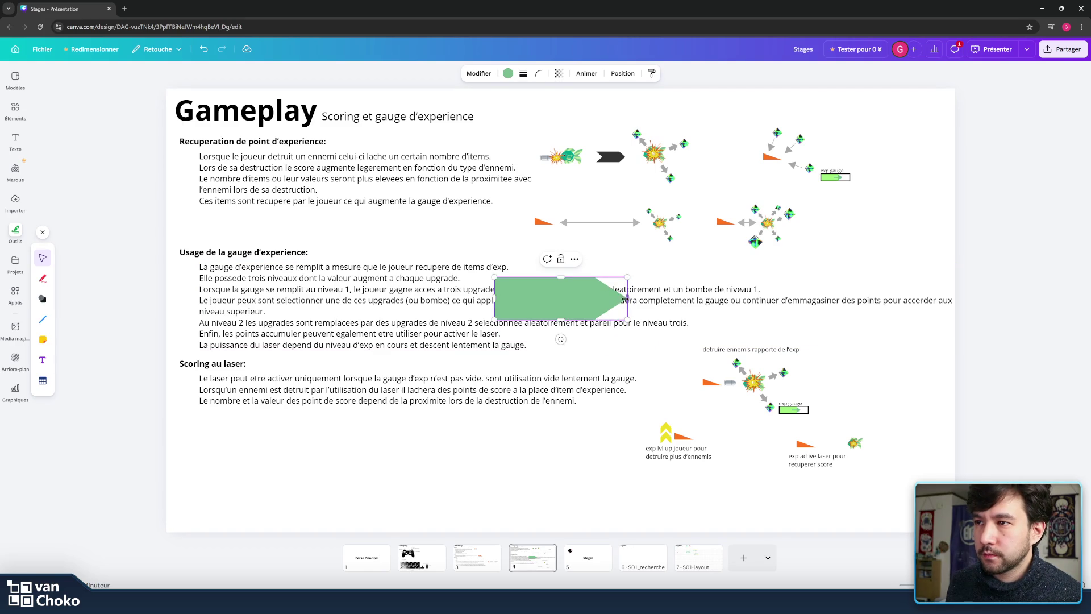
left_click_drag(628, 298, 574, 300)
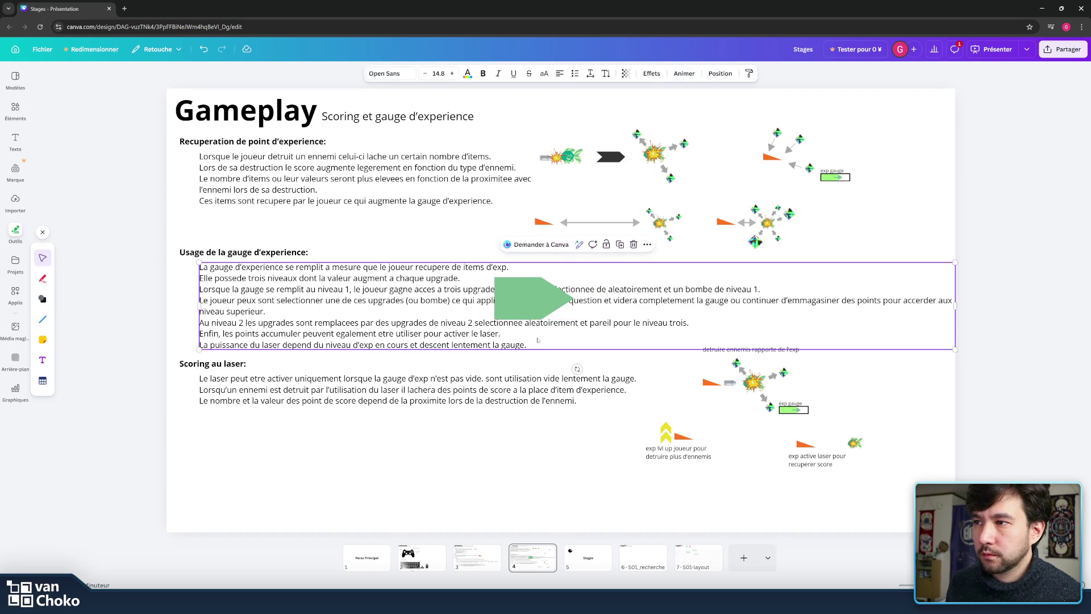
mouse_move(534, 339)
left_mouse_down()
mouse_move(524, 221)
mouse_move(535, 213)
left_mouse_up()
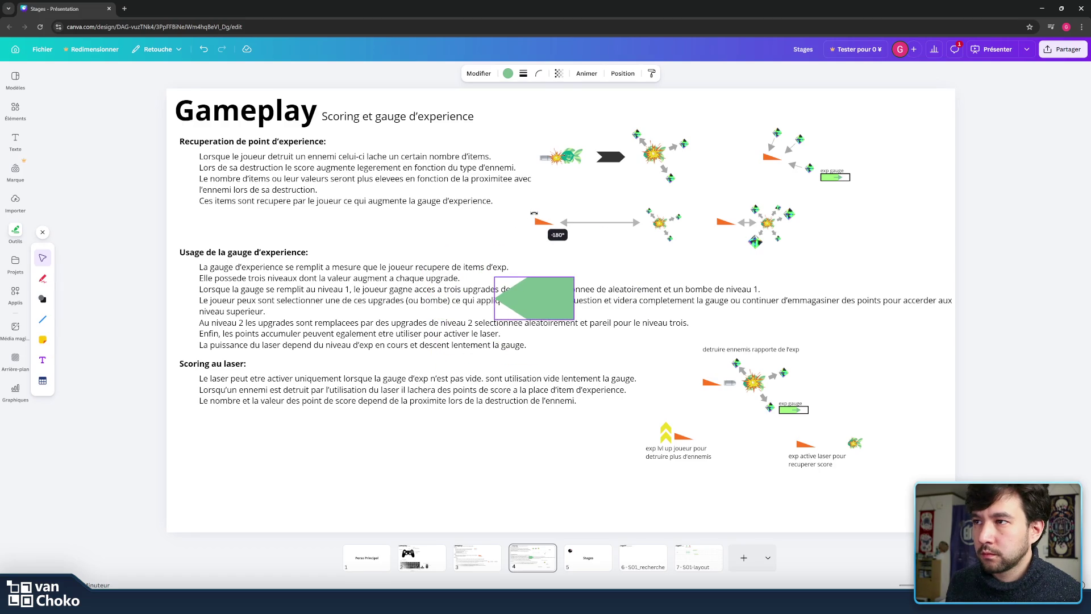
left_click_drag(534, 318, 851, 443)
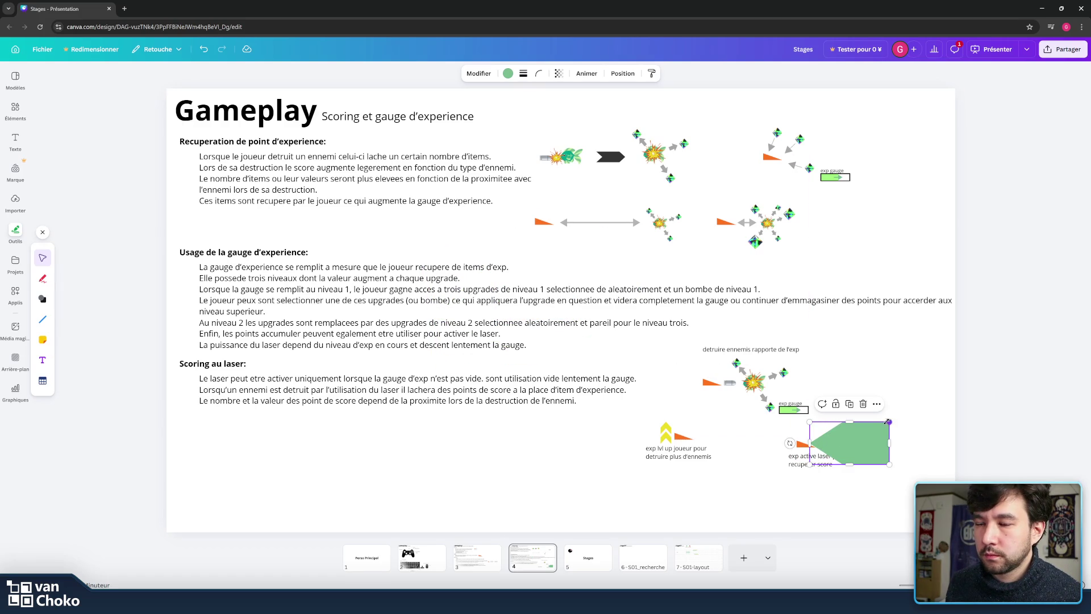
mouse_move(847, 421)
left_mouse_down()
mouse_move(848, 445)
mouse_move(893, 454)
mouse_move(853, 400)
mouse_move(822, 446)
left_mouse_up()
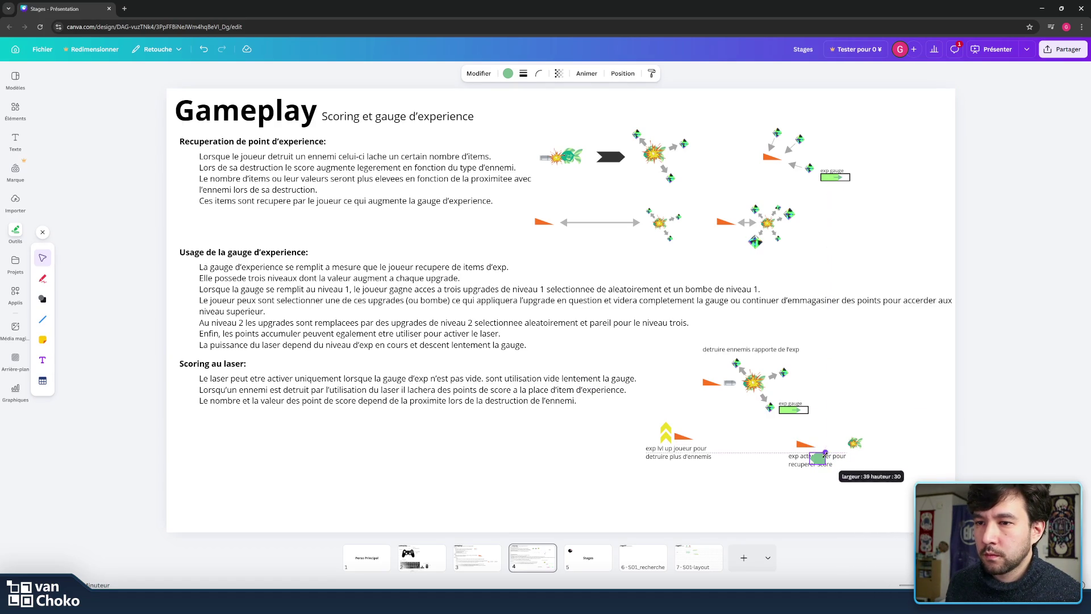
left_click_drag(818, 453, 848, 444)
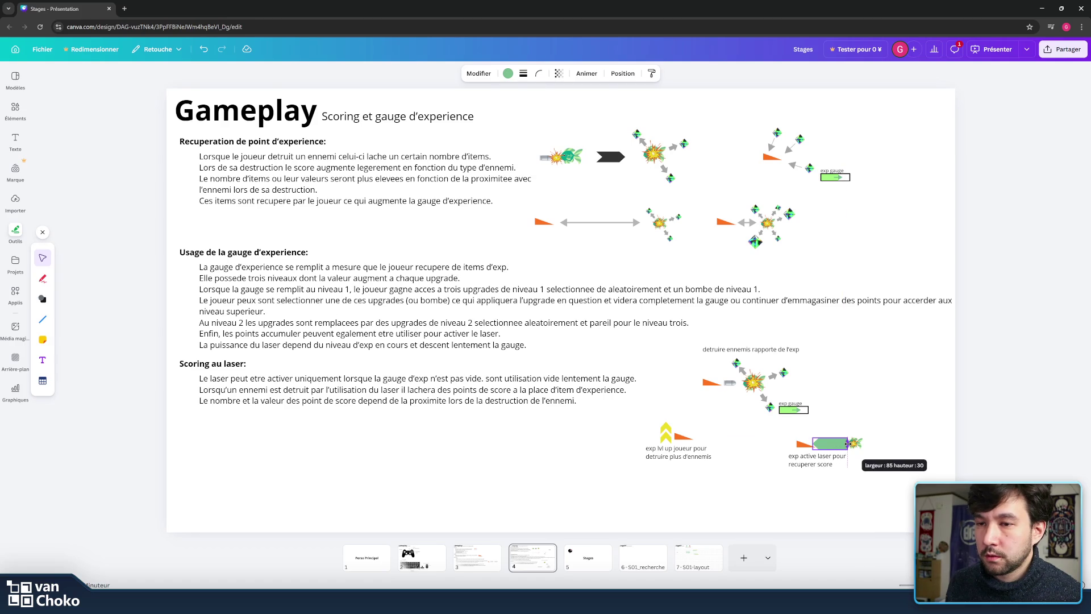
left_click(954, 446)
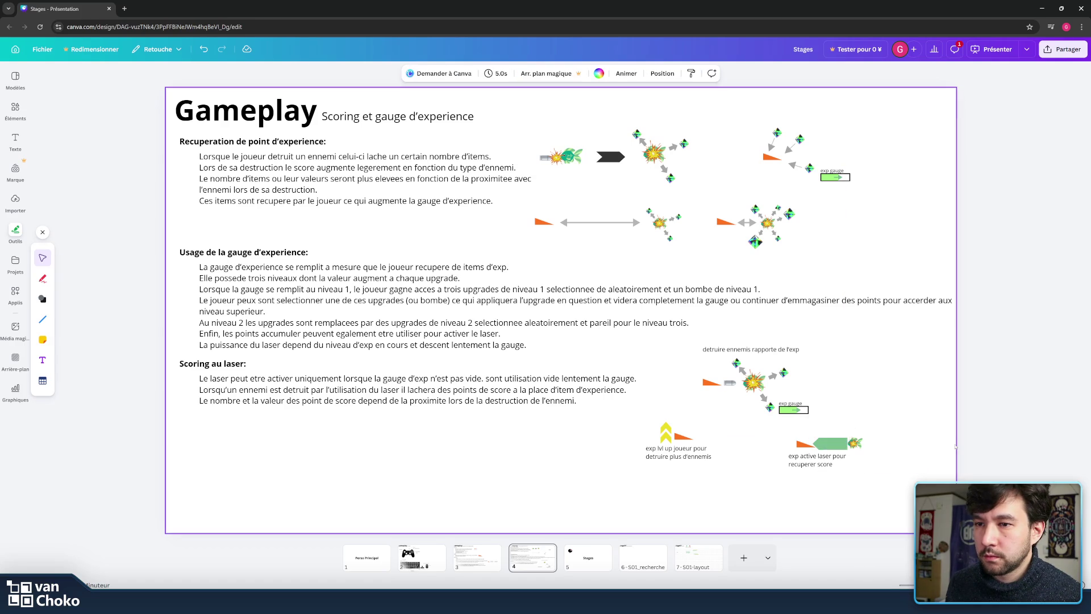
left_click(830, 443)
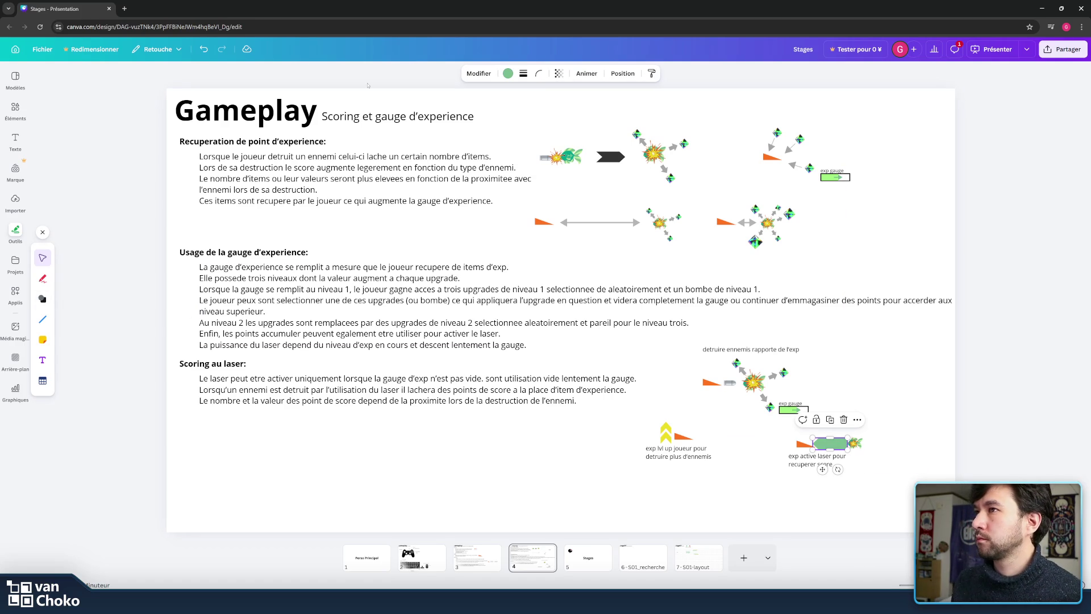
left_click(507, 74)
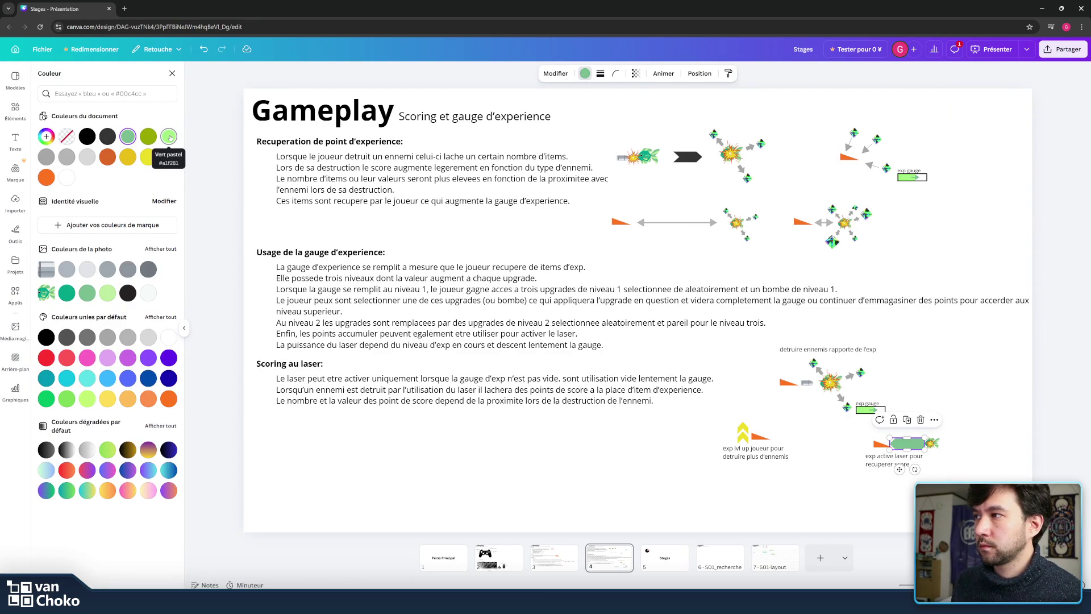
- Fill the gauge arrow with a blue gradient after trying lime and green fills
left_click(88, 399)
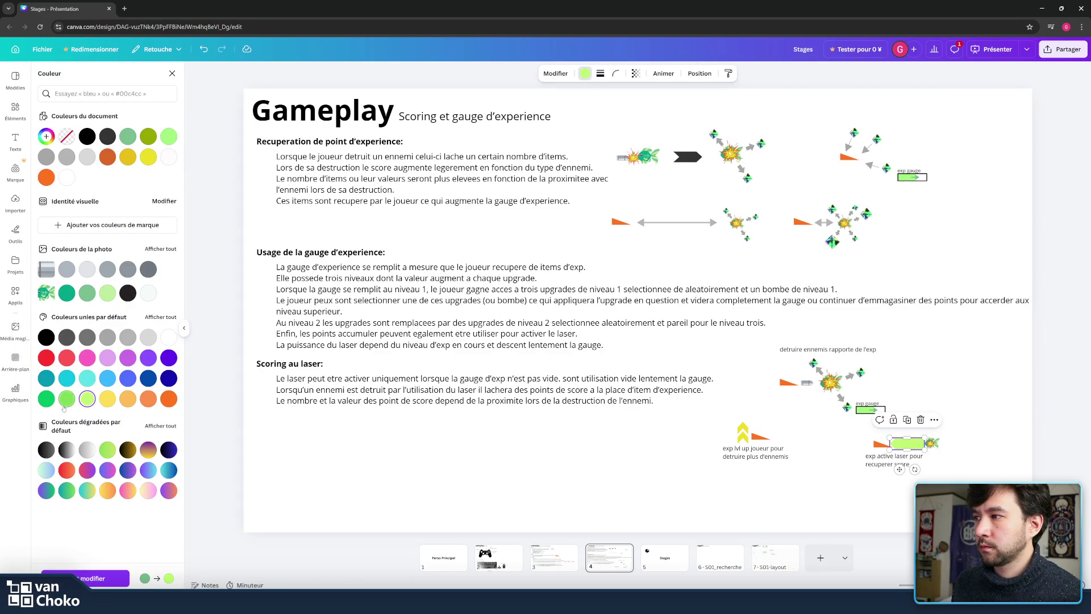
left_click(67, 399)
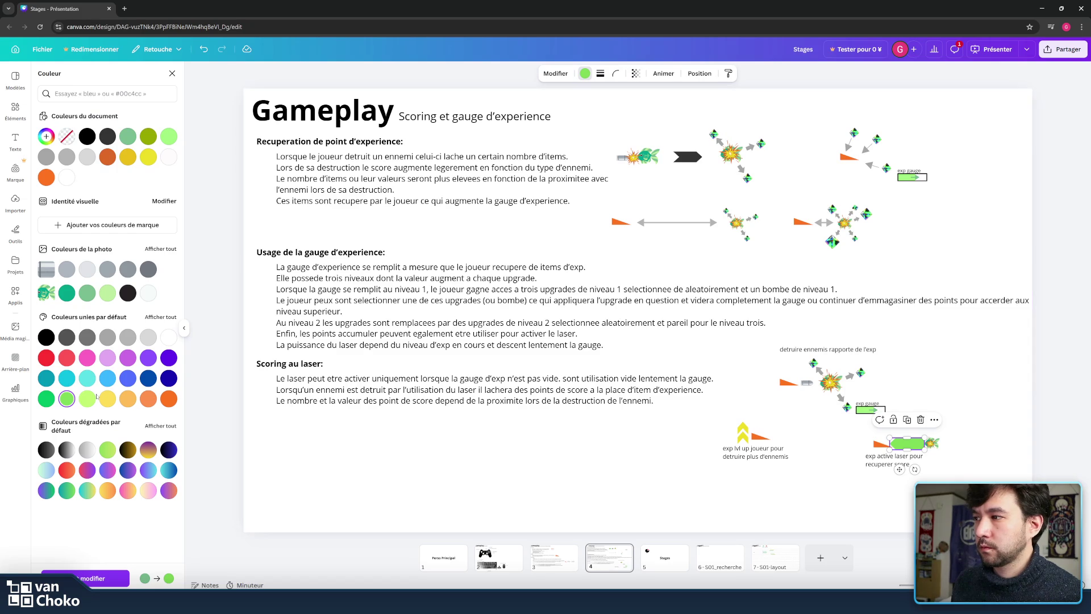
left_click(108, 453)
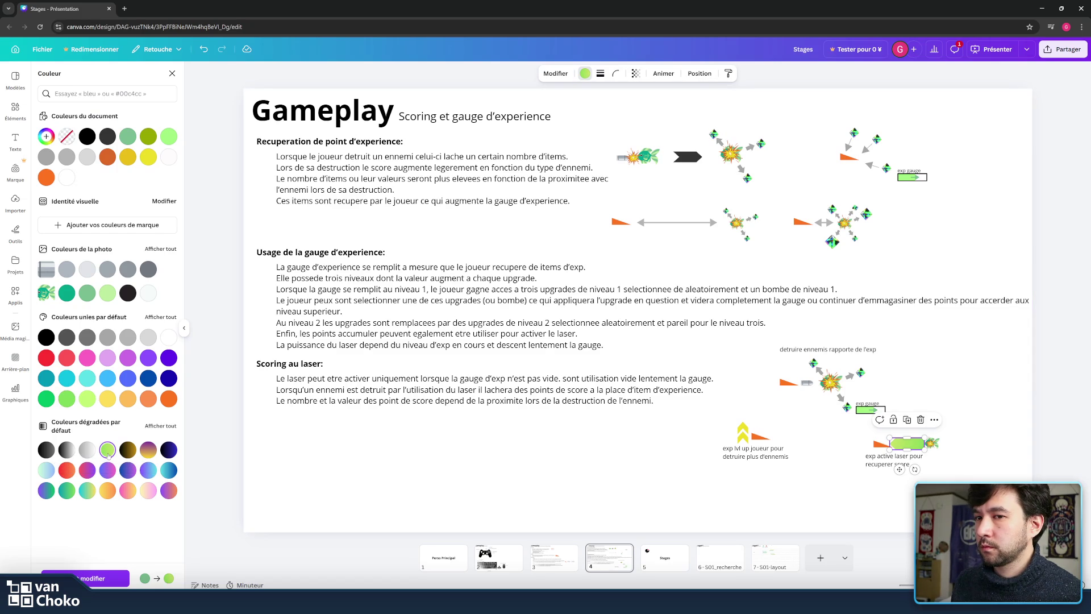
left_click(411, 480)
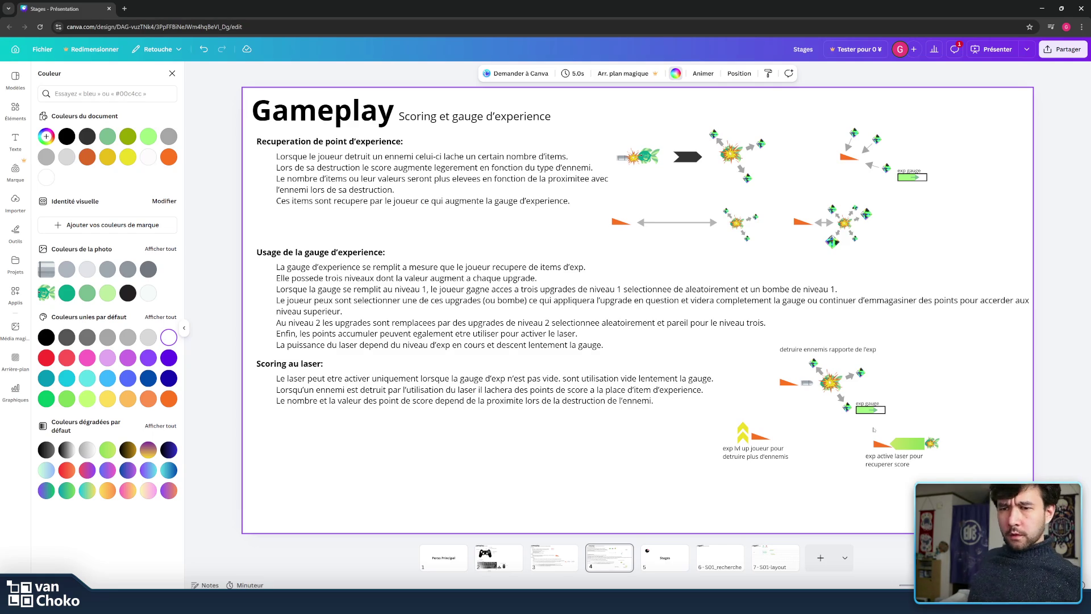
left_click(909, 440)
left_click(170, 470)
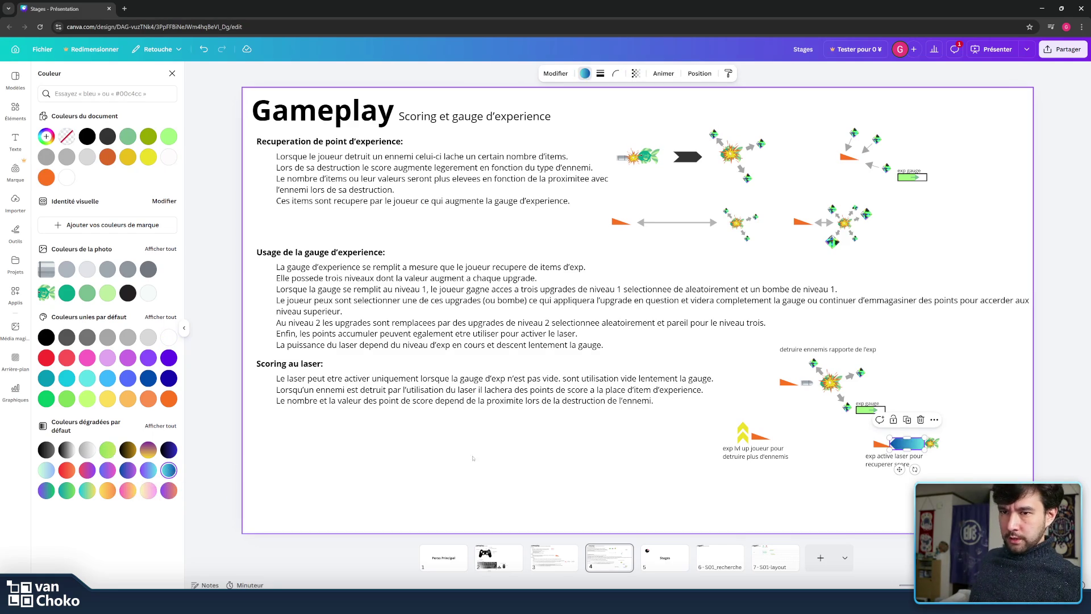
left_click(548, 454)
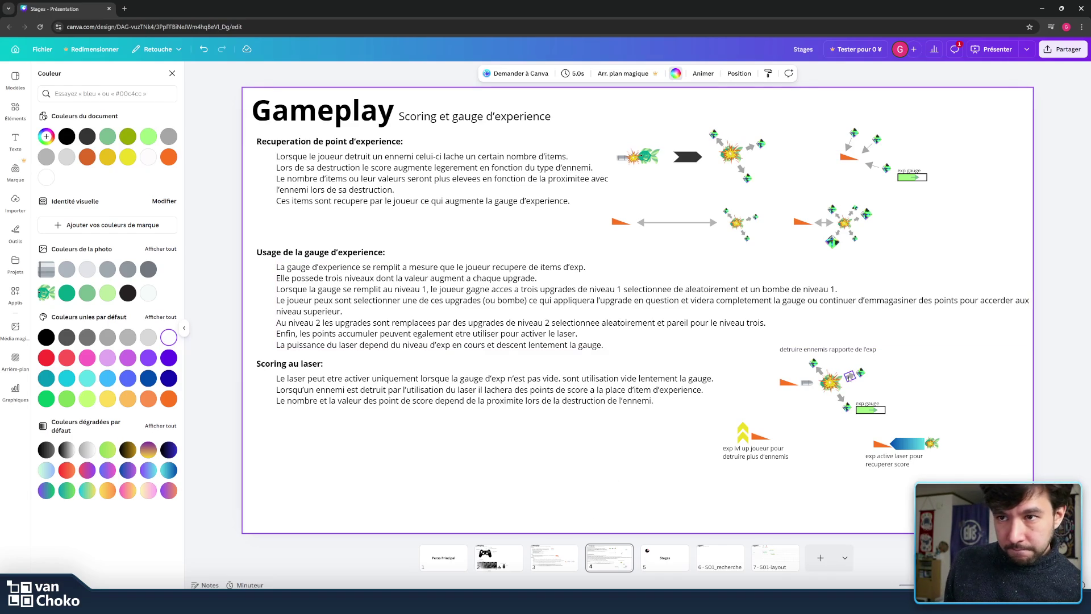
- Select the explosion and its item arrows and nudge them slightly right and down
left_click(819, 375)
left_click(819, 370, "shift")
left_click(849, 376, "shift")
left_click(841, 397, "shift")
left_click_drag(829, 382, 837, 389)
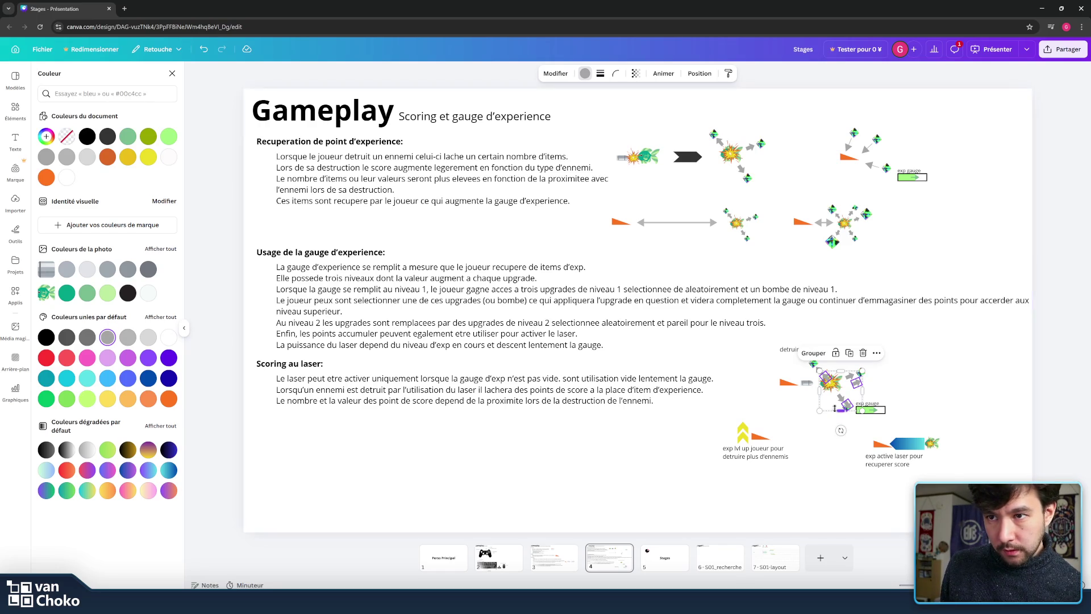
- Position the item arrows around the bottom-right fish and delete the stray purple element
left_click(942, 455)
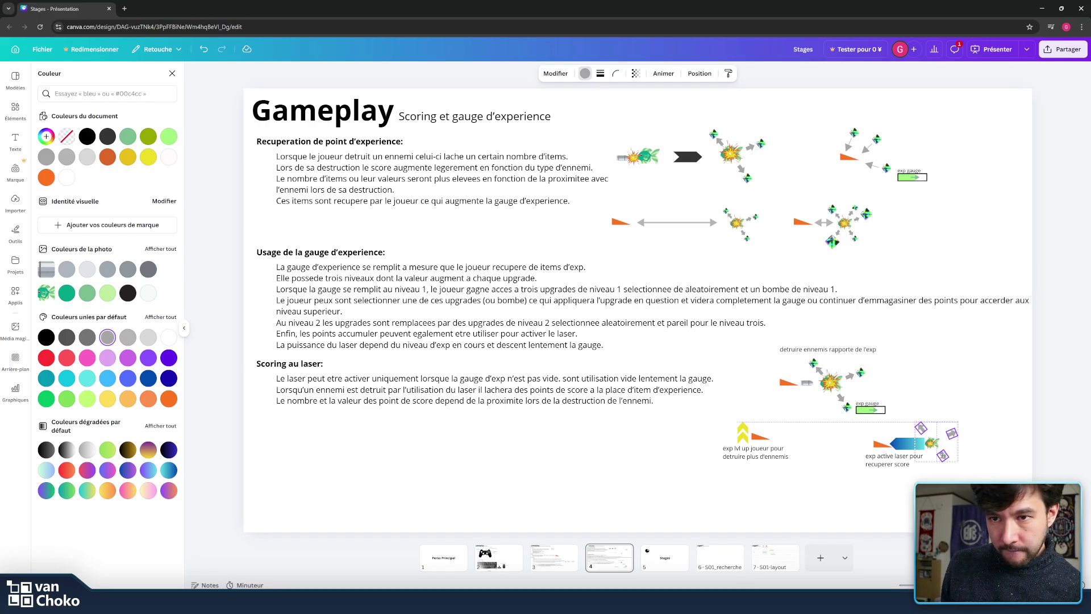
mouse_move(942, 455)
left_mouse_down()
mouse_move(922, 431)
mouse_move(945, 436)
left_mouse_up()
key("Delete")
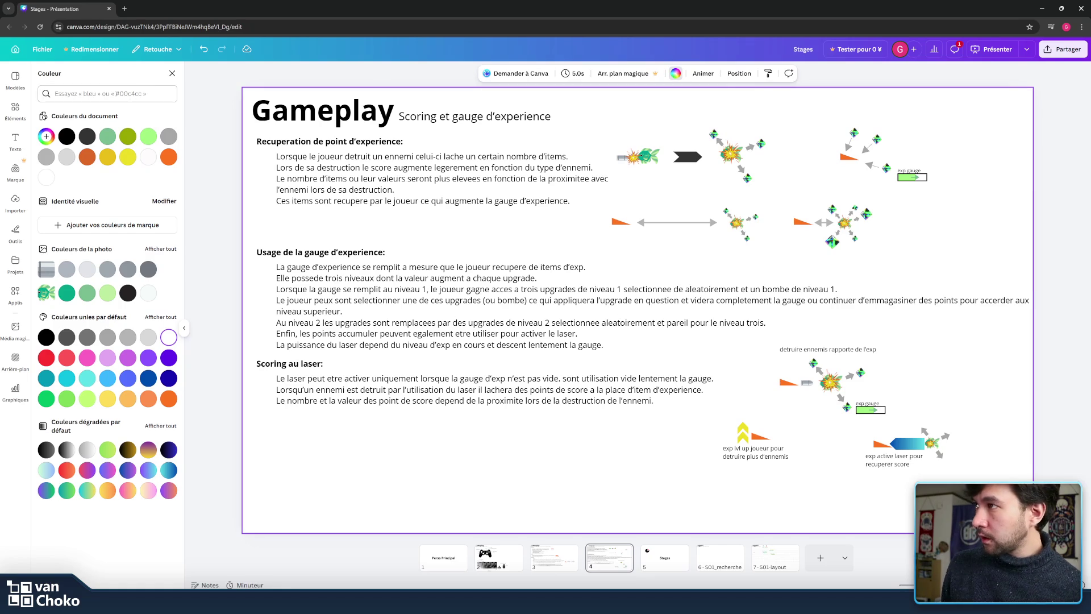
left_click(16, 111)
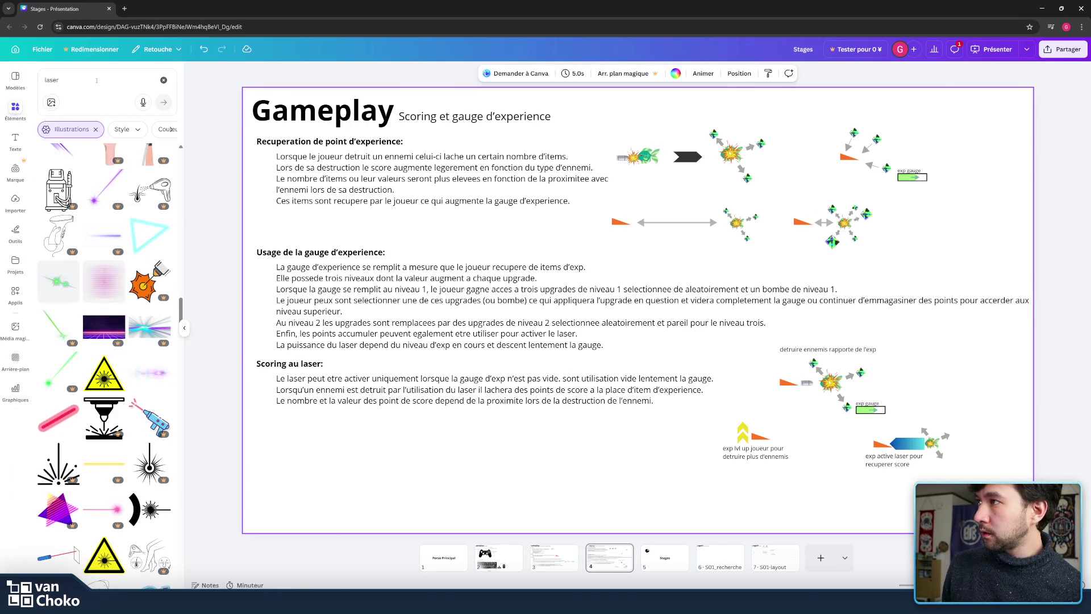
- Search the elements for 'gold' and browse through the results
left_click(97, 80)
type("gold")
key("Return")
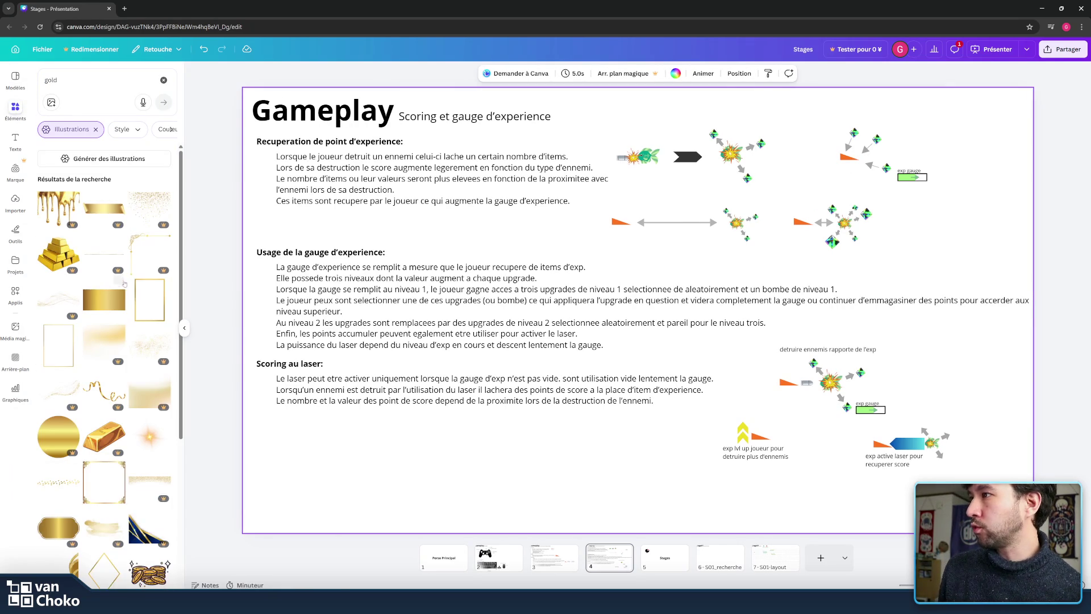
scroll(115, 283, "down", 3)
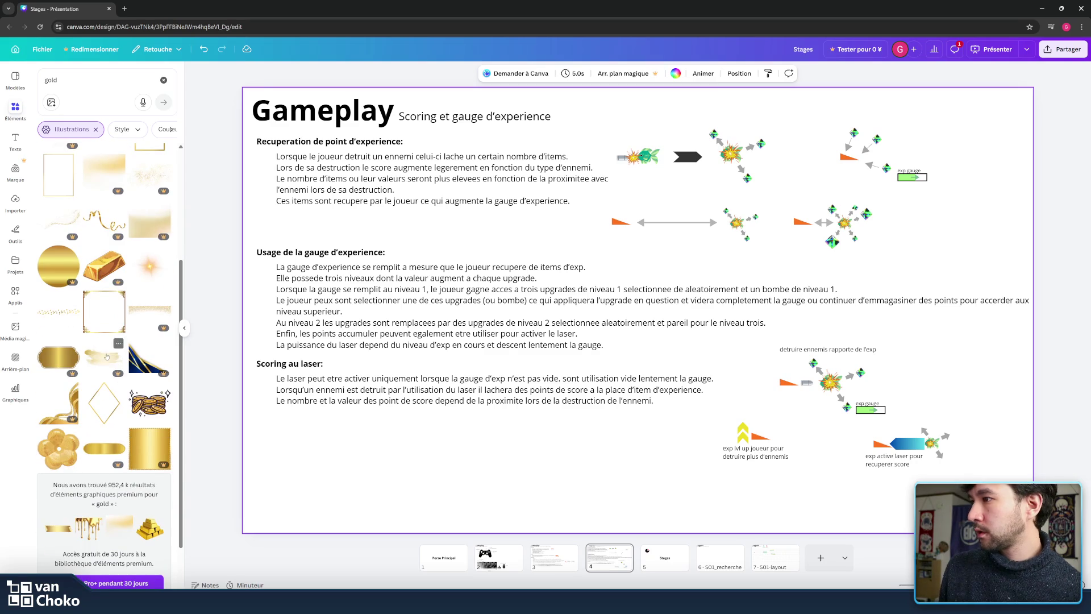
scroll(107, 356, "down", 3)
scroll(106, 356, "down", 3)
scroll(107, 355, "down", 3)
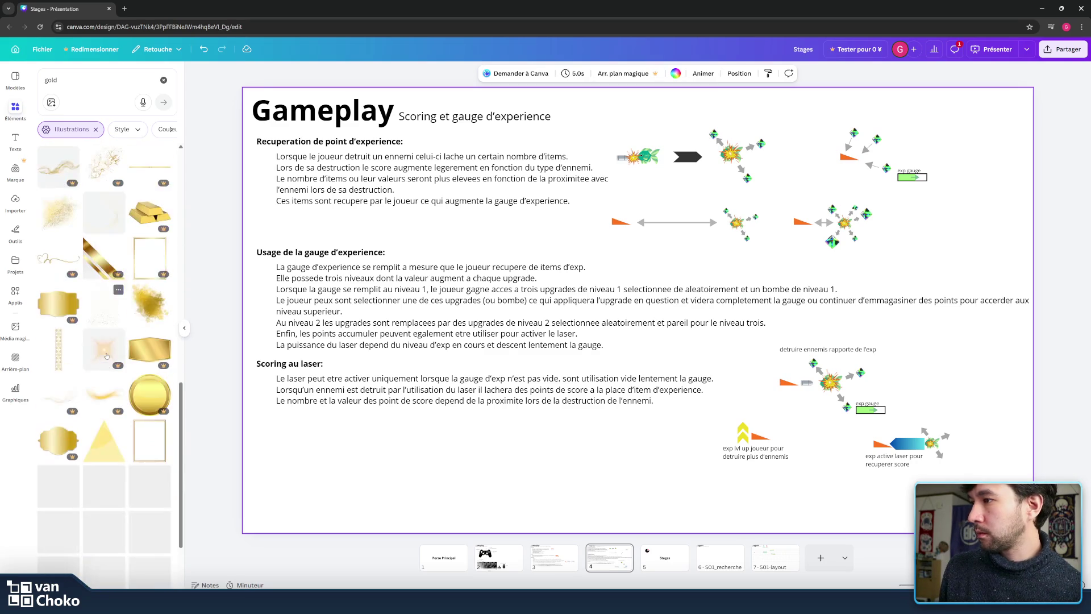
scroll(96, 348, "down", 2)
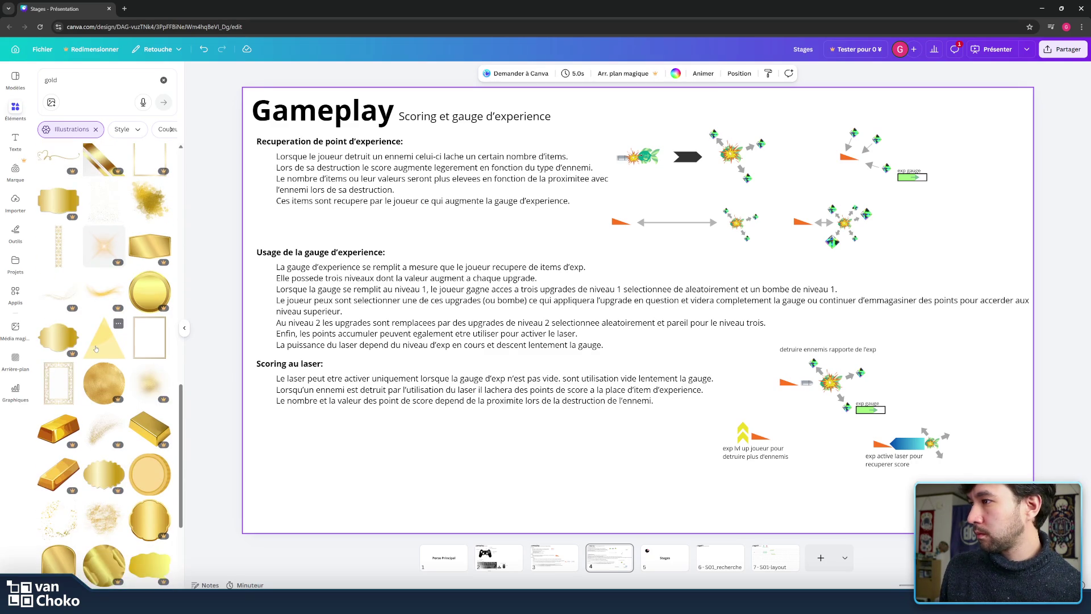
scroll(95, 349, "down", 2)
scroll(95, 348, "down", 2)
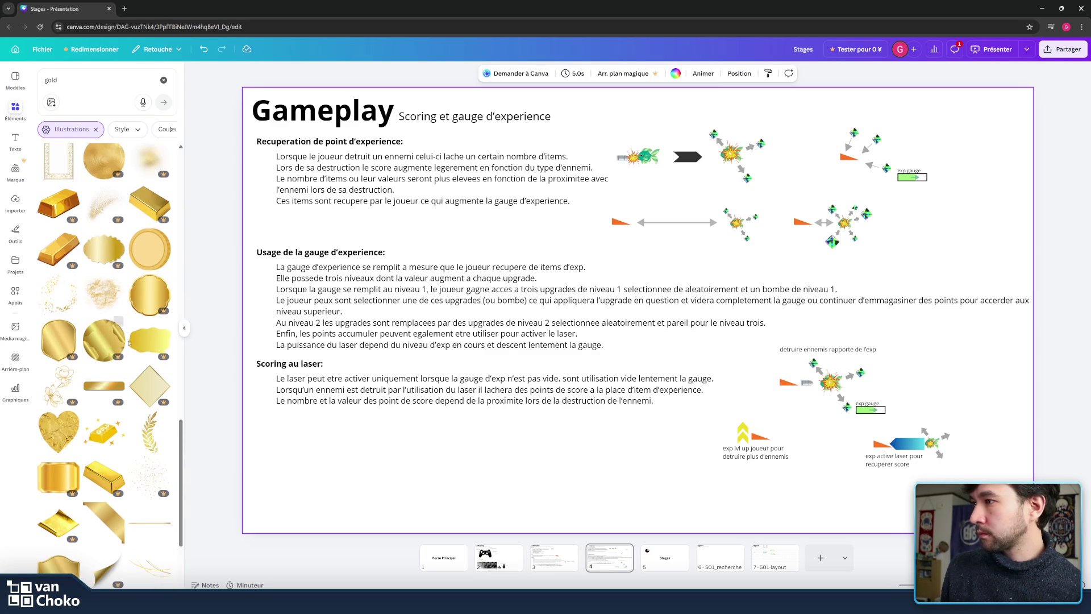
scroll(129, 342, "down", 4)
scroll(128, 343, "down", 2)
scroll(128, 344, "down", 3)
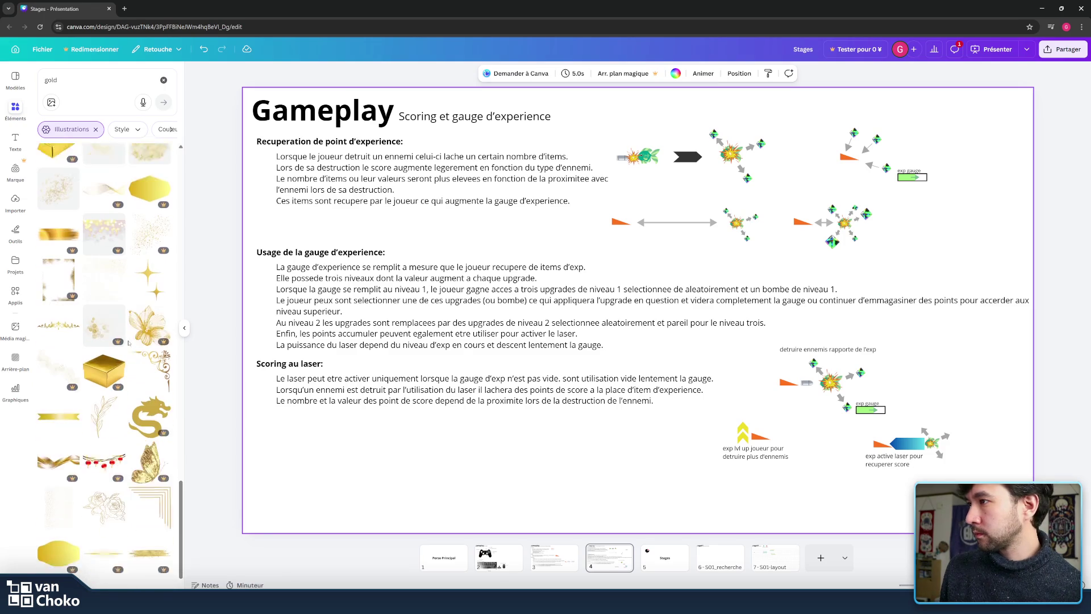
- Search 'money', add the yellow dollar coin, and shrink it beside the laser diagram
left_click(94, 82)
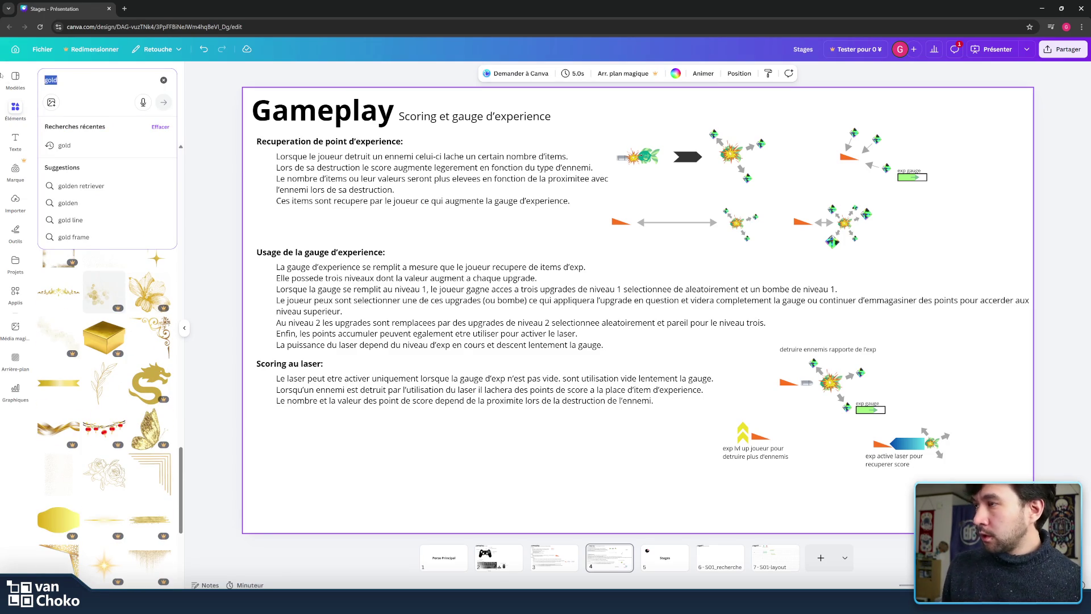
type("money")
key("Return")
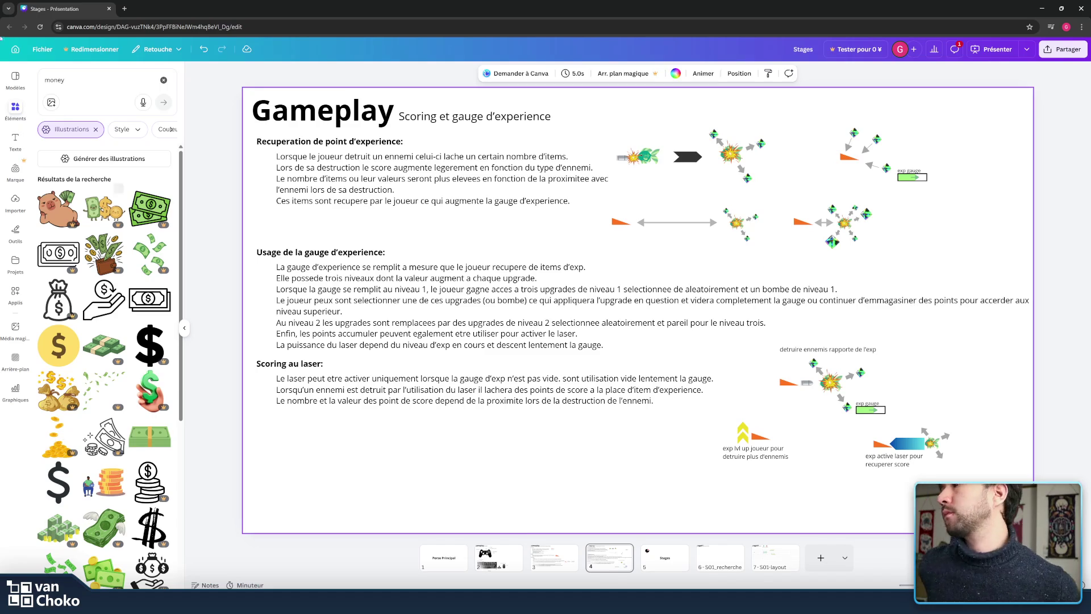
left_click(68, 362)
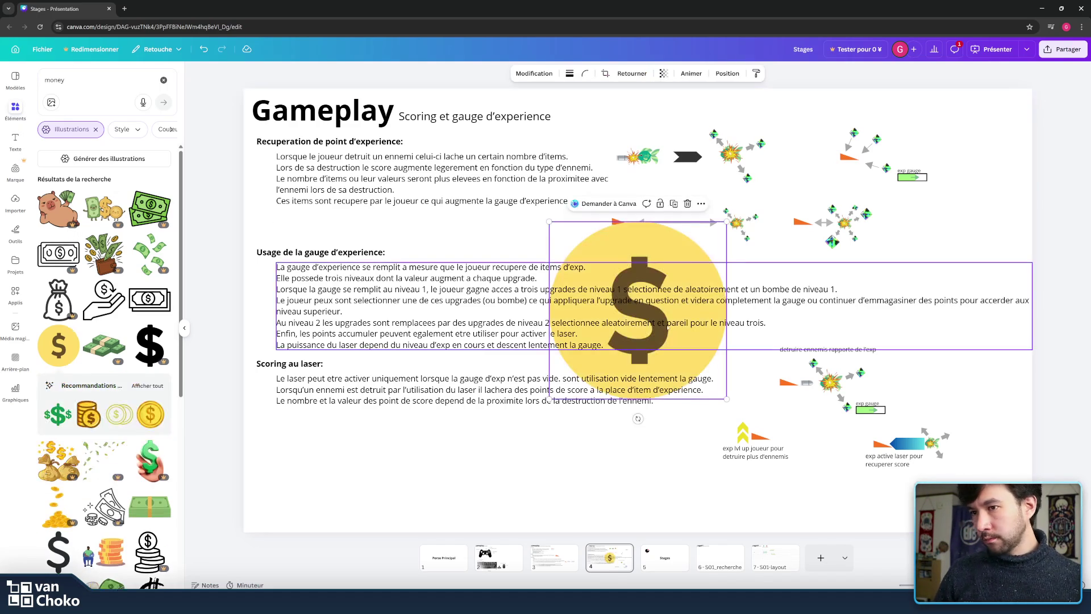
mouse_move(726, 221)
left_mouse_down()
mouse_move(593, 357)
mouse_move(929, 392)
mouse_move(915, 413)
mouse_move(921, 427)
mouse_move(985, 442)
mouse_move(946, 467)
left_mouse_up()
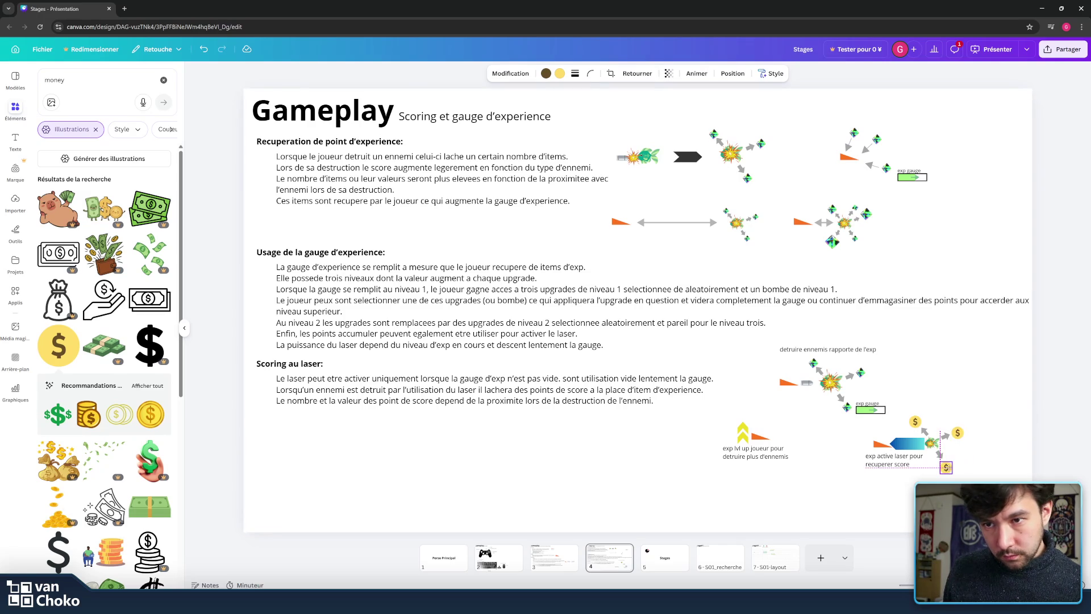
left_click(966, 454)
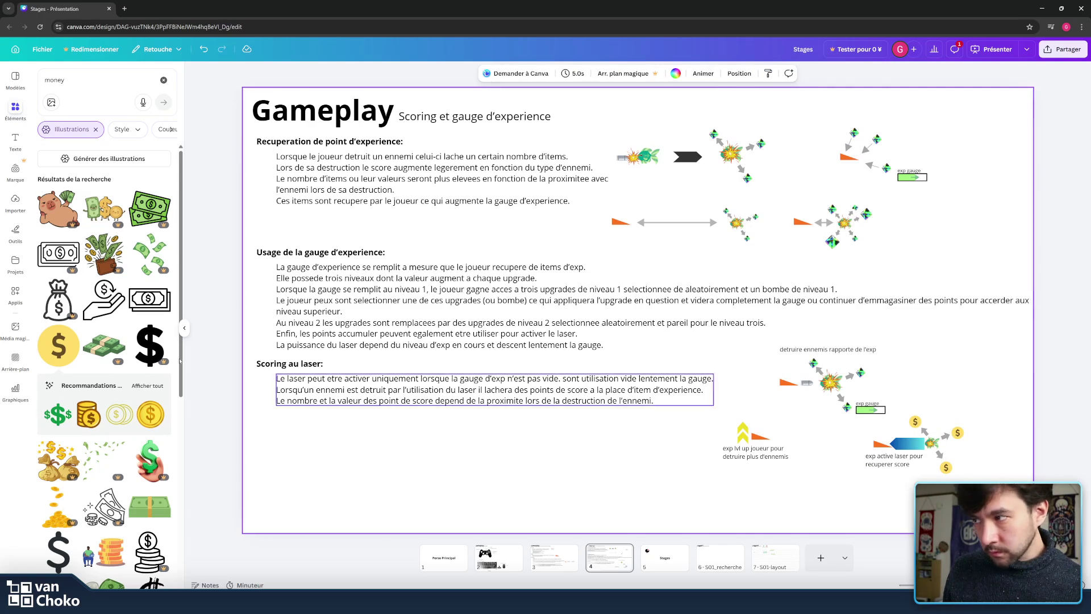
- Shift the whole exp lvl up diagram slightly to the right
left_click_drag(825, 500, 704, 412)
left_click_drag(759, 444, 764, 444)
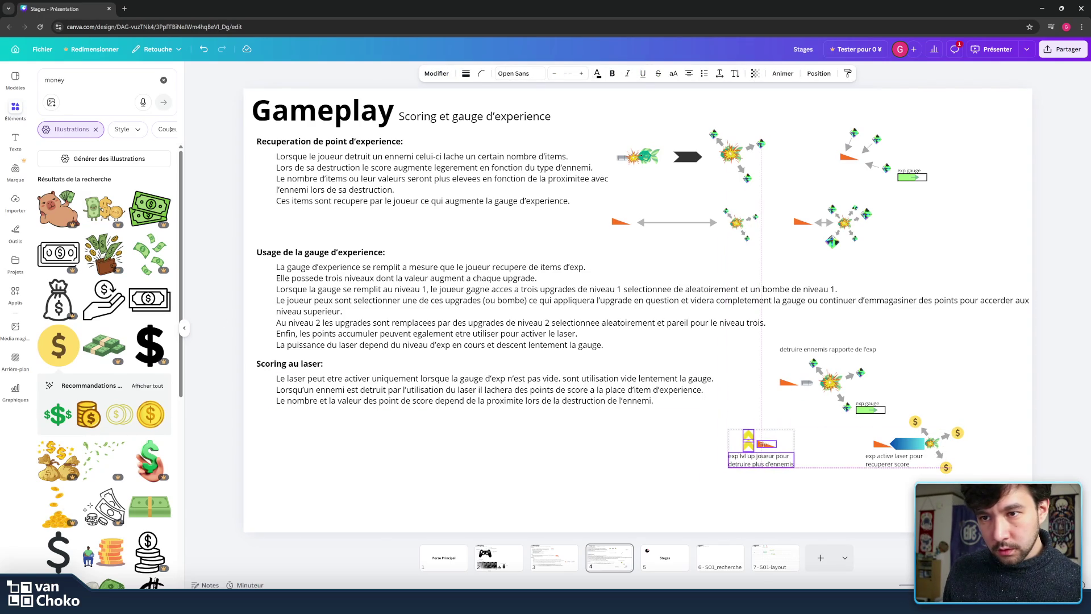
left_click(965, 361)
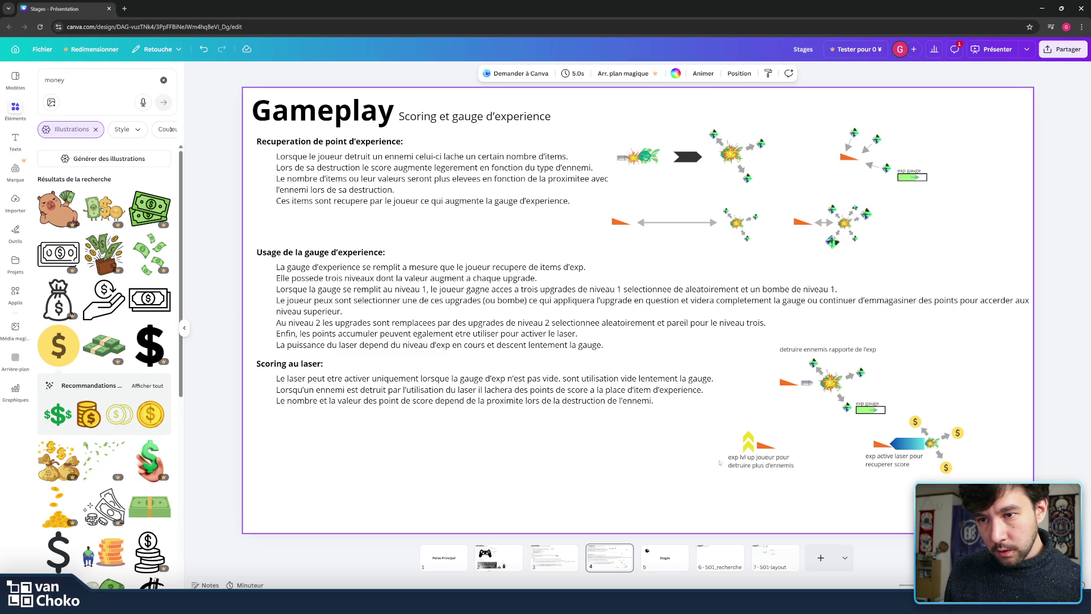
- Draw a curved line from the laser sentence toward the level-up diagram
left_click(15, 230)
left_click(43, 320)
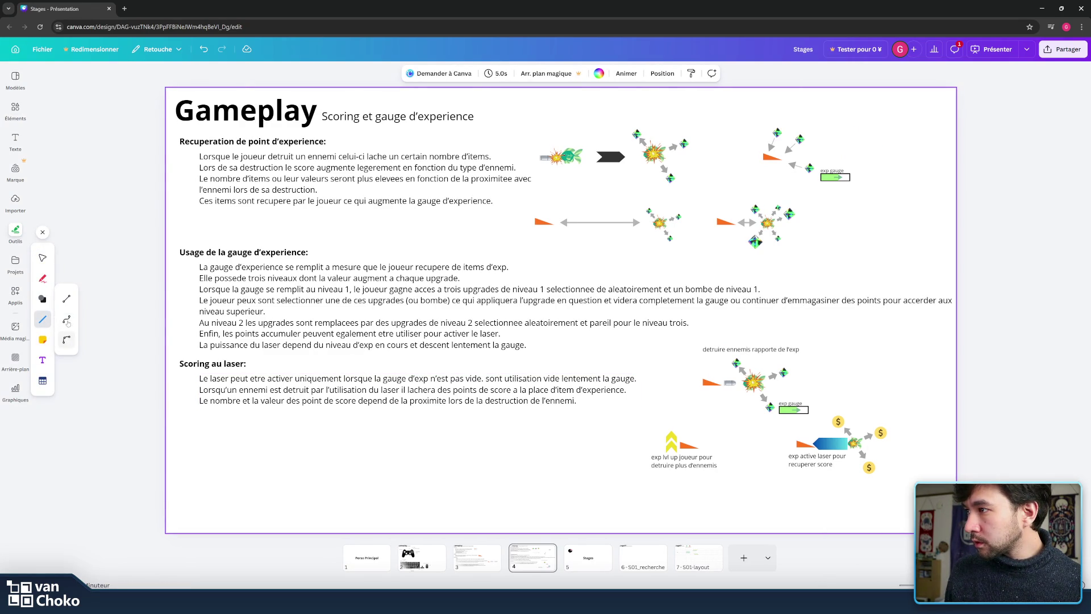
left_click(66, 340)
mouse_move(423, 336)
left_mouse_down()
mouse_move(698, 339)
mouse_move(712, 445)
left_mouse_up()
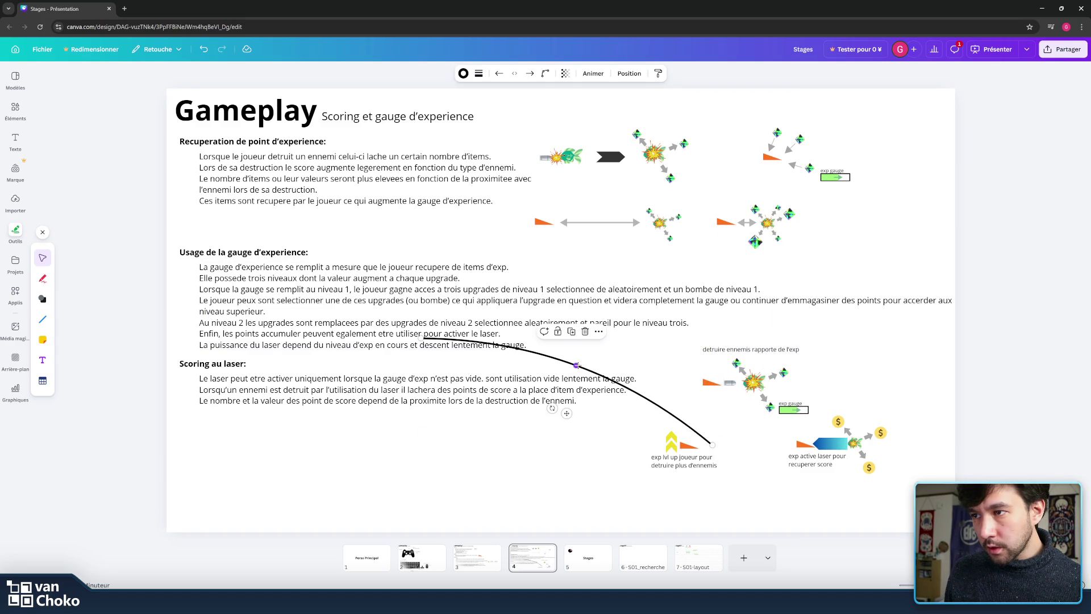
- Reshape the curve's bow, endpoints and rotation so it reaches the orange triangle
left_click_drag(576, 365, 738, 401)
left_click_drag(421, 338, 747, 400)
mouse_move(749, 478)
left_mouse_down()
mouse_move(738, 435)
mouse_move(716, 424)
mouse_move(792, 475)
left_mouse_up()
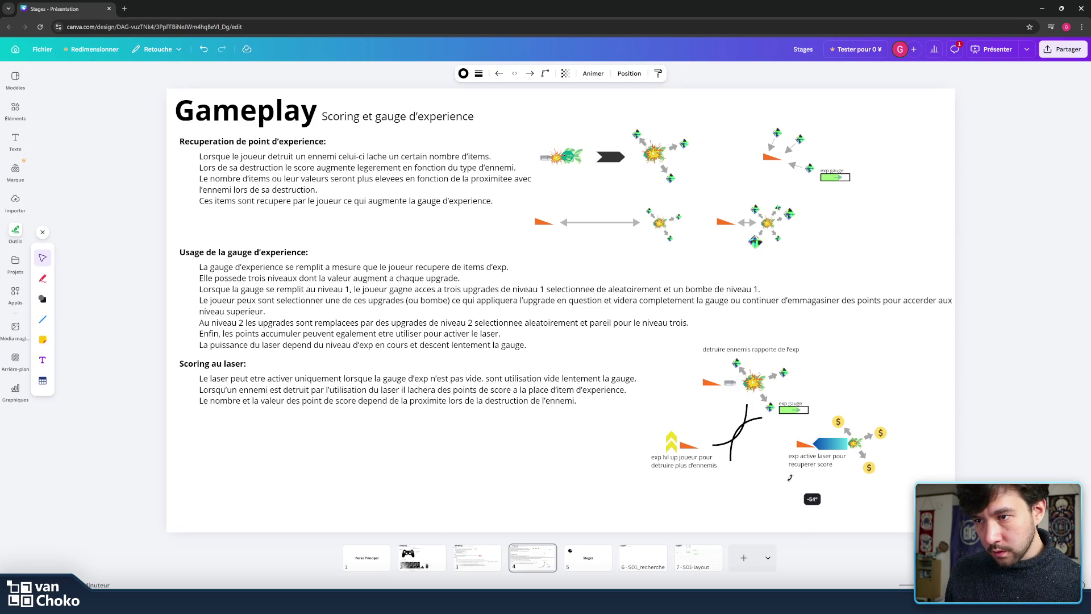
left_click_drag(790, 479, 788, 477)
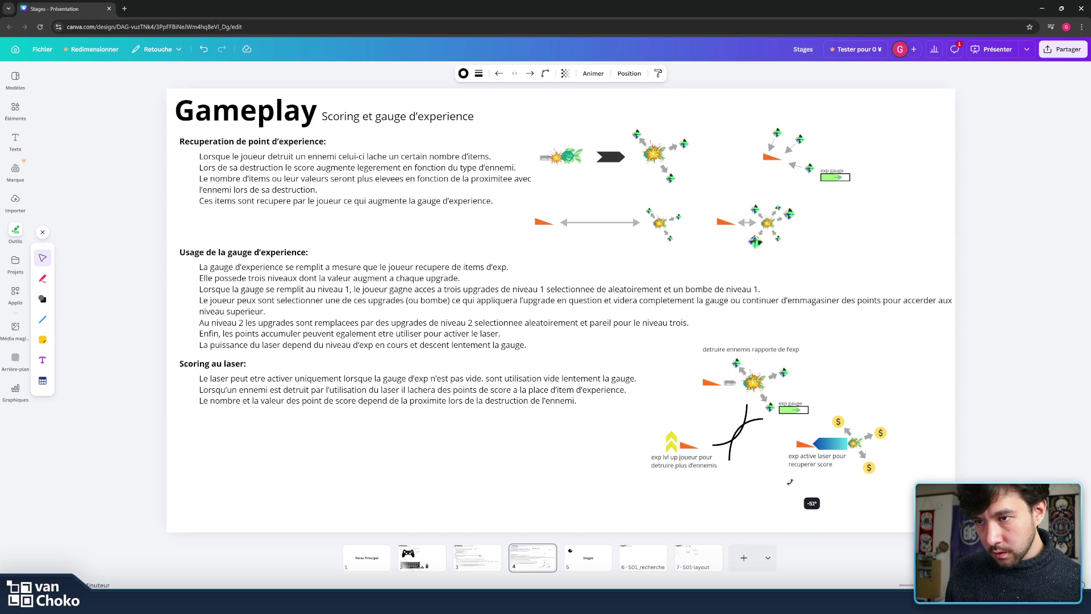
left_click_drag(756, 423, 691, 382)
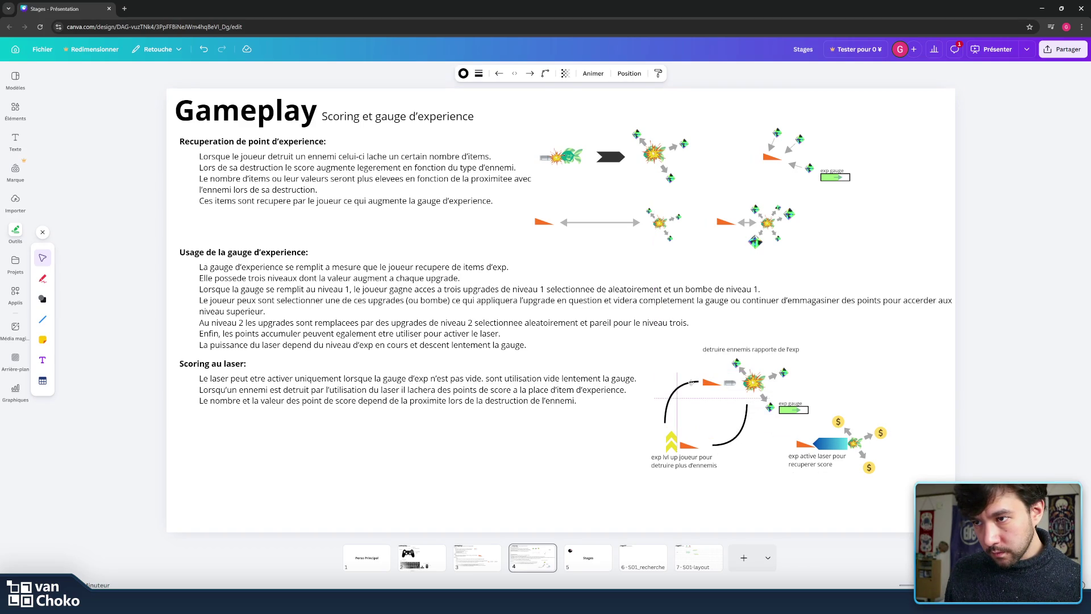
left_click(272, 370)
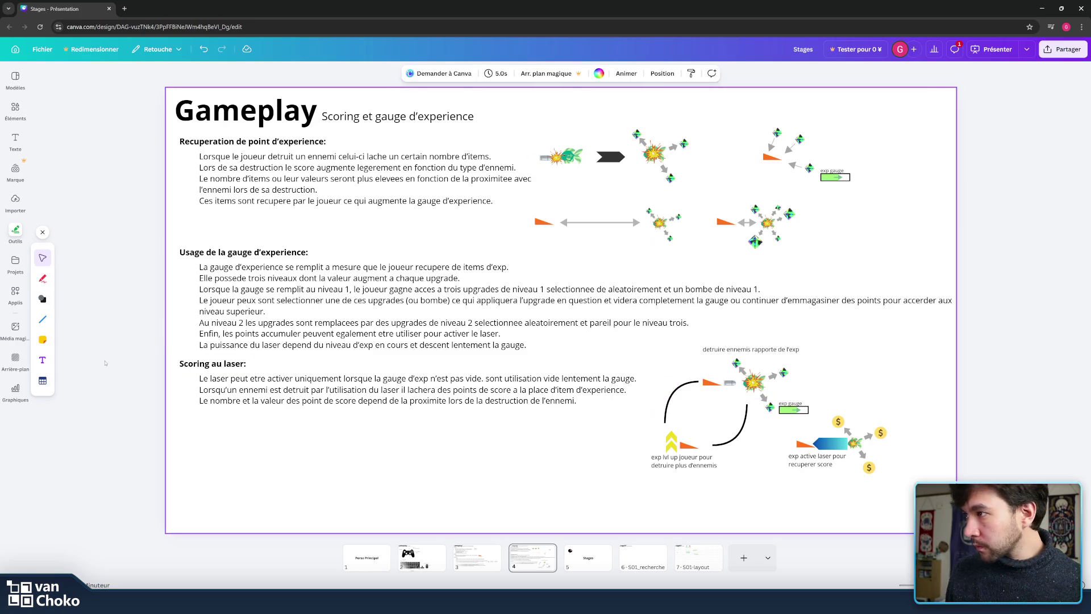
left_click(44, 321)
- Add a black inverted triangle and move it onto the curve's end
left_click(42, 299)
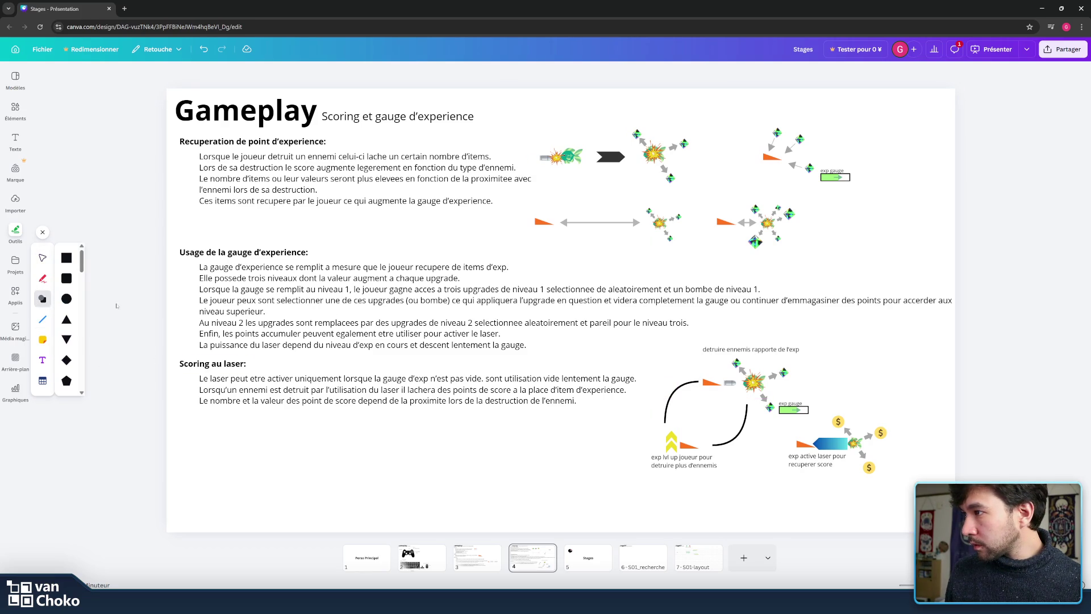
left_click(66, 339)
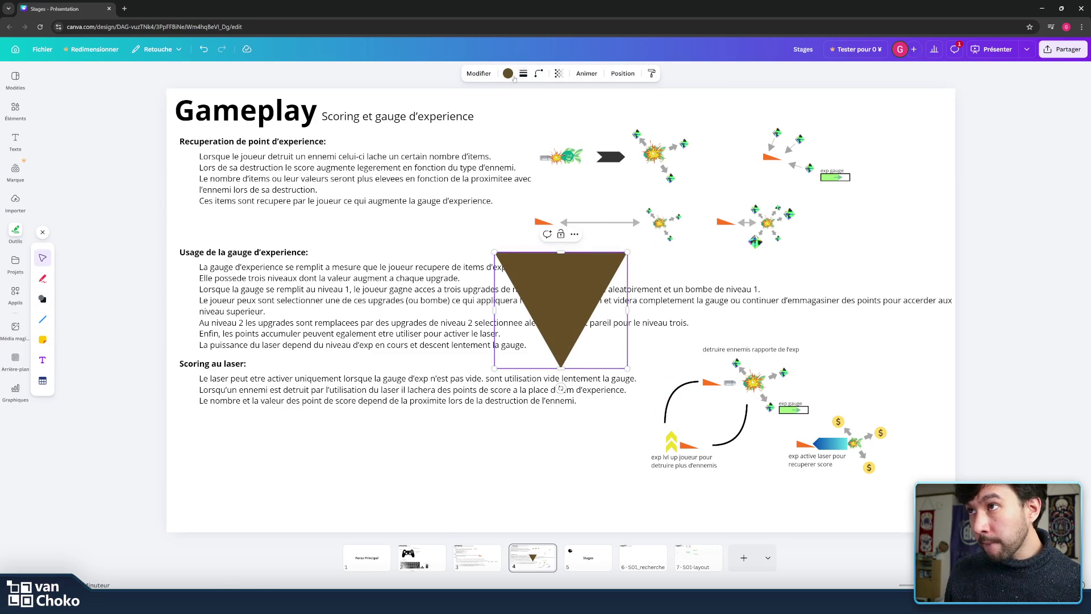
left_click(508, 73)
left_click(87, 136)
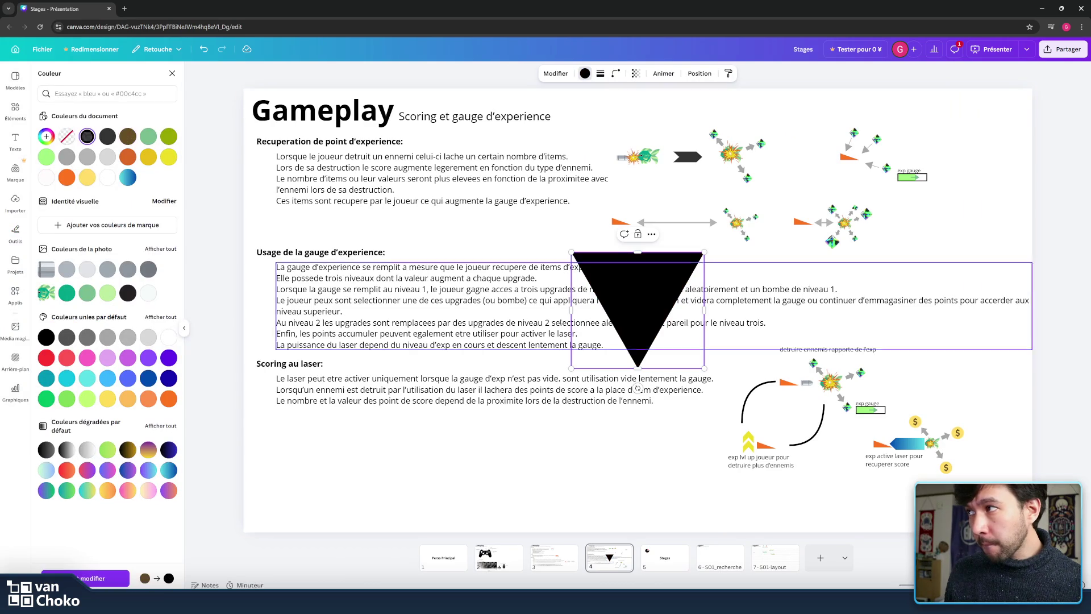
double_click(653, 308)
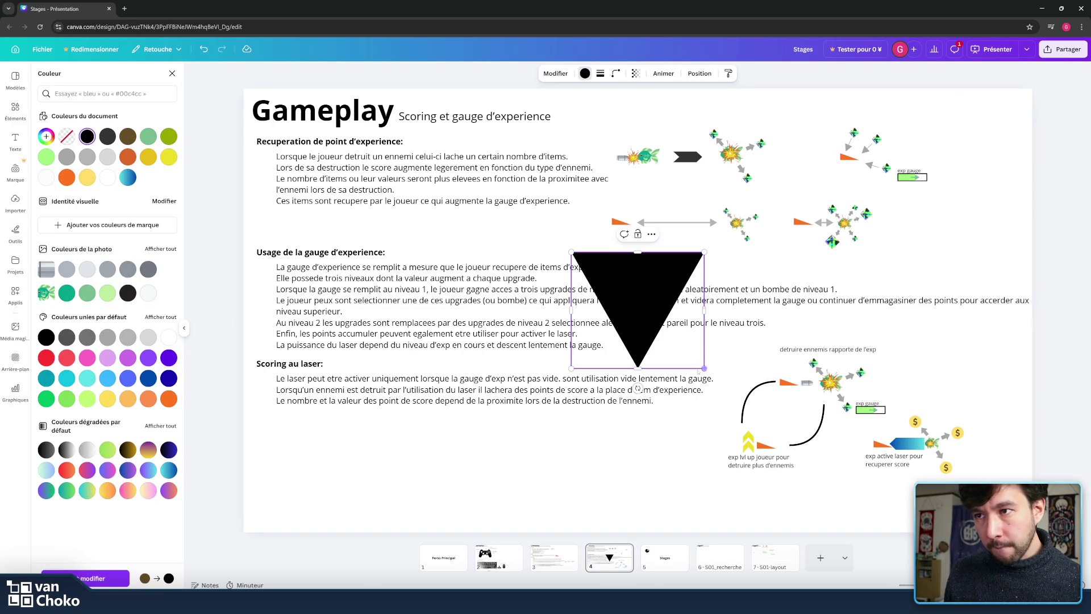
mouse_move(693, 267)
left_mouse_down()
mouse_move(869, 388)
mouse_move(773, 466)
mouse_move(815, 433)
left_mouse_up()
- Nudge the arrowhead down and right, and reshape the curve to meet it
left_click(812, 442)
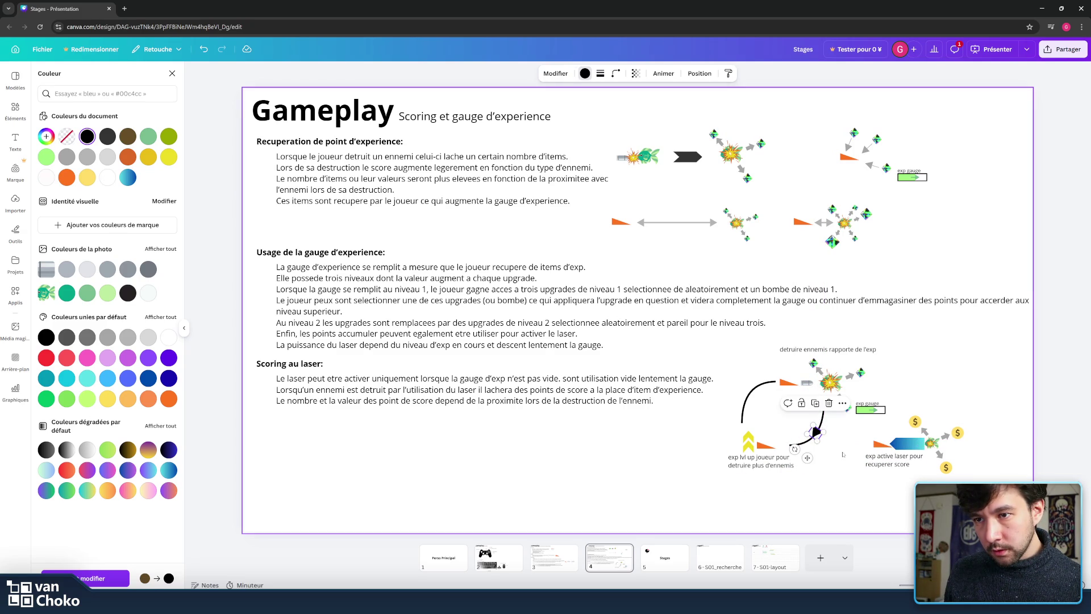
left_click(815, 433)
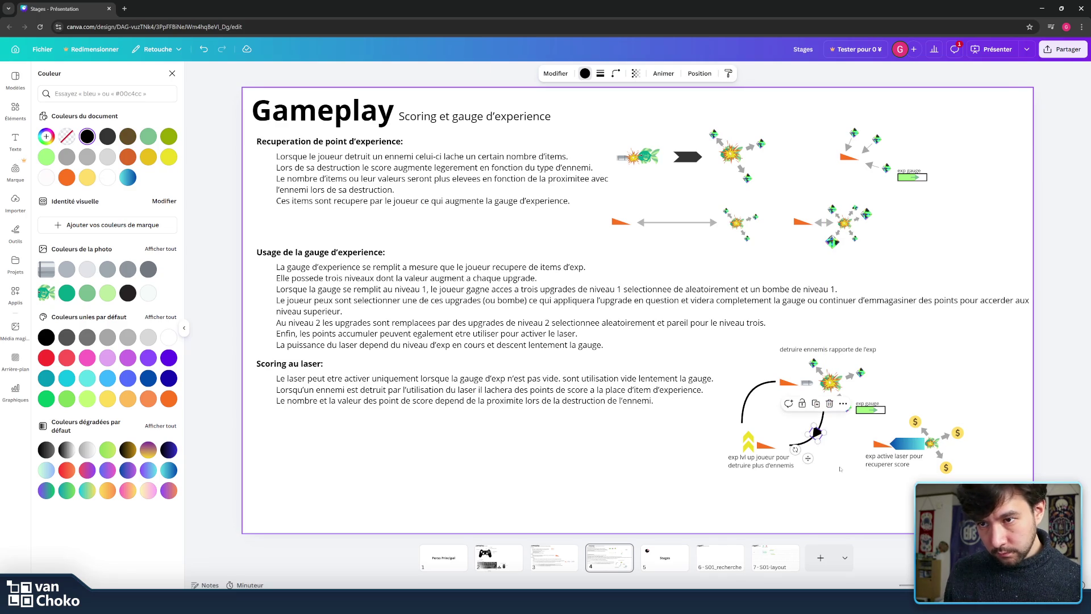
key("Down")
key("Right")
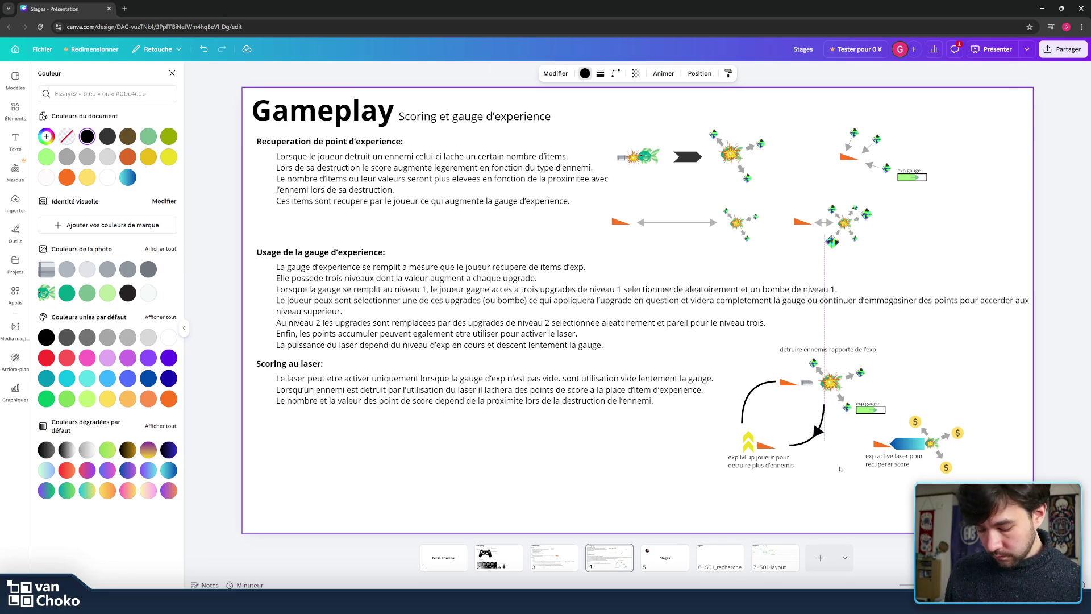
mouse_move(822, 438)
left_mouse_down()
mouse_move(752, 392)
mouse_move(774, 387)
left_mouse_up()
left_click(860, 496)
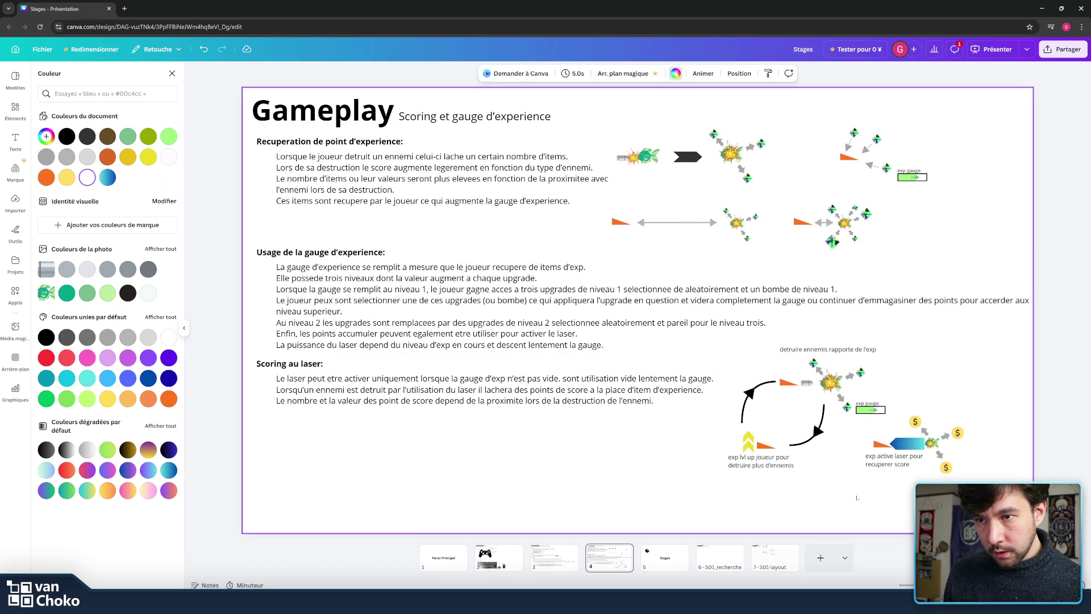
left_click(770, 385)
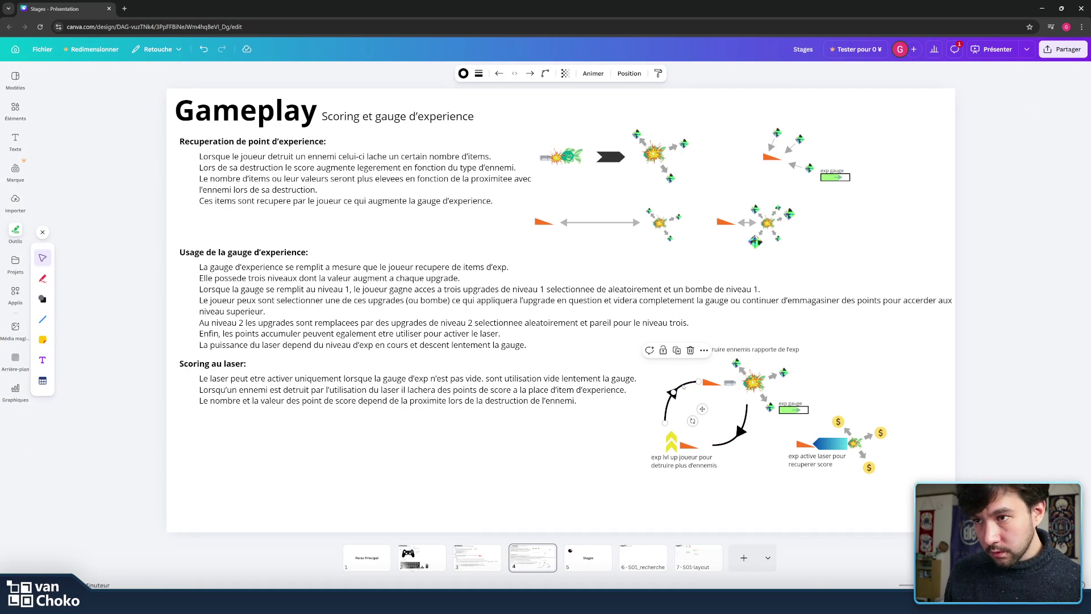
mouse_move(673, 392)
left_mouse_down()
mouse_move(842, 409)
mouse_move(801, 402)
mouse_move(839, 396)
left_mouse_up()
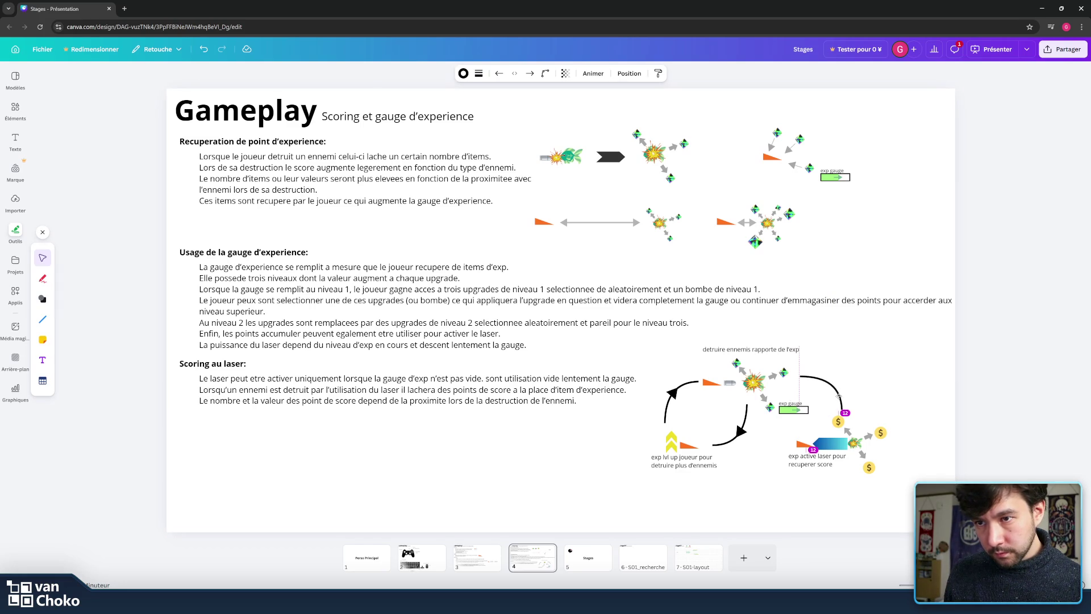
left_click(741, 432)
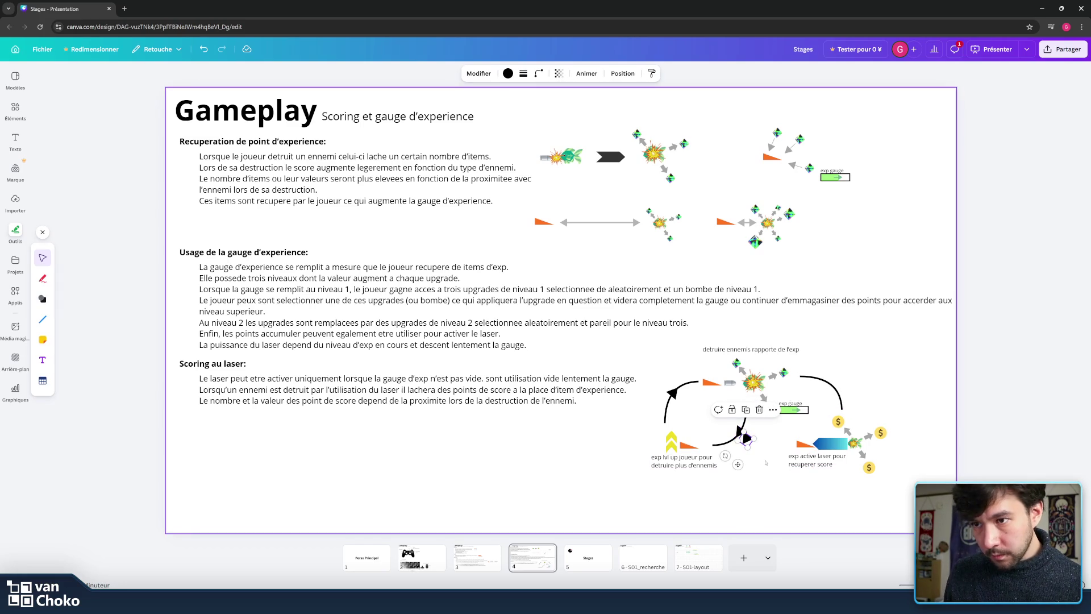
left_click_drag(719, 449, 784, 480)
left_click_drag(746, 437, 832, 384)
left_click(875, 390)
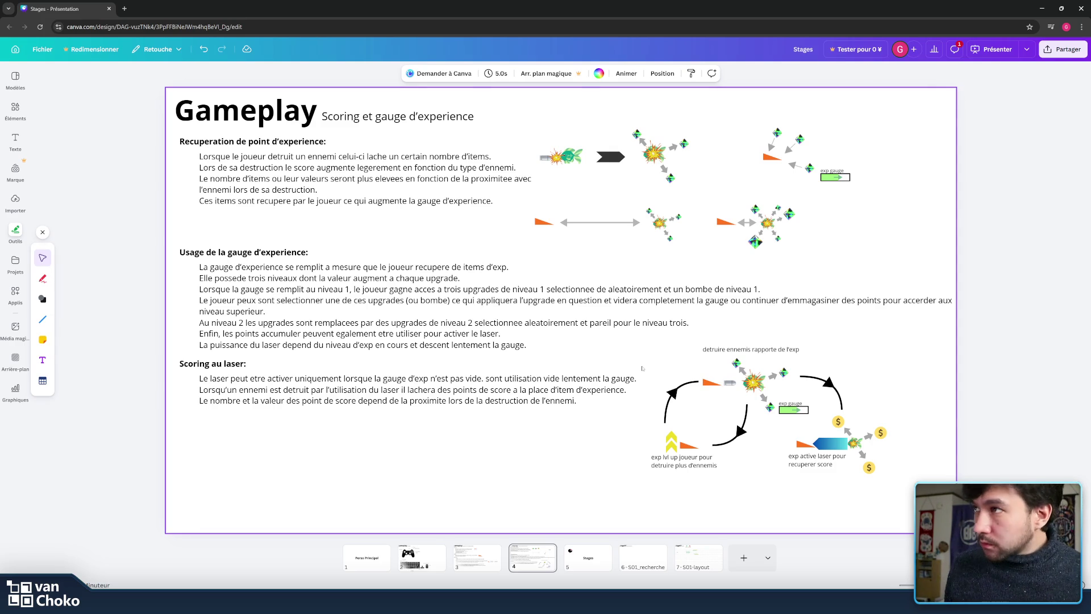
left_click(473, 567)
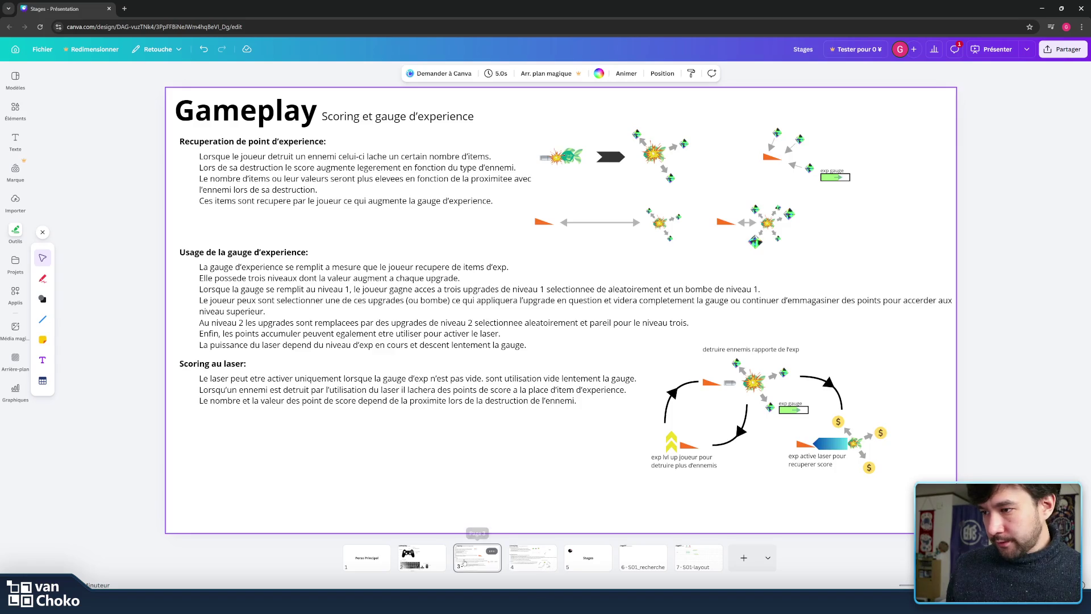
- Compare the character control and scoring slides, then open the page 5 Stages title slide
left_click(532, 560)
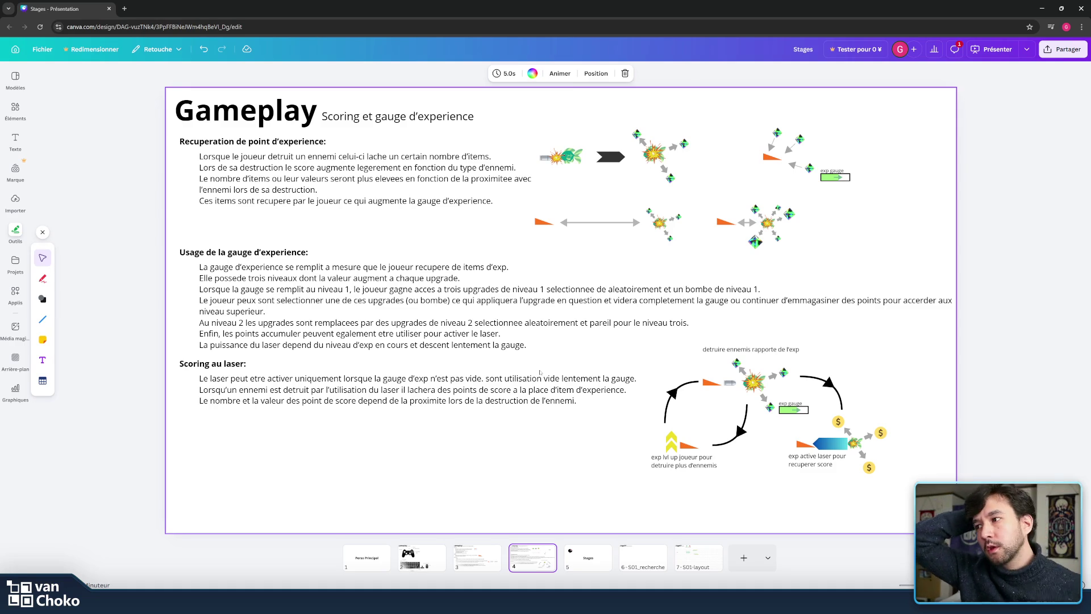
left_click(173, 267)
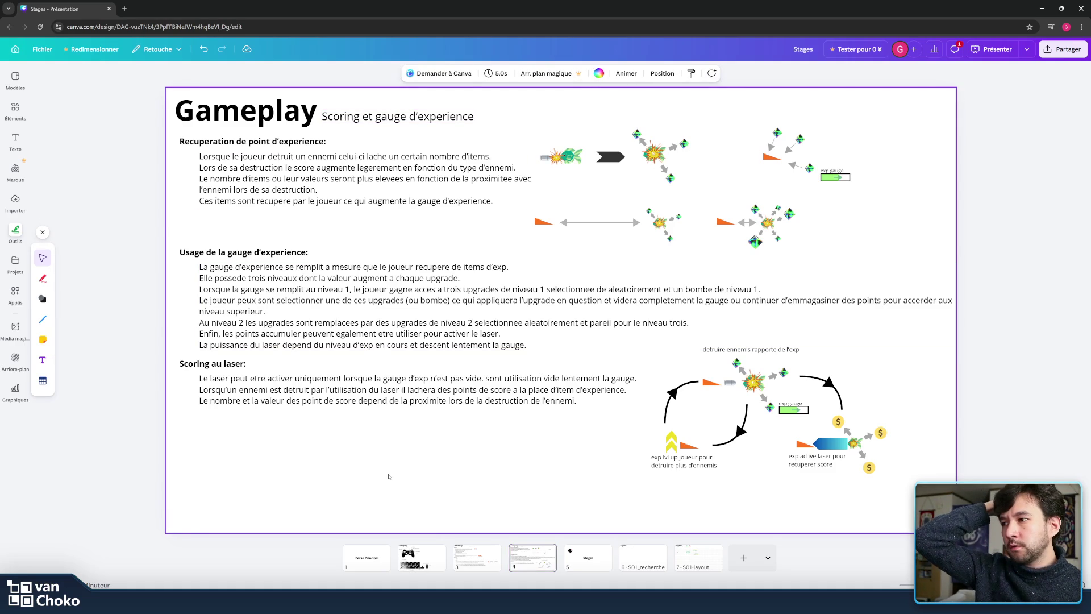
left_click(460, 557)
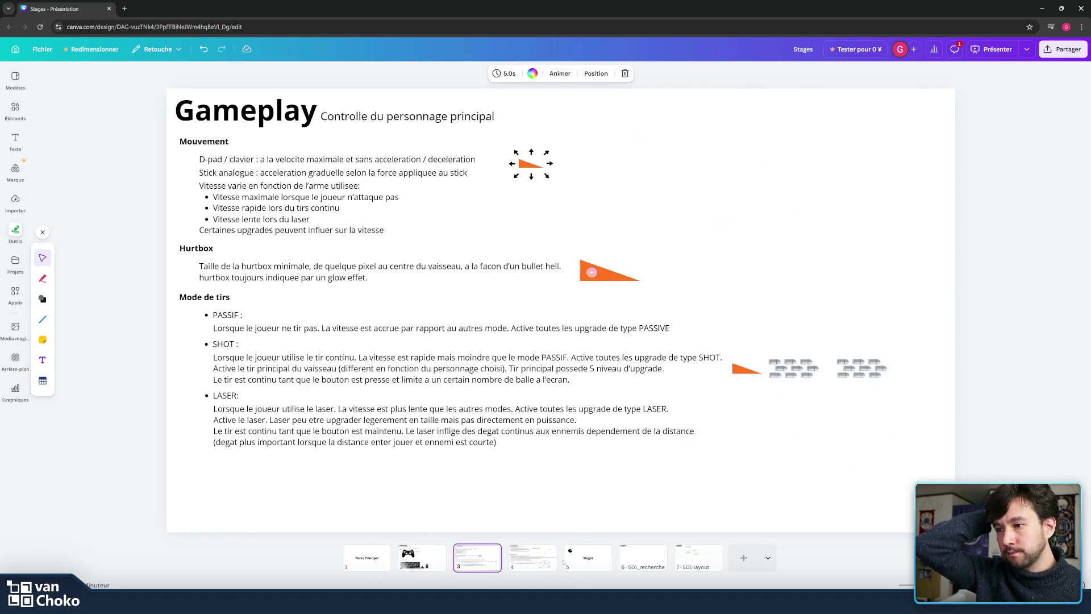
left_click(538, 562)
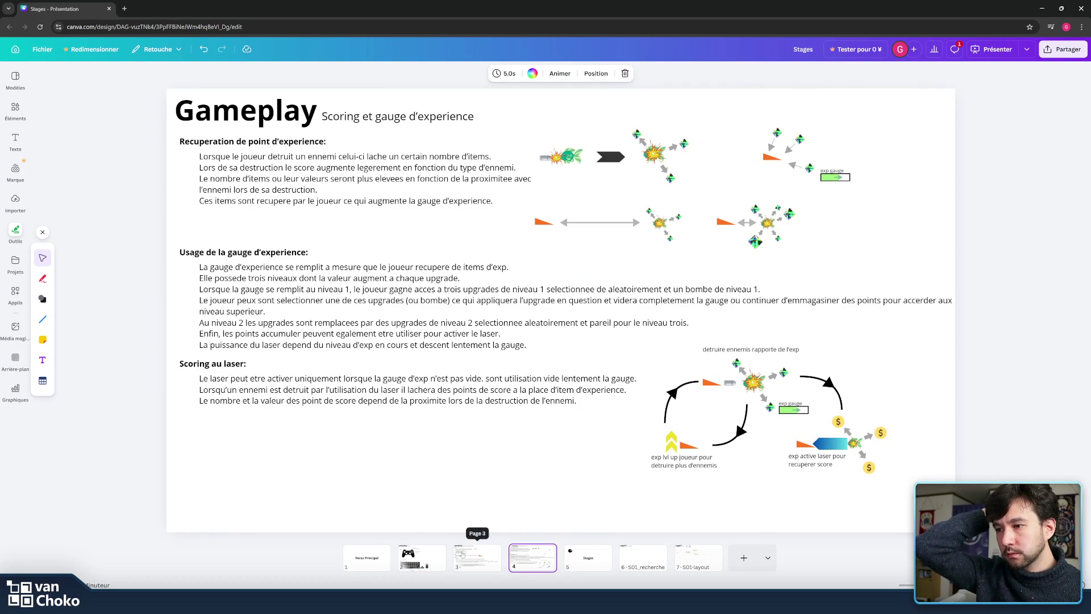
left_click(474, 559)
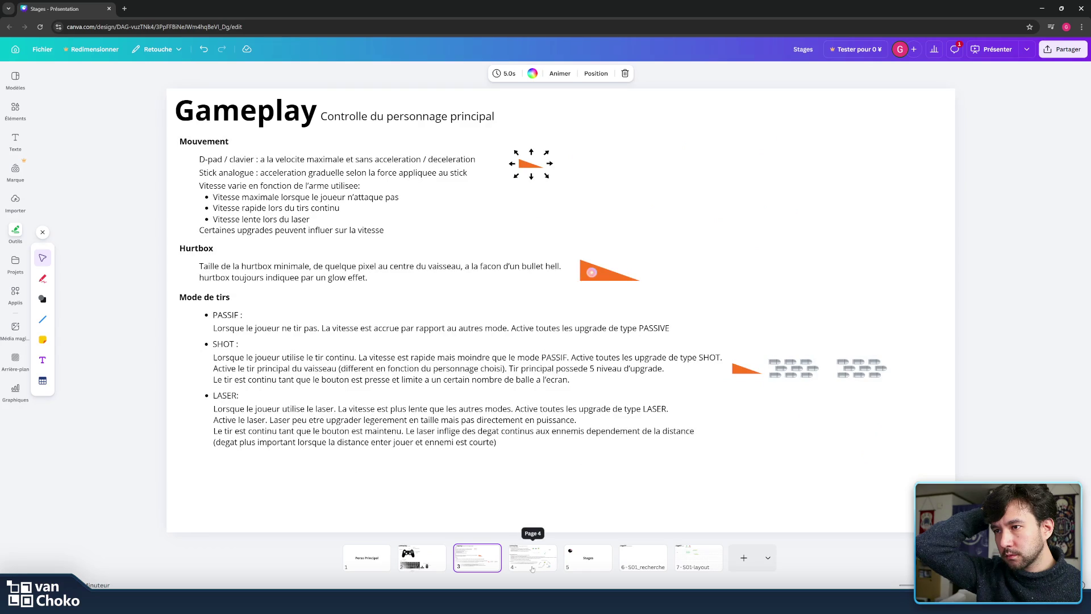
left_click(533, 567)
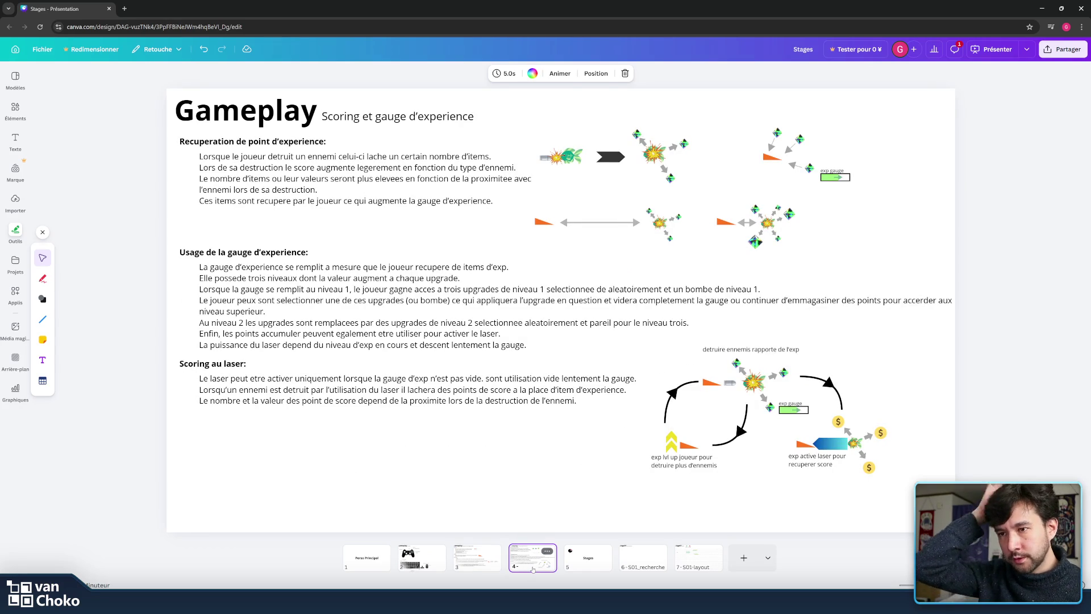
left_click(580, 564)
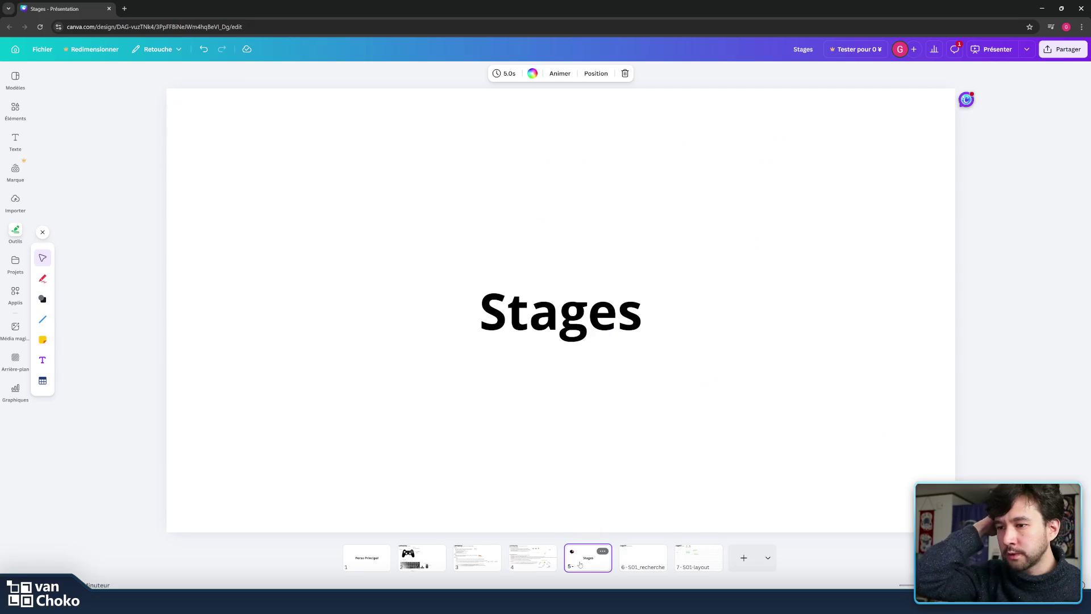
- Look over the Stage01 slides and add a new blank slide after the layout slide
left_click(636, 559)
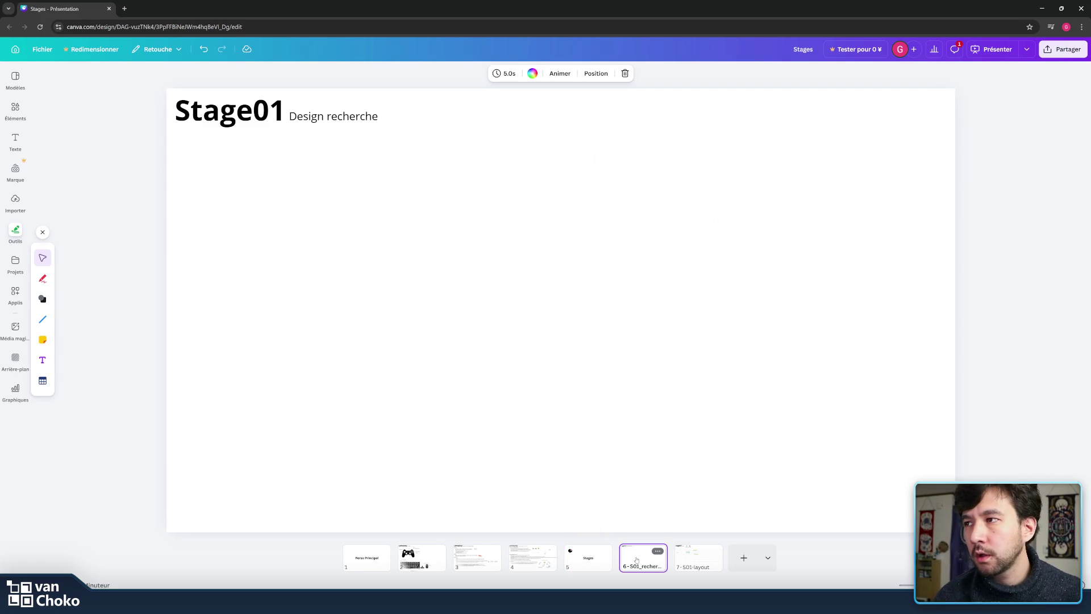
left_click(698, 560)
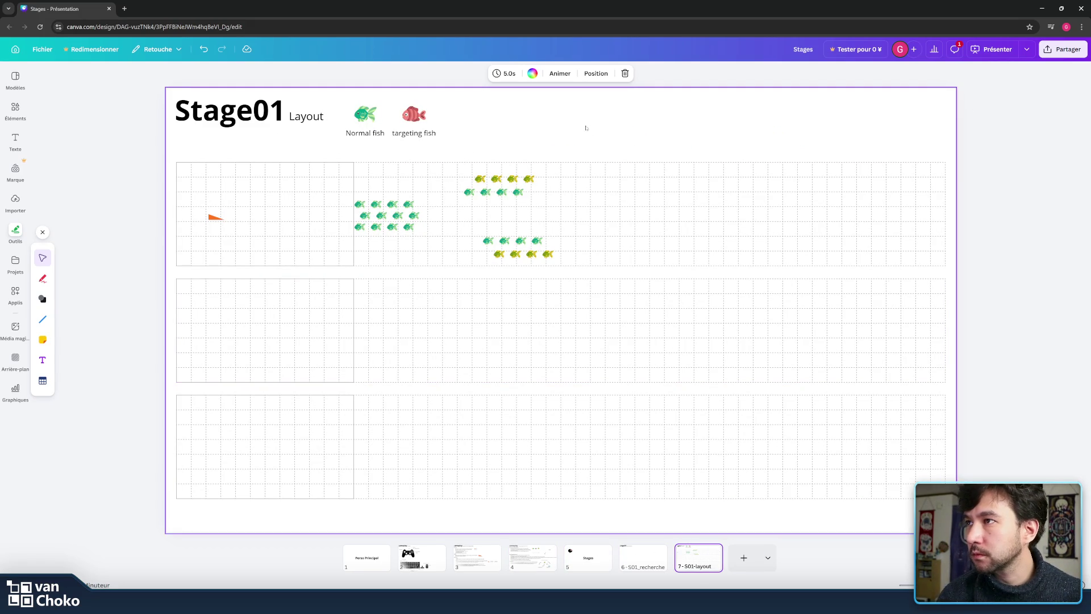
left_click_drag(483, 144, 341, 94)
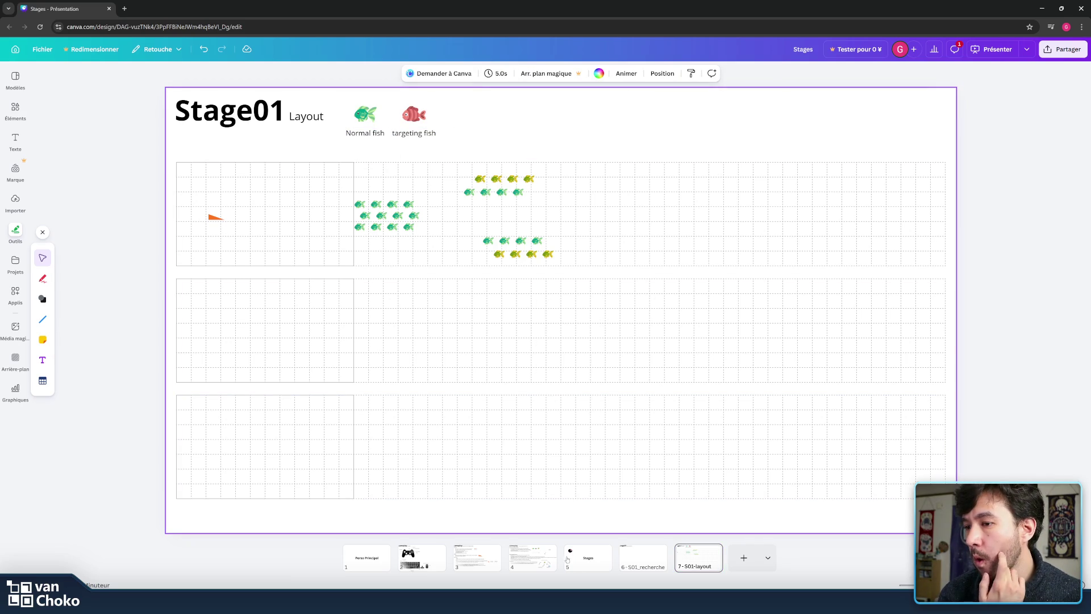
left_click(743, 557)
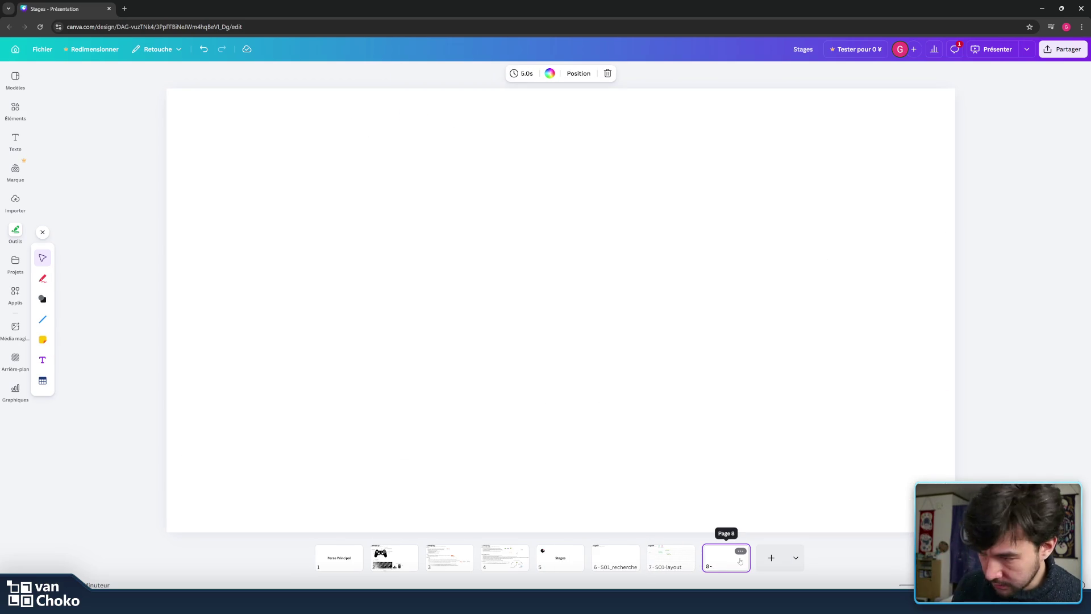
- Paste the Stages title onto the new slide, retype it 'Ennemis', and move it before Stages
left_click(568, 561)
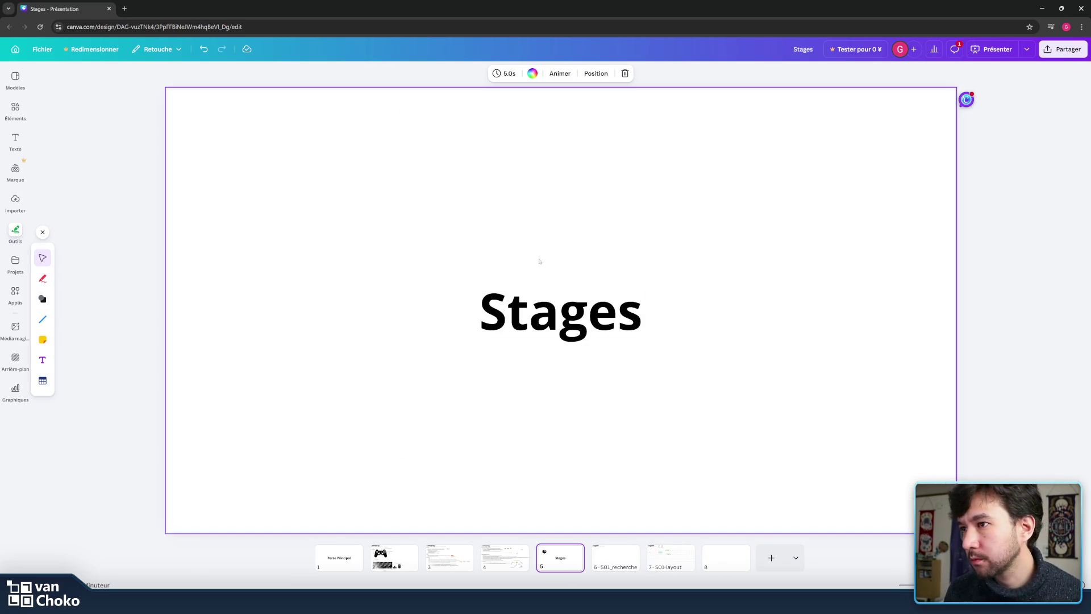
left_click(584, 300)
left_click(721, 564)
key("ctrl+v")
double_click(609, 310)
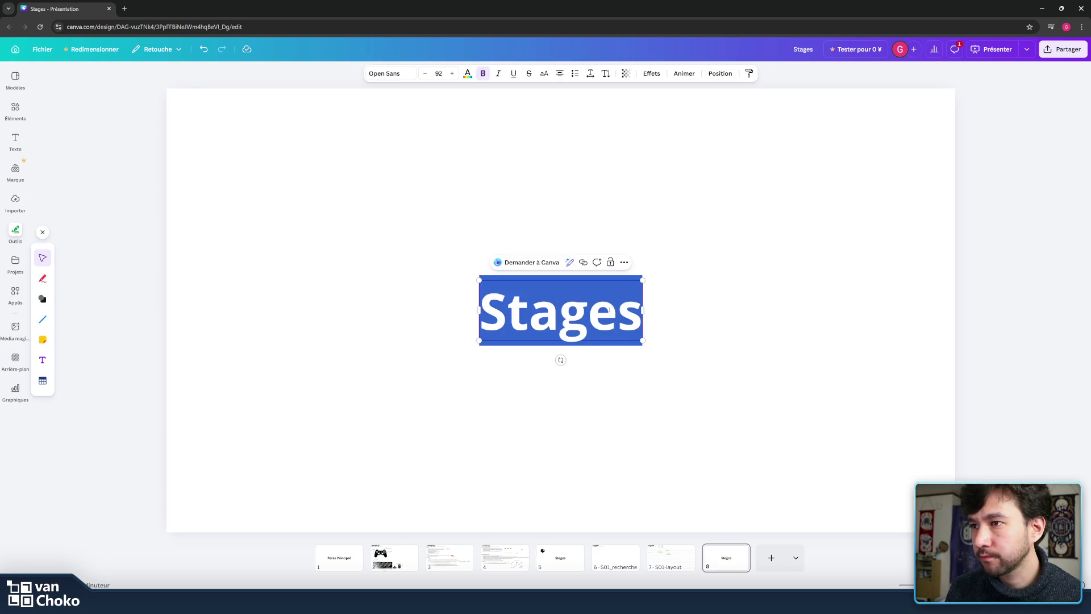
type("Ennemis")
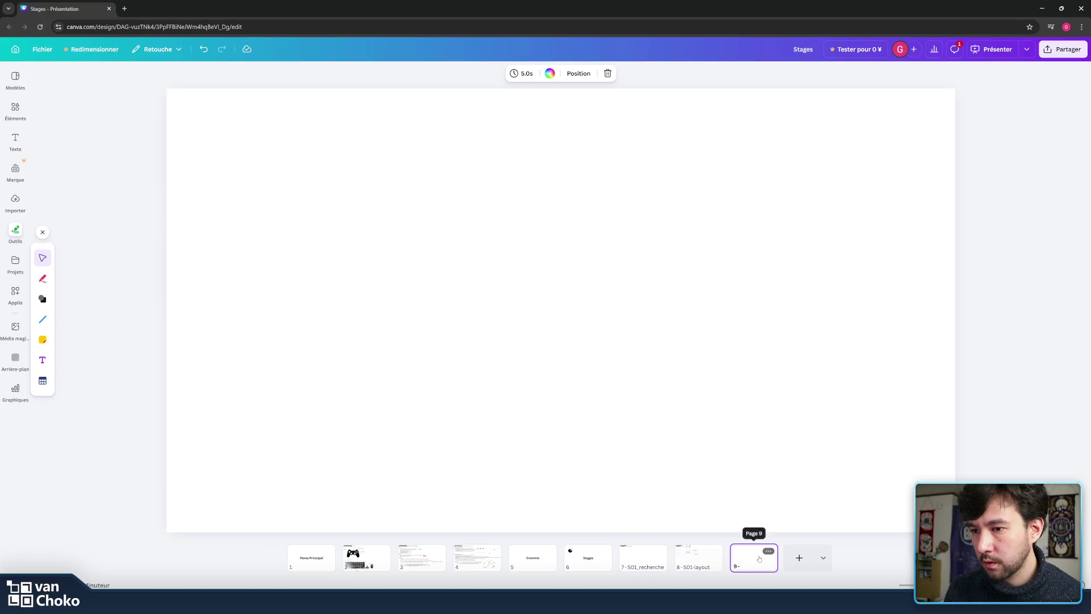
left_click_drag(754, 556, 583, 555)
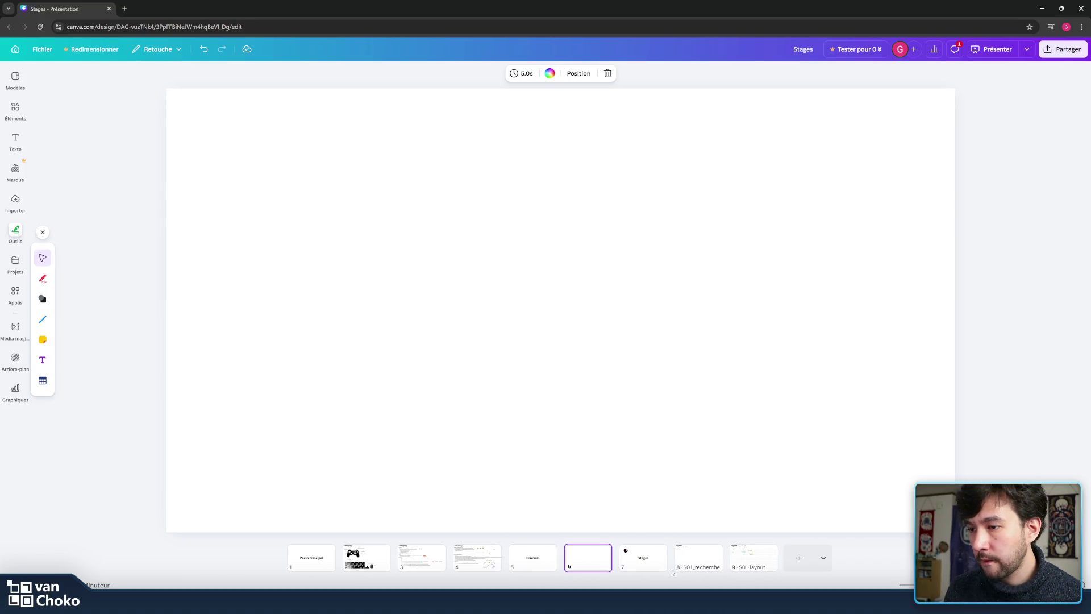
- Replace slide 6's leftover Stages title with the pasted Stage01 and Design recherche heading boxes
left_click(705, 566)
left_click(261, 111)
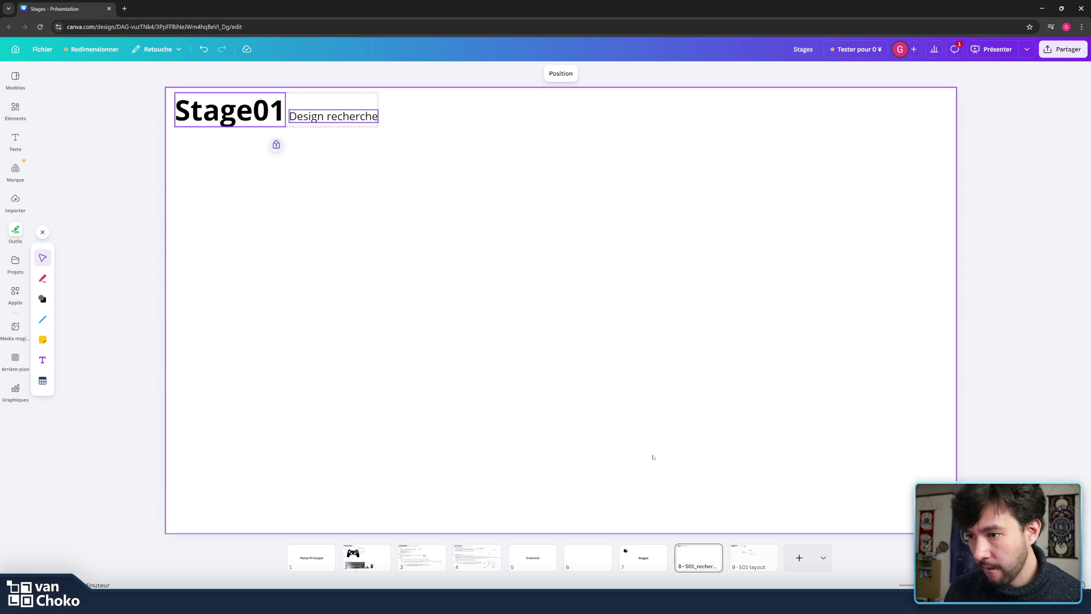
left_click(587, 558)
left_click(574, 313)
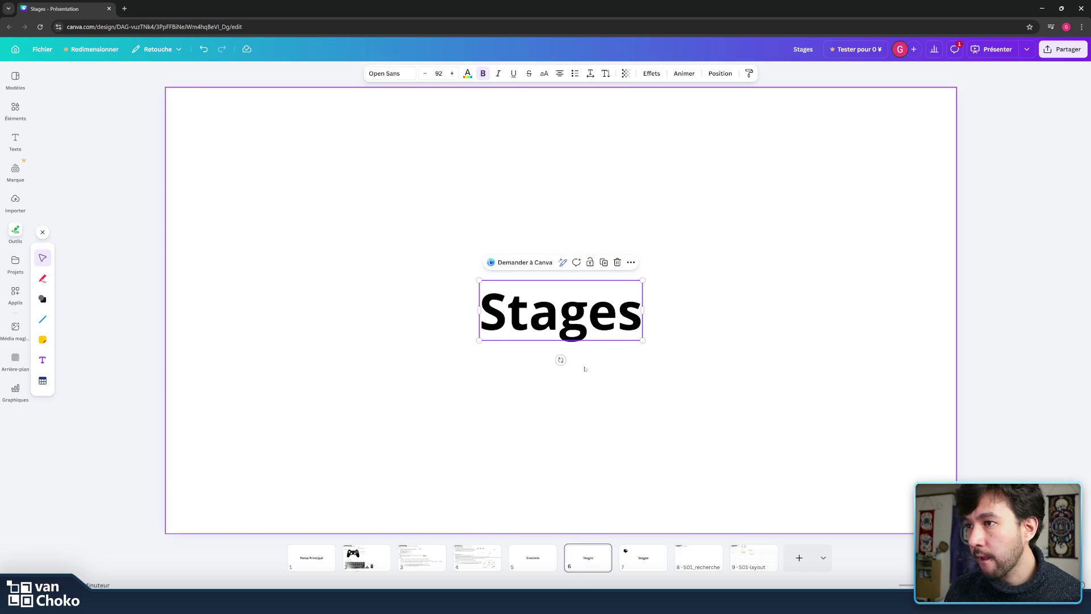
key("Delete")
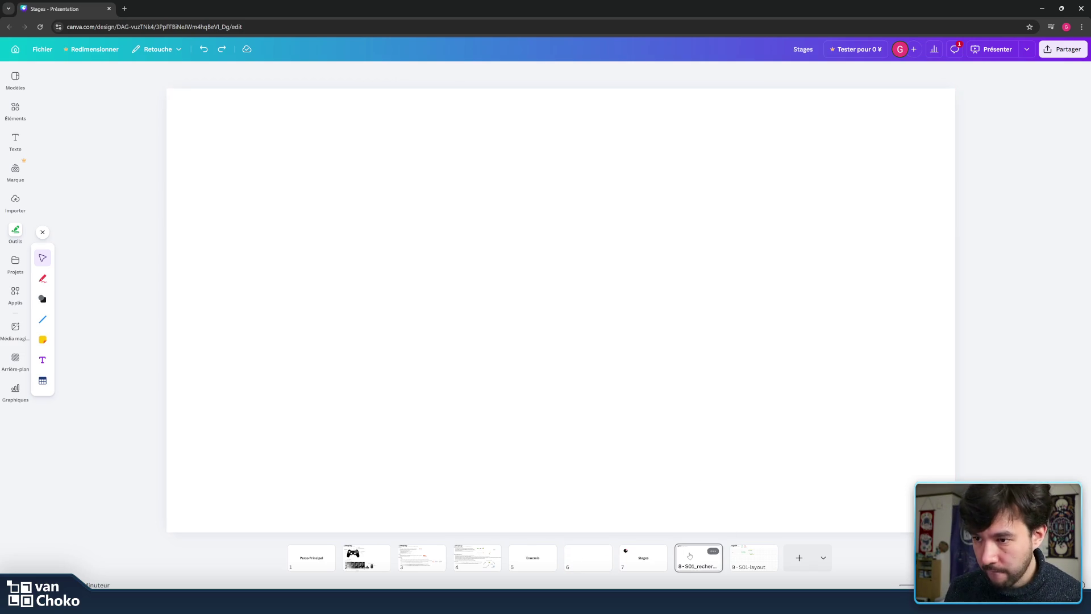
left_click(691, 554)
left_click_drag(358, 160, 263, 115)
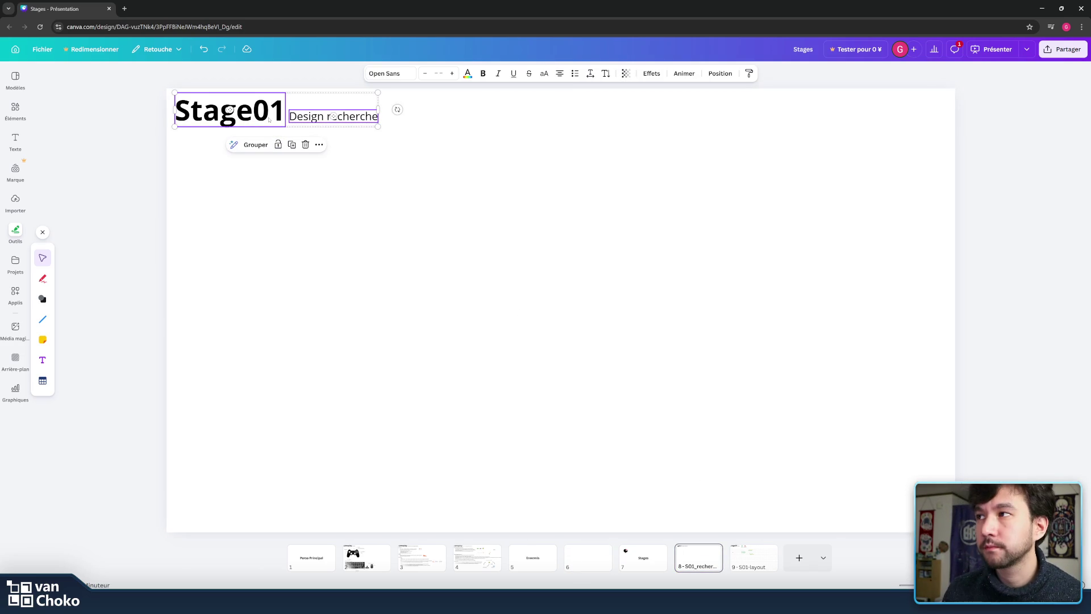
left_click(596, 560)
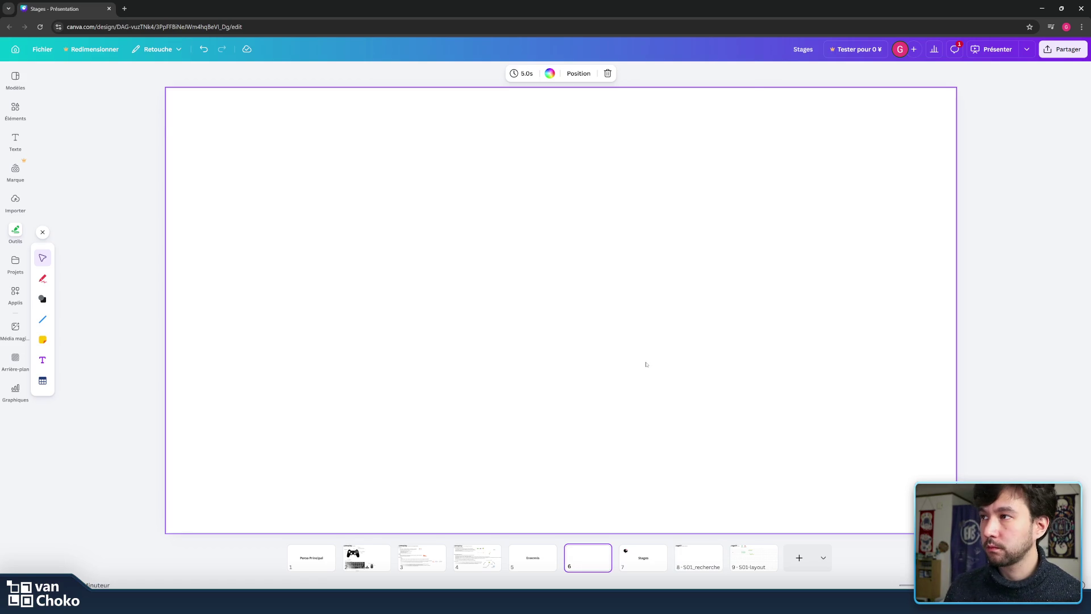
key("ctrl+v")
double_click(229, 111)
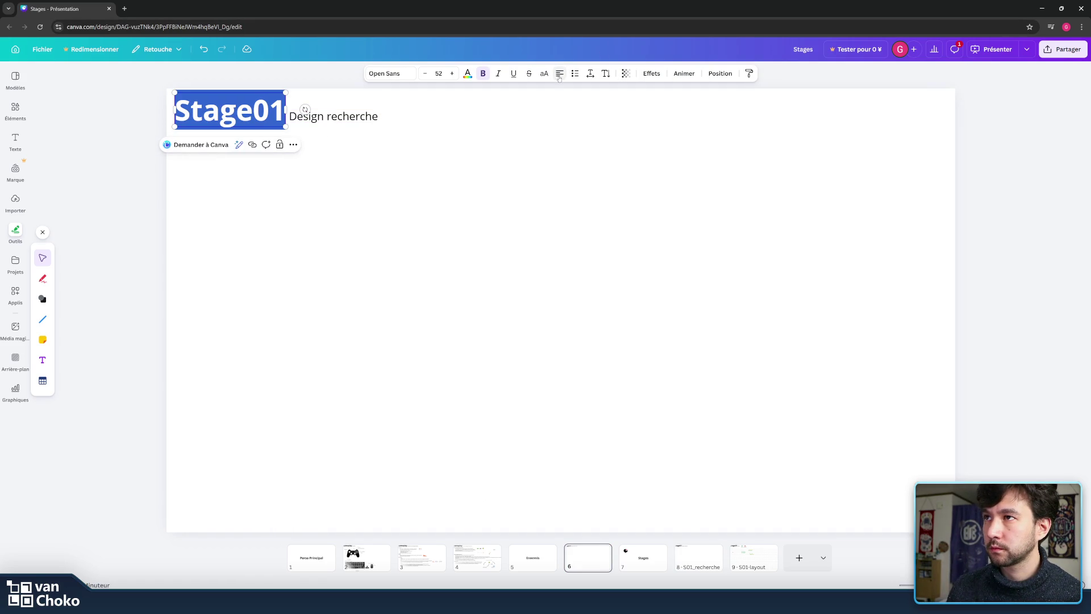
- Retype the heading as 'Ennemis' and the left-aligned subtitle as '01 fishy'
type("Ennemis")
left_click(352, 117)
left_click_drag(366, 117, 374, 117)
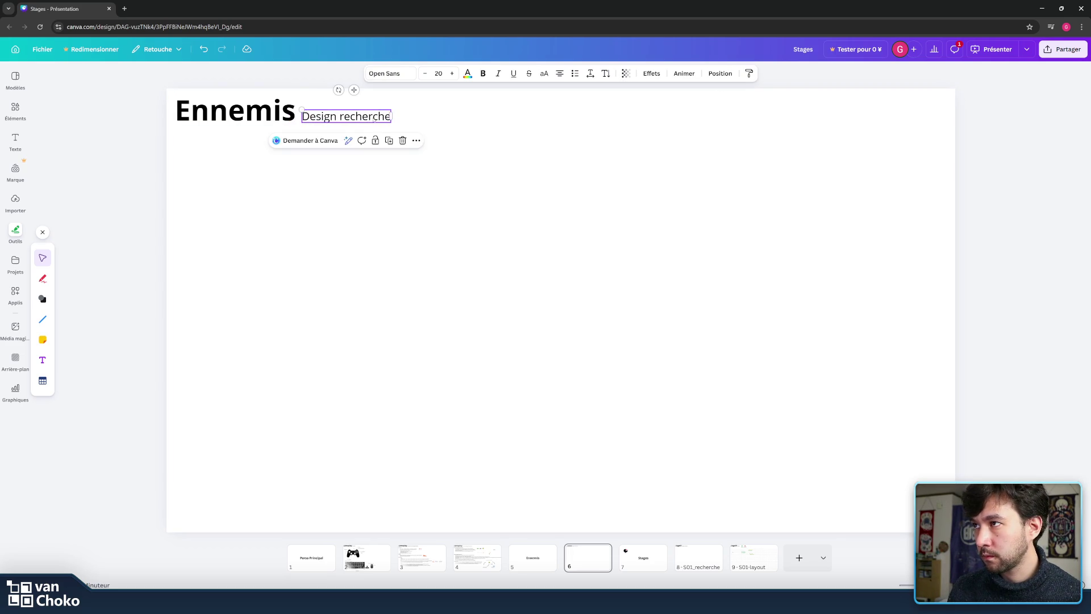
double_click(374, 116)
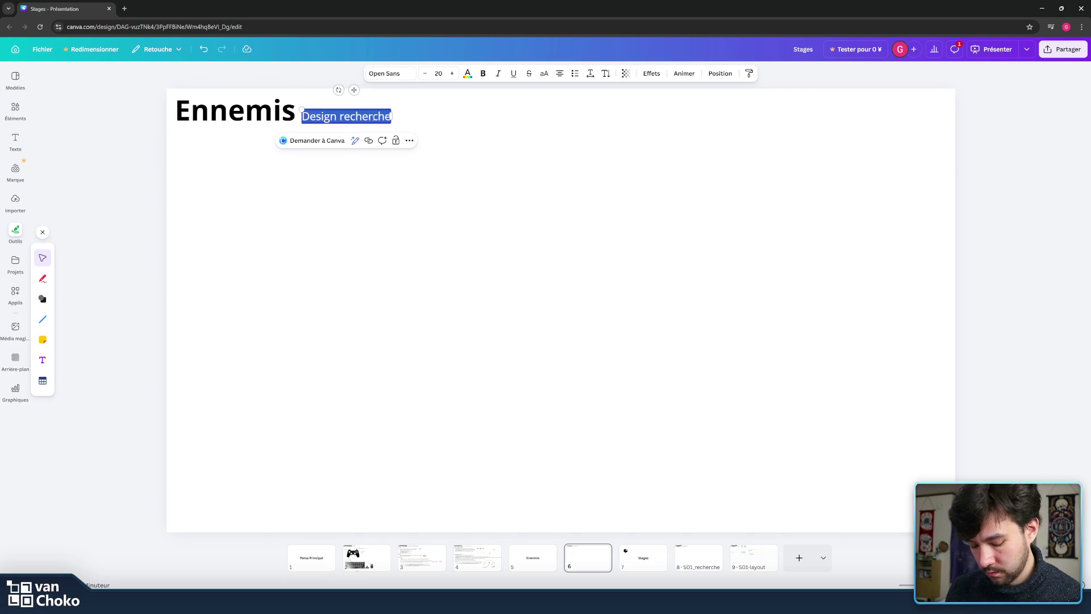
type("01")
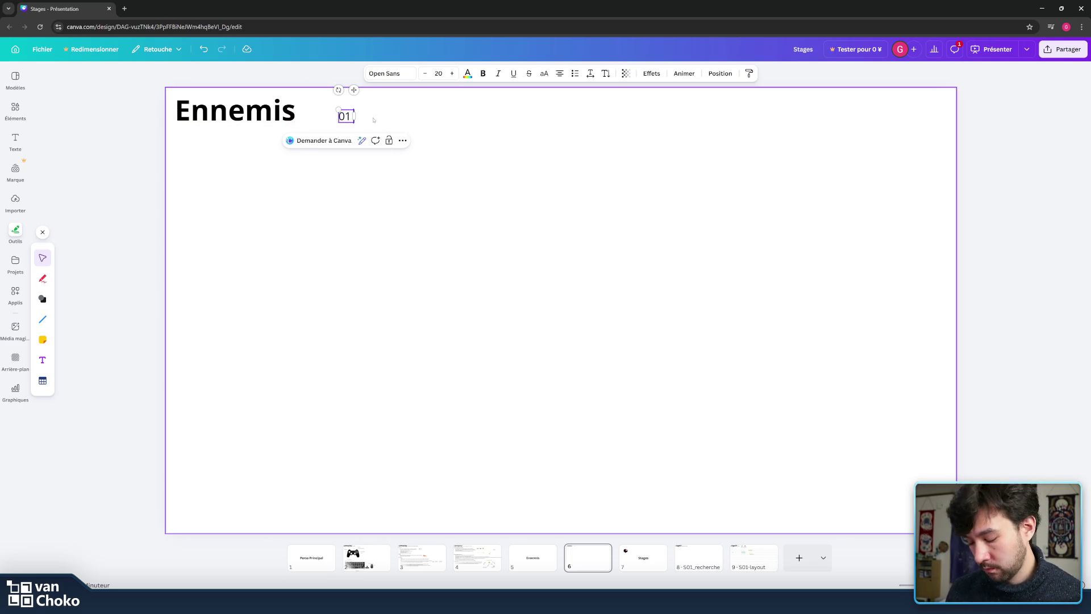
key("ctrl+z")
left_click(559, 73)
key("ctrl+a")
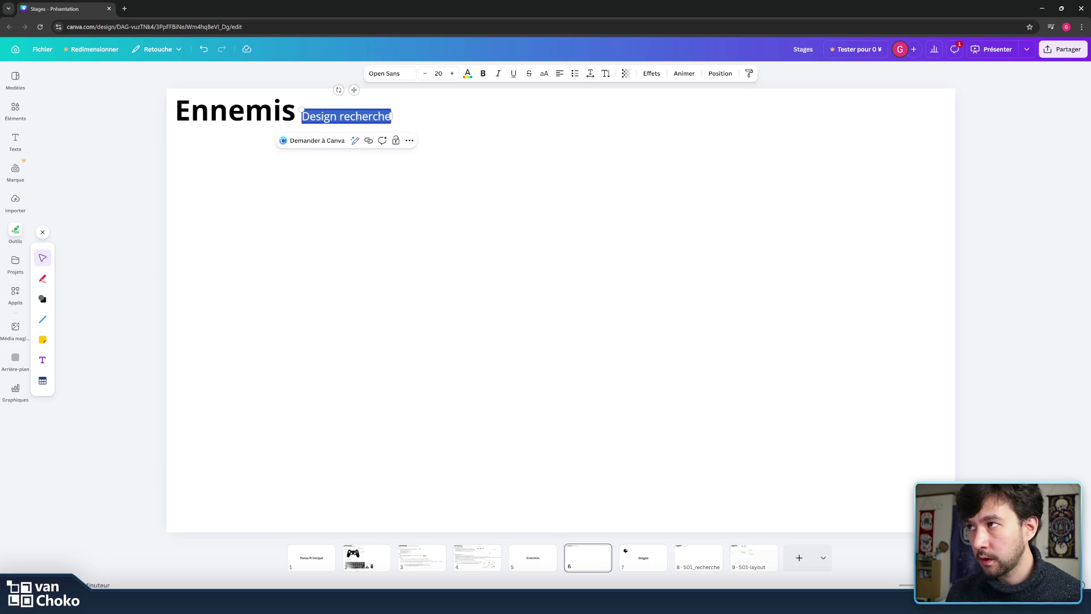
type("01")
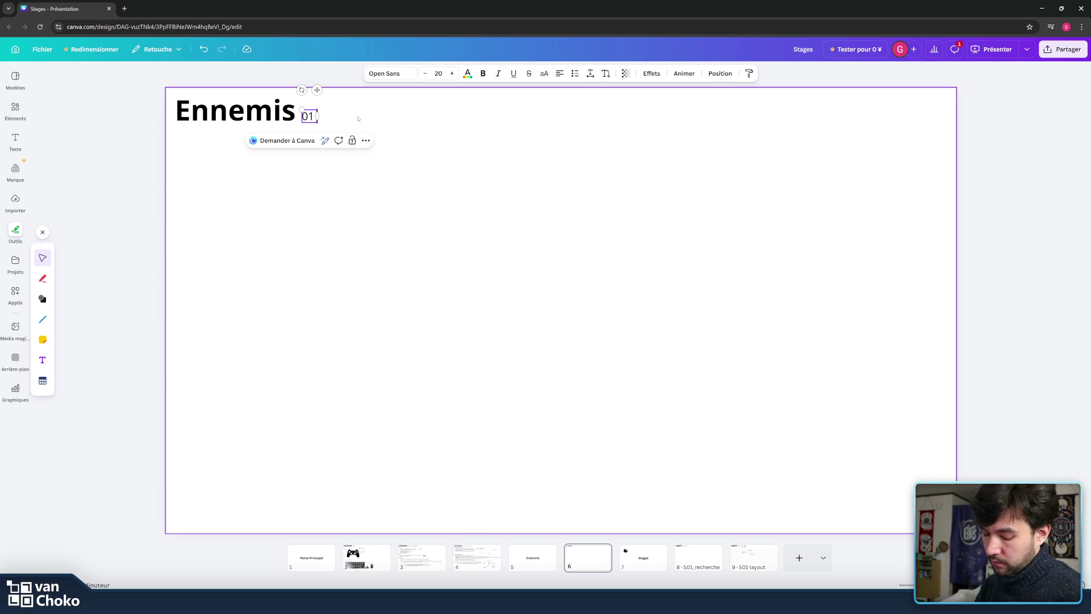
type("fish")
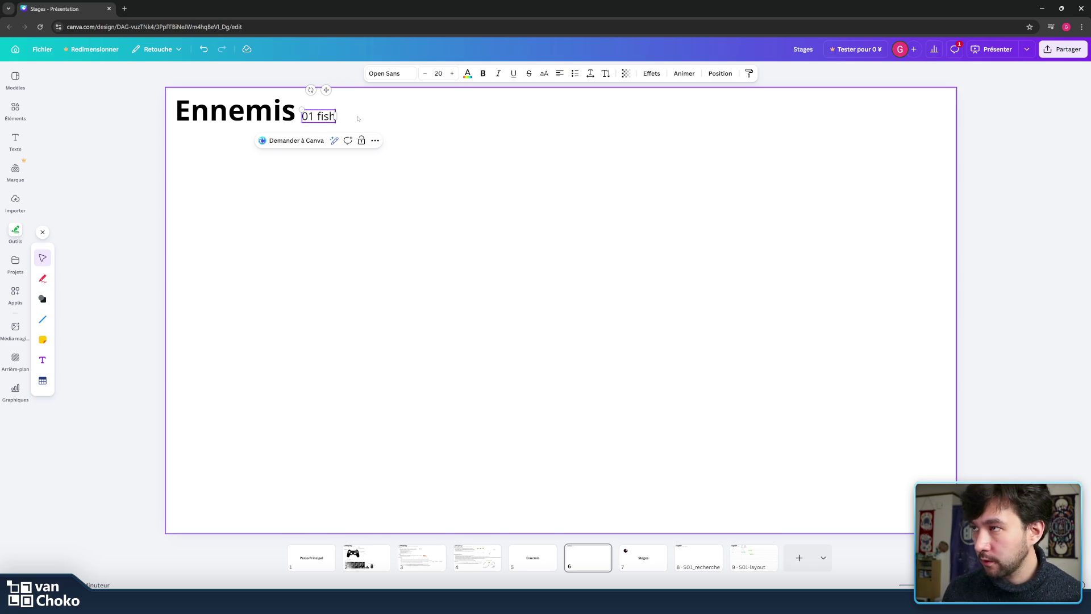
type("y")
left_click(367, 119)
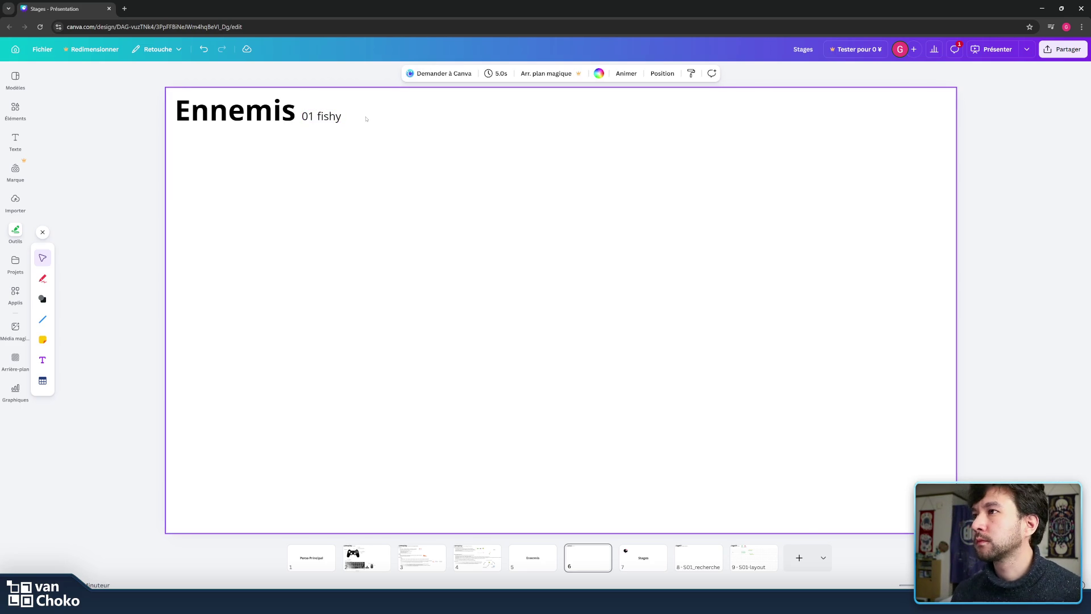
left_click(750, 560)
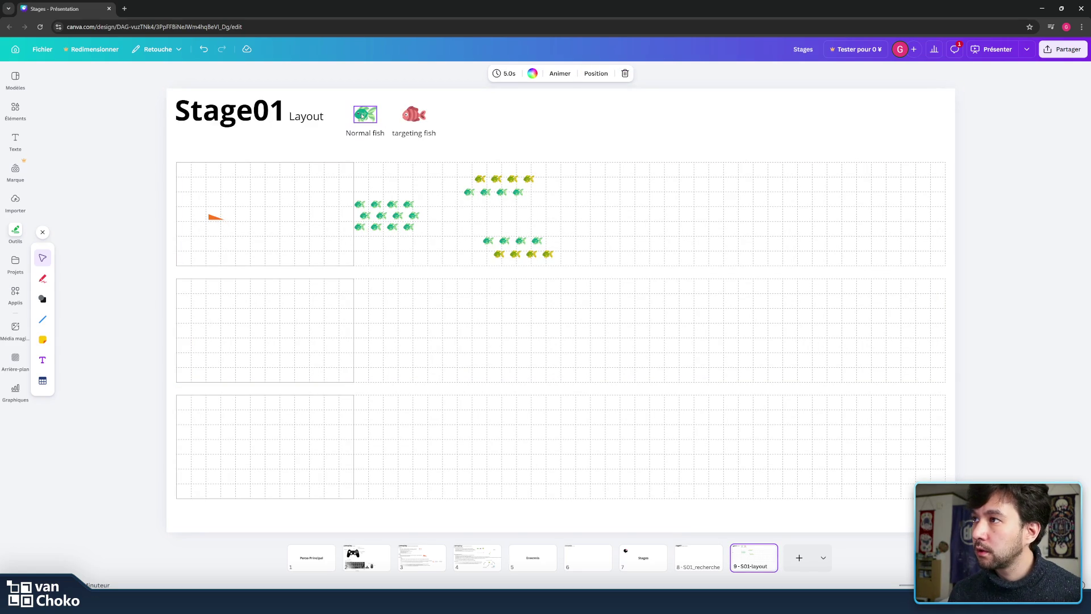
- Paste the green normal fish sprite onto the Ennemis slide and settle it under the heading
left_click(365, 114)
left_click(588, 559)
key("ctrl+v")
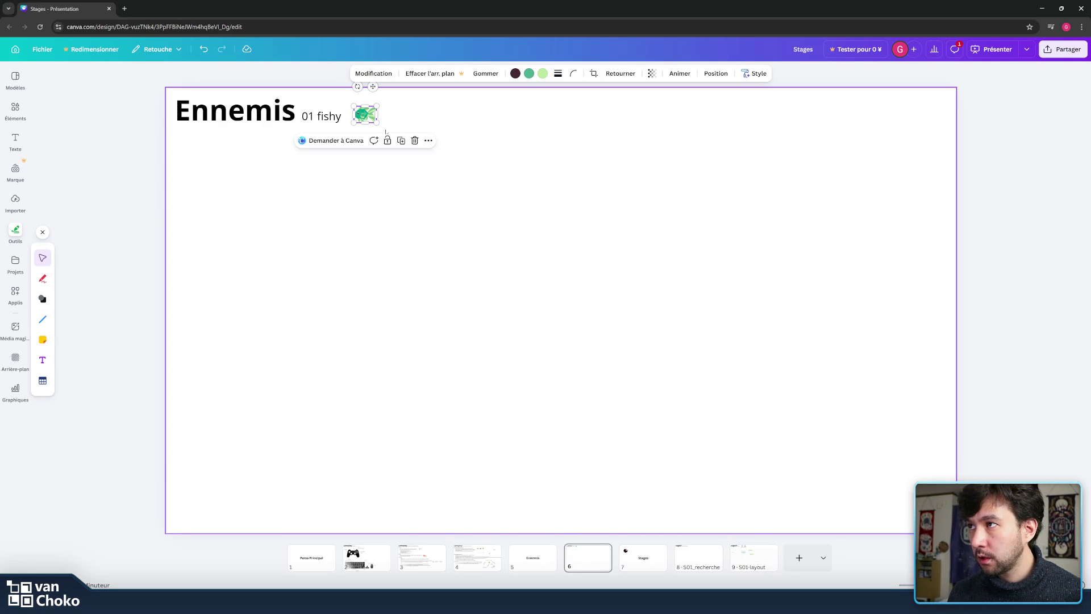
mouse_move(376, 123)
left_mouse_down()
mouse_move(233, 157)
mouse_move(284, 195)
mouse_move(226, 168)
left_mouse_up()
left_click(485, 192)
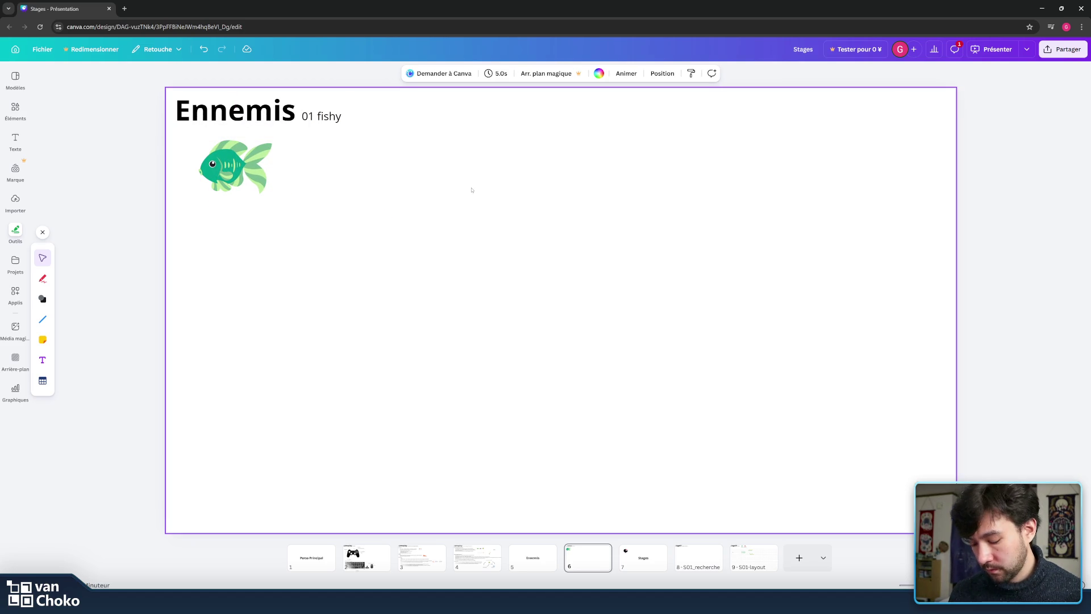
left_click_drag(235, 167, 248, 176)
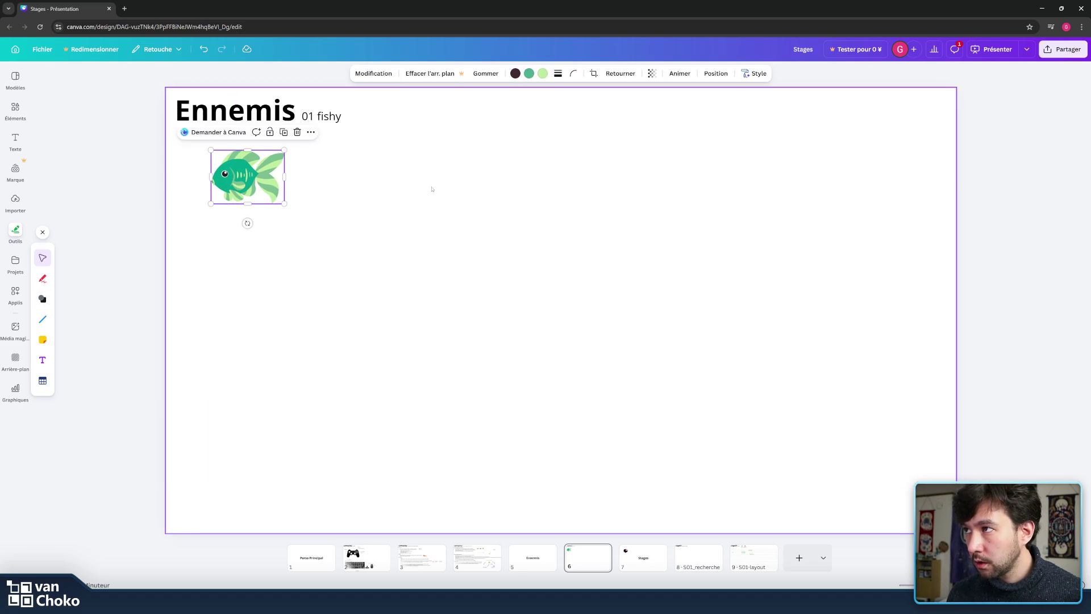
left_click(434, 190)
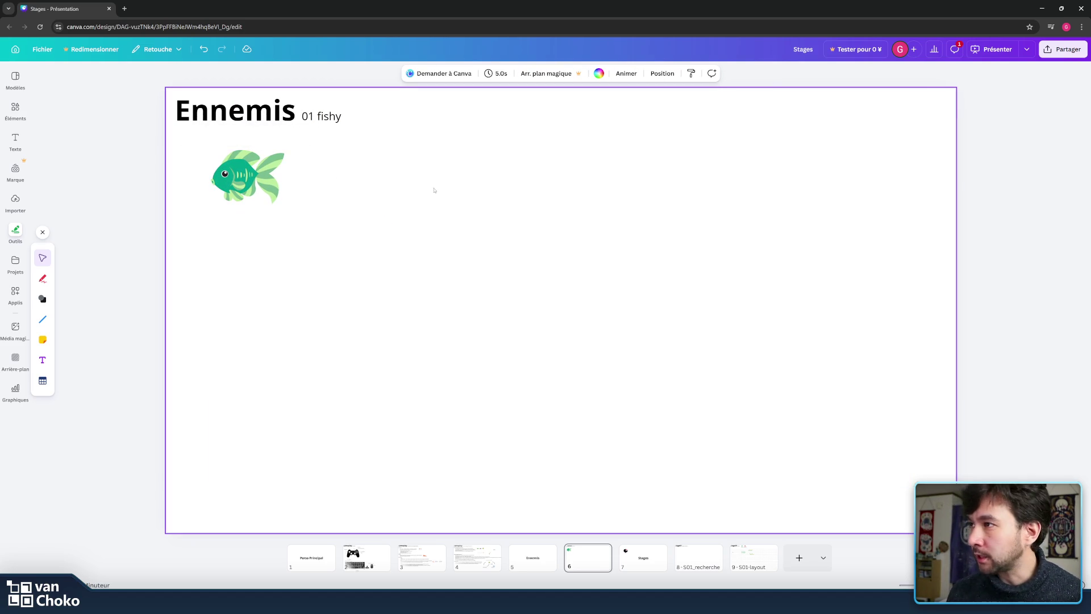
left_click(114, 198)
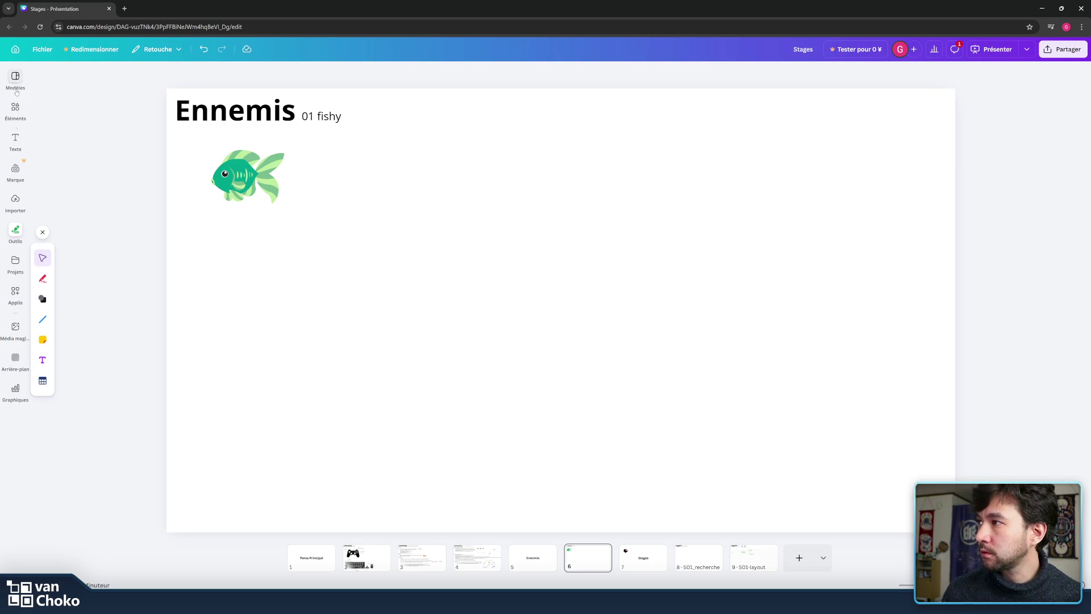
left_click(16, 141)
- Add a text box on the Ennemis slide reading 'Description'
left_click(515, 161)
left_click(112, 108)
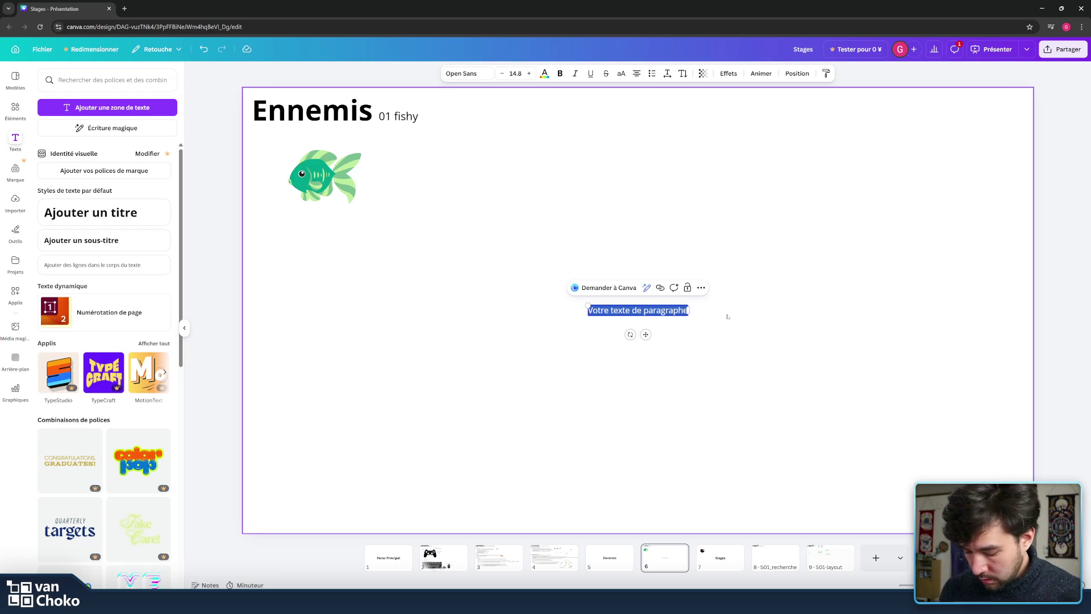
key("BackSpace")
type("Dew")
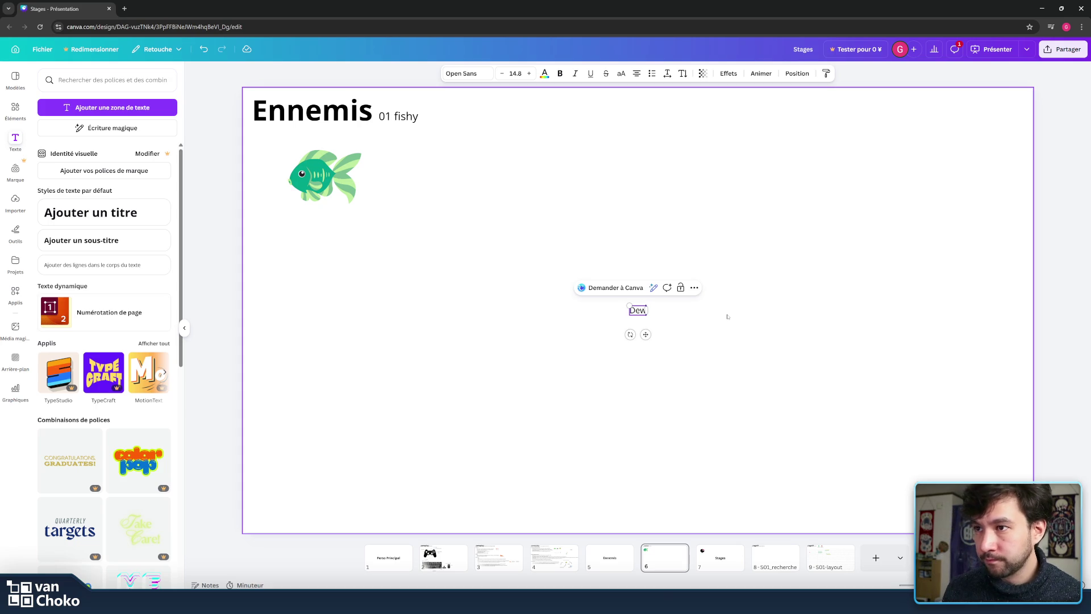
key("BackSpace")
type("scription")
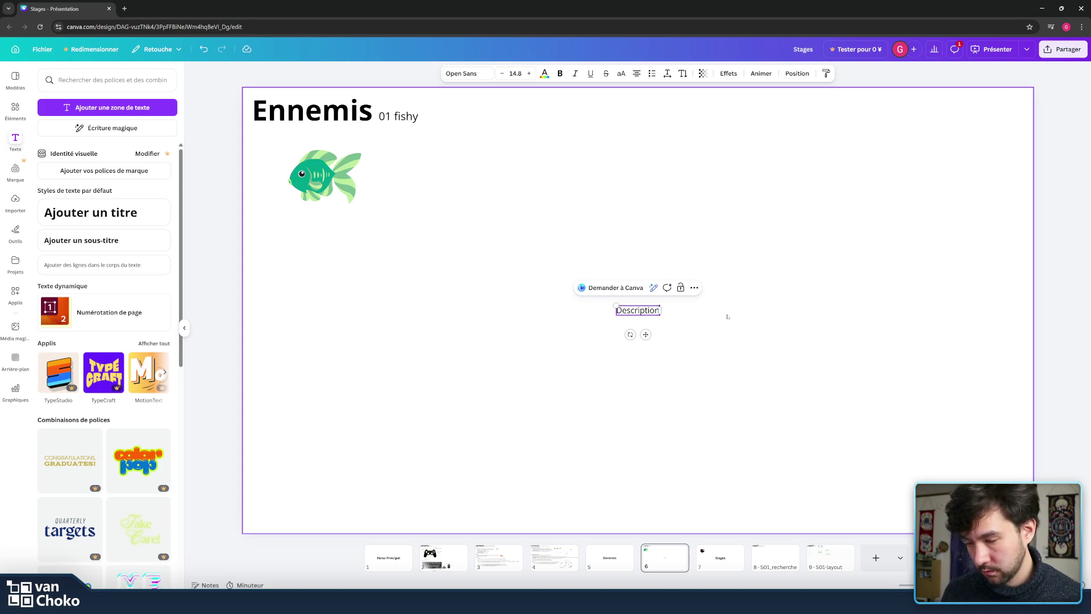
- Bold the Description label, move it beside the fish, and duplicate it just below
double_click(638, 309)
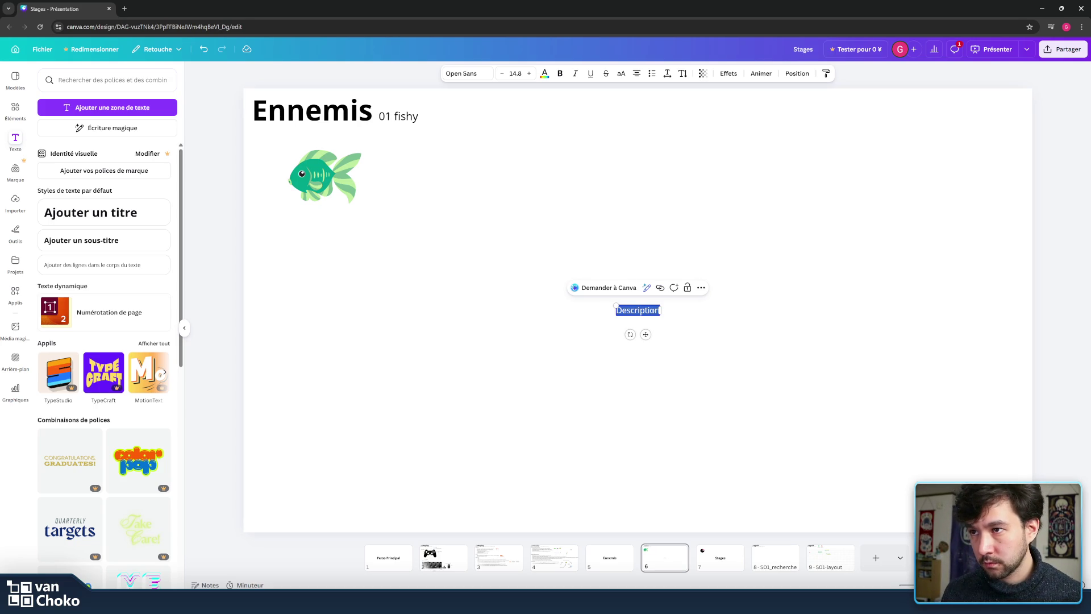
left_click(560, 74)
left_click_drag(645, 335, 455, 163)
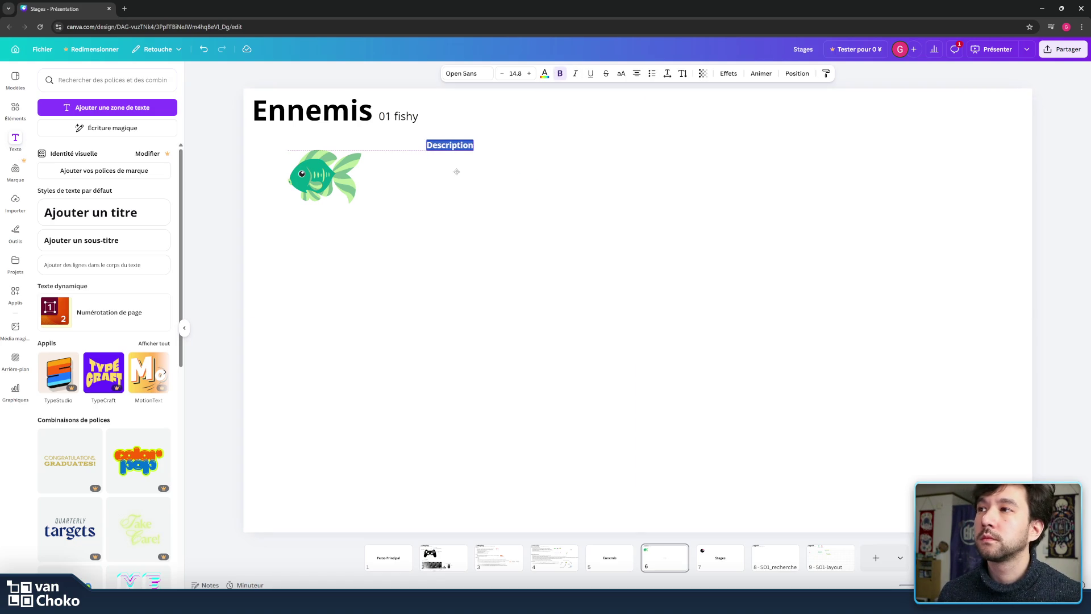
left_click(545, 178)
left_click(443, 146)
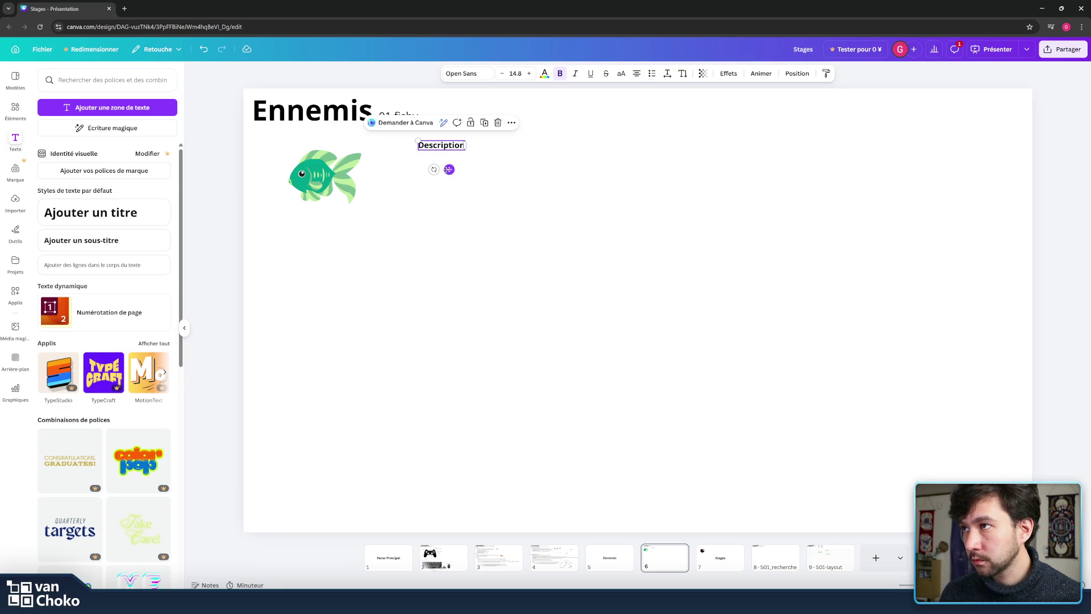
left_click_drag(449, 169, 442, 189)
- Retype the top label as 'Apparence', then undo that change
left_click(445, 145)
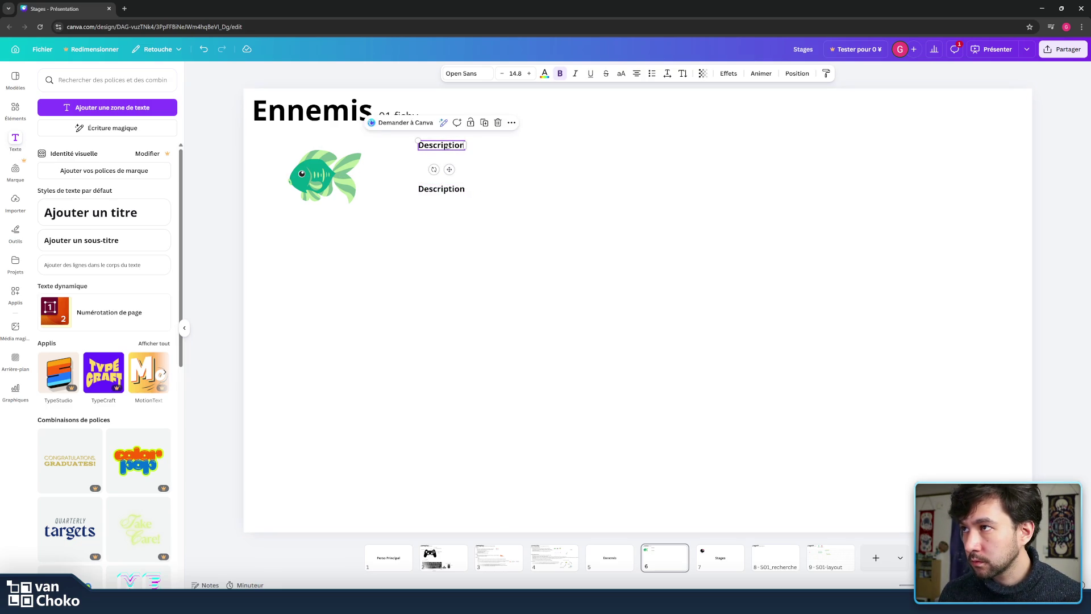
double_click(444, 146)
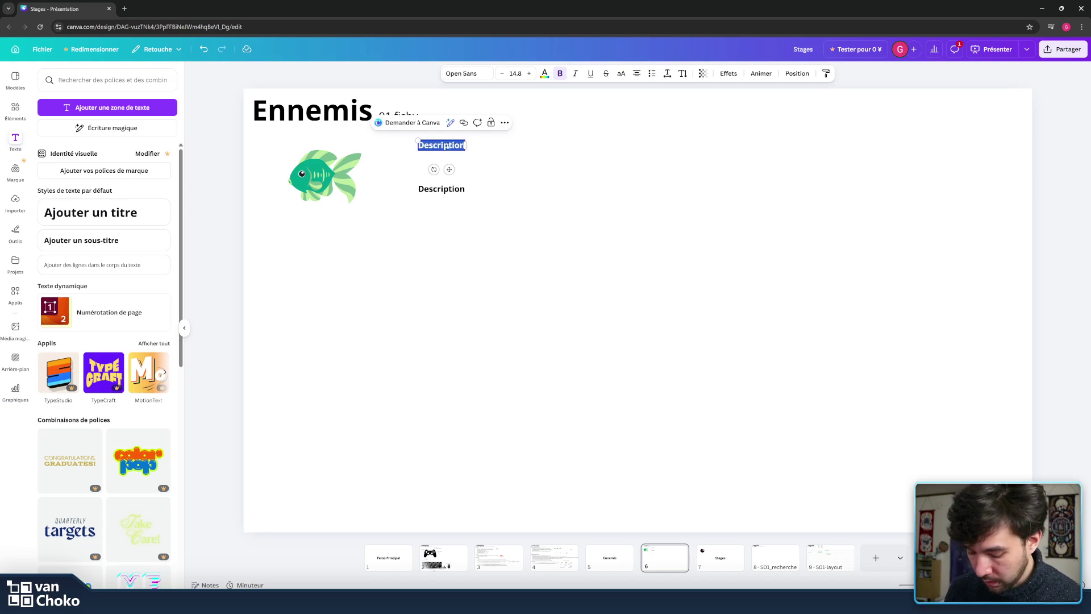
type("Apparence")
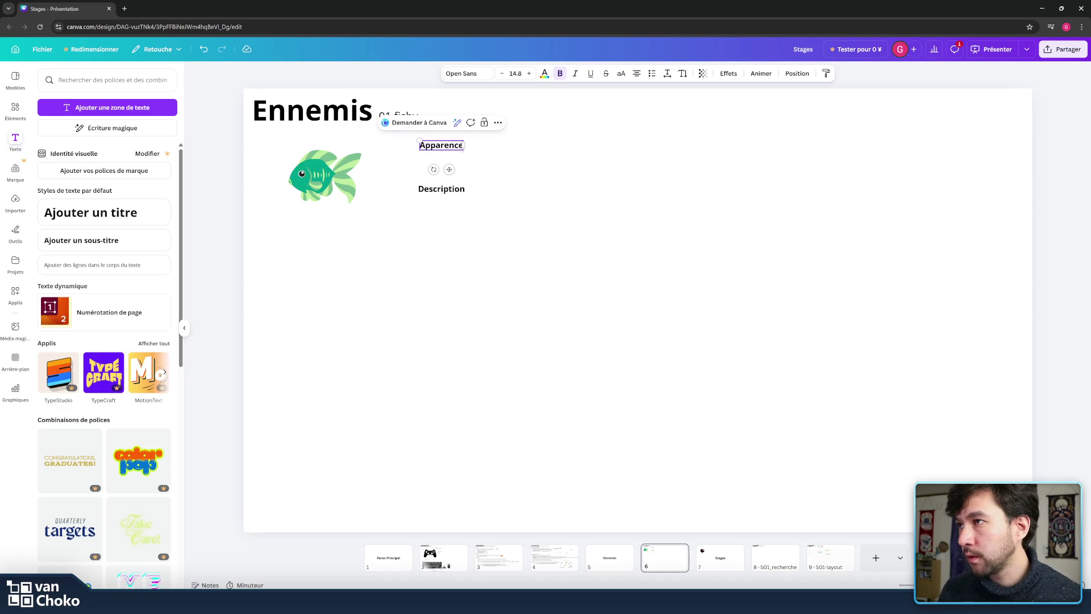
left_click(547, 178)
key("ctrl+z")
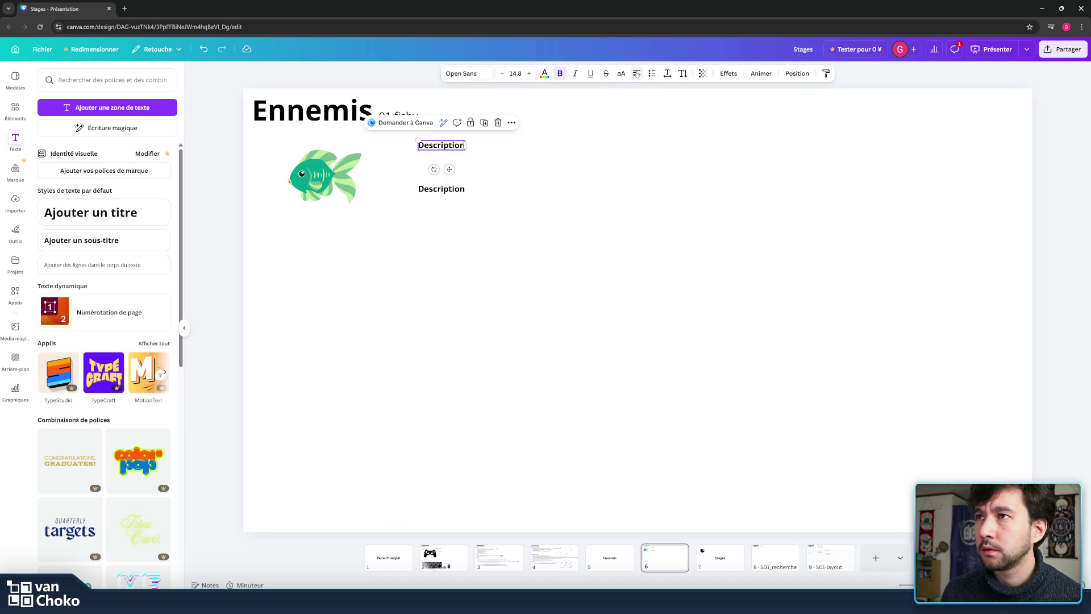
key("ctrl+z")
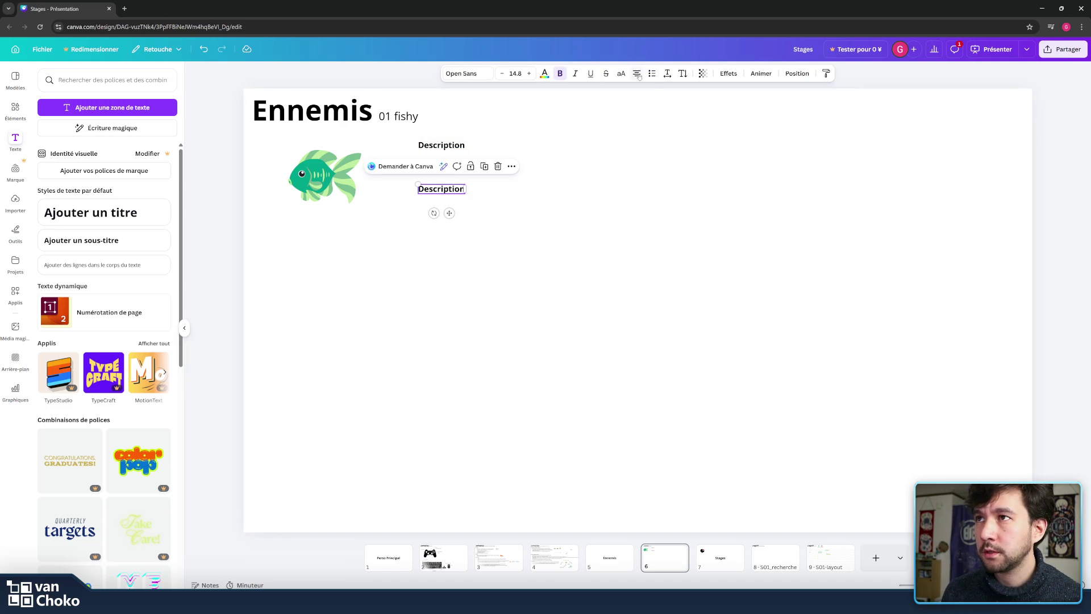
key("Escape")
- Rename the top label to 'Apparence' again, fixing the stray 4 typo
left_click(444, 145)
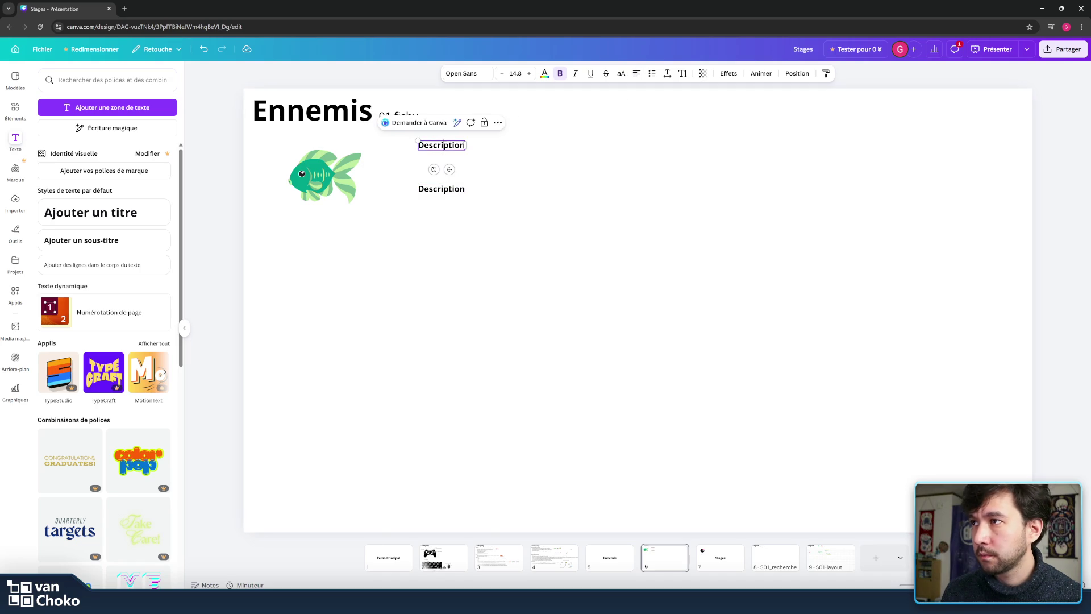
double_click(444, 145)
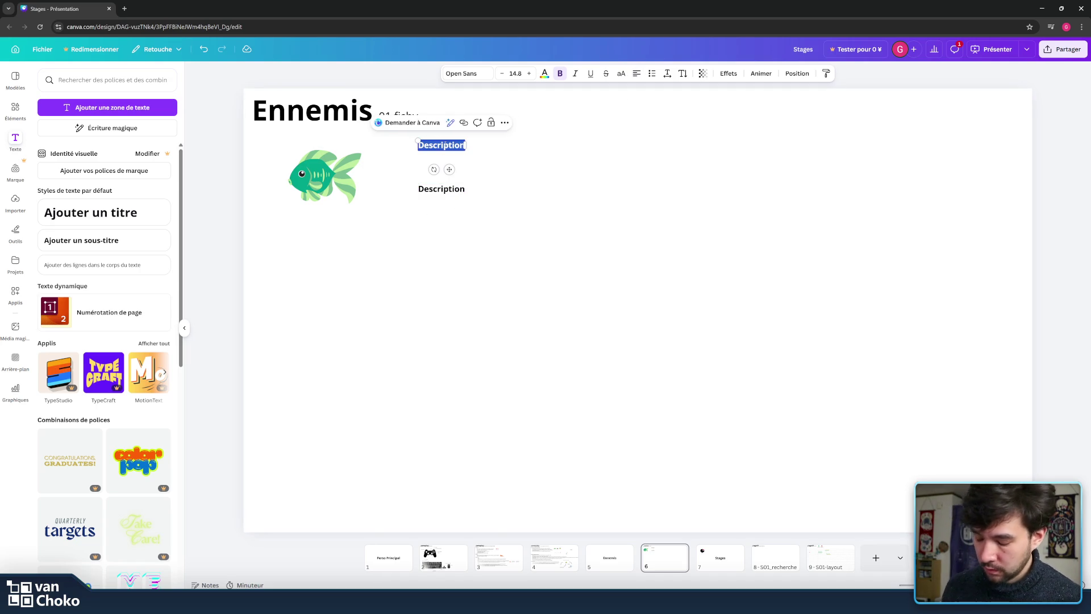
type("A")
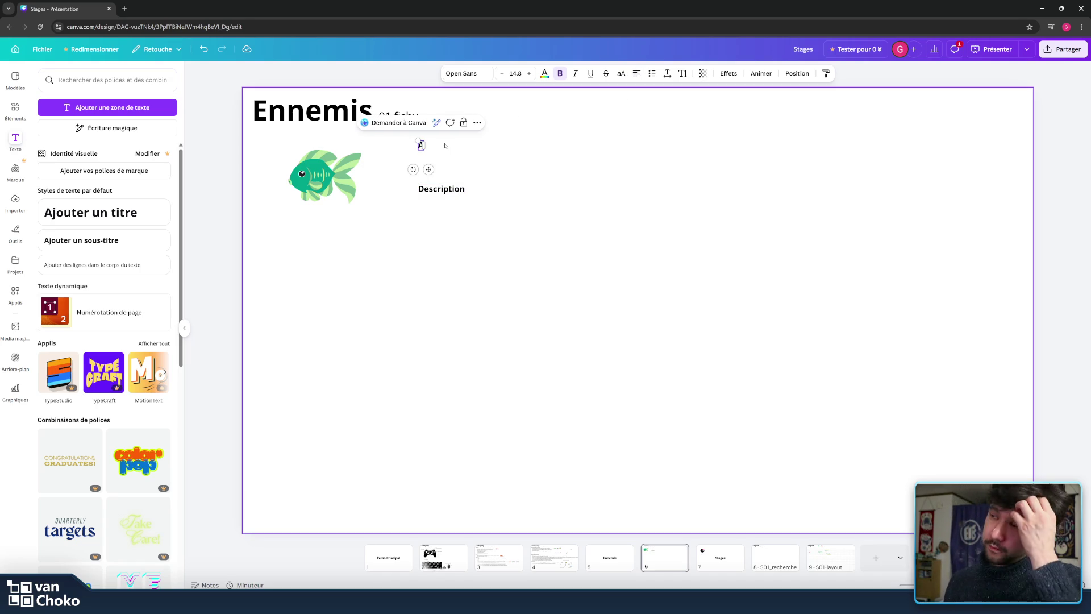
type("ppare4nce")
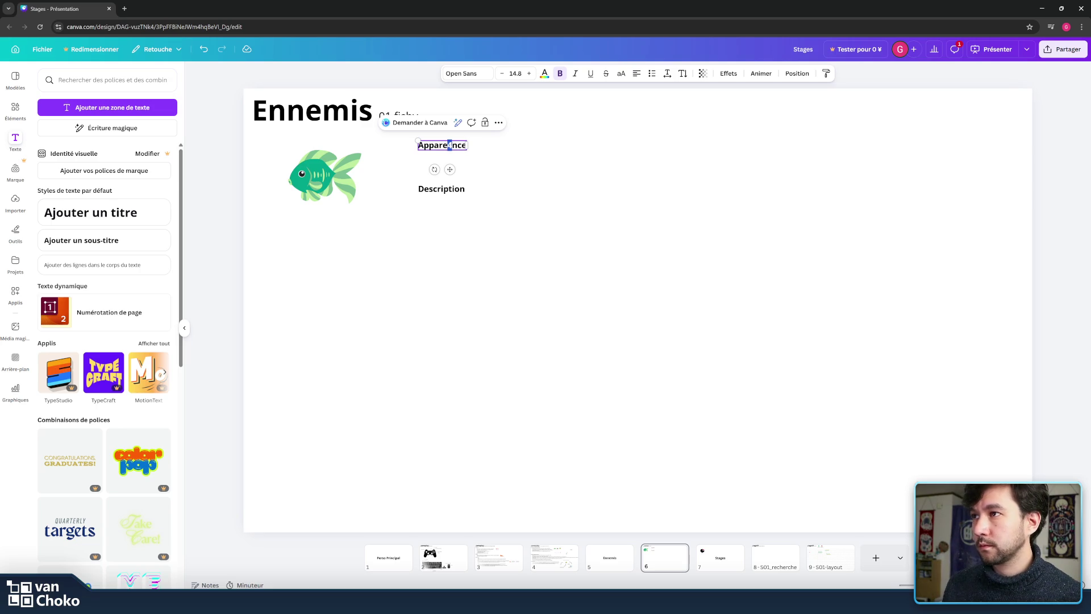
key("BackSpace")
left_click(536, 153)
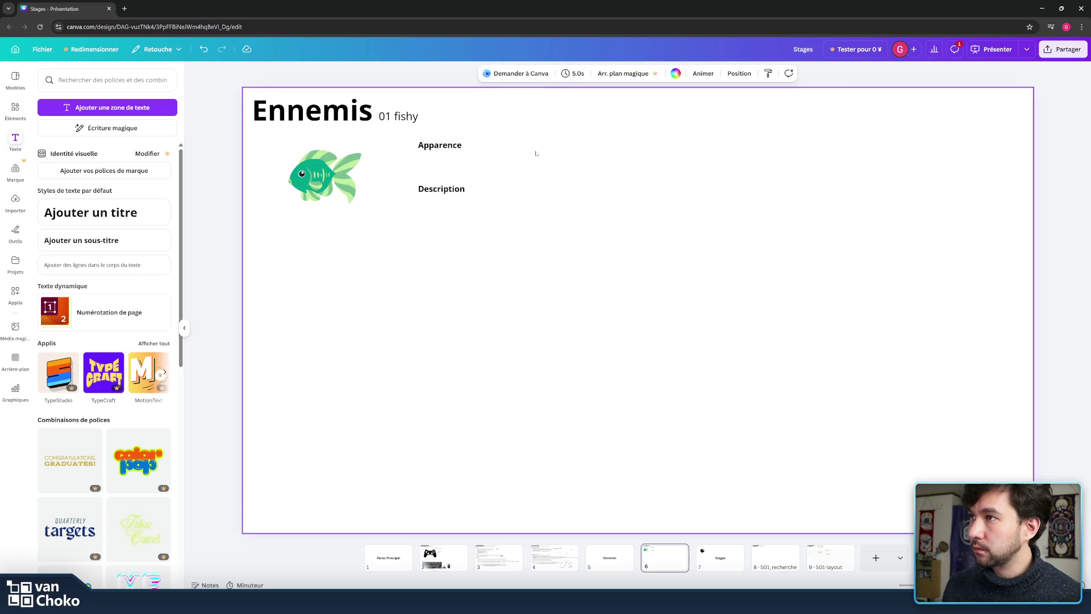
left_click(185, 143)
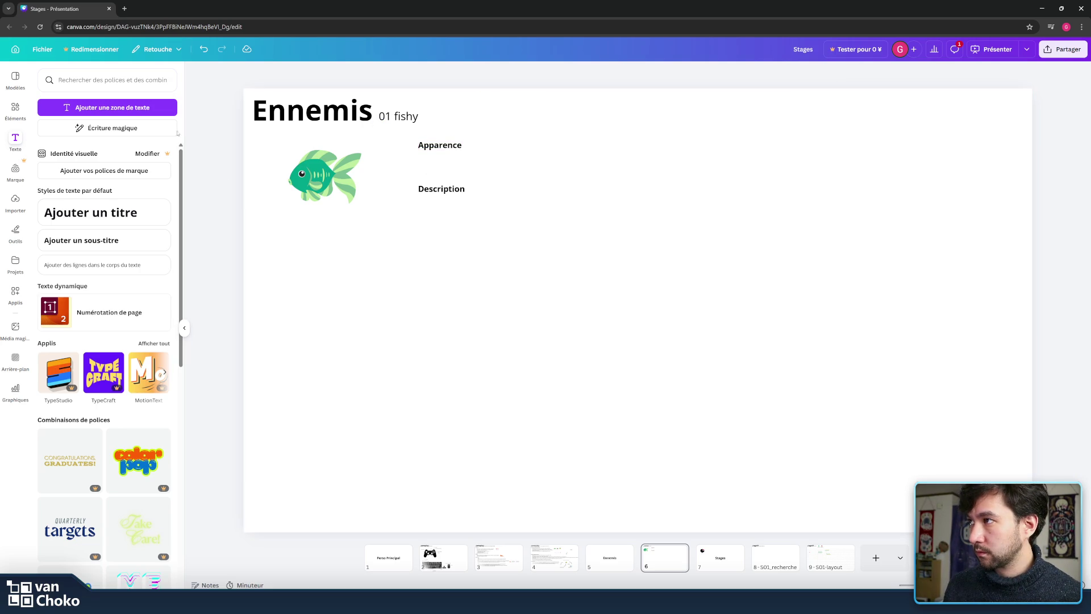
- Add a text box under Apparence, then delete an accidentally created brown square
left_click(142, 107)
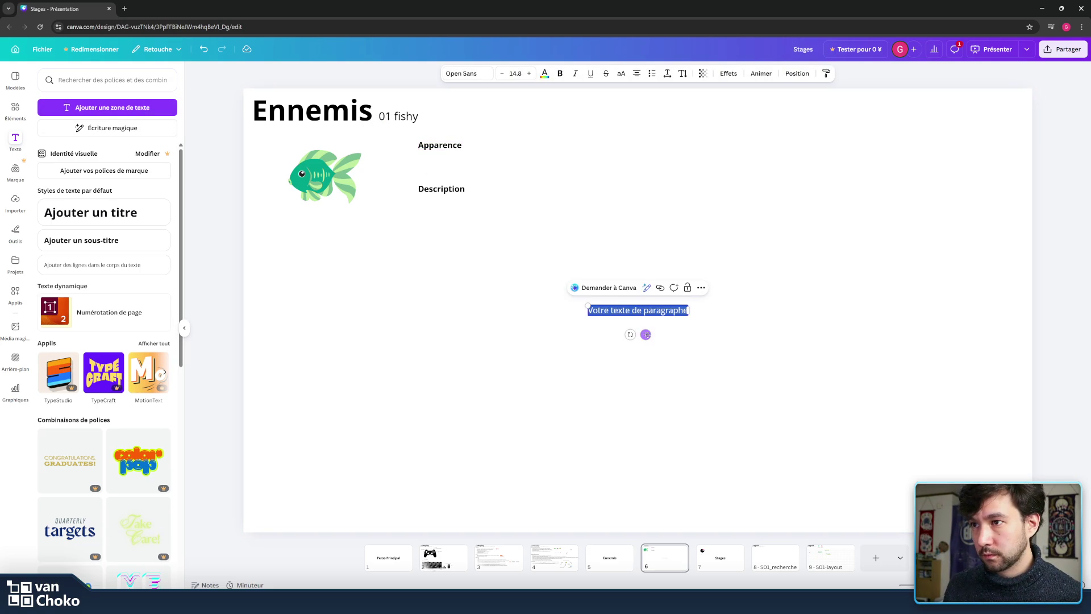
left_click_drag(645, 334, 483, 185)
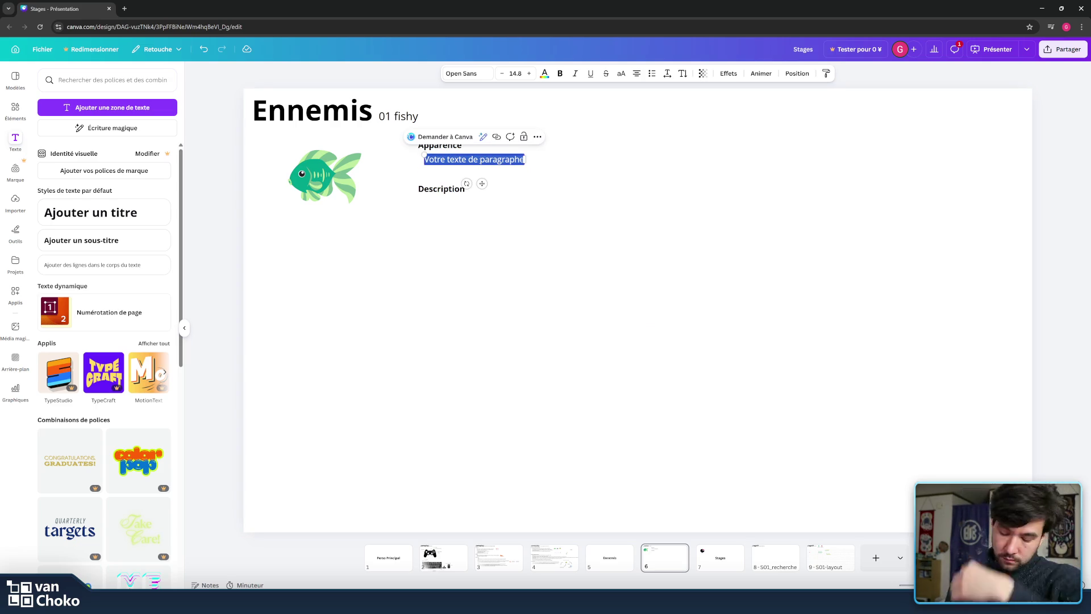
key("BackSpace")
key("Escape")
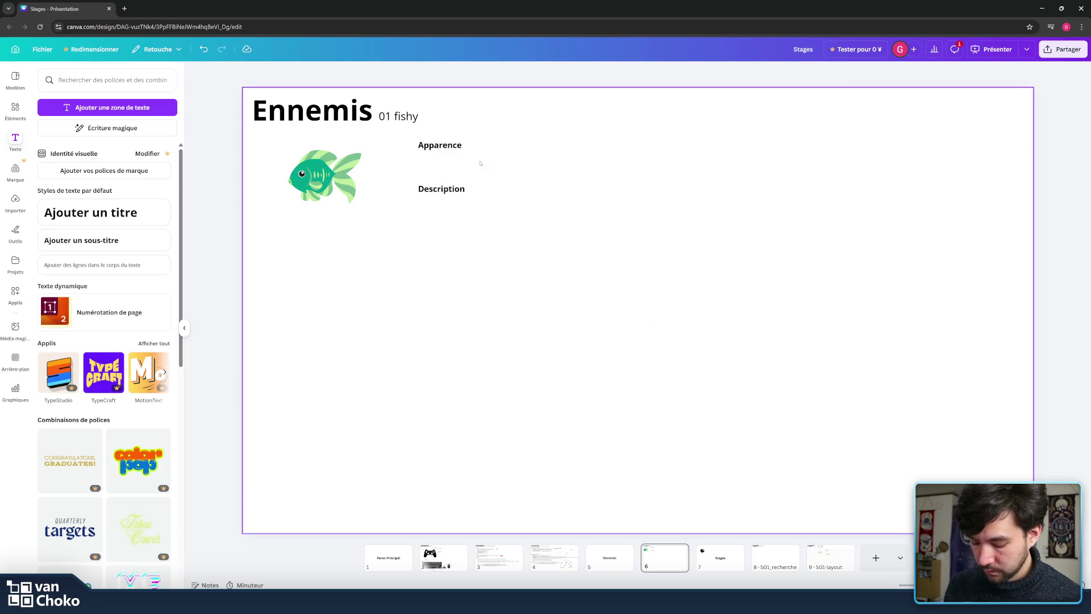
type("renc")
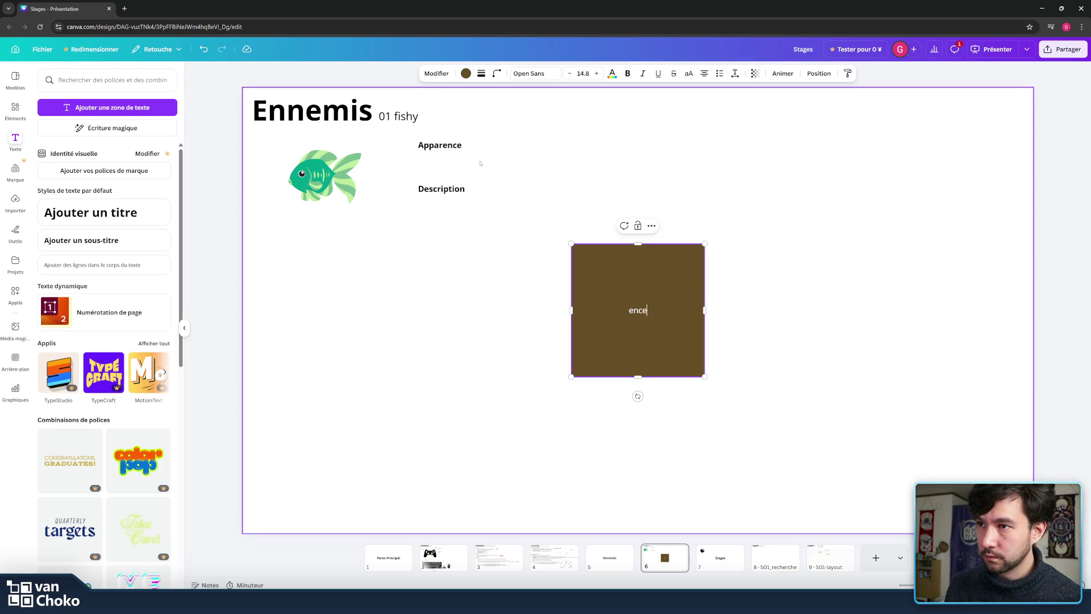
key("BackSpace")
key("BackSpace")
key("BackSpace")
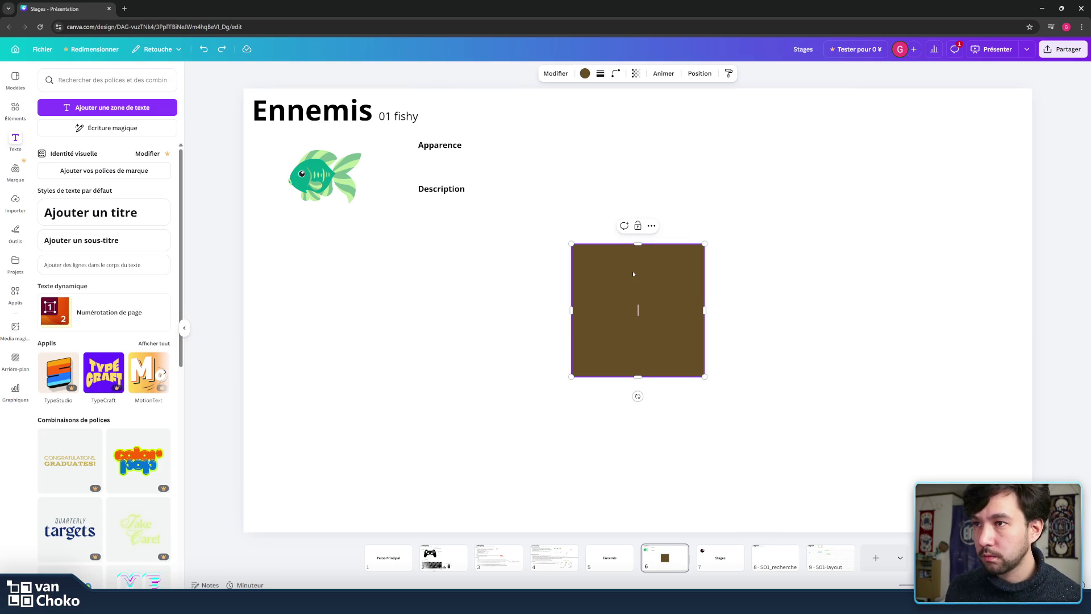
key("Delete")
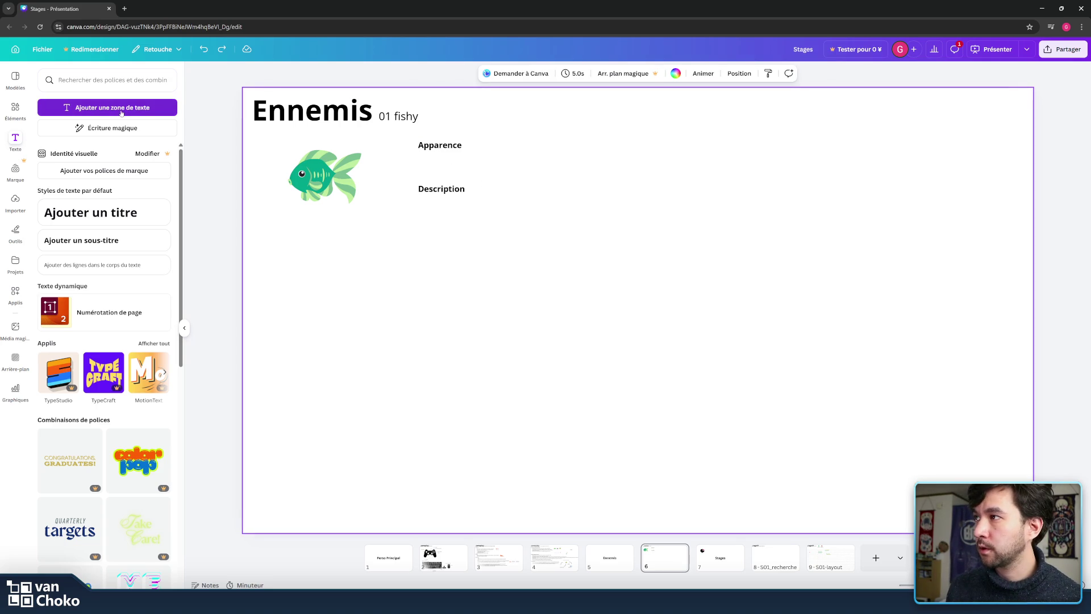
- Add a new text box under Apparence reading 'Ressemble à'
left_click(114, 107)
type("S")
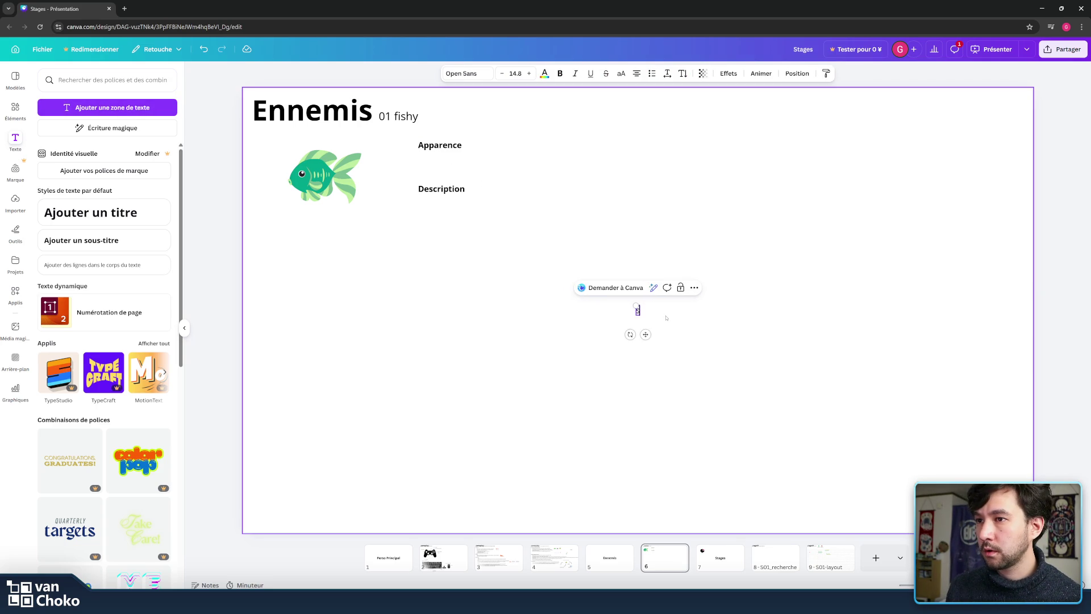
left_click_drag(644, 334, 433, 179)
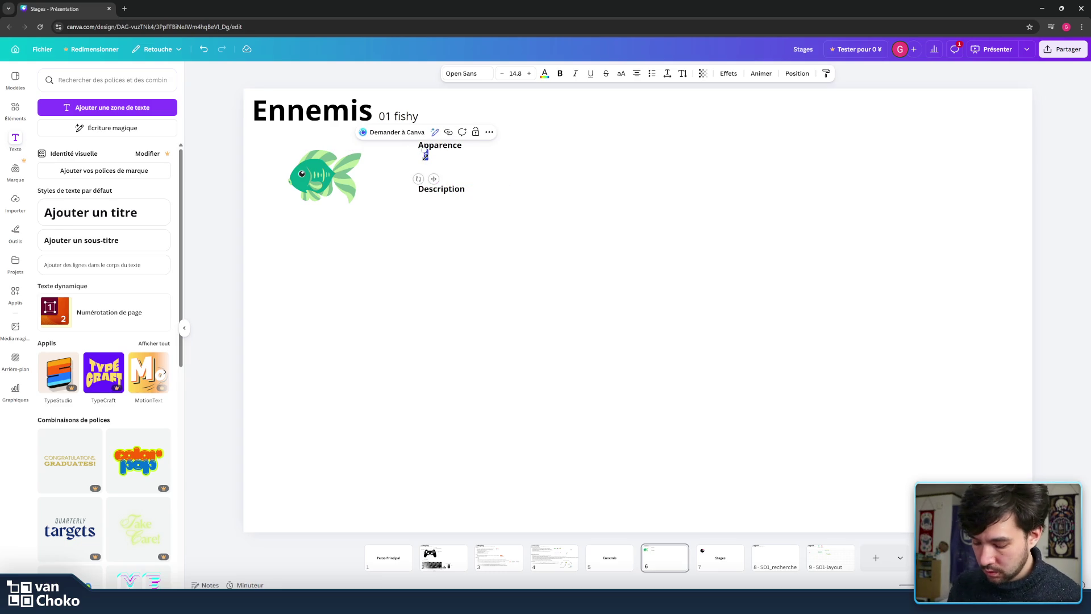
double_click(425, 155)
type("Ressemble à")
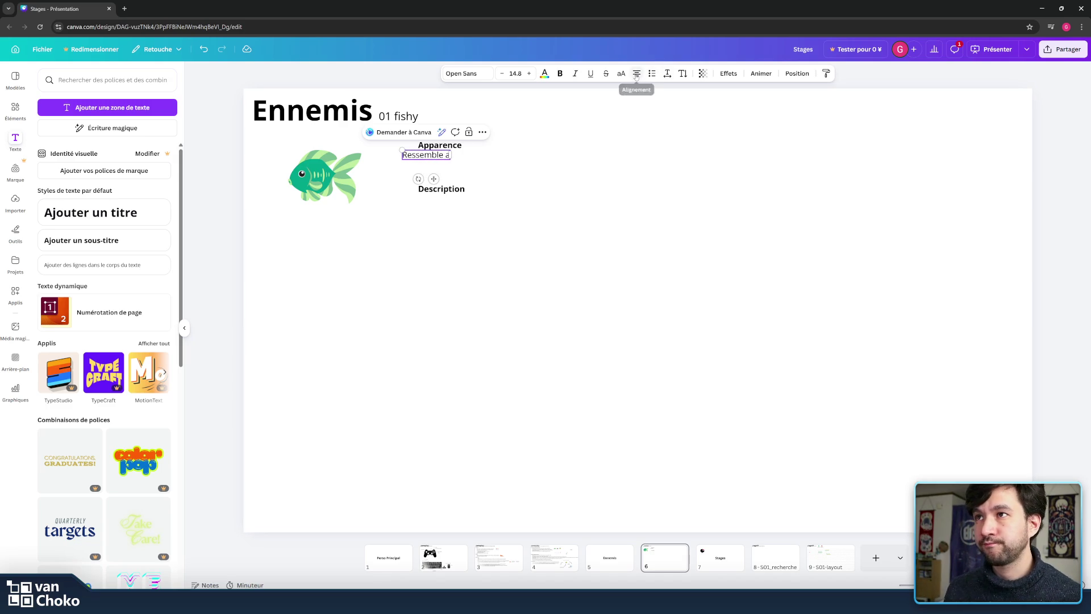
- Nudge the line slightly right and complete it as 'Ressemble à un'
left_click_drag(434, 179, 458, 183)
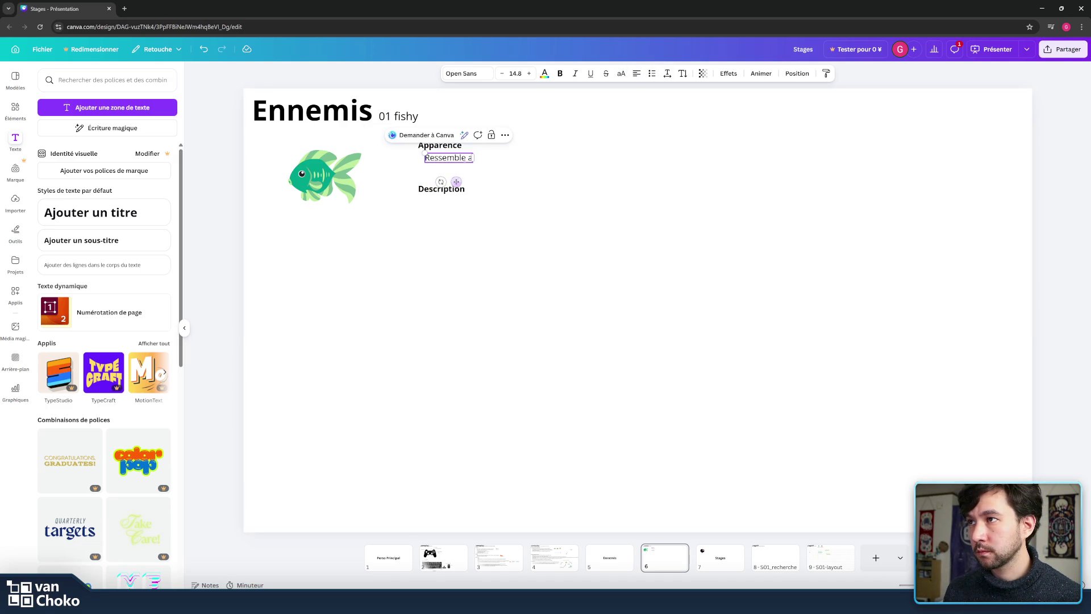
type("un")
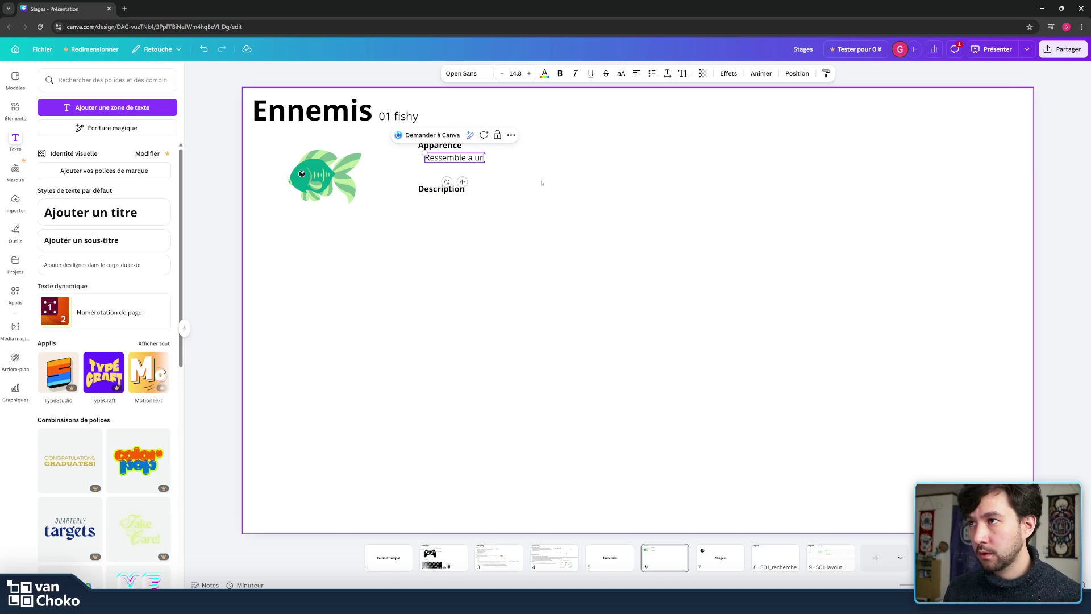
key("Escape")
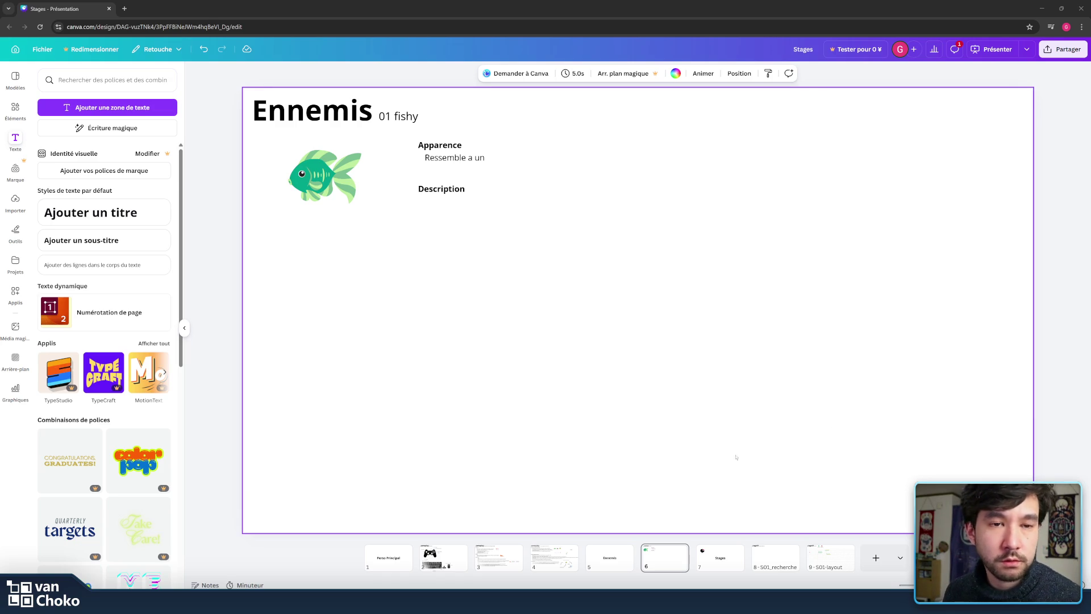
left_click(485, 158)
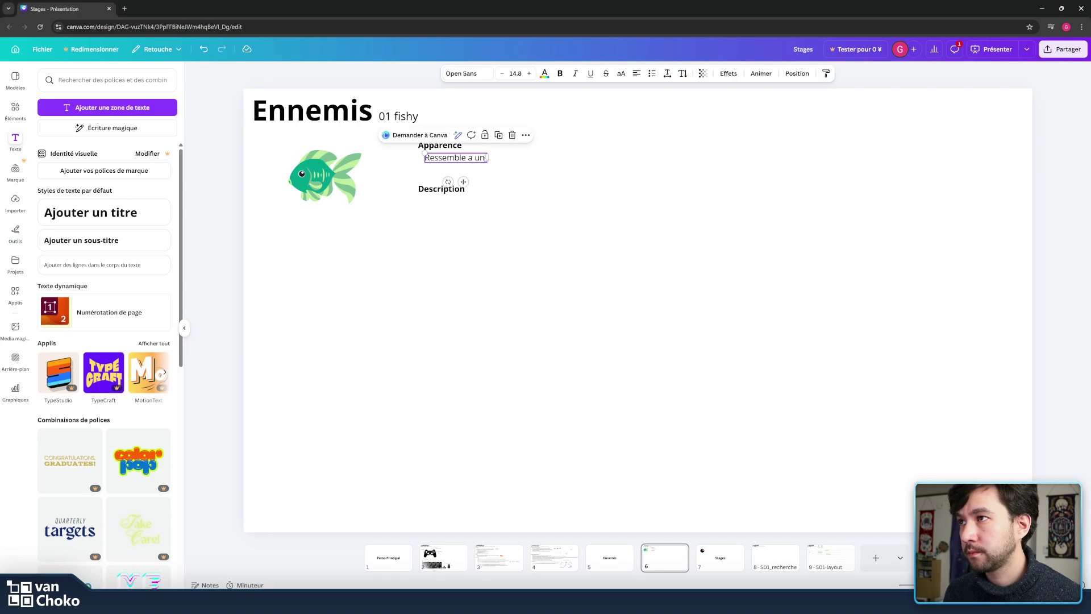
left_click(583, 166)
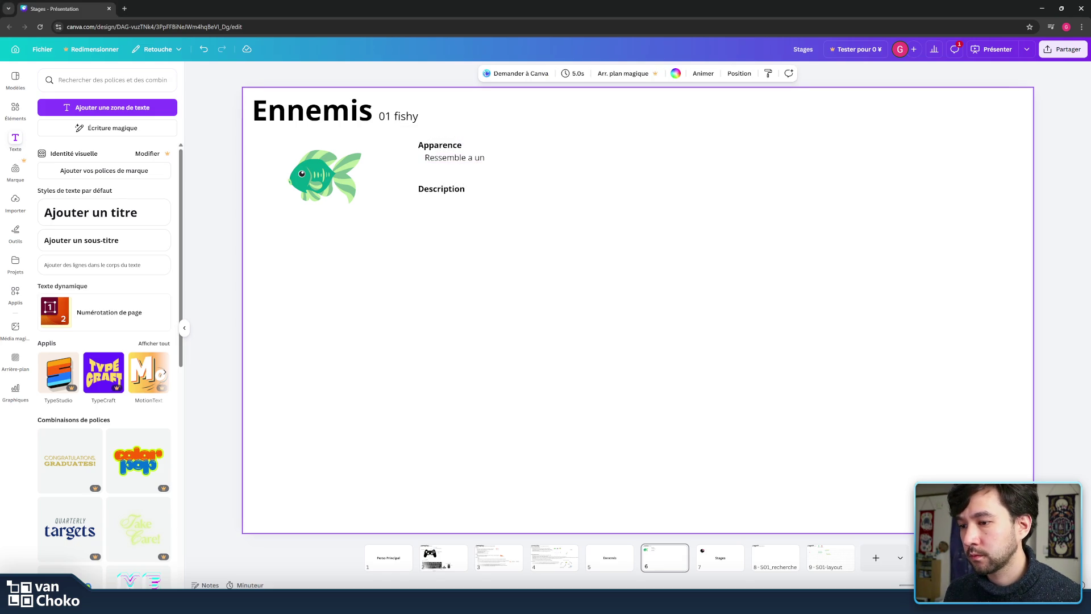
- Scroll the 'deep sea fishes' image results and open the Smithsonian Ocean hatchetfish photo
mouse_move(606, 603)
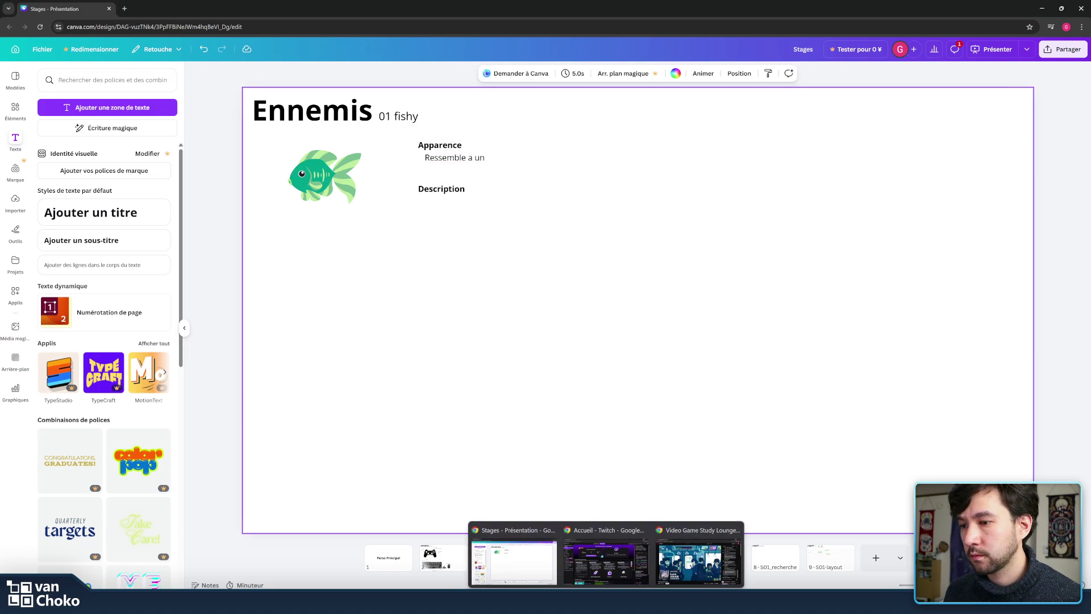
left_click(518, 550)
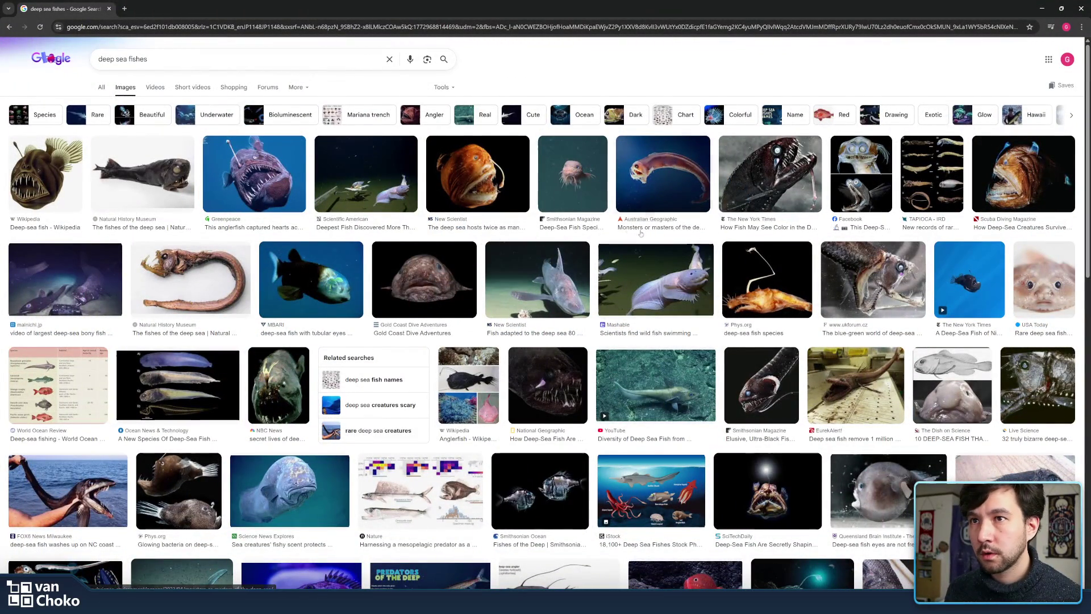
scroll(588, 223, "down", 1)
scroll(589, 224, "down", 3)
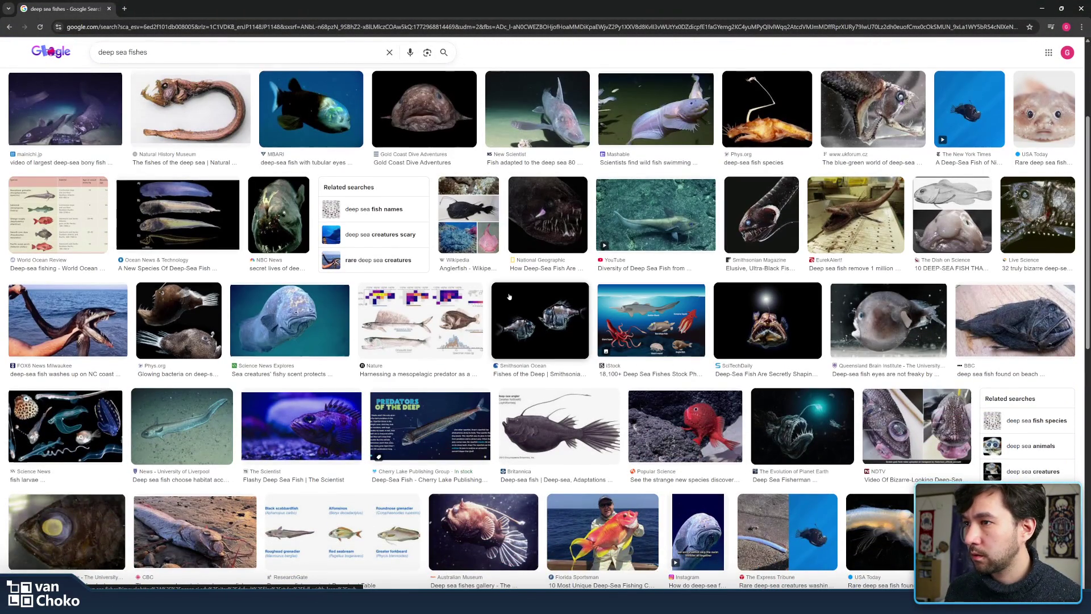
scroll(509, 296, "down", 1)
left_click(557, 273)
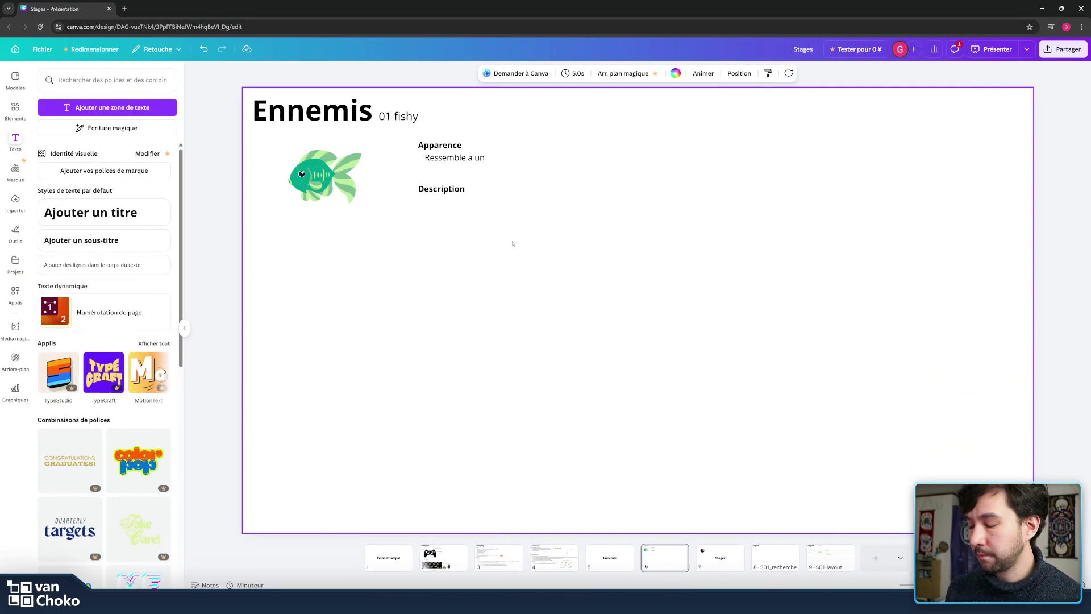
- Paste the hatchetfish photo, shrink it to about 293×215, and place it below the fish sprite
key("ctrl+v")
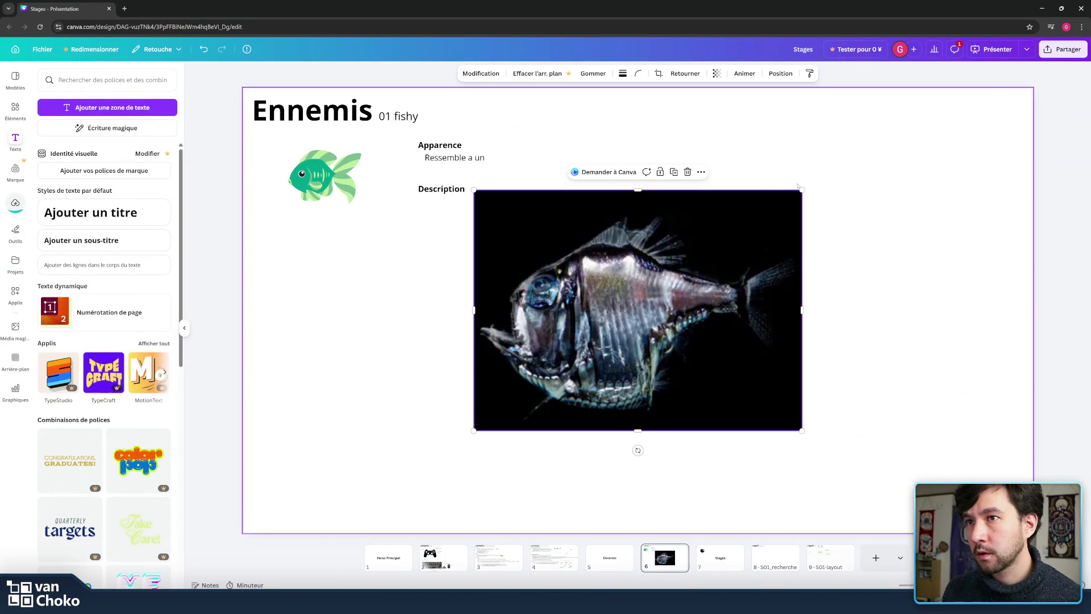
left_click_drag(801, 190, 593, 340)
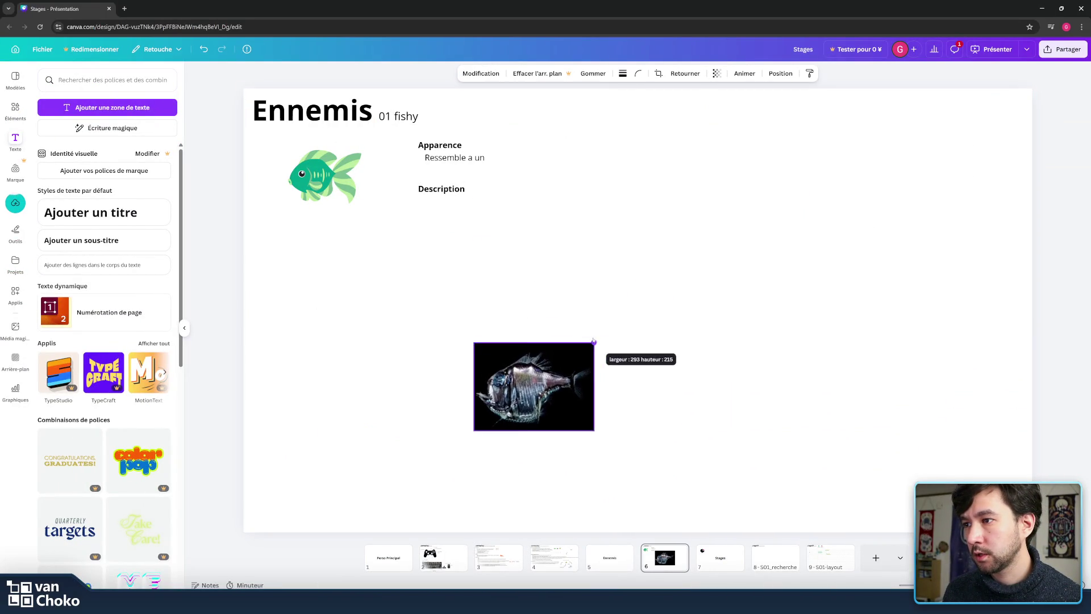
mouse_move(568, 395)
left_mouse_down()
mouse_move(652, 169)
mouse_move(392, 368)
left_mouse_up()
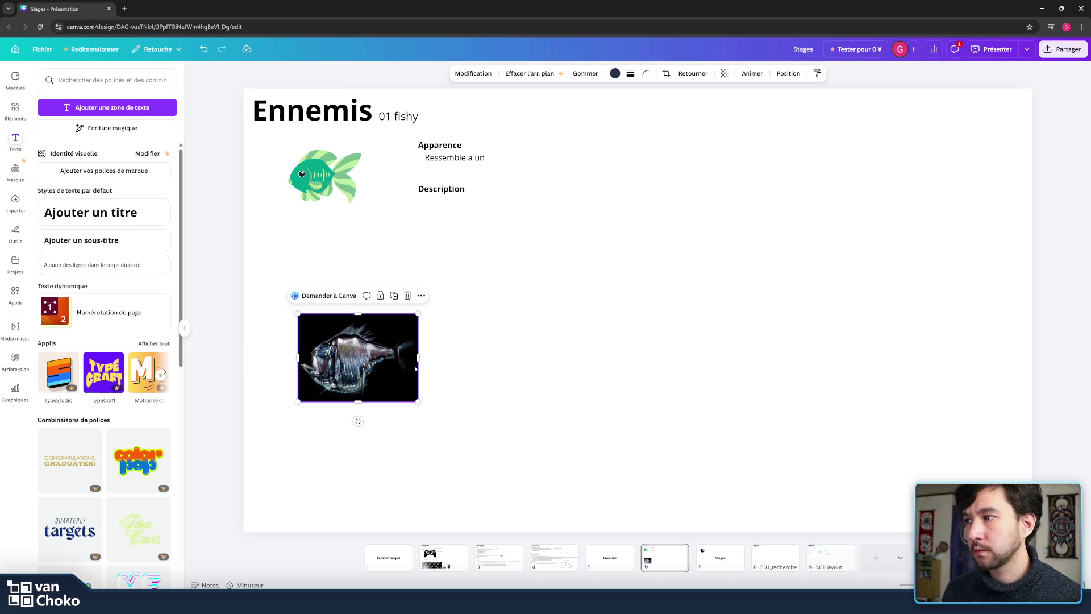
left_click(591, 407)
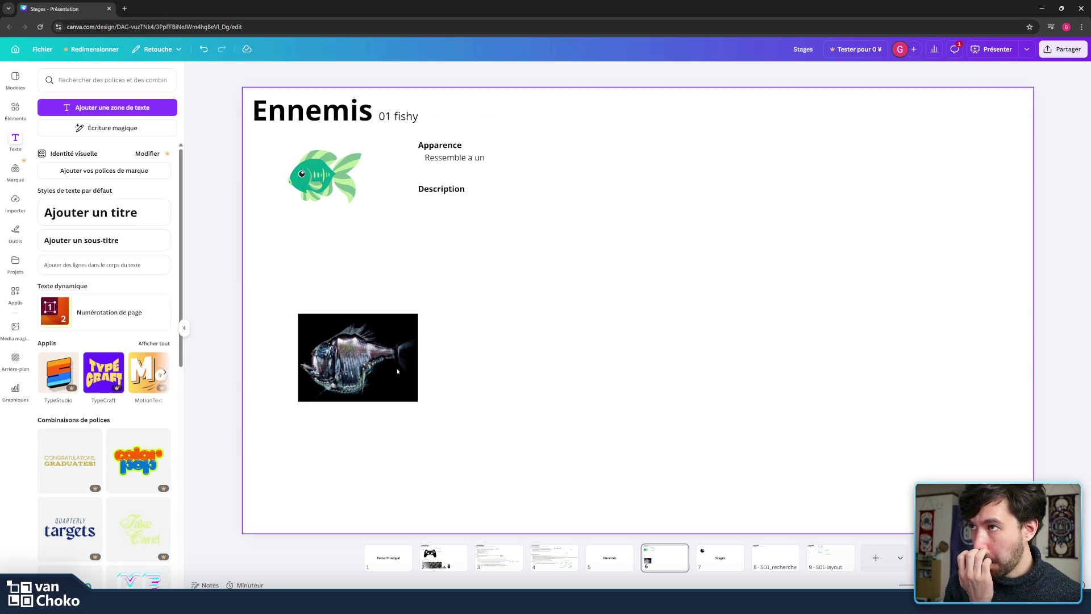
left_click(454, 158)
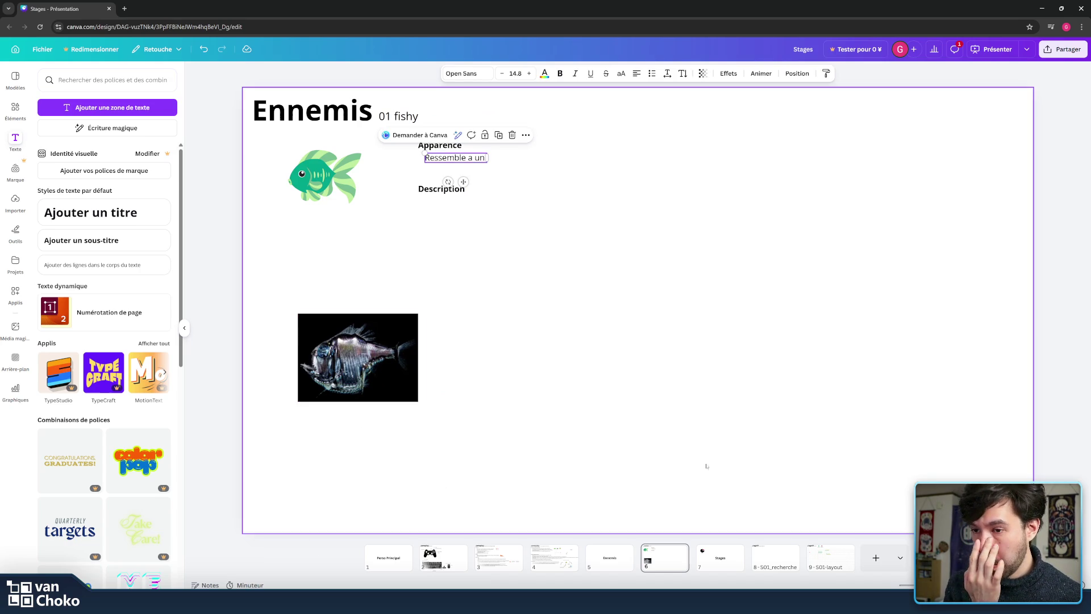
mouse_move(644, 601)
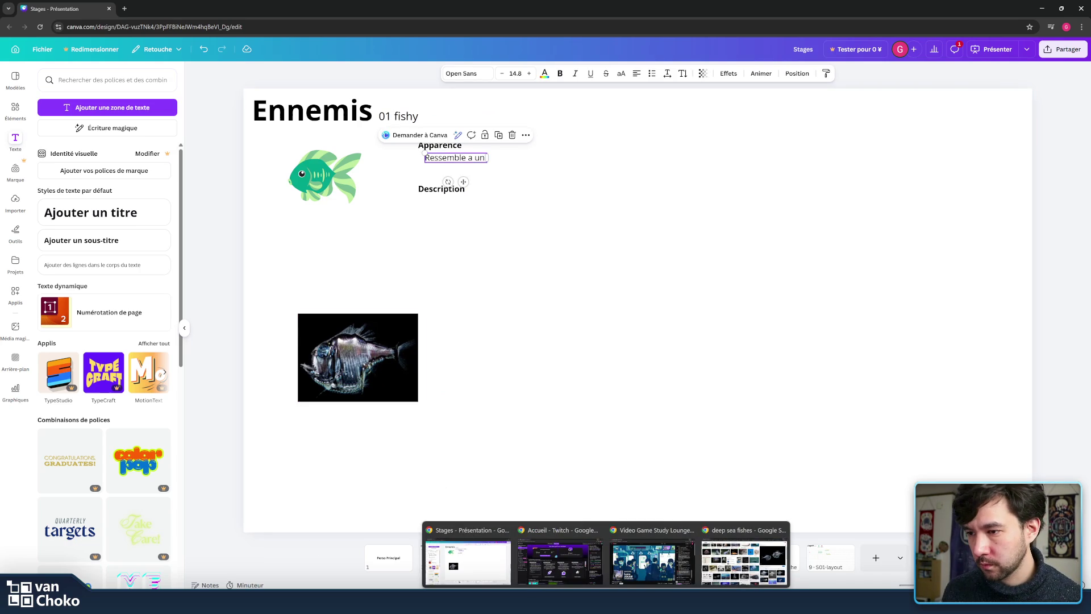
left_click(745, 560)
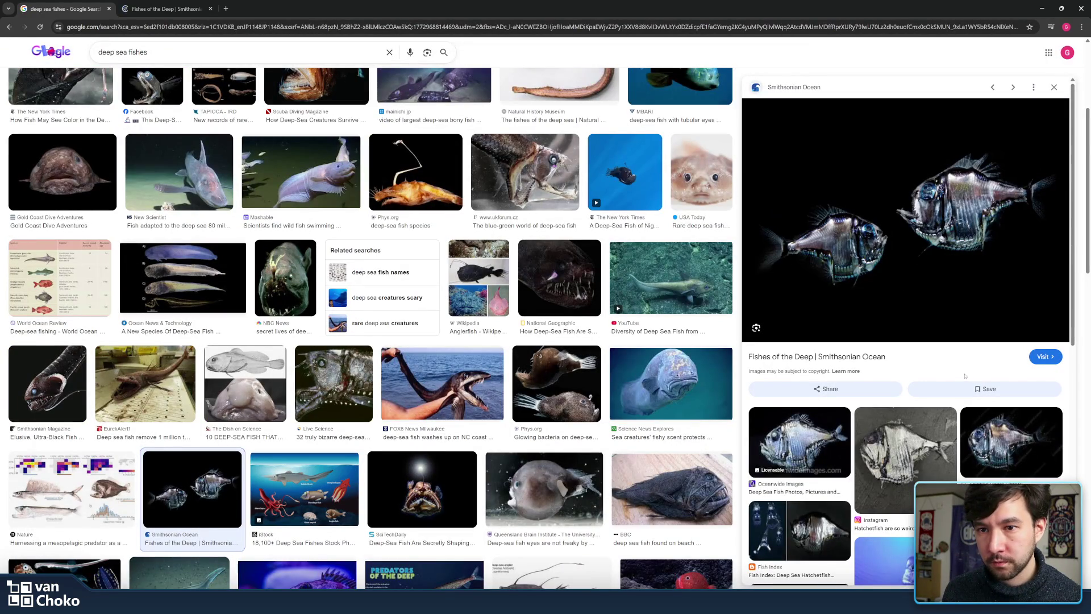
- Select the word 'hatchetfish' on the Smithsonian Fishes of the Deep page
left_click(179, 9)
scroll(711, 277, "down", 5)
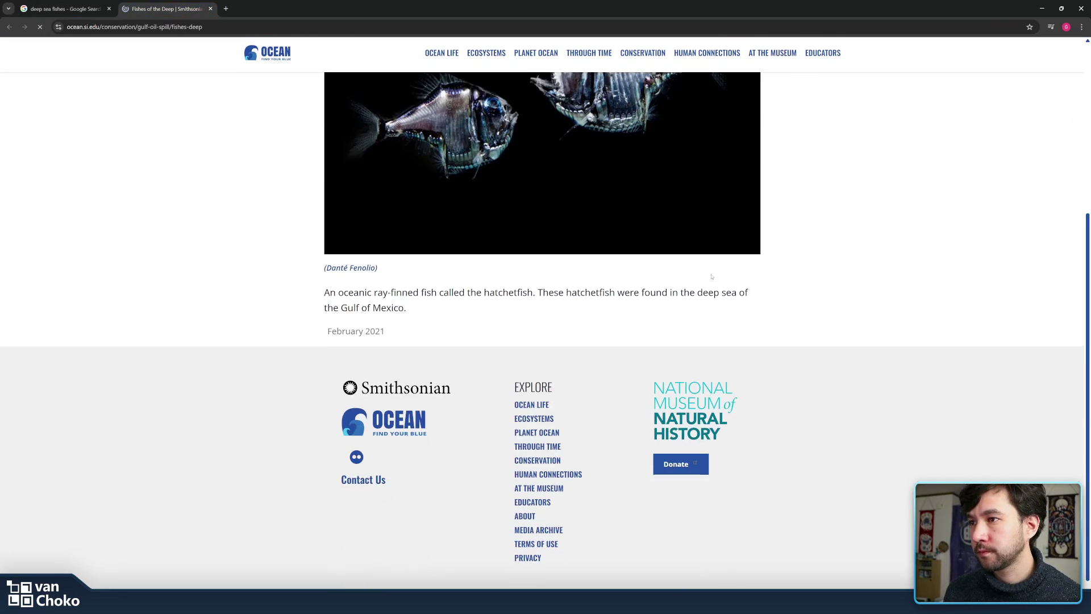
left_click_drag(538, 285, 545, 298)
left_click(542, 290)
double_click(596, 286)
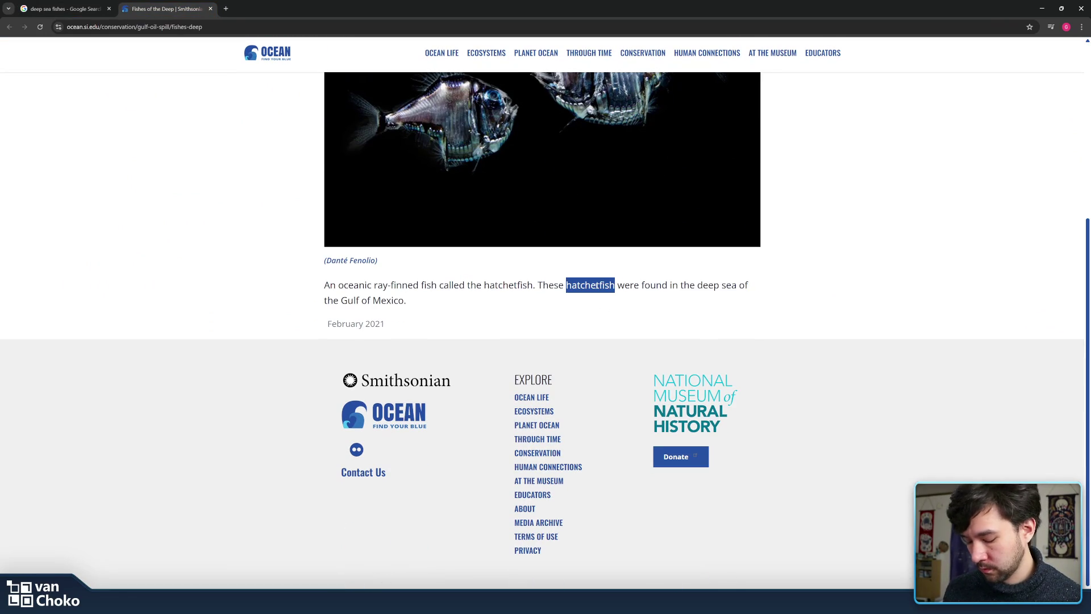
- Search Google for 'hatchetfish francais' and highlight 'poisson hache' in the results
left_click(225, 11)
type("hatchetfish")
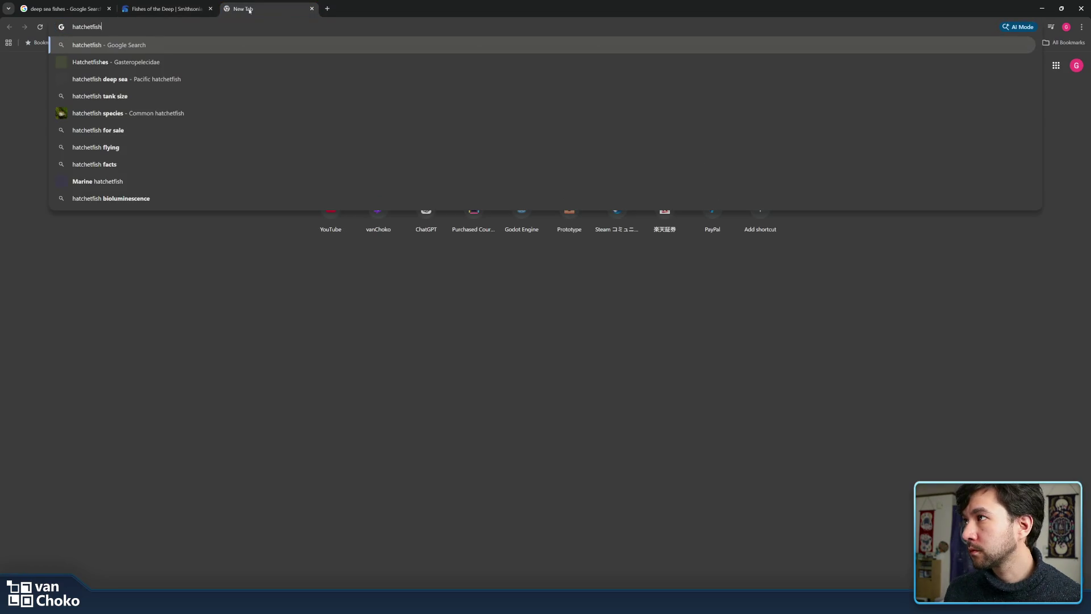
type(" francais")
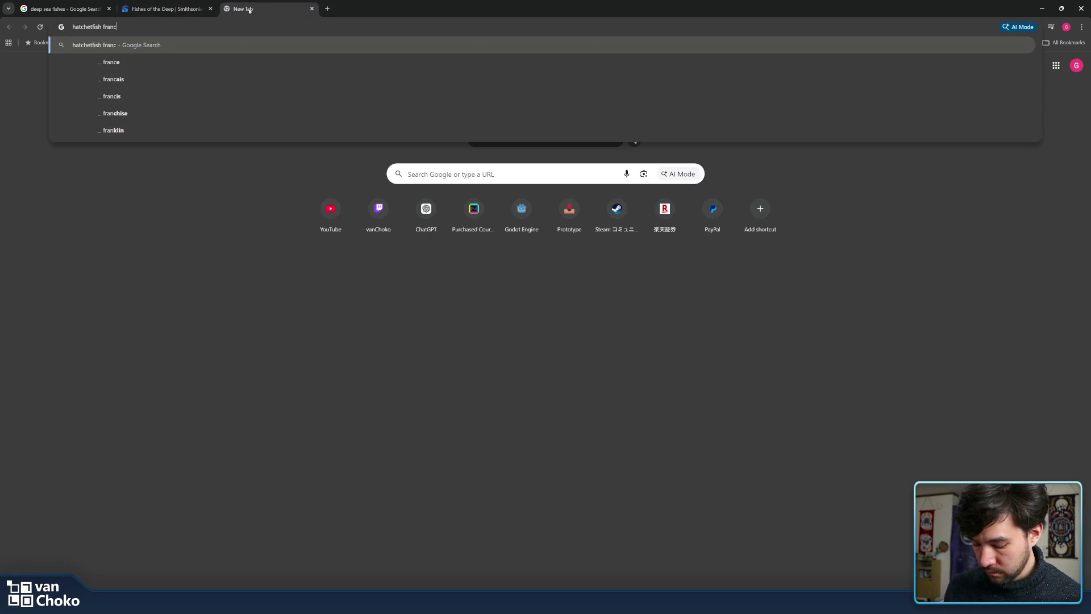
key("Return")
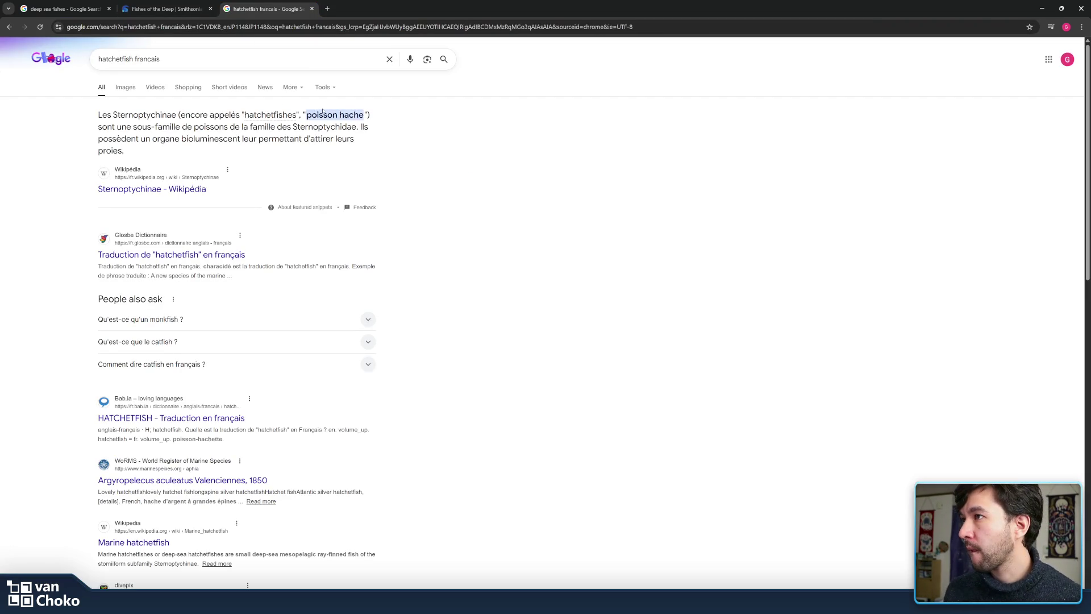
double_click(323, 115)
left_click_drag(339, 115, 341, 115)
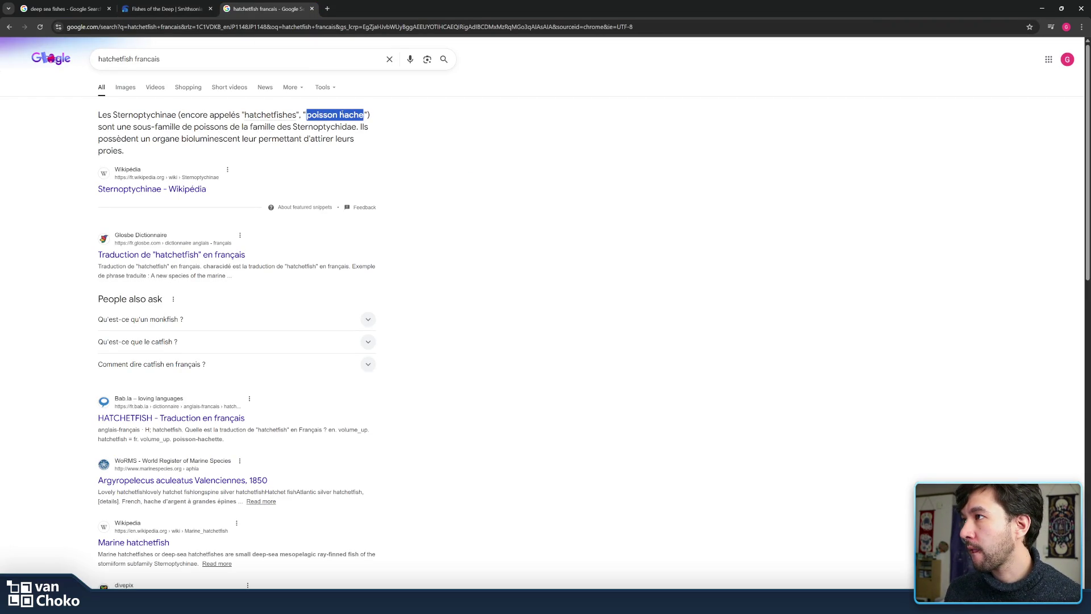
key("alt+Tab")
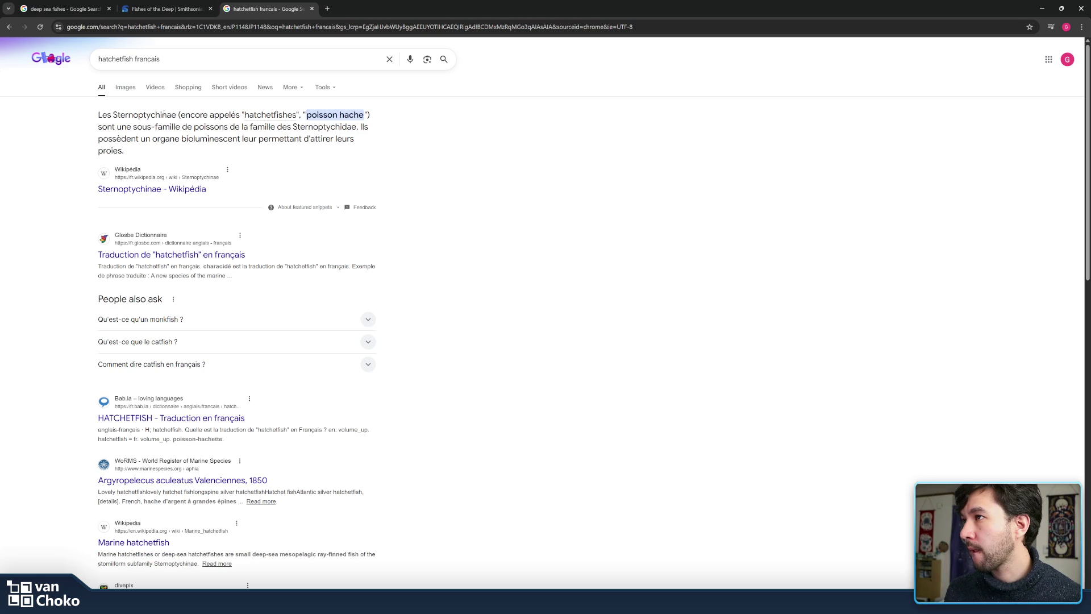
double_click(163, 115)
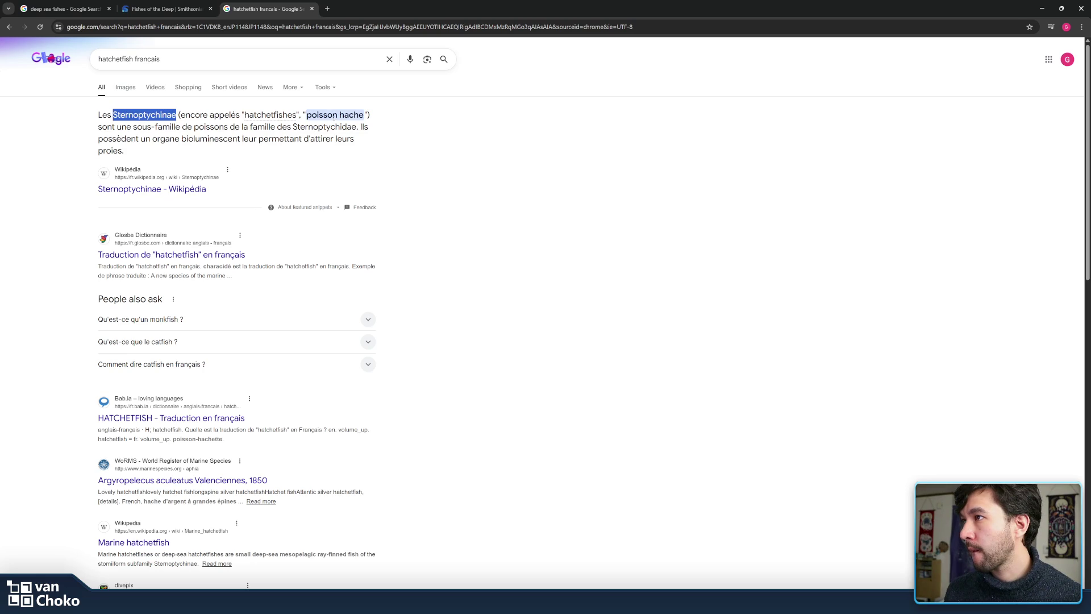
left_click(163, 115)
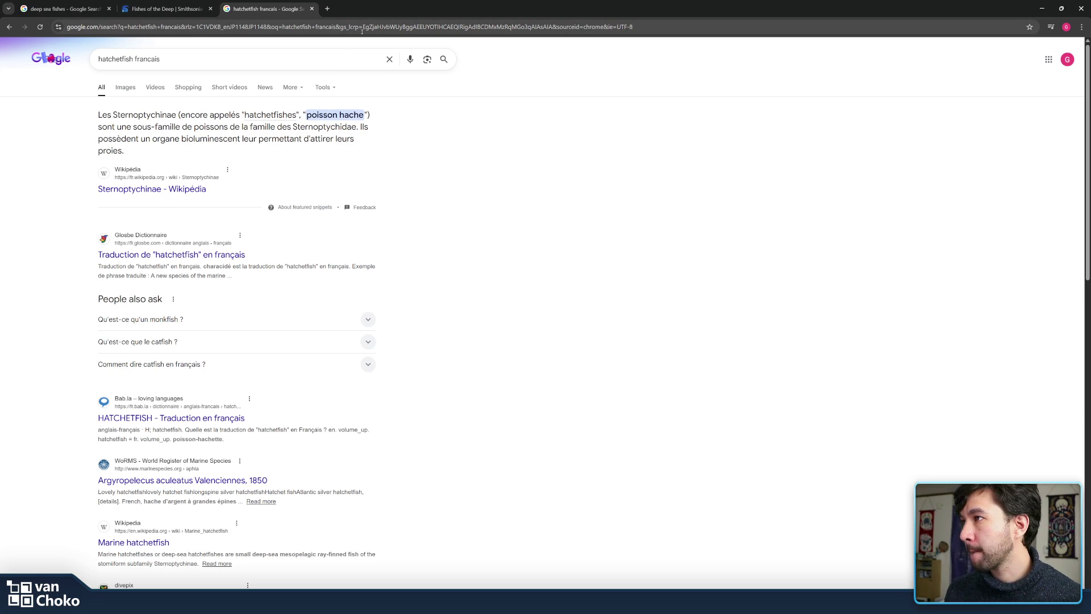
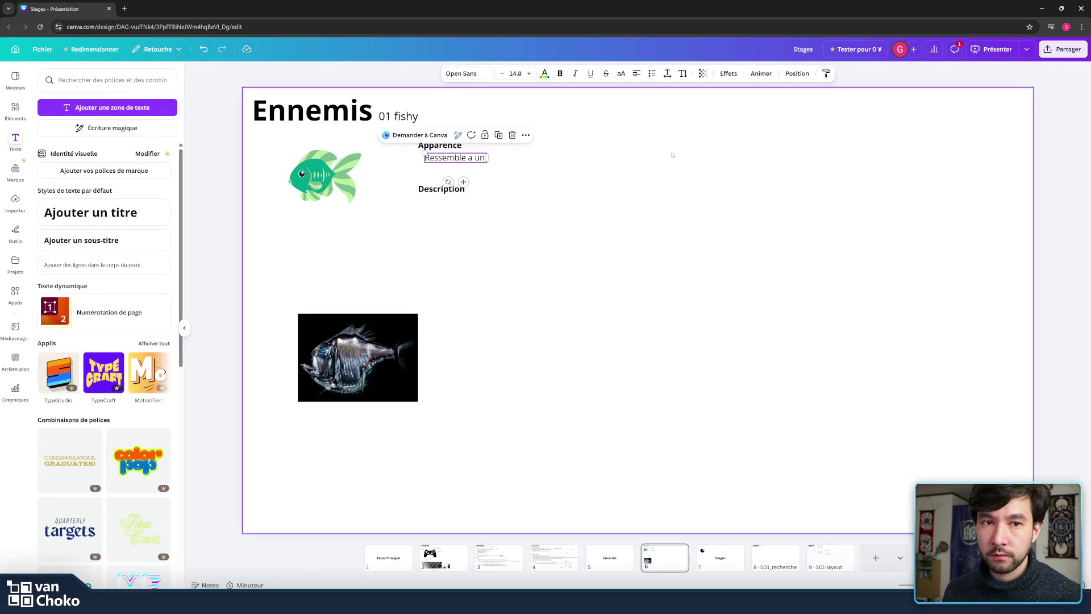
- Finish the appearance line as 'Ressemble a un hachetfish.' without an extra empty line
left_click(672, 155)
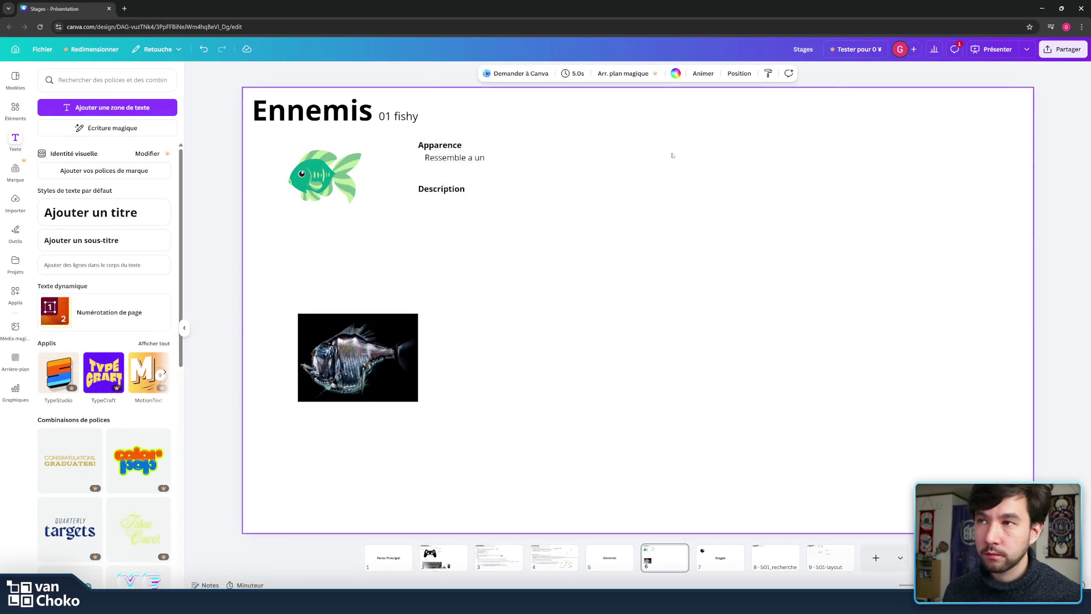
left_click(480, 159)
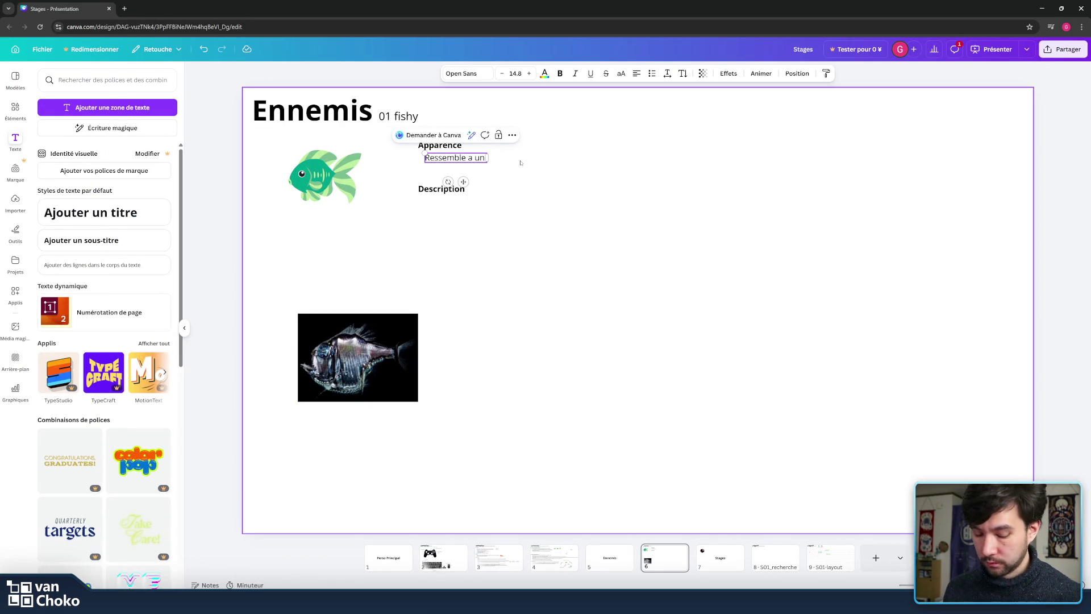
type(" hachette")
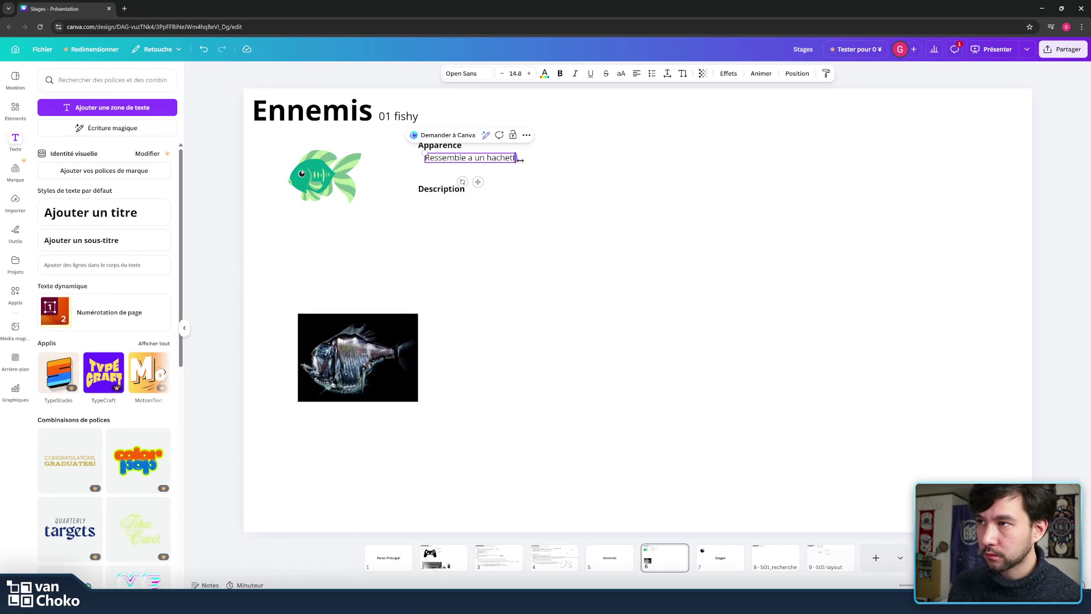
key("BackSpace")
key("BackSpace")
type("fish")
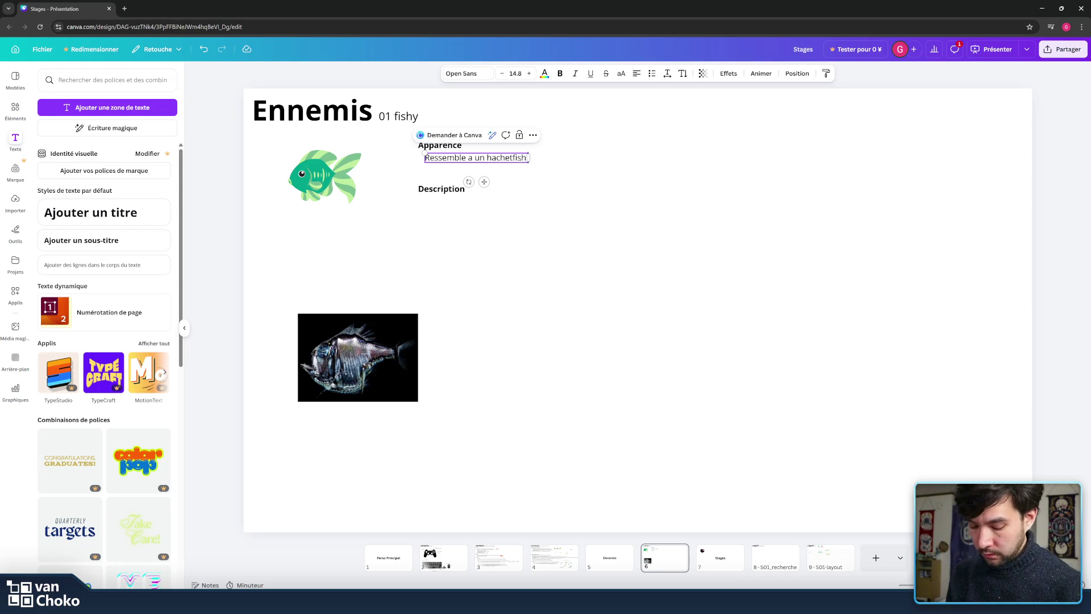
type(".")
key("Return")
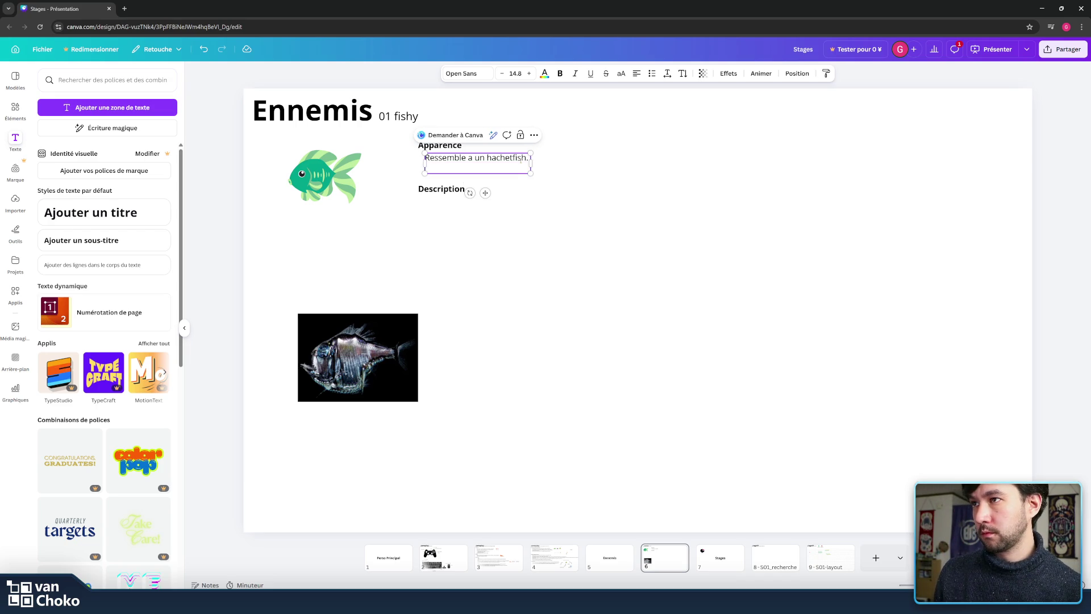
key("BackSpace")
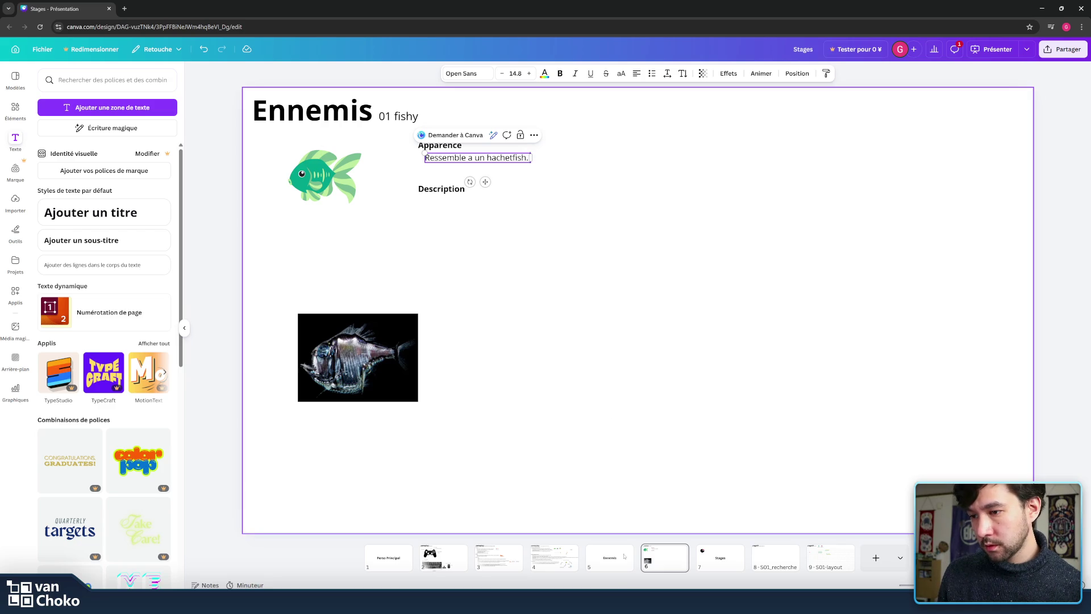
mouse_move(472, 554)
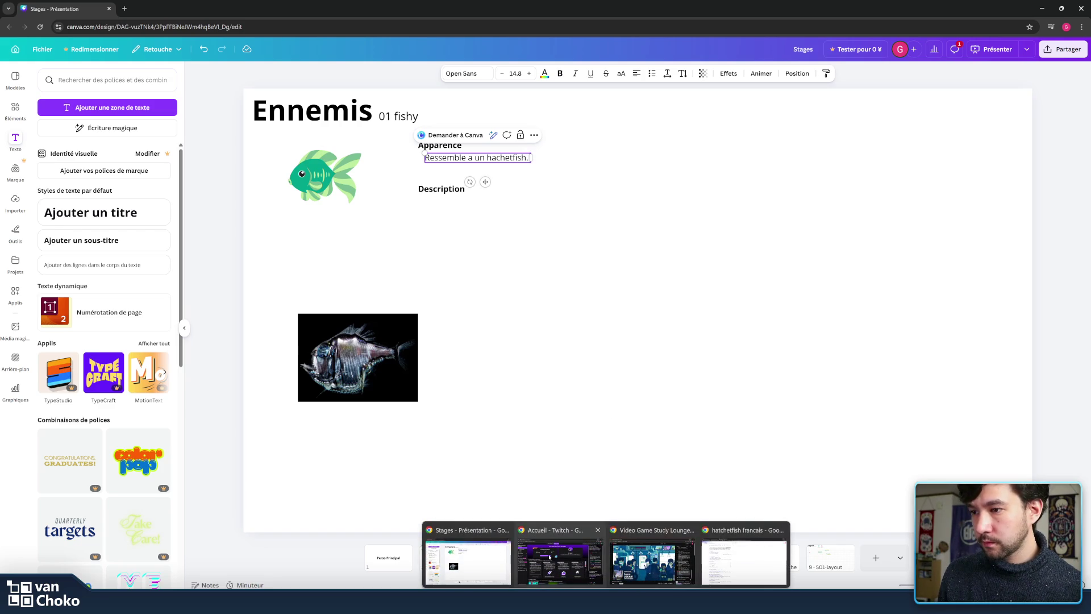
left_click(471, 554)
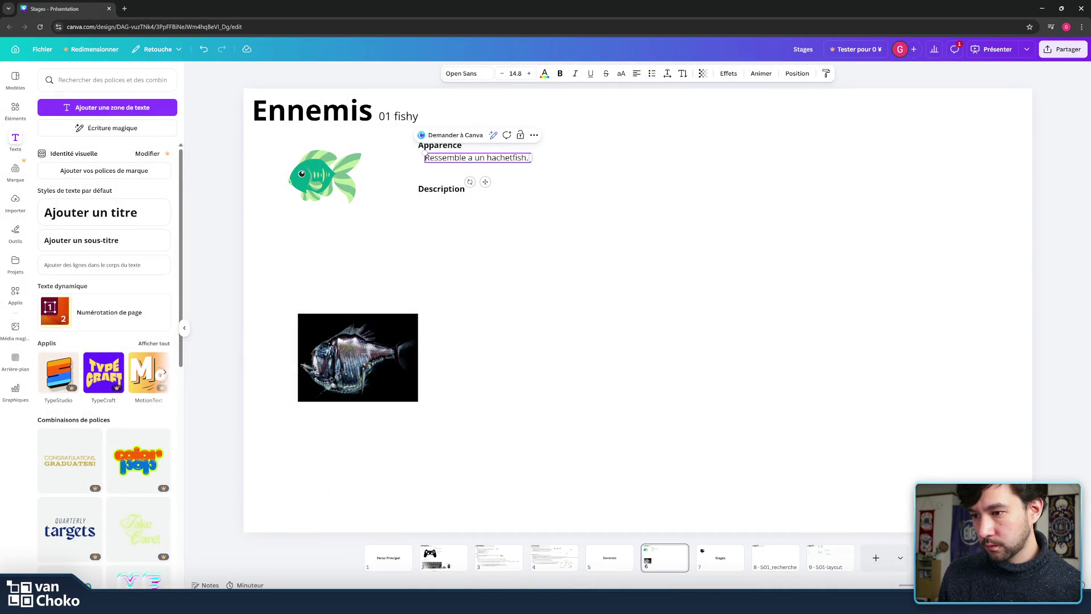
- Close the hatchetfish search tab and the Smithsonian fish article tab
mouse_move(471, 555)
left_click(744, 554)
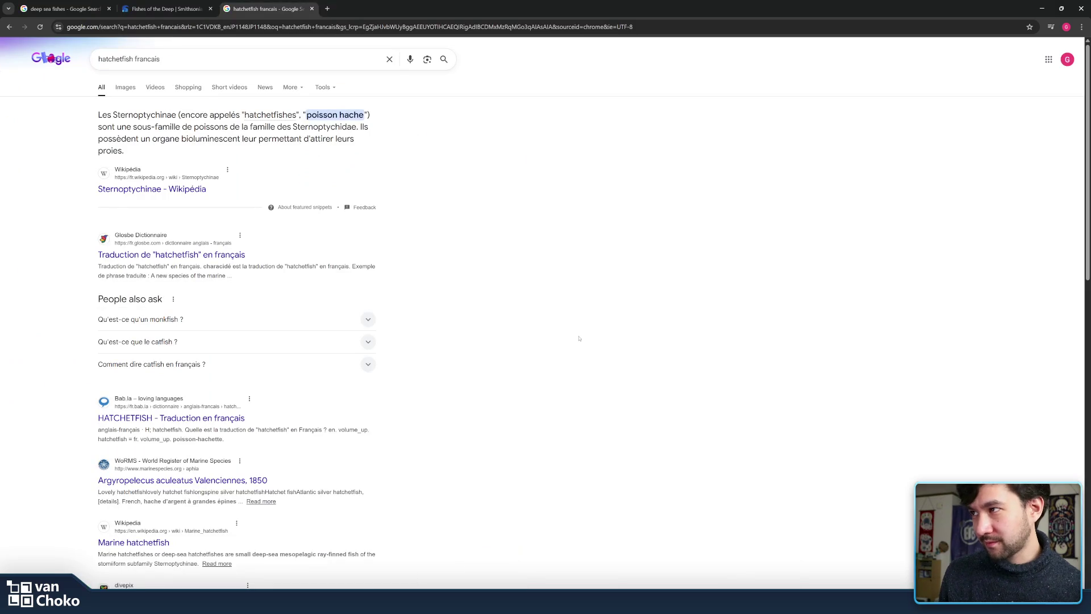
left_click(312, 9)
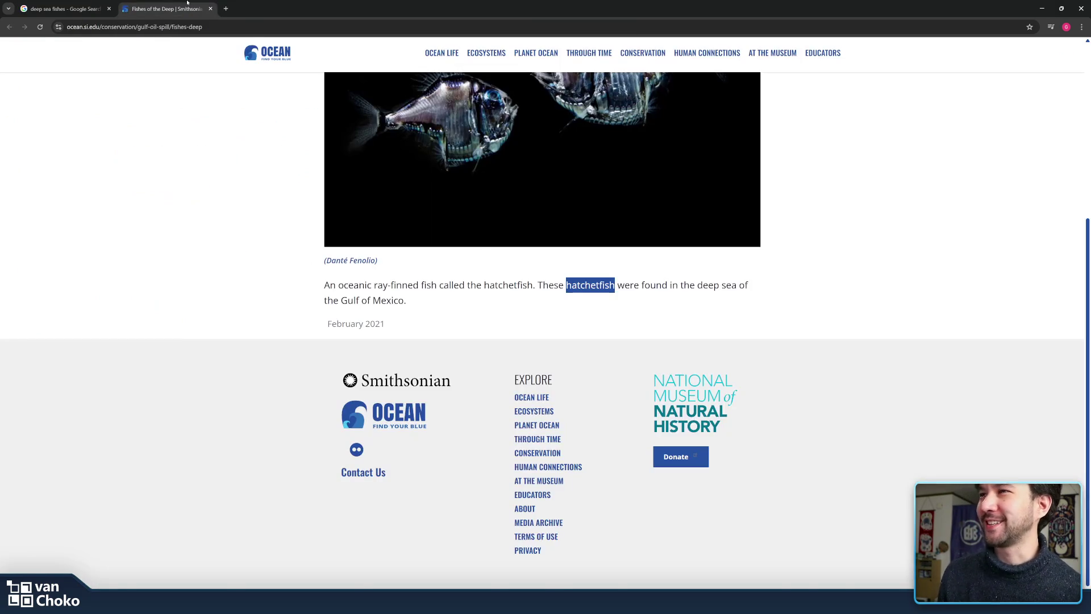
left_click(211, 9)
- Screenshot the Ohio State News silver fish photo from the Google Images preview
scroll(589, 263, "down", 3)
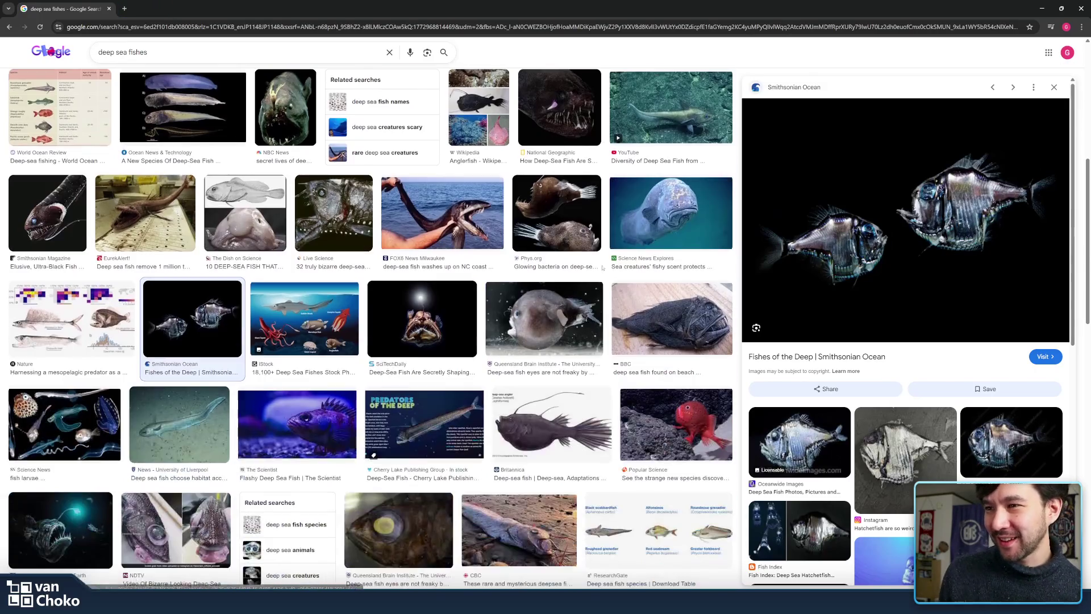
scroll(606, 273, "down", 5)
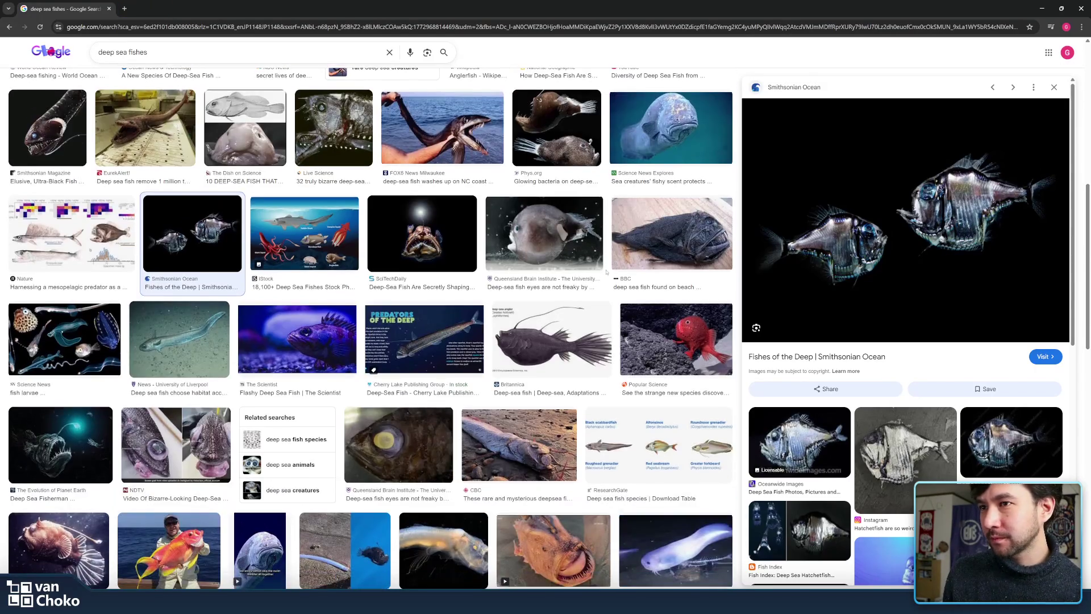
scroll(606, 270, "up", 1)
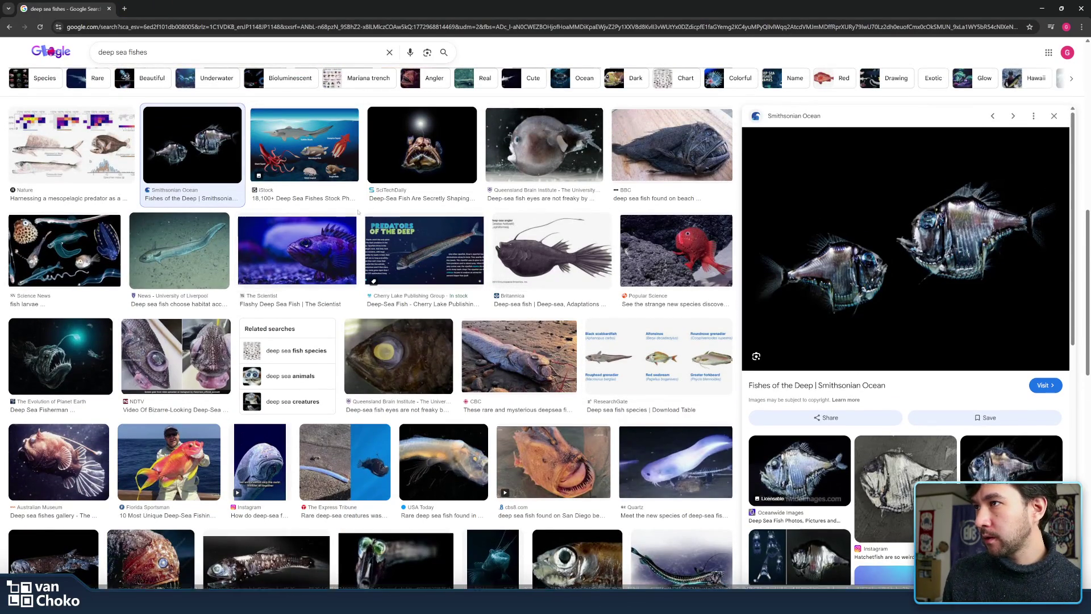
scroll(558, 278, "down", 3)
scroll(396, 255, "down", 3)
scroll(375, 239, "down", 2)
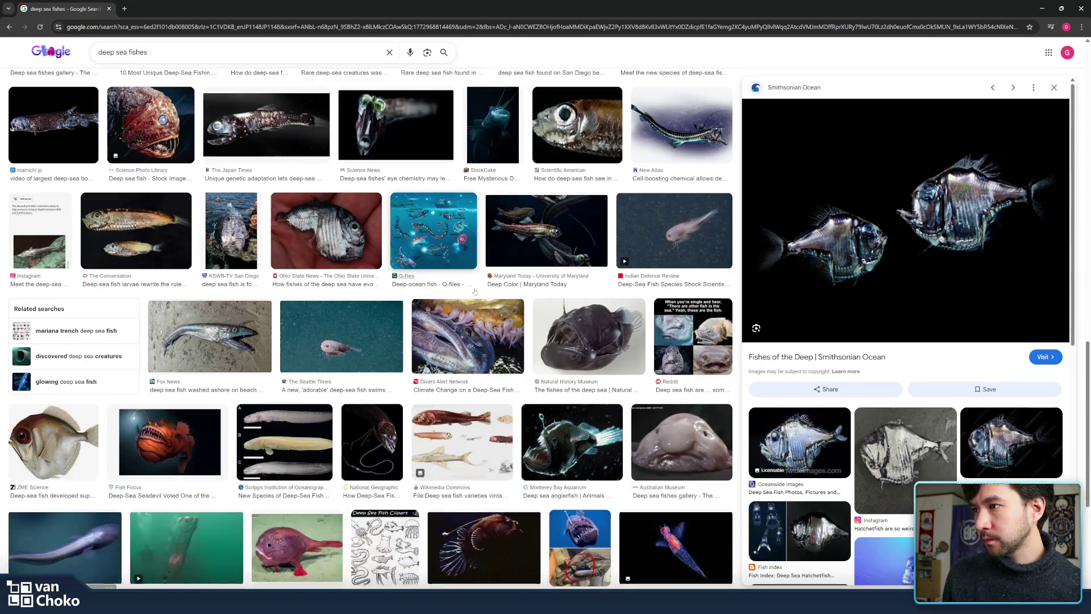
left_click(343, 203)
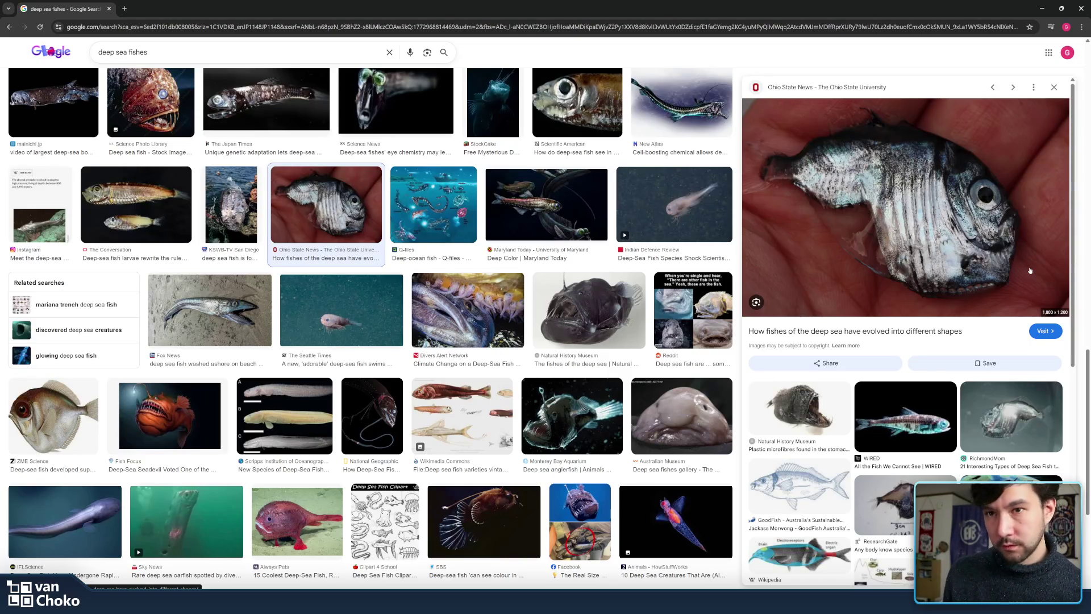
key("super+shift+s")
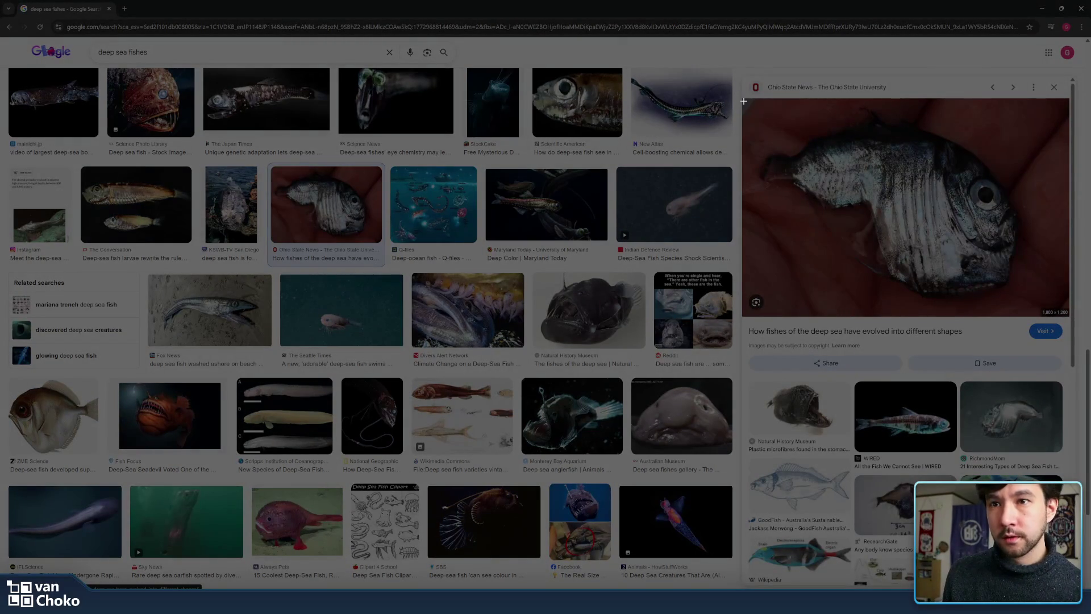
left_click_drag(744, 100, 1032, 307)
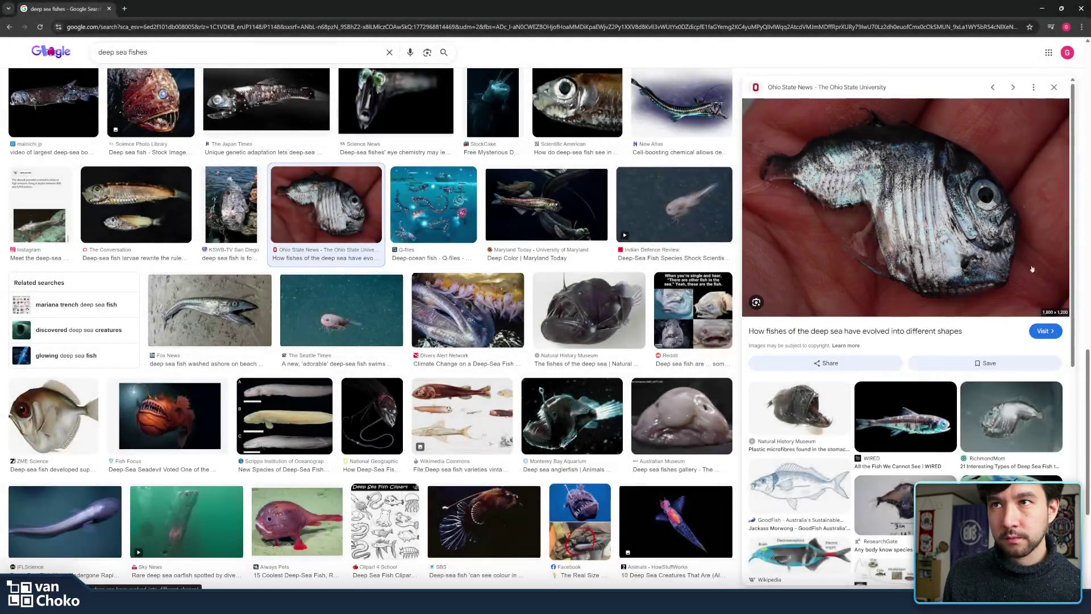
key("alt+Tab")
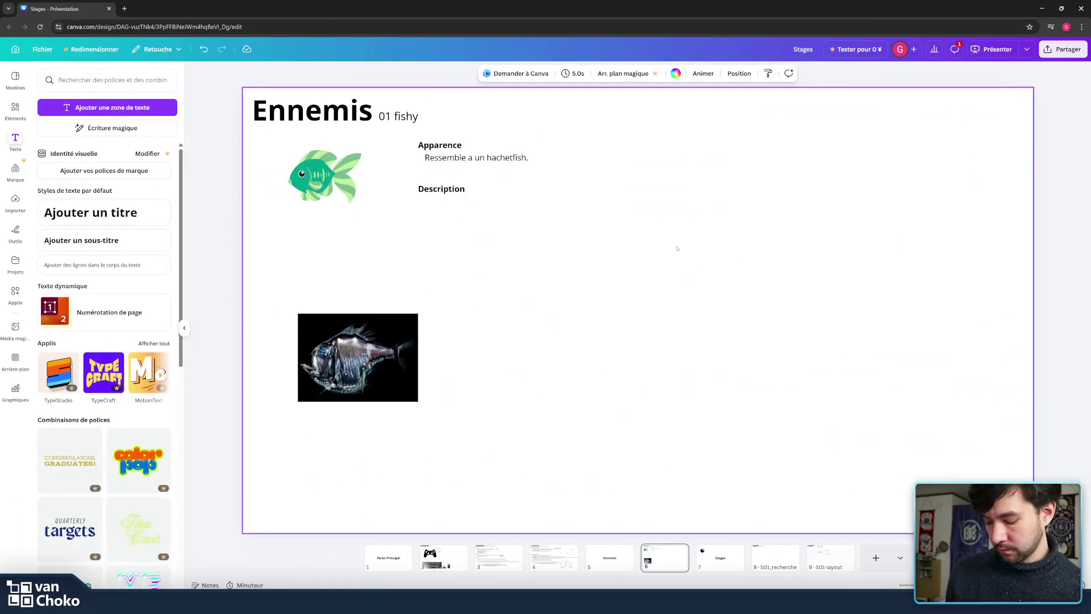
- Paste the silver fish snip below the first photo, resized to the same width
key("ctrl+v")
left_click_drag(798, 222, 784, 295)
mouse_move(797, 251)
left_mouse_down()
mouse_move(548, 432)
mouse_move(378, 426)
left_mouse_up()
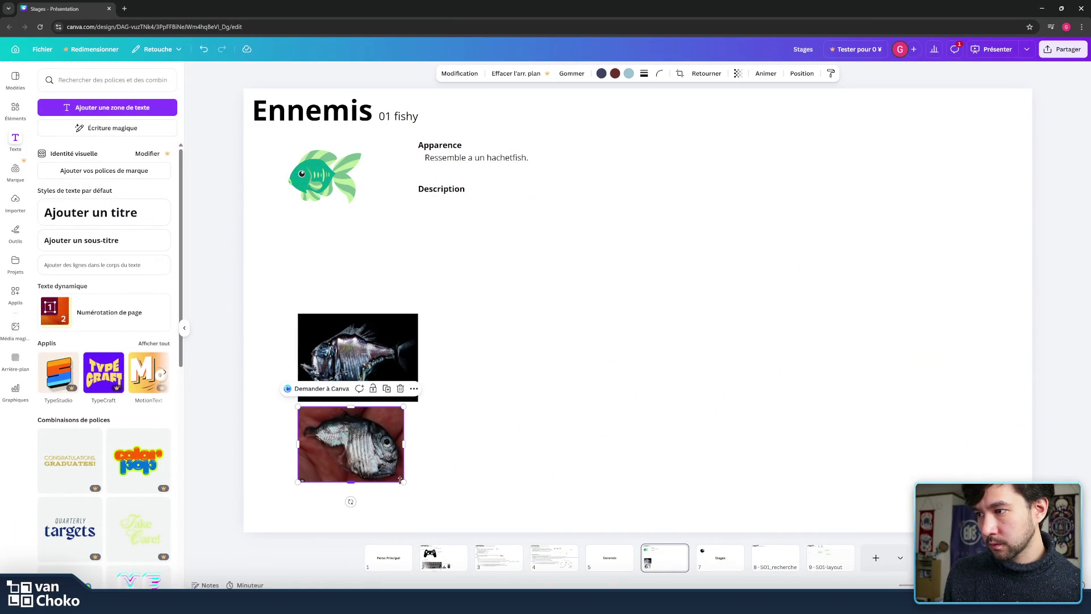
left_click_drag(399, 480, 418, 492)
left_click(553, 442)
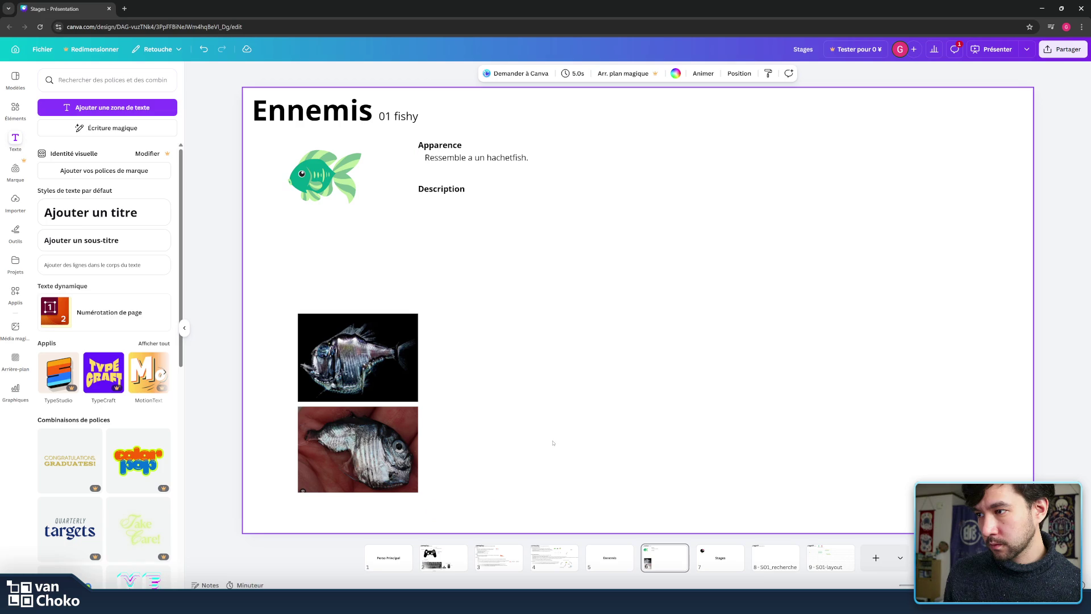
mouse_move(605, 602)
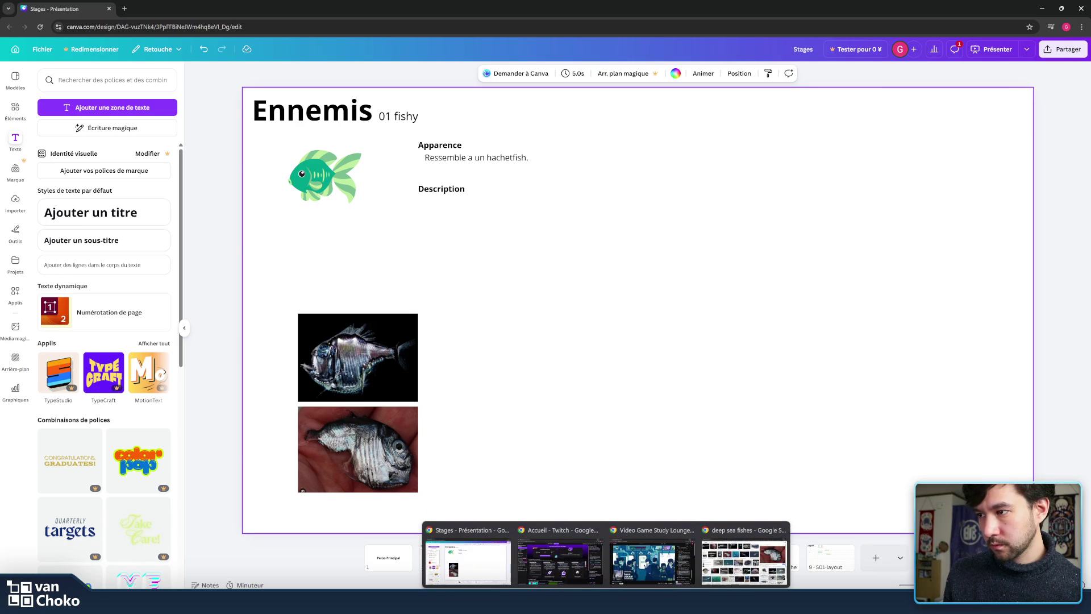
left_click(744, 559)
- Preview the dragonfish and red Always Pets fish images, opening the red fish's source page
scroll(578, 321, "down", 2)
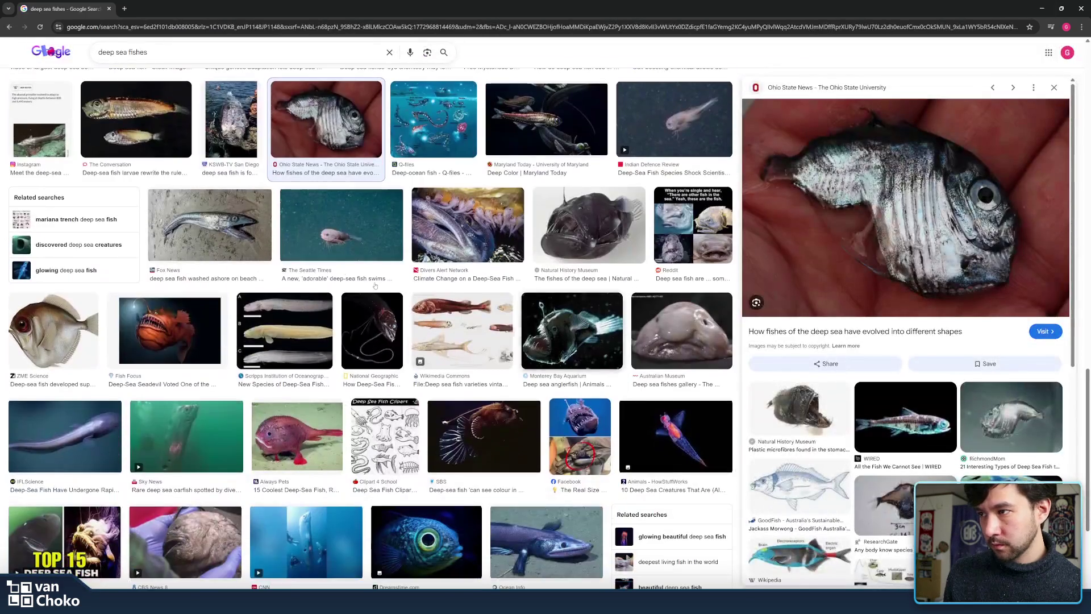
scroll(398, 272, "down", 2)
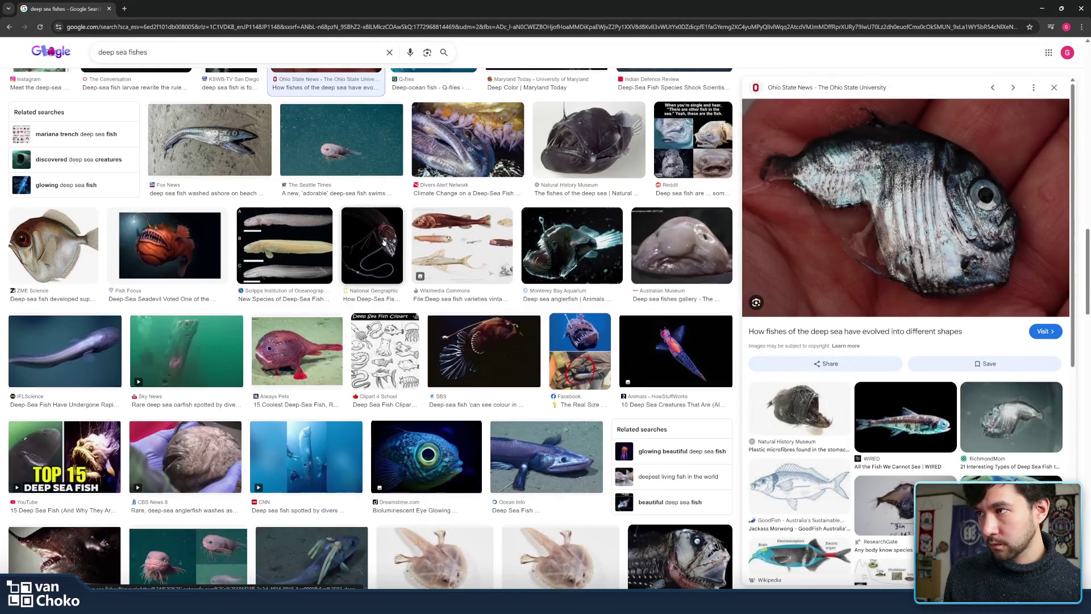
left_click(398, 272)
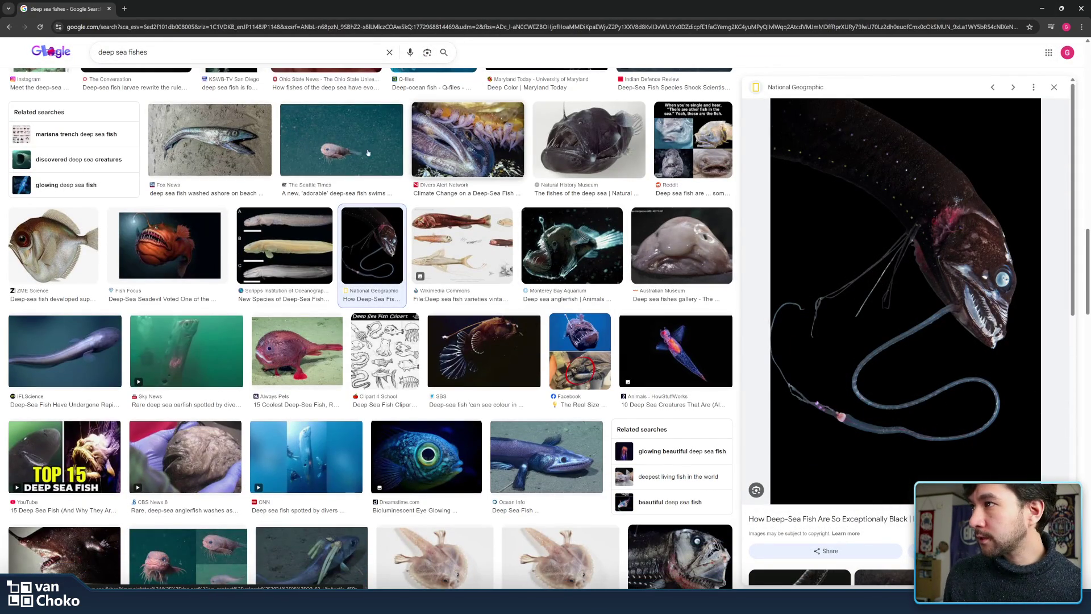
scroll(264, 154, "down", 1)
scroll(264, 154, "down", 2)
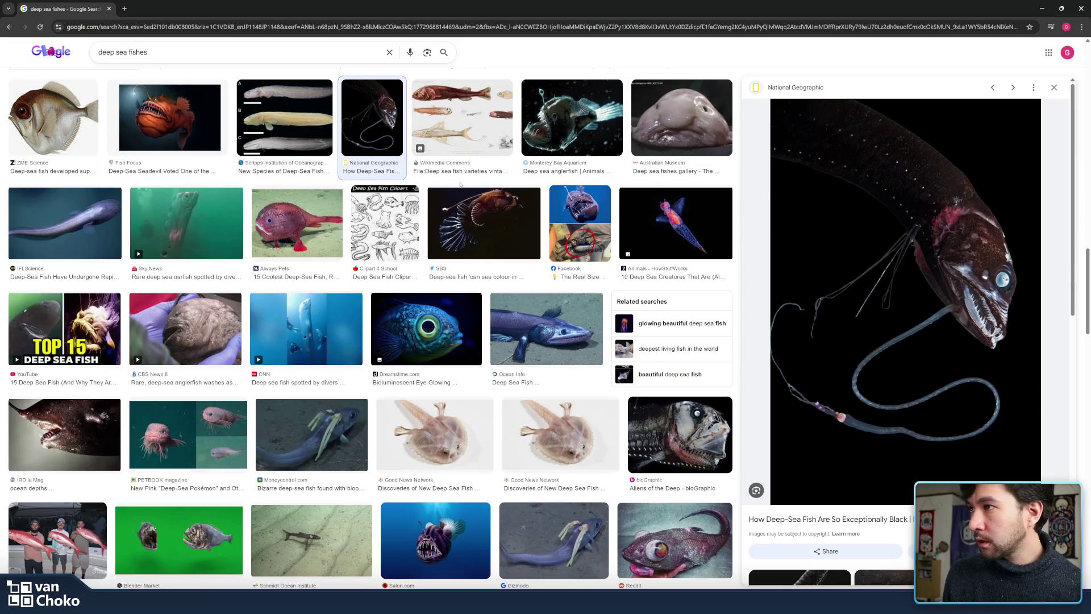
left_click(296, 225)
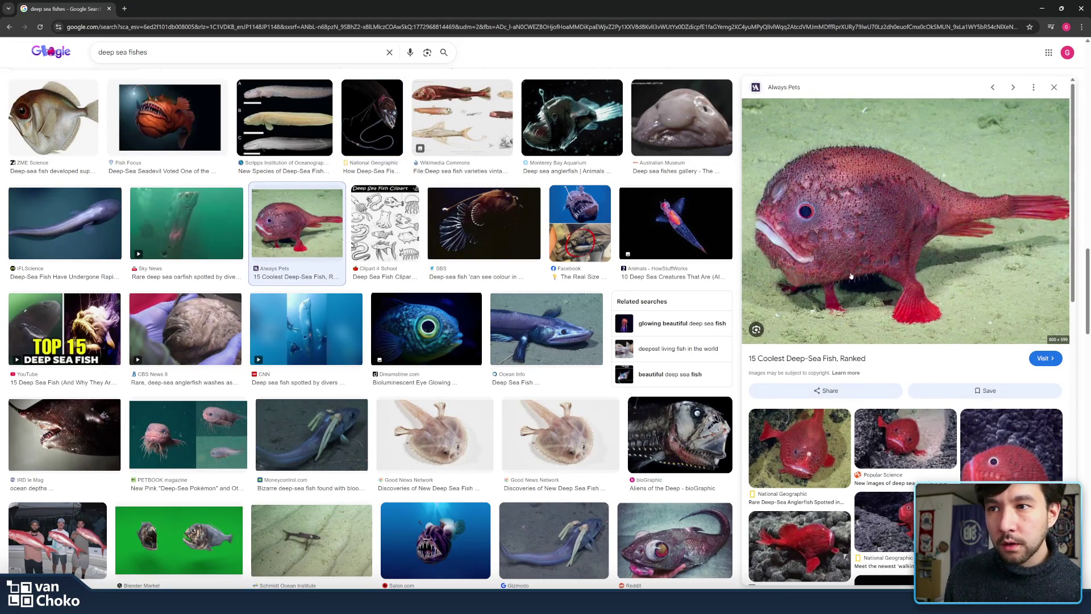
left_click(851, 277)
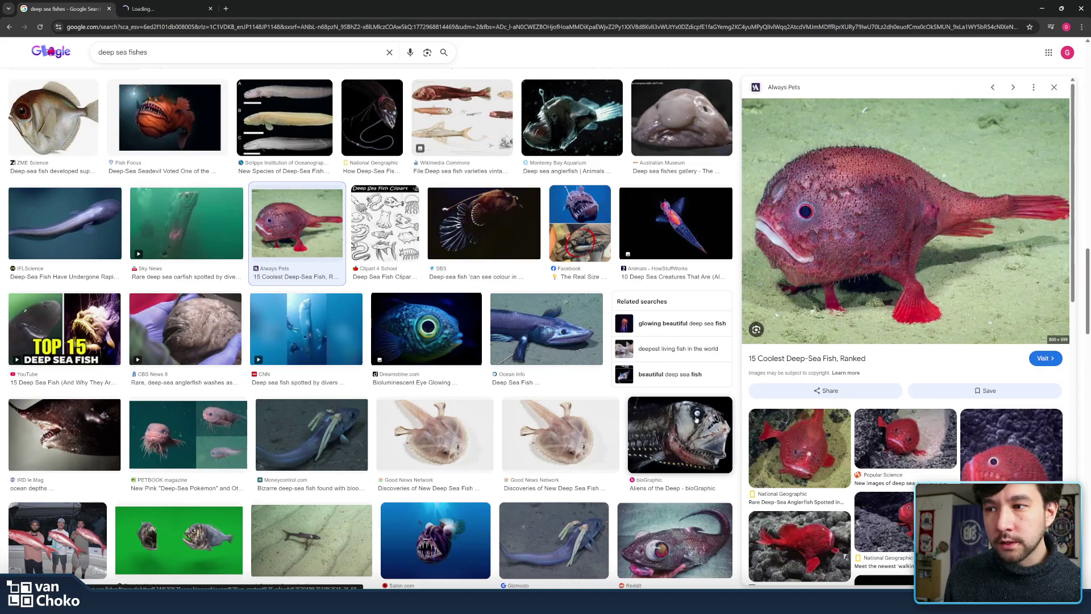
- Screenshot the bioGraphic 'Aliens of the Deep' dragonfish image preview
left_click(697, 420)
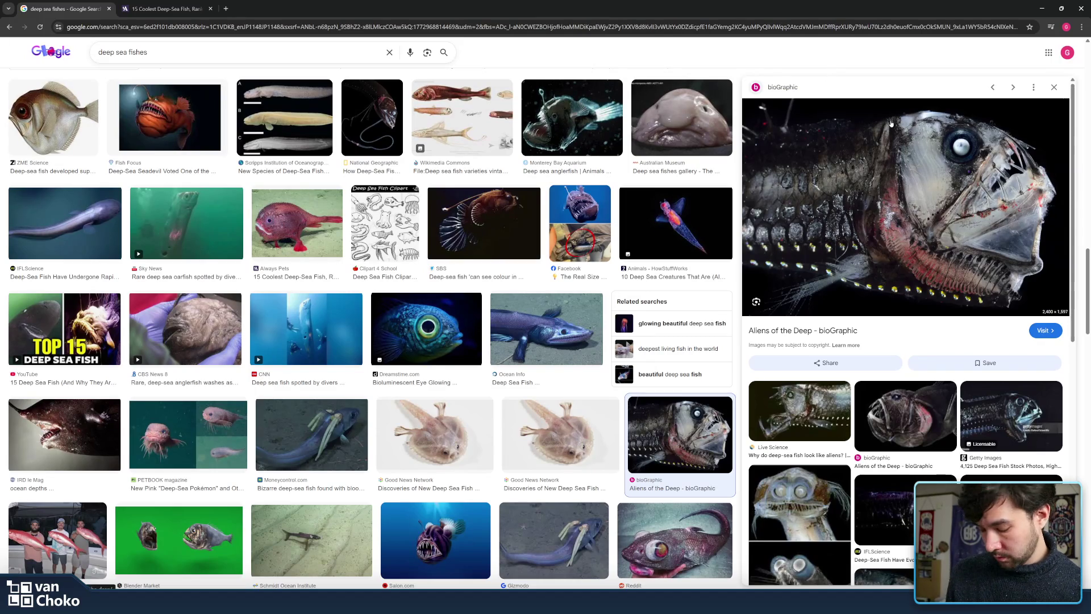
key("super+shift+s")
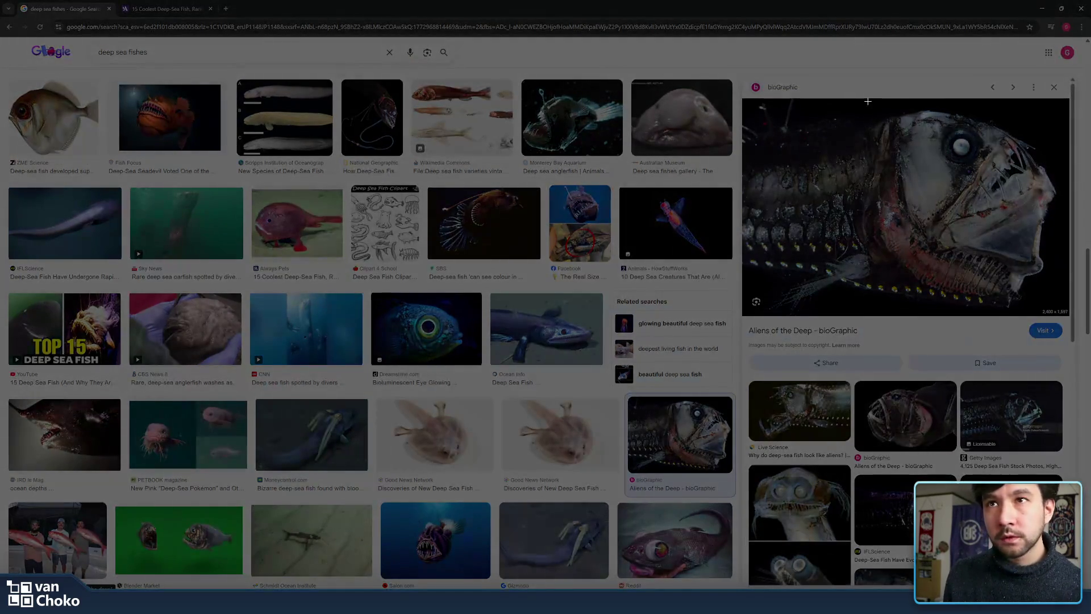
left_click_drag(863, 100, 1058, 308)
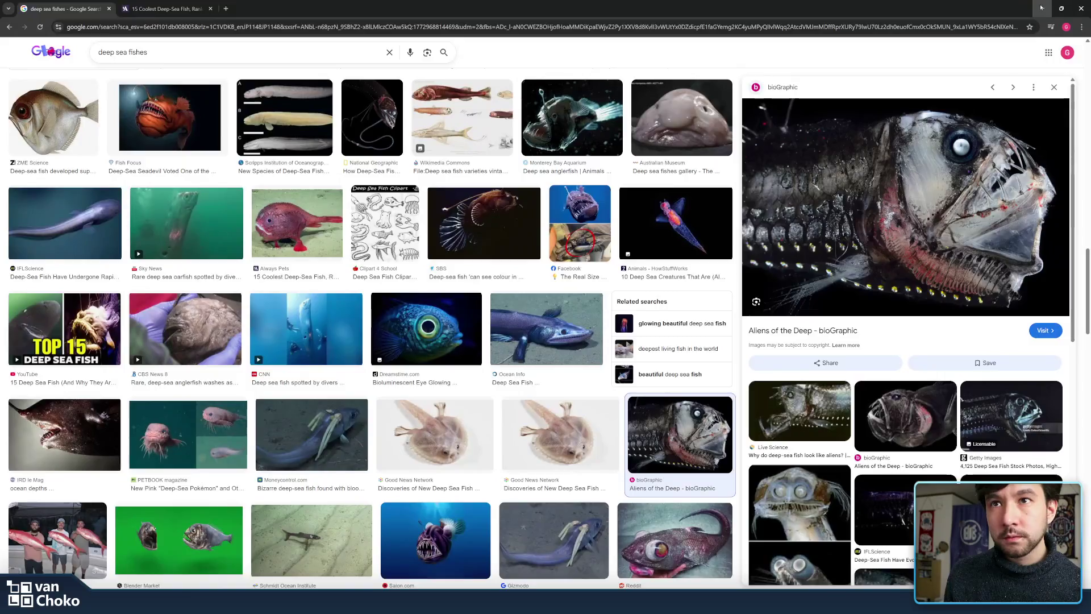
key("alt+Tab")
- Paste the dragonfish close-up beside the two stacked fish photos, shrunk and aligned
key("ctrl+v")
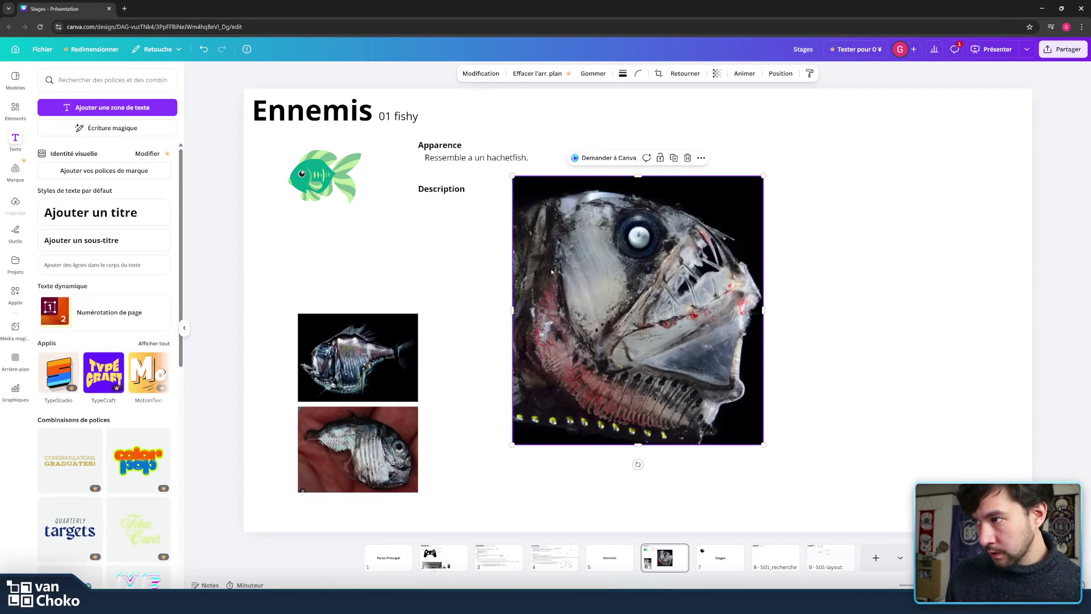
left_click_drag(667, 258, 580, 305)
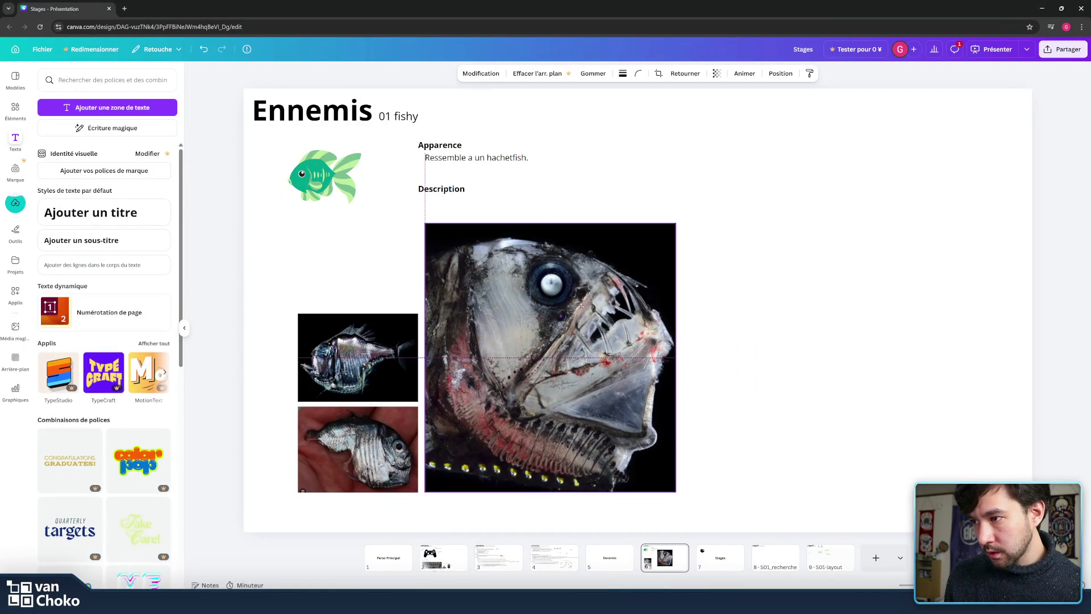
left_click_drag(675, 224, 592, 316)
left_click(690, 340)
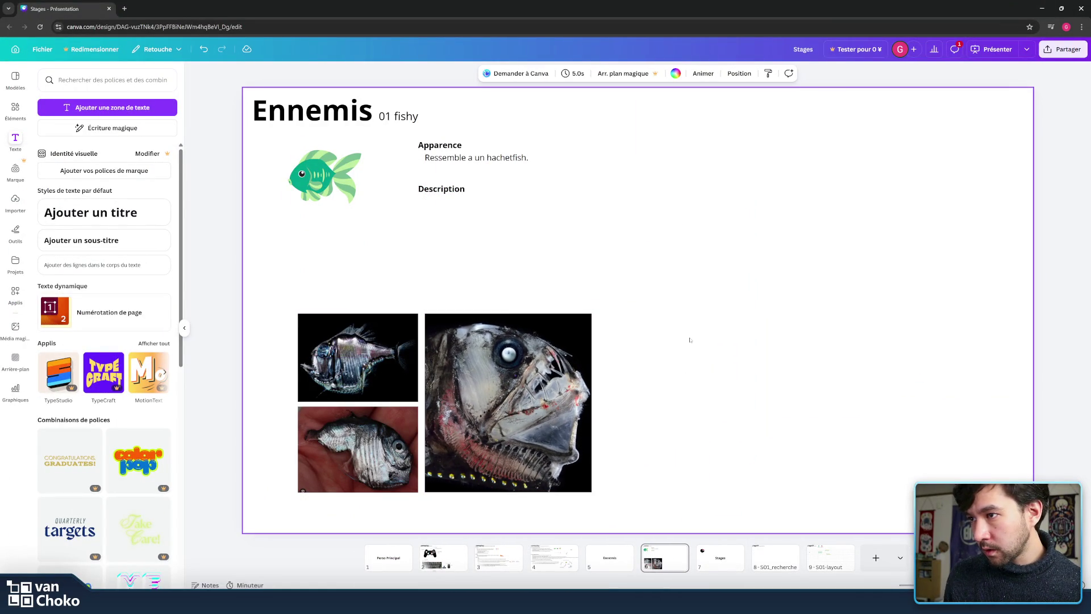
left_click_drag(531, 374, 528, 373)
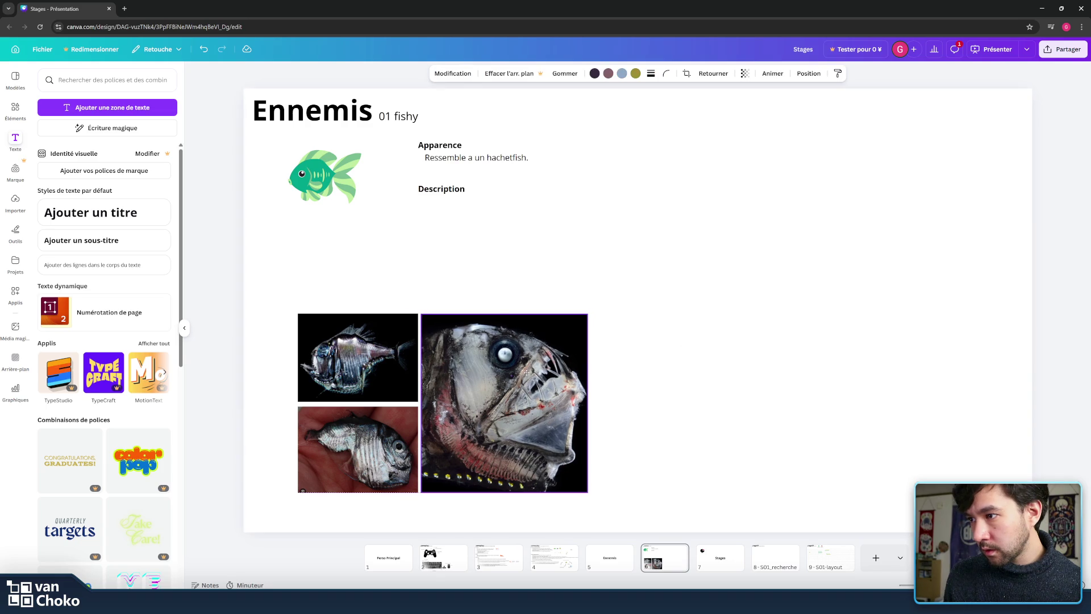
left_click(657, 377)
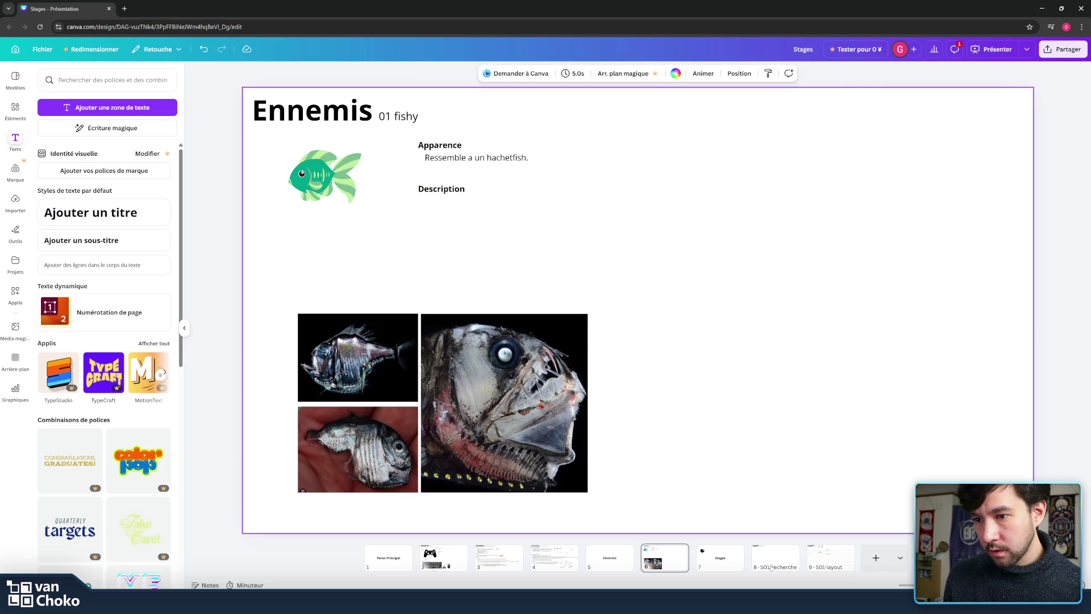
mouse_move(606, 601)
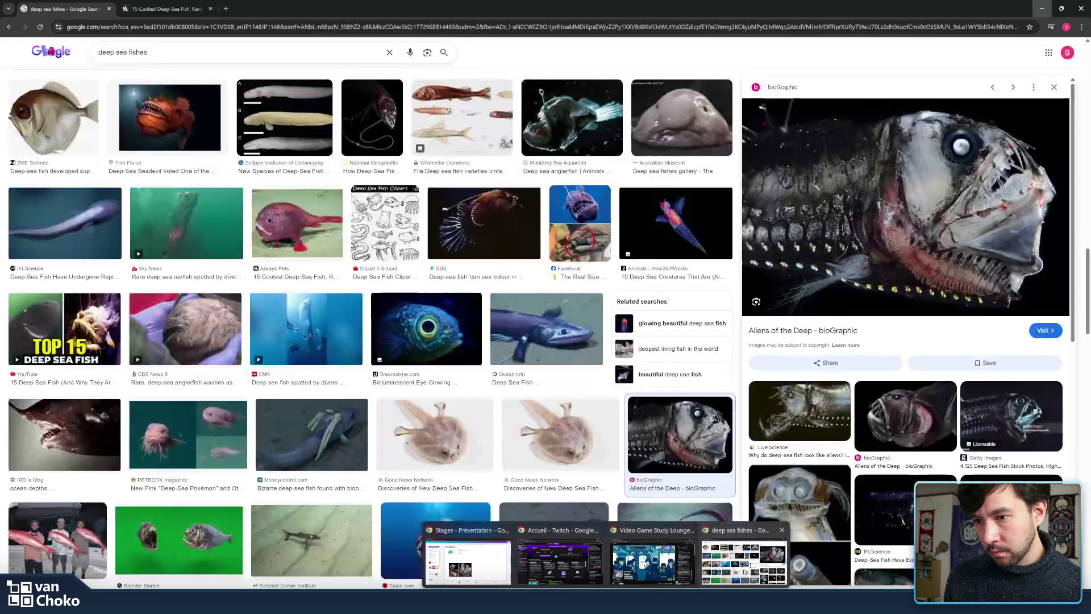
left_click(744, 571)
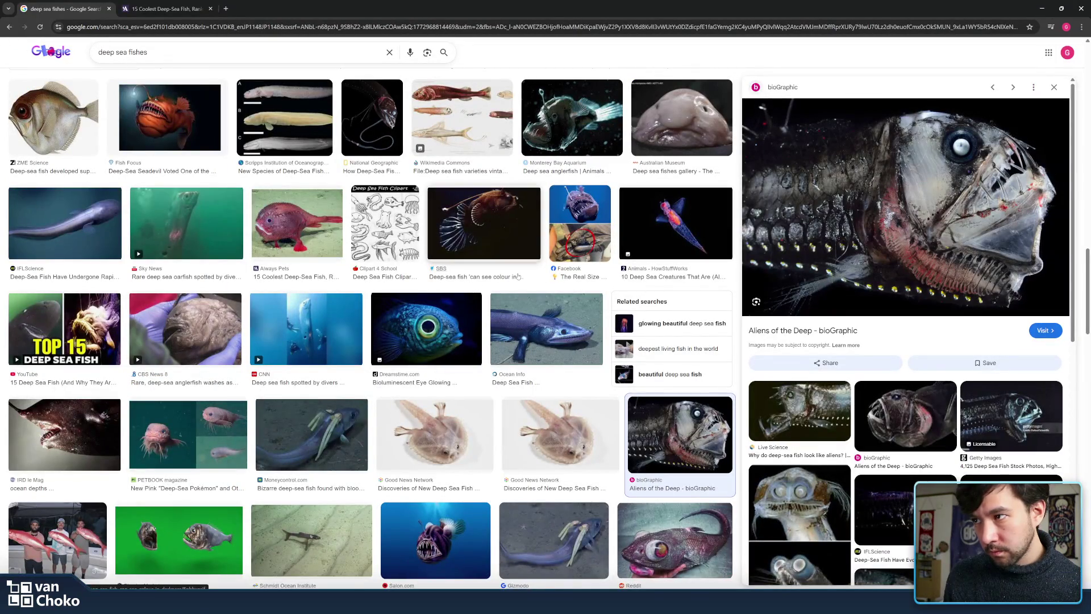
- Open the Aliens of the Deep article in a new tab and browse the 15 Coolest Deep-Sea Fish article
middle_click(848, 257)
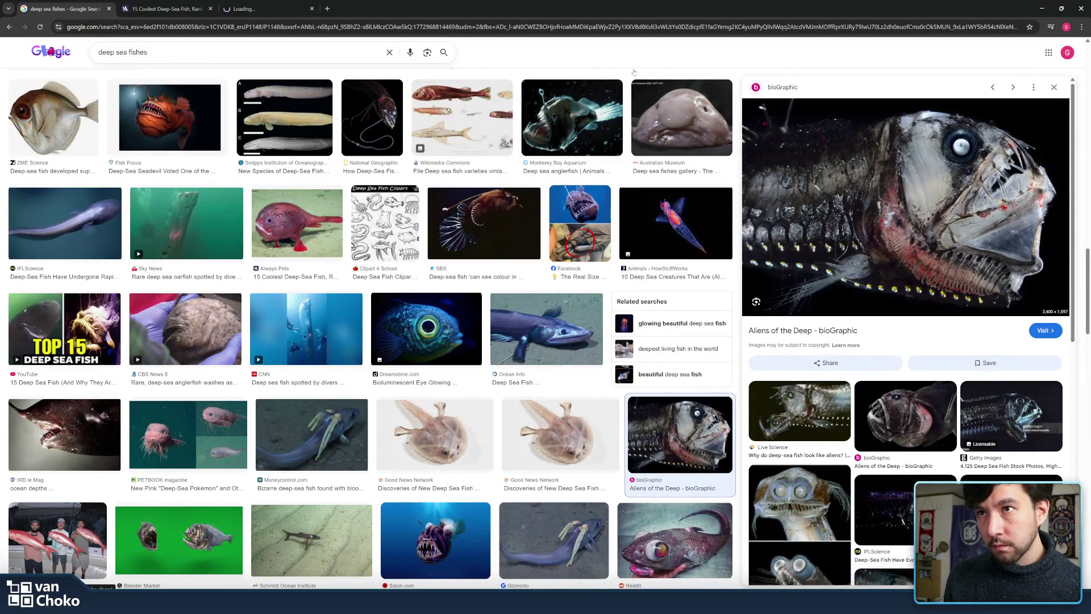
left_click(274, 4)
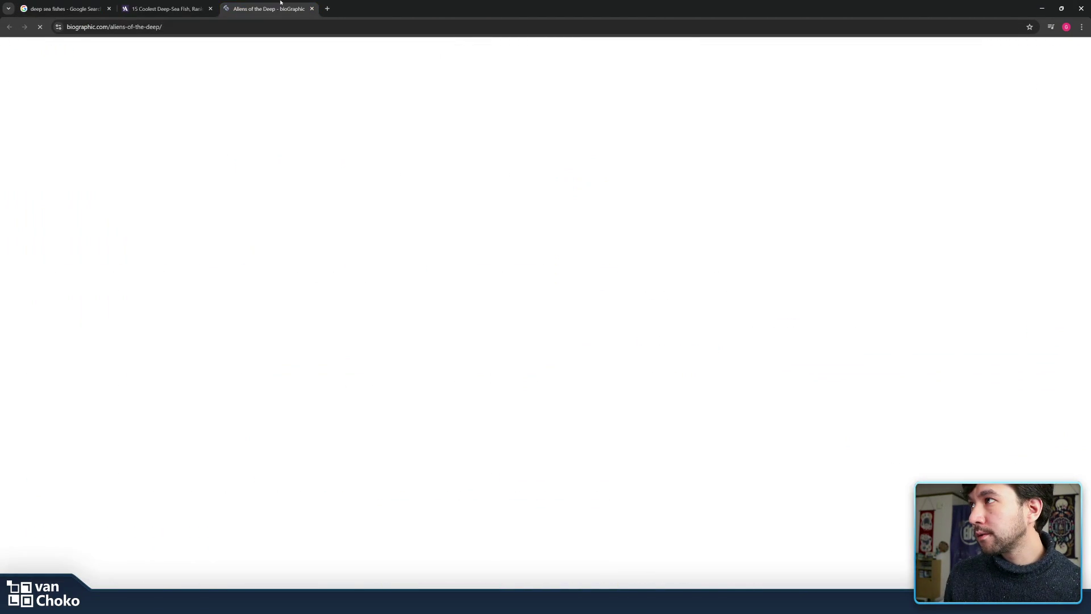
left_click(168, 9)
scroll(670, 285, "down", 5)
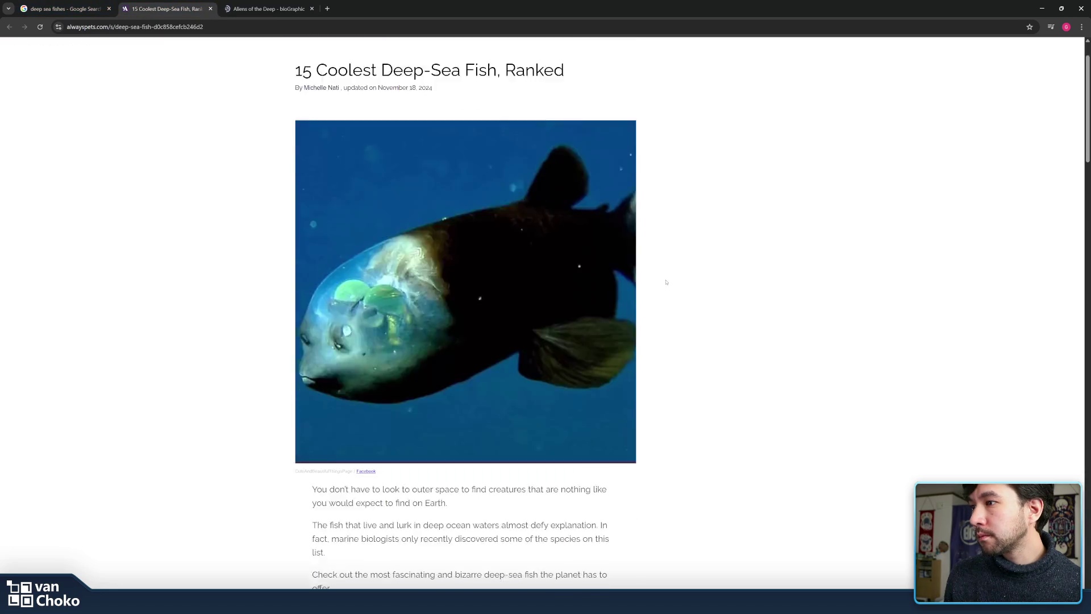
scroll(670, 284, "down", 3)
scroll(670, 284, "down", 4)
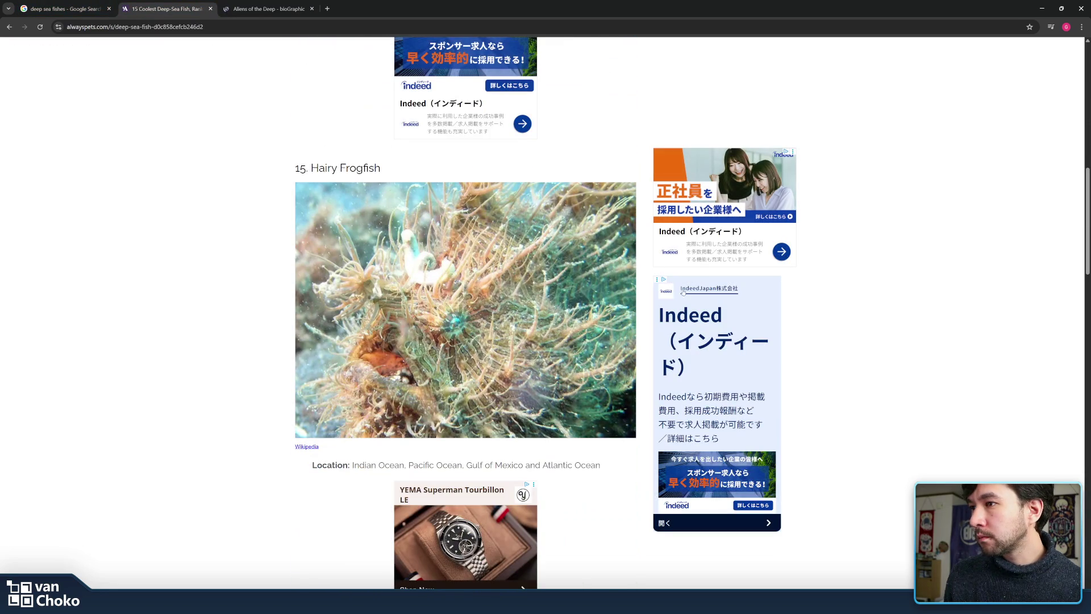
scroll(646, 237, "down", 3)
scroll(647, 238, "down", 4)
scroll(648, 238, "down", 4)
scroll(649, 237, "down", 4)
scroll(648, 238, "down", 4)
scroll(648, 237, "down", 5)
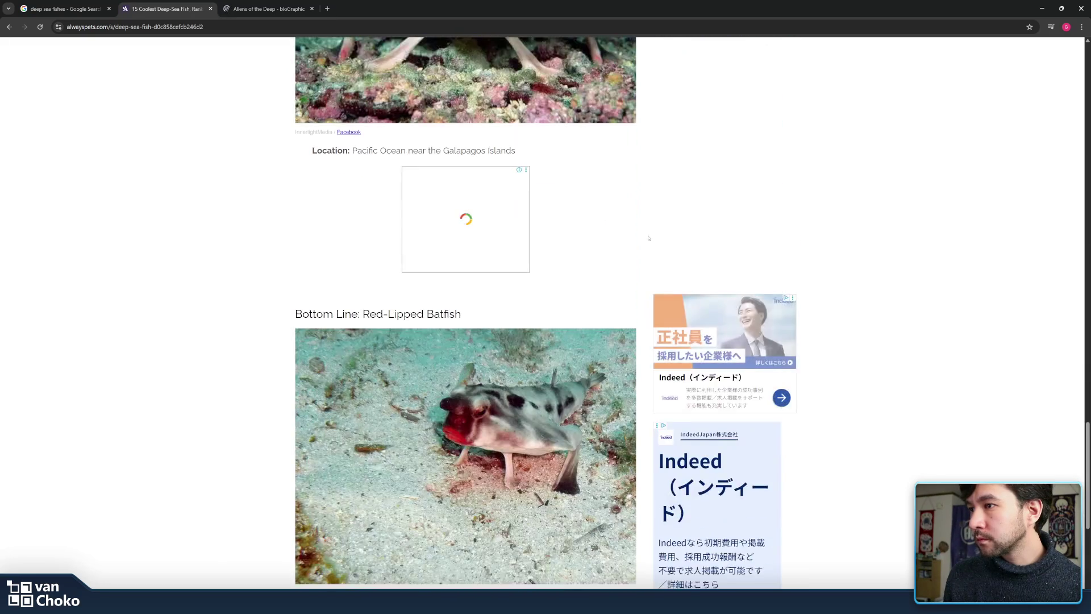
scroll(648, 238, "down", 4)
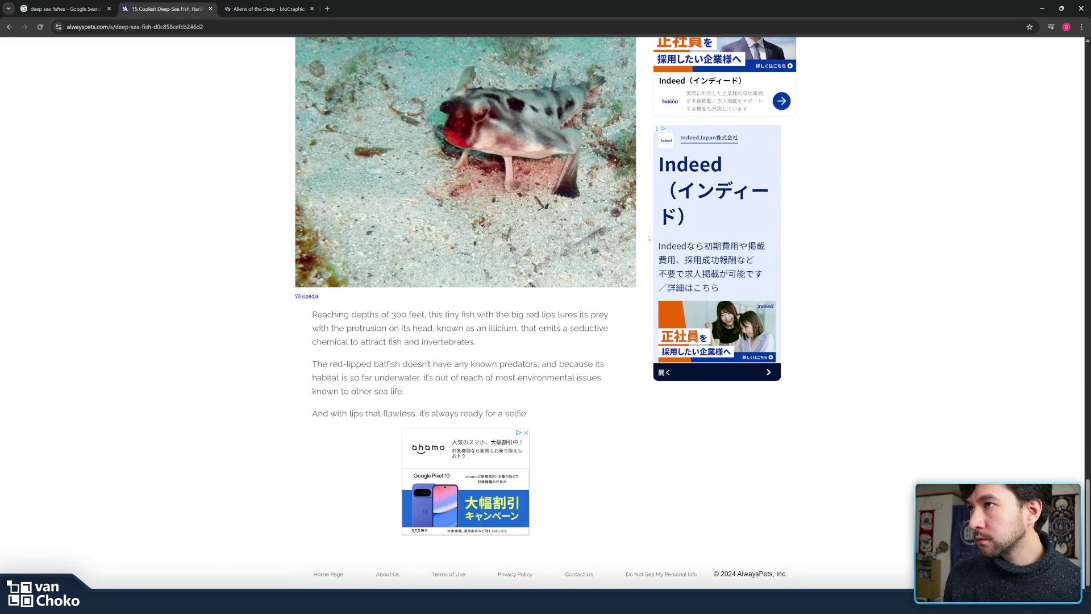
scroll(648, 238, "up", 3)
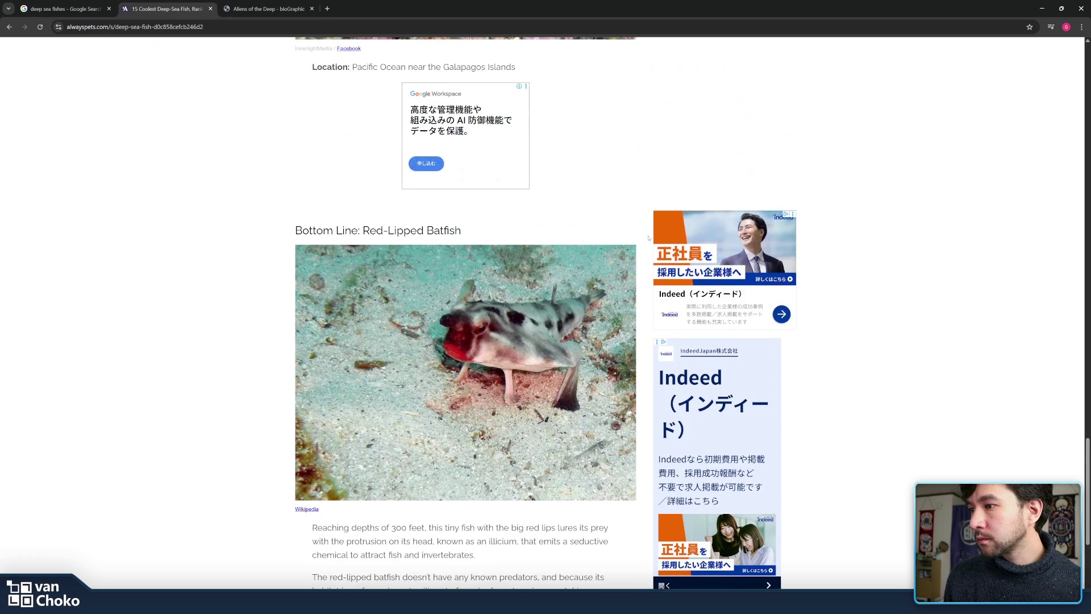
scroll(648, 237, "up", 3)
scroll(648, 238, "up", 5)
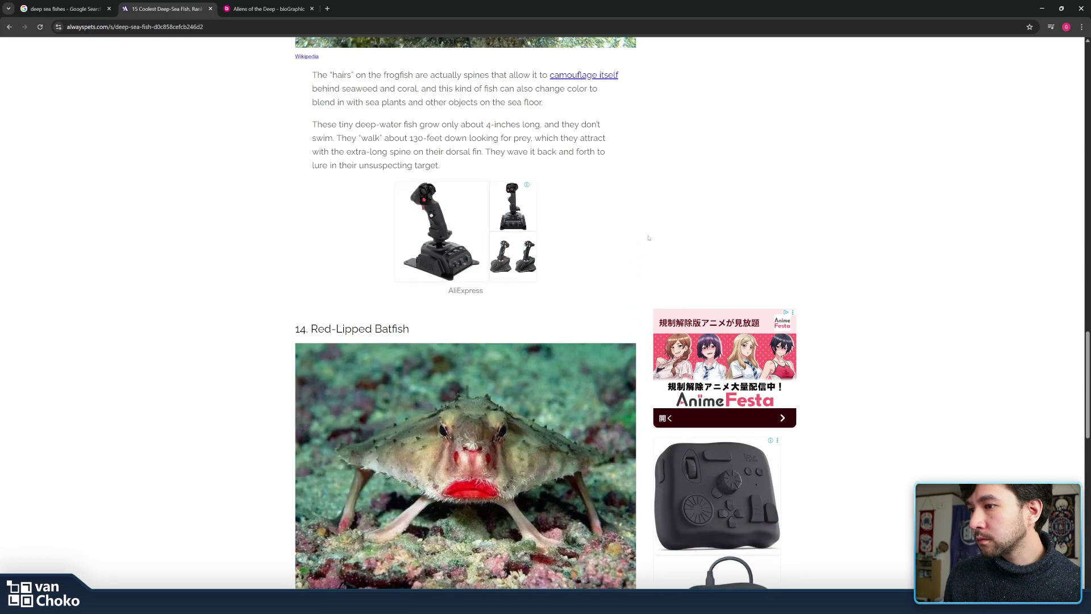
scroll(649, 238, "up", 3)
scroll(648, 238, "up", 3)
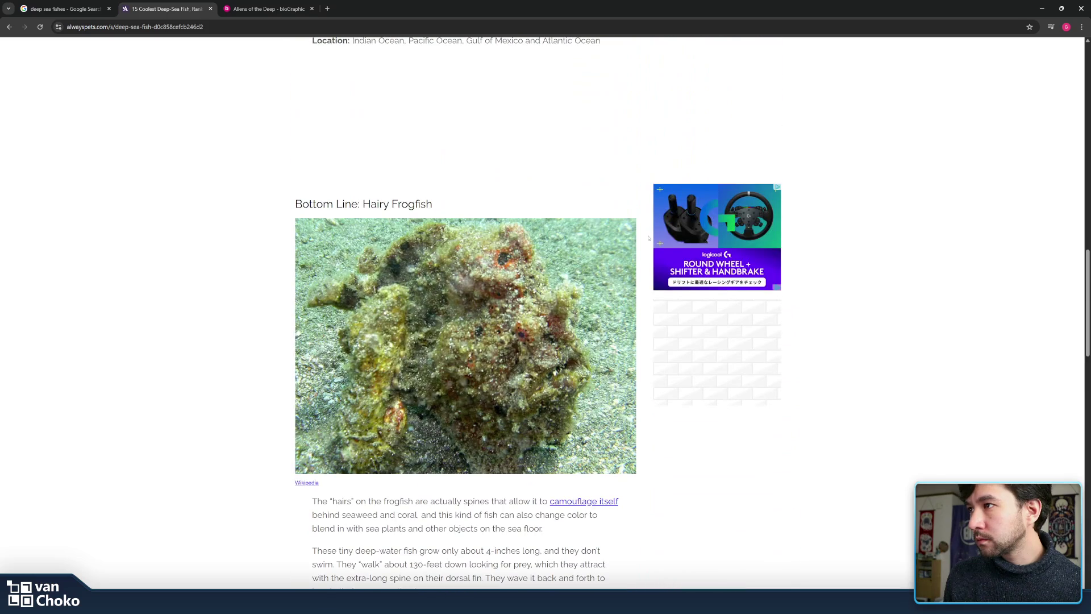
scroll(648, 237, "up", 3)
scroll(648, 237, "up", 3)
scroll(648, 238, "up", 6)
scroll(649, 237, "up", 3)
scroll(648, 238, "down", 5)
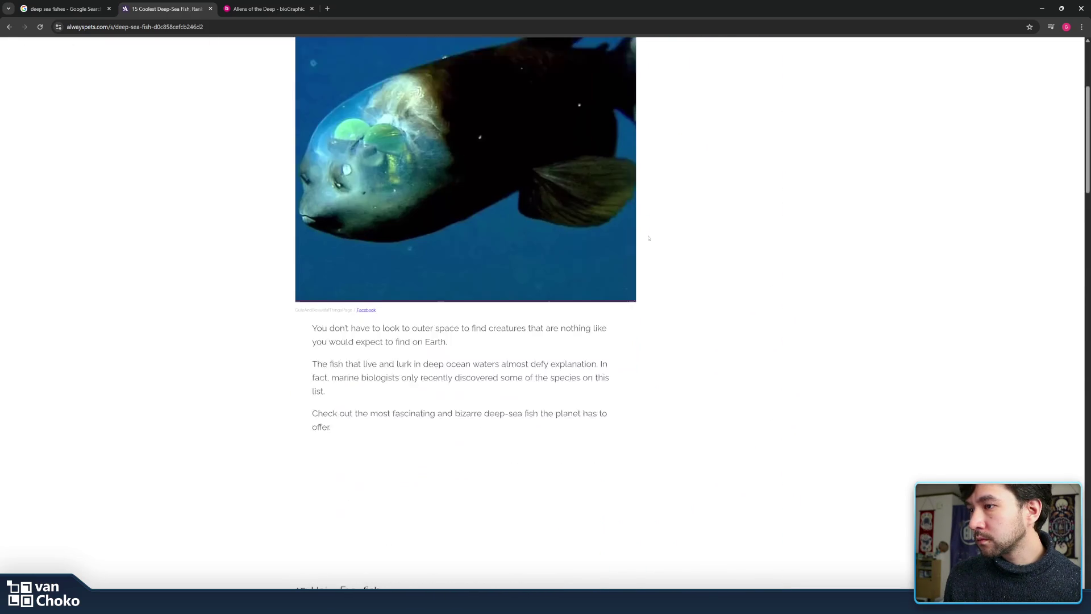
scroll(649, 237, "up", 5)
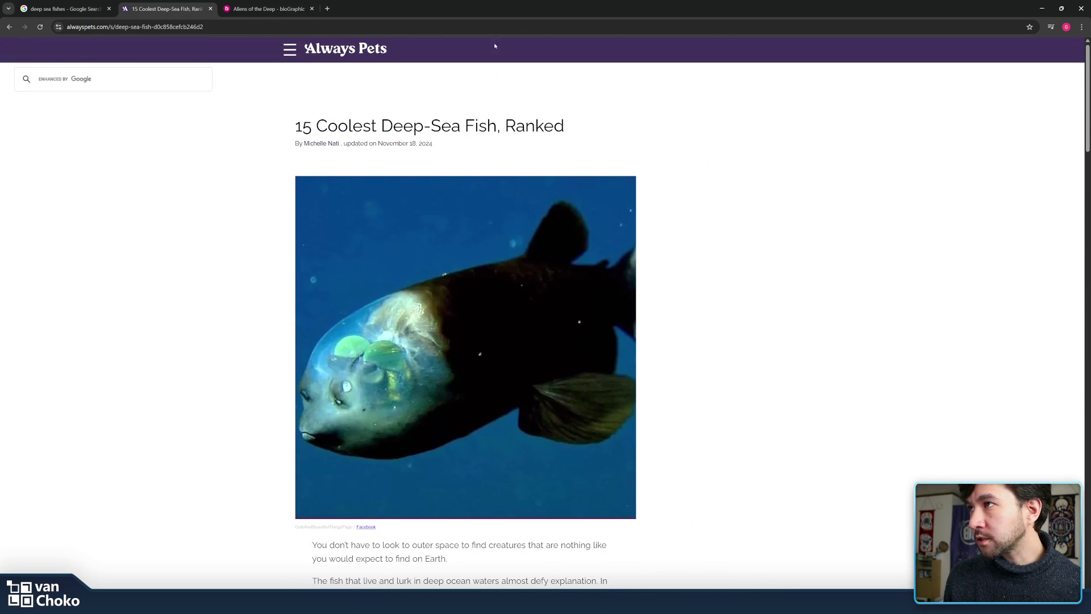
- Google 'Sloan's viperfish' from the Aliens of the Deep photo caption, then return to Canva
left_click(267, 9)
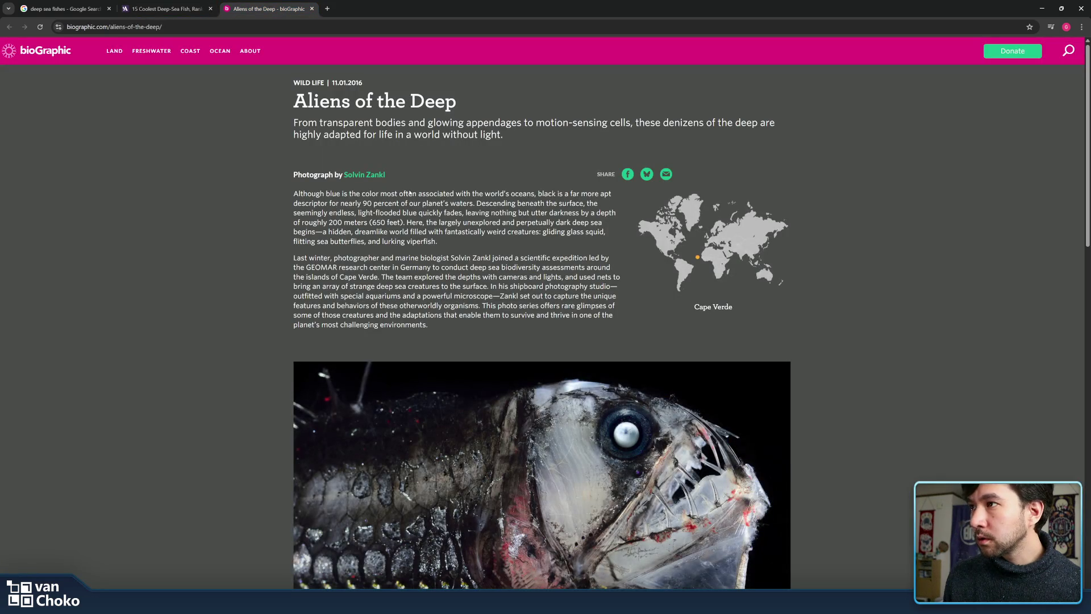
scroll(277, 189, "down", 4)
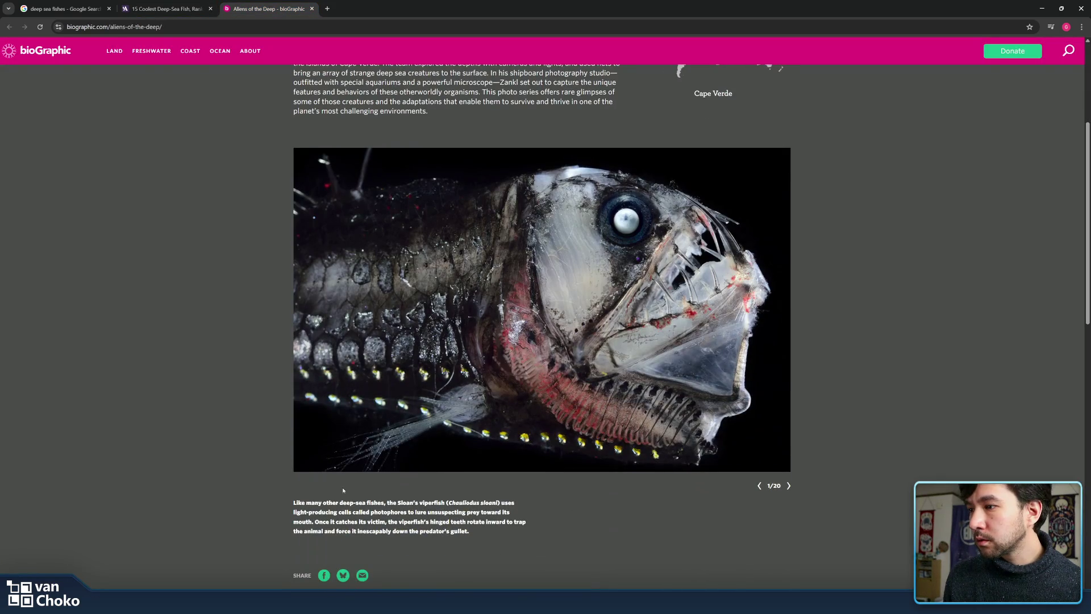
mouse_move(353, 502)
left_mouse_down()
mouse_move(449, 503)
mouse_move(397, 501)
left_mouse_up()
left_click(421, 503)
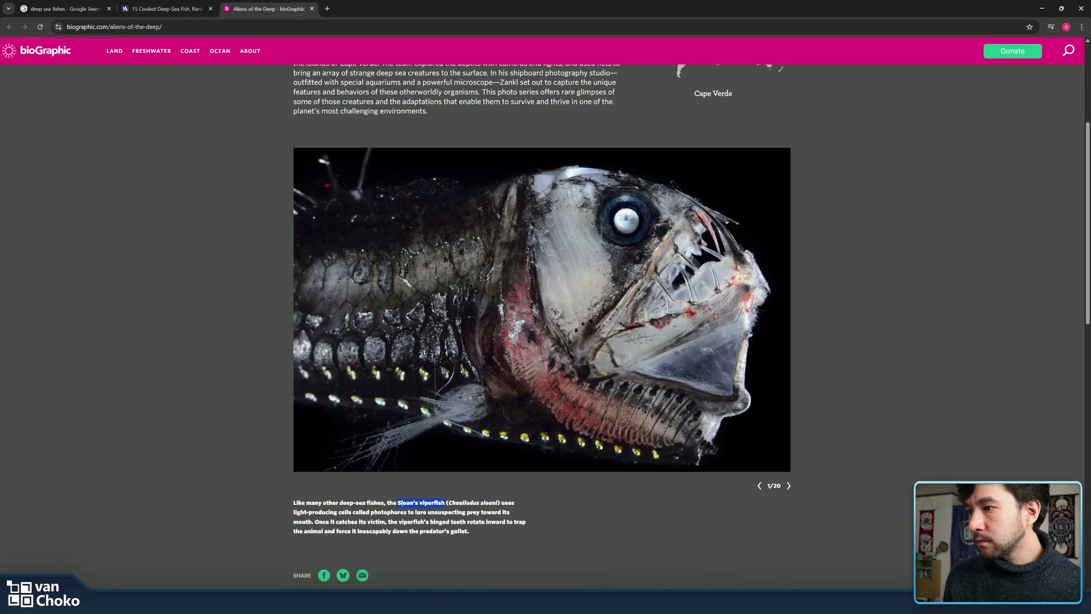
right_click(401, 503)
left_click(426, 439)
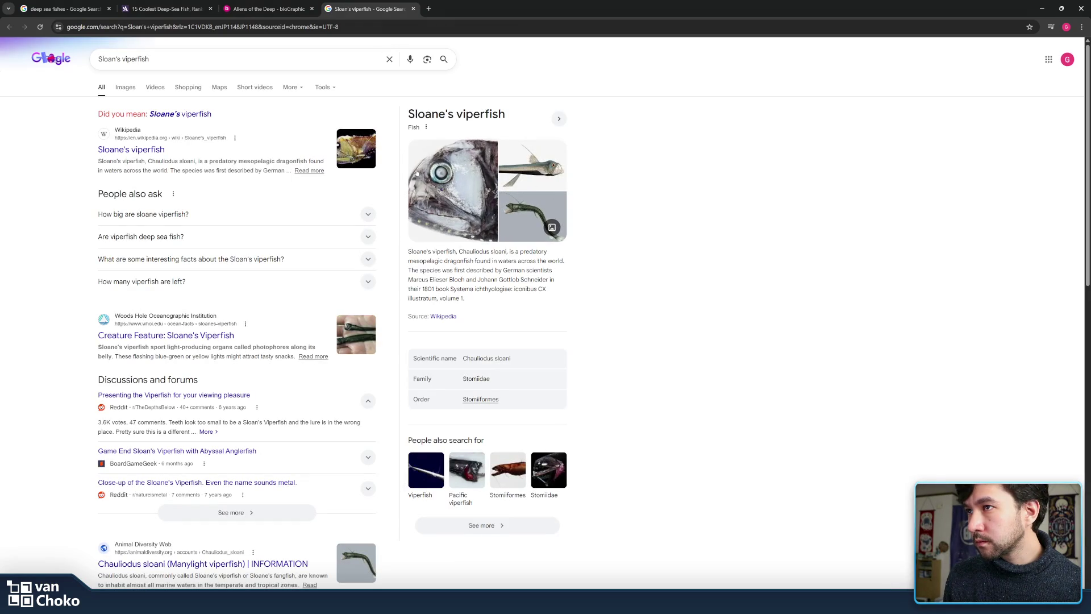
triple_click(208, 64)
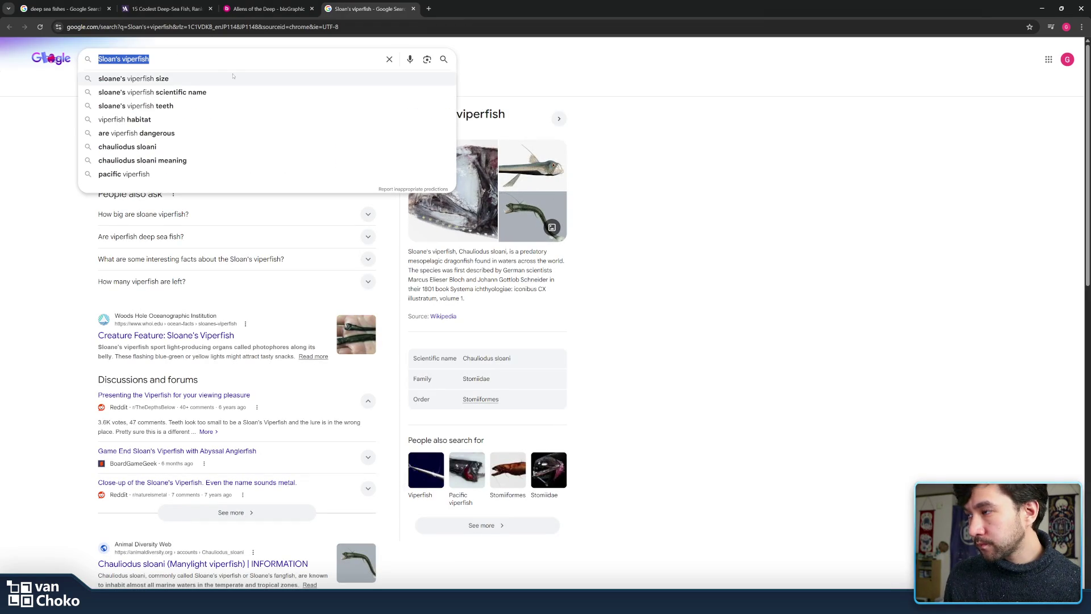
left_click(613, 182)
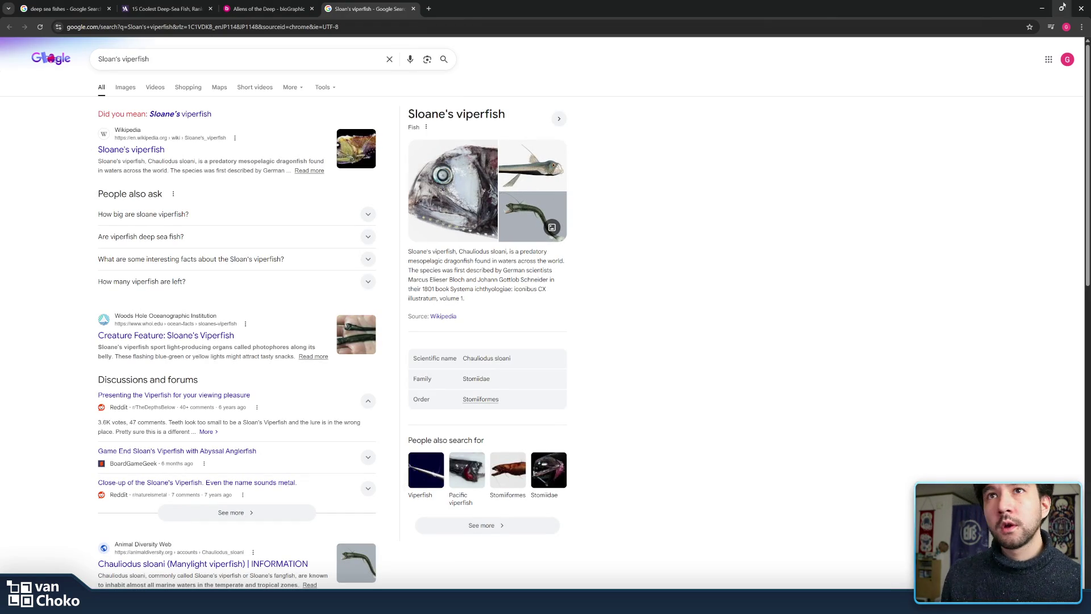
left_click(1041, 8)
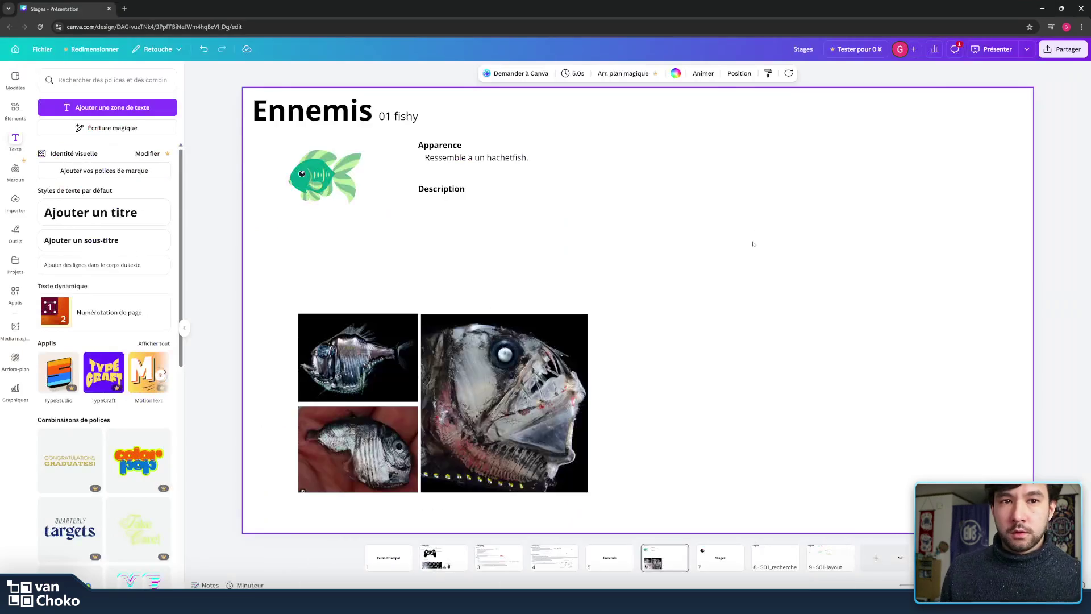
- Extend the appearance text with 'mais avec une tete de Sloan's viperfish, plus dentees et et au look plus agressif.'
double_click(517, 158)
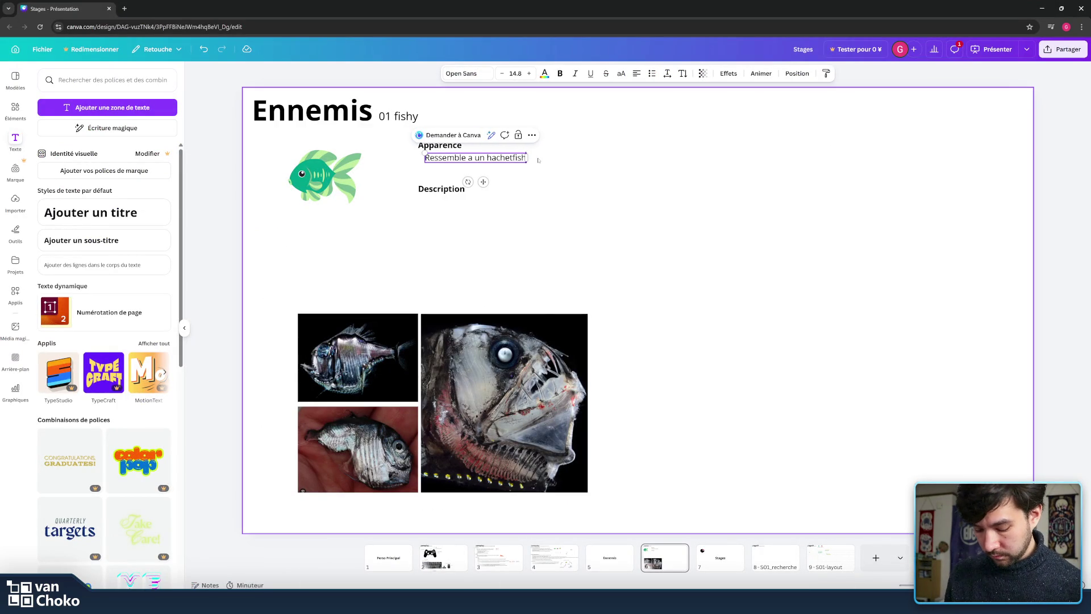
key("BackSpace")
type("mais")
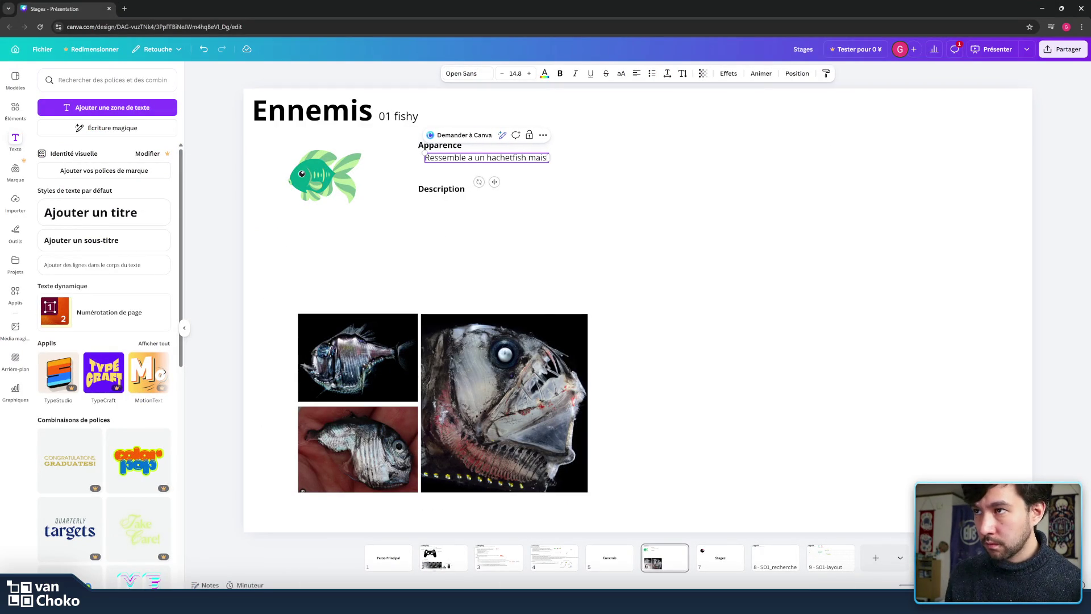
type(" as")
key("BackSpace")
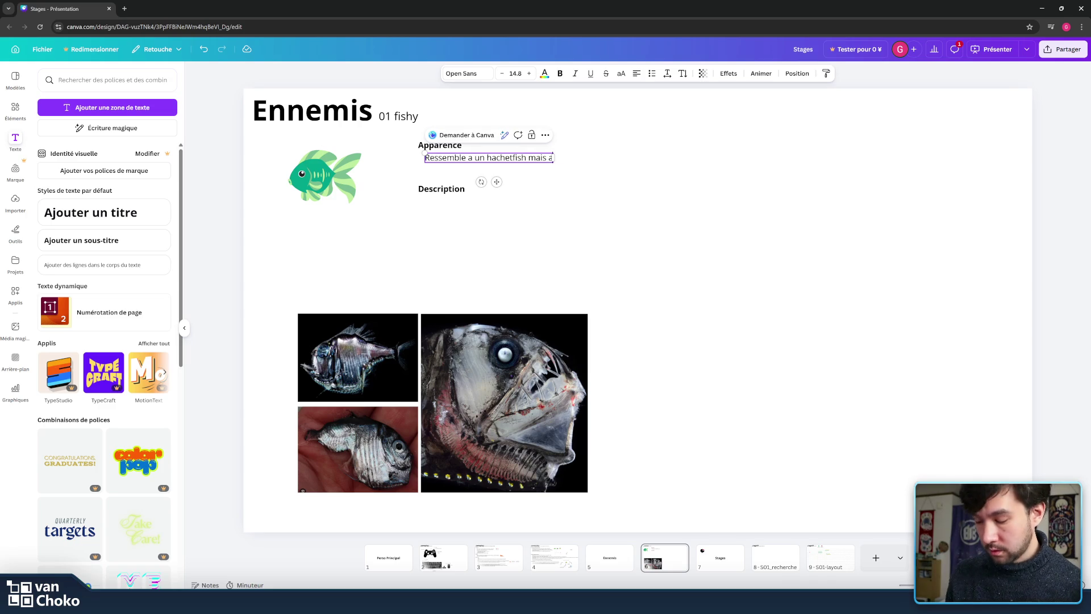
type("vec une lete de Sloan's viperfish")
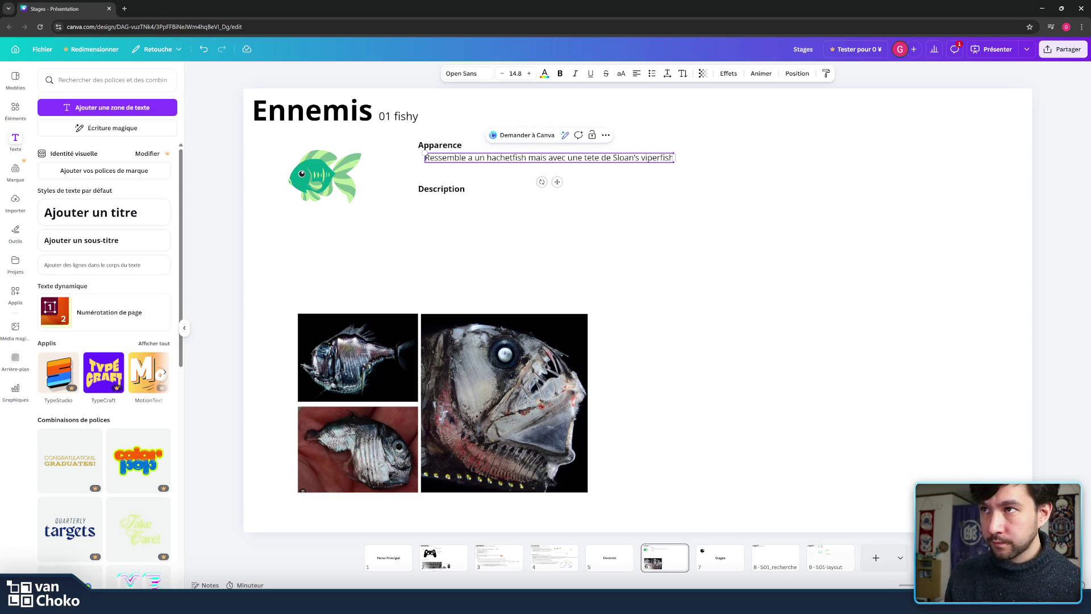
type(", plus dentees ")
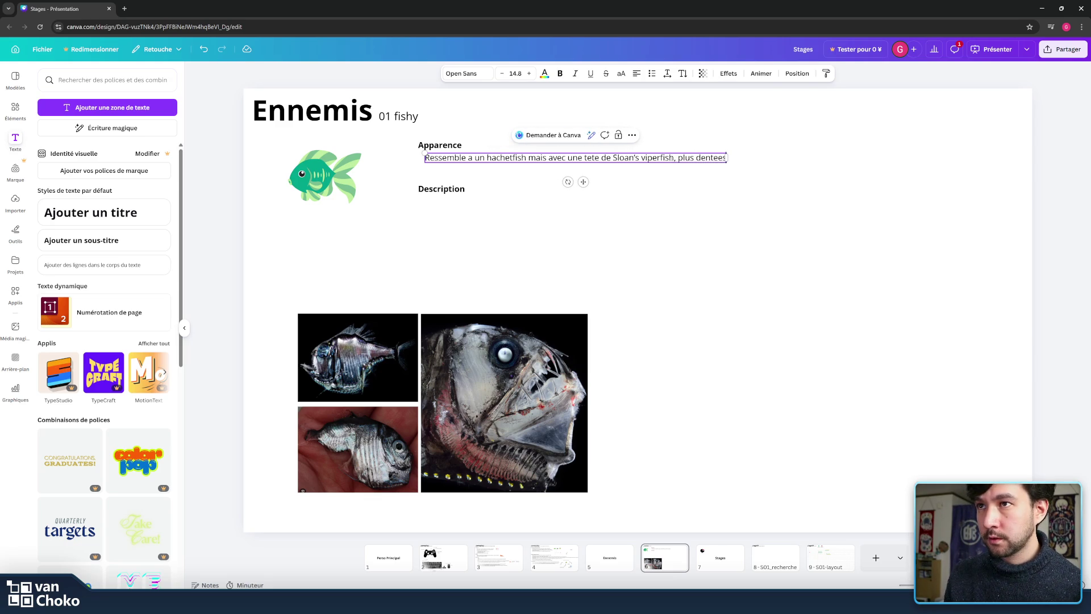
type("et")
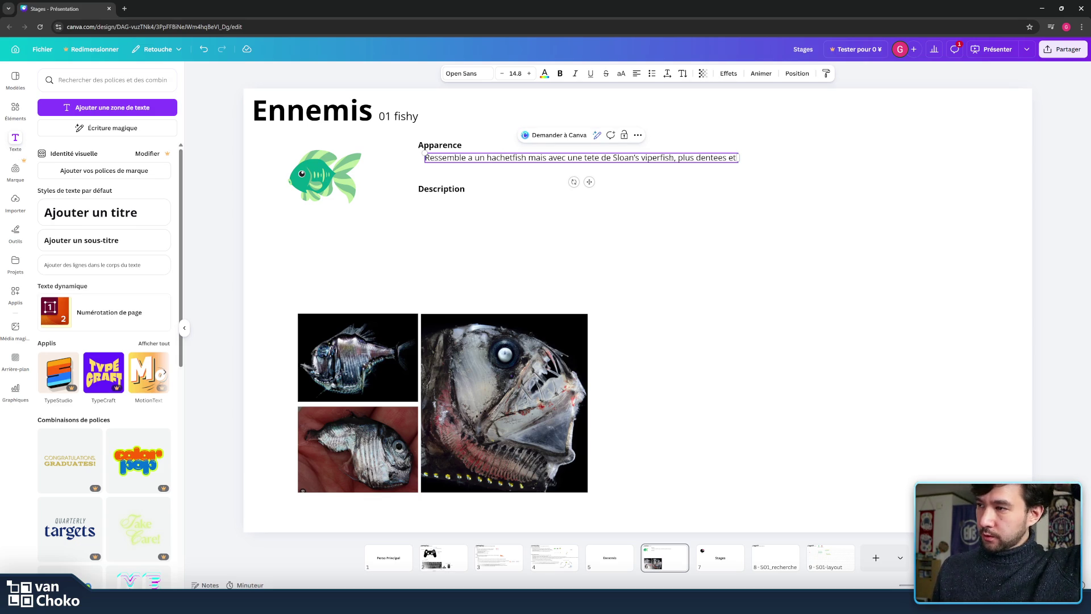
type(" et au look")
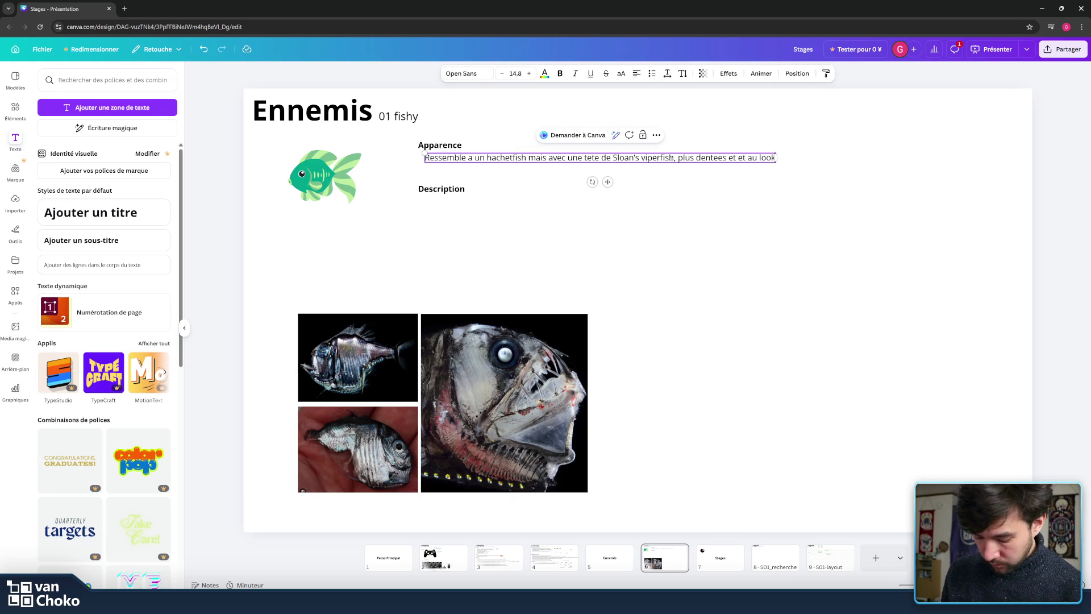
type(" plus agressif")
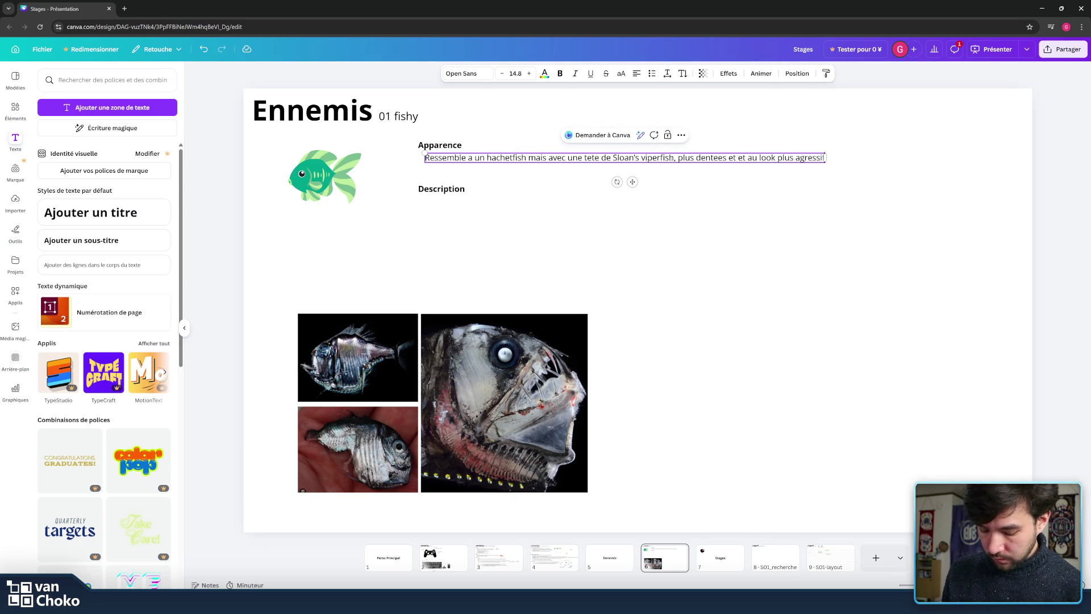
type(".")
key("Return")
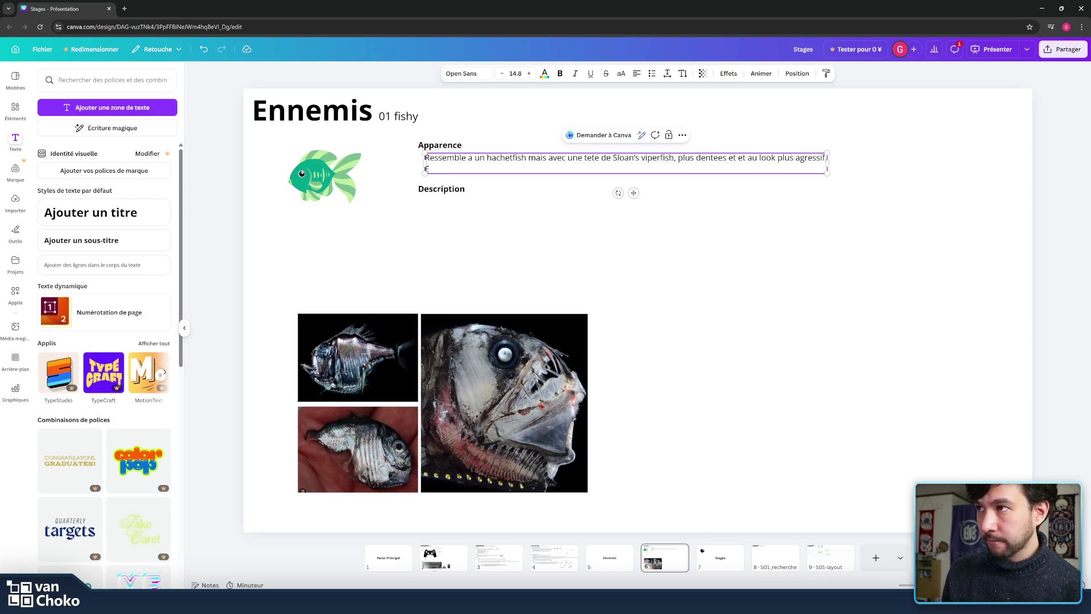
key("BackSpace")
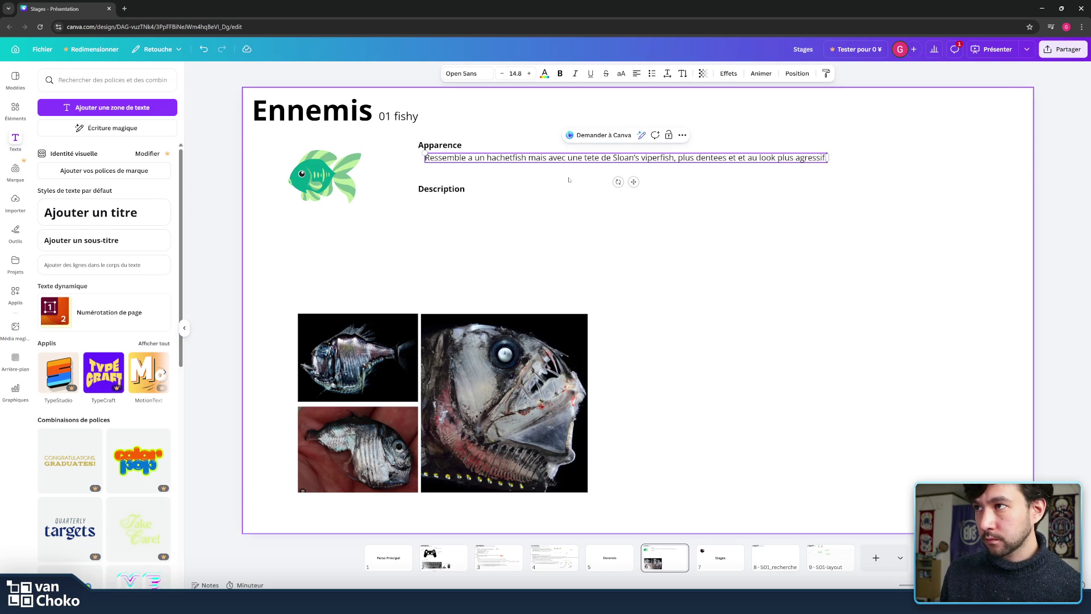
left_click(441, 189)
- Swap the Apparence heading for Description above the fish text and add a new line after it
left_click(441, 146)
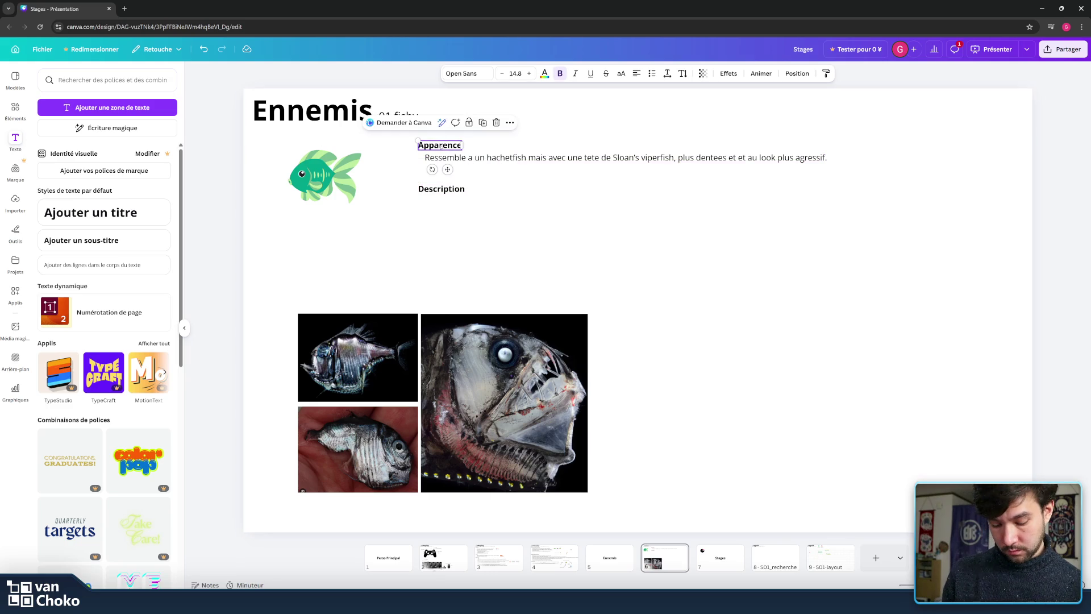
key("Delete")
left_click_drag(441, 193, 440, 148)
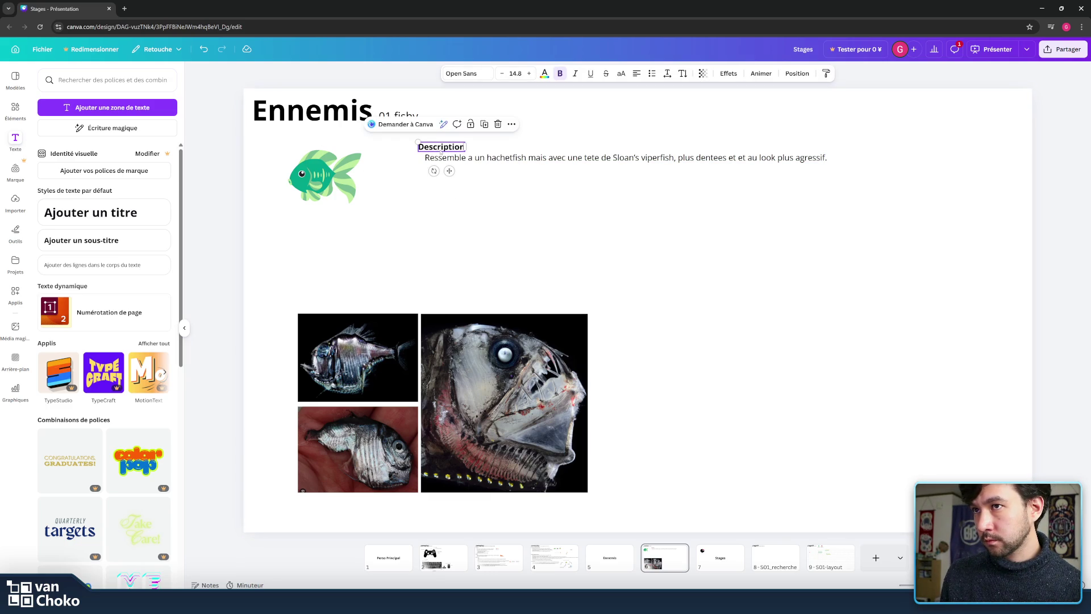
left_click(720, 158)
left_click(721, 158)
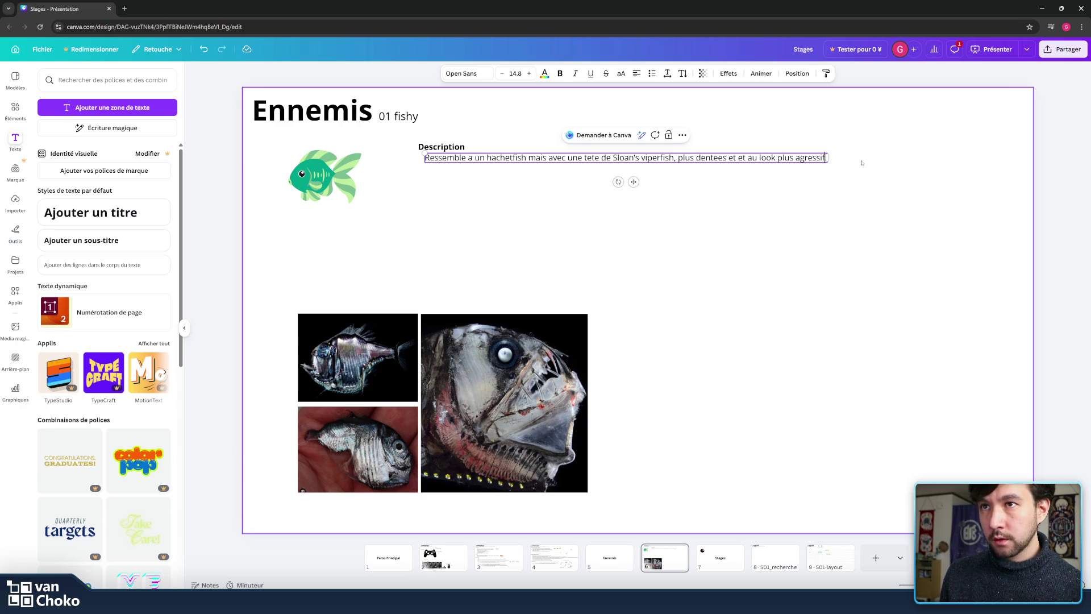
key("Return")
type("Enne")
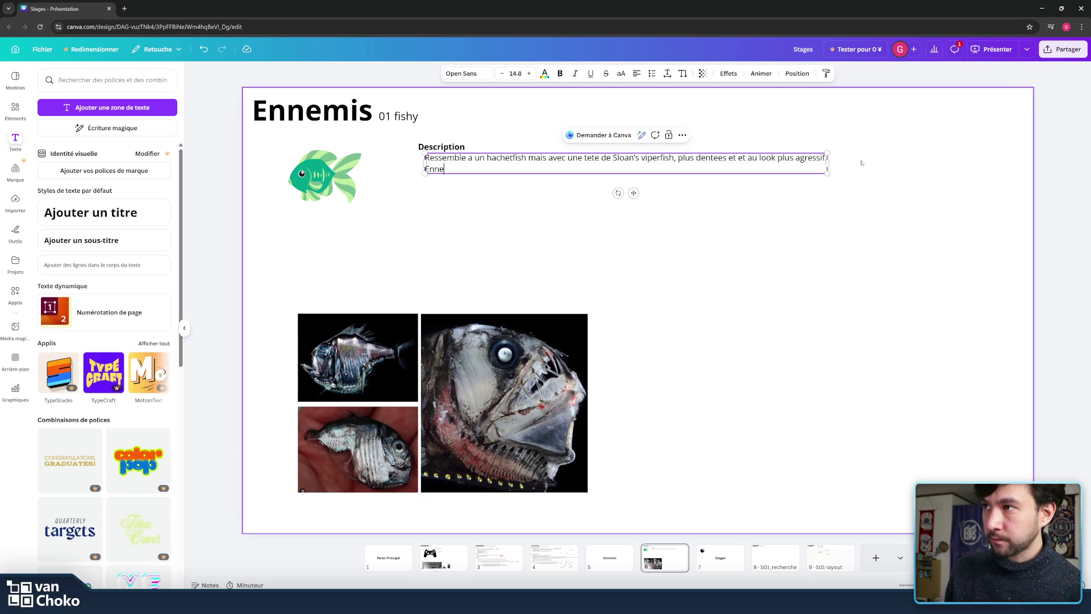
- Type the 'Ennemis fragile mais nombreux…' line ending 'si le joueur ne s'en occupe pas rapidement'
type("mis fra")
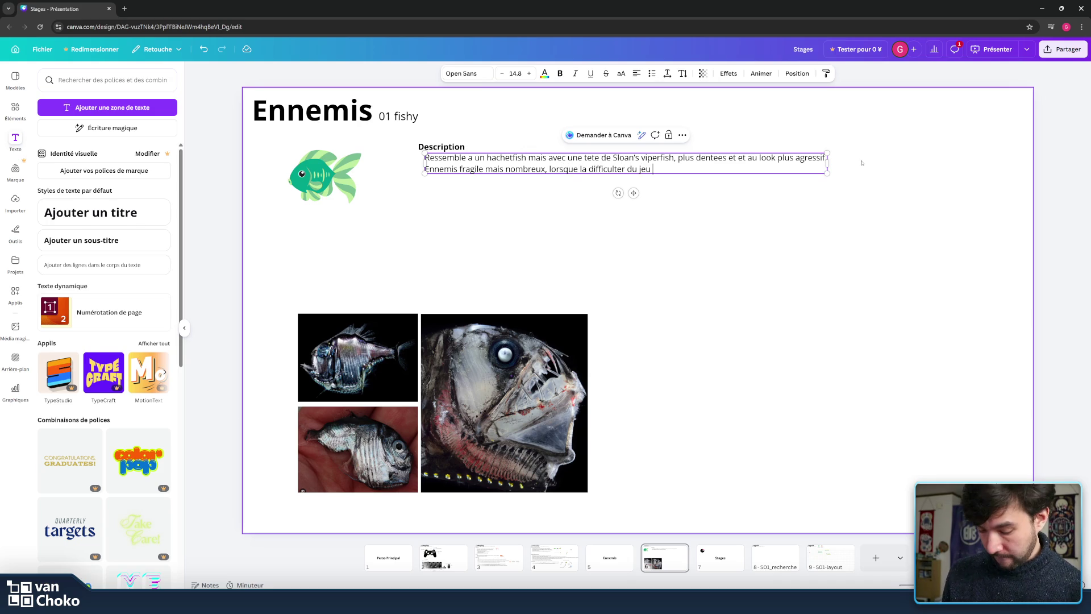
type("gmente il tir ")
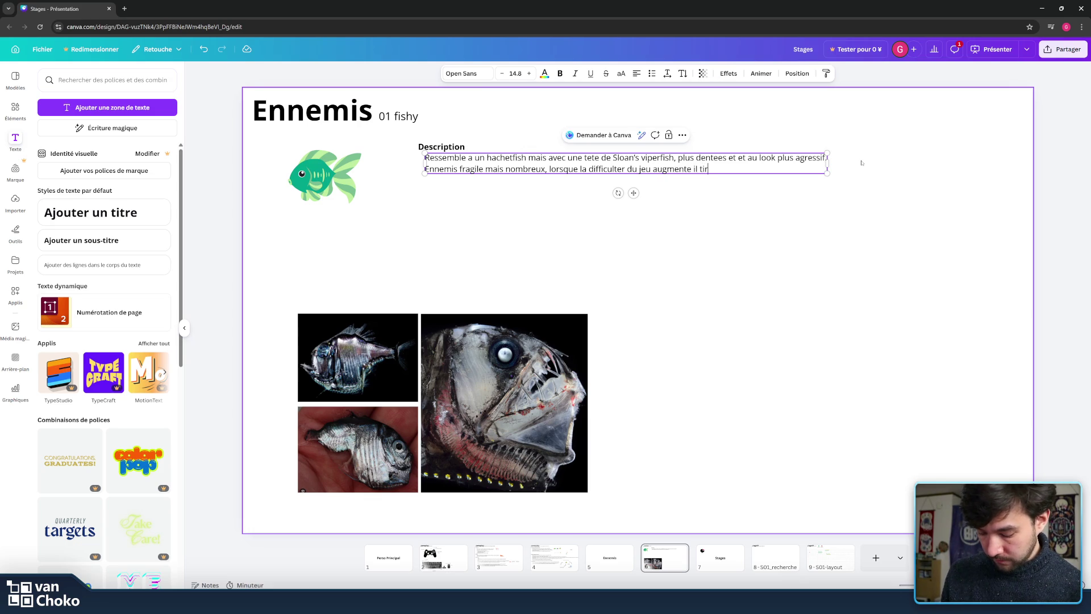
type("des pro")
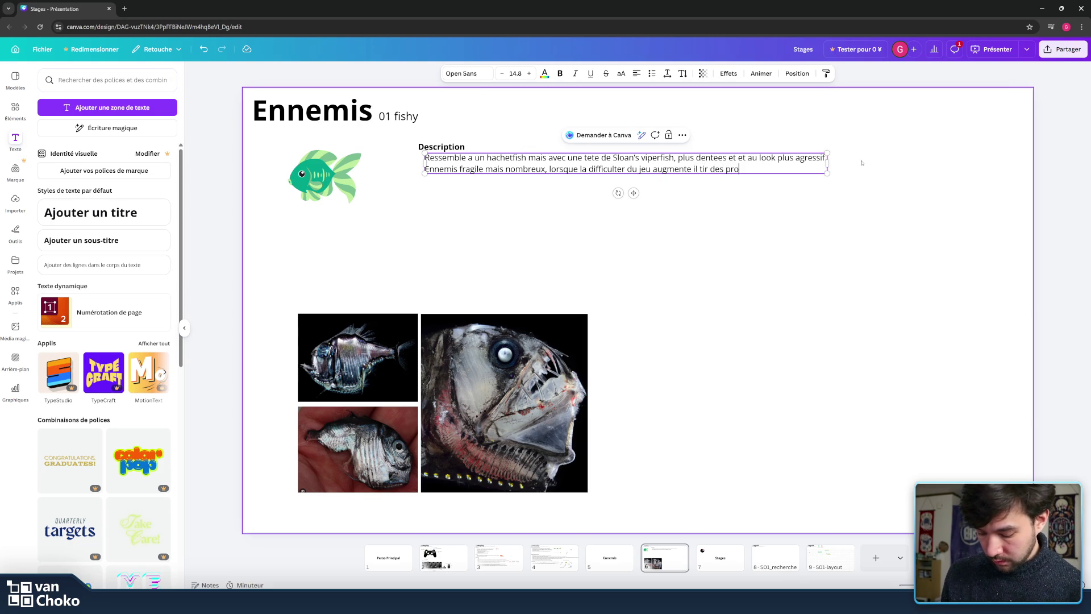
type("jectile")
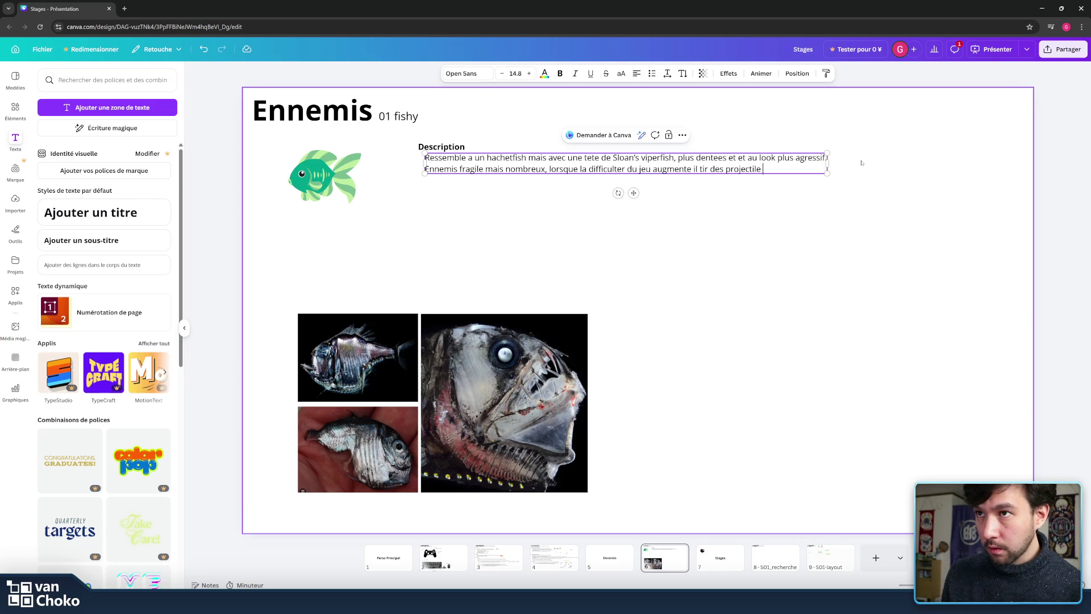
type("s vers")
key("BackSpace")
key("BackSpace")
key("BackSpace")
type("s")
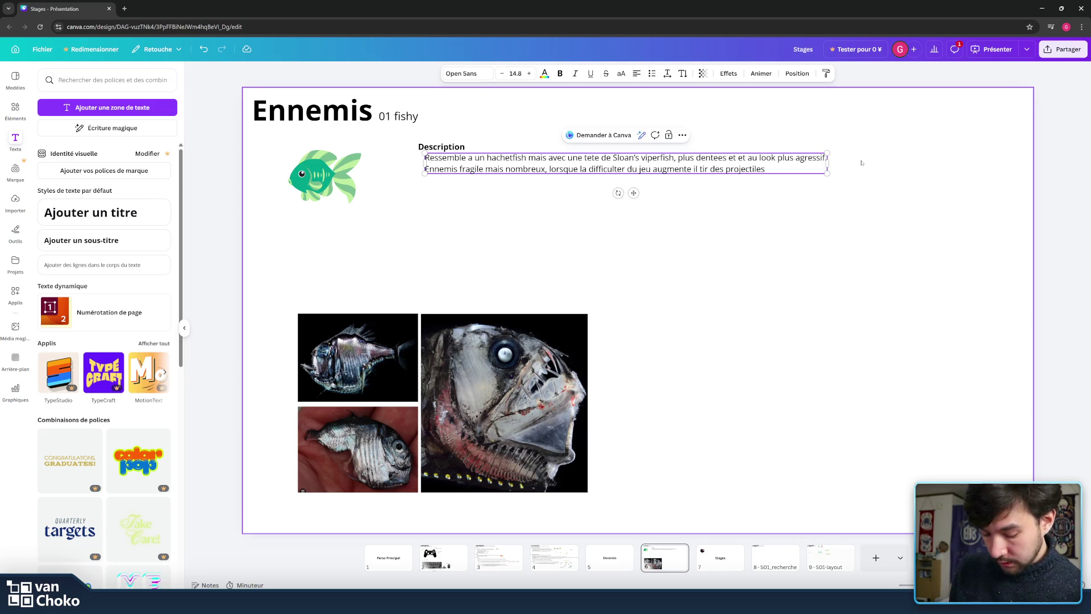
type("imple")
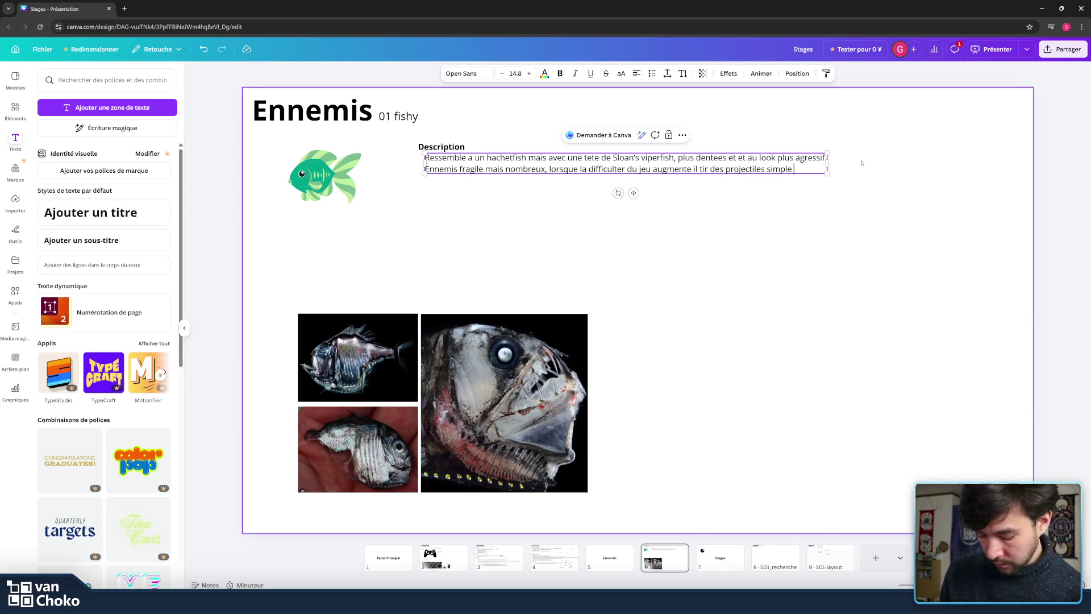
type("s vers le joueur")
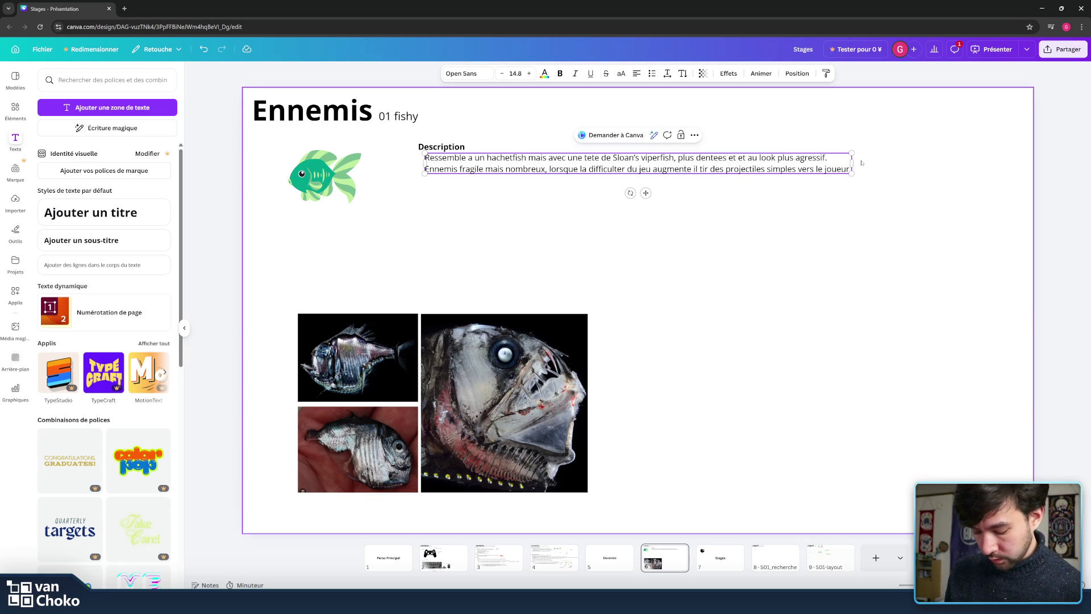
type(" ce a")
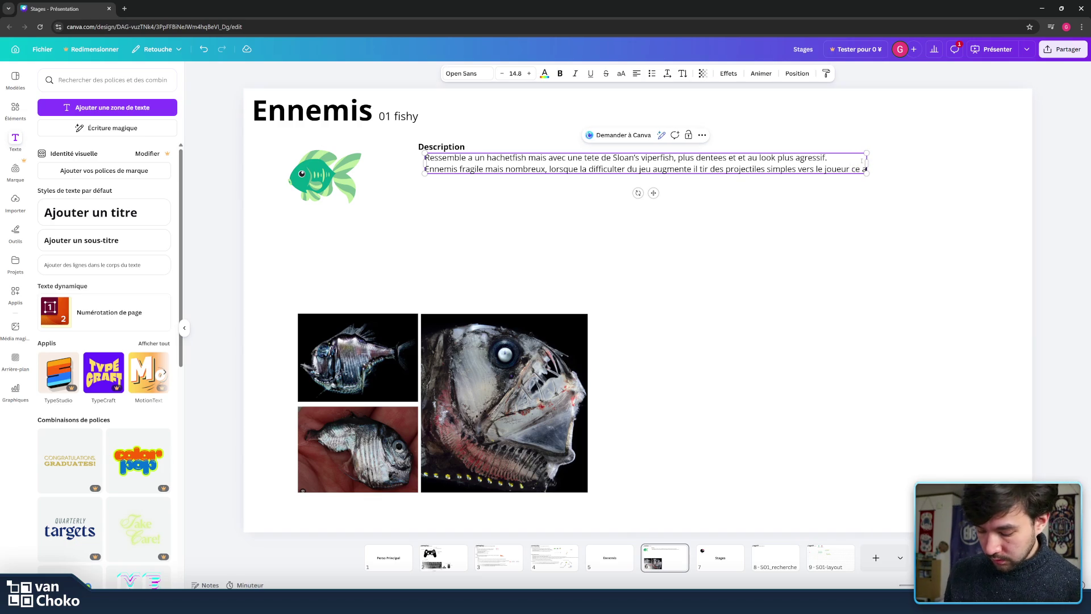
key("BackSpace")
key("BackSpace")
type(" qui peut les rendre dangereux")
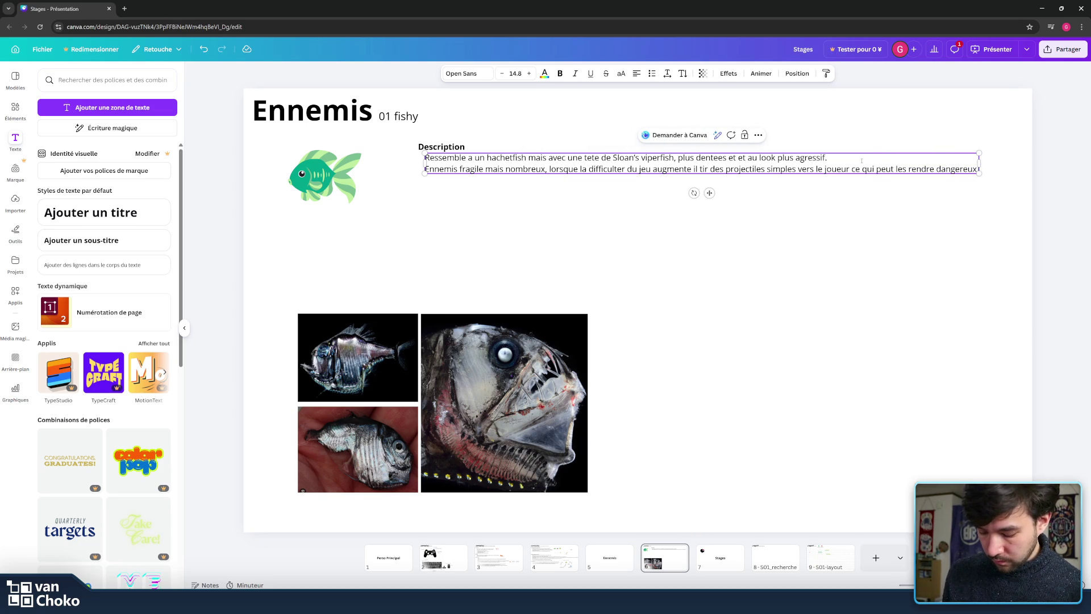
type(" si le joueure")
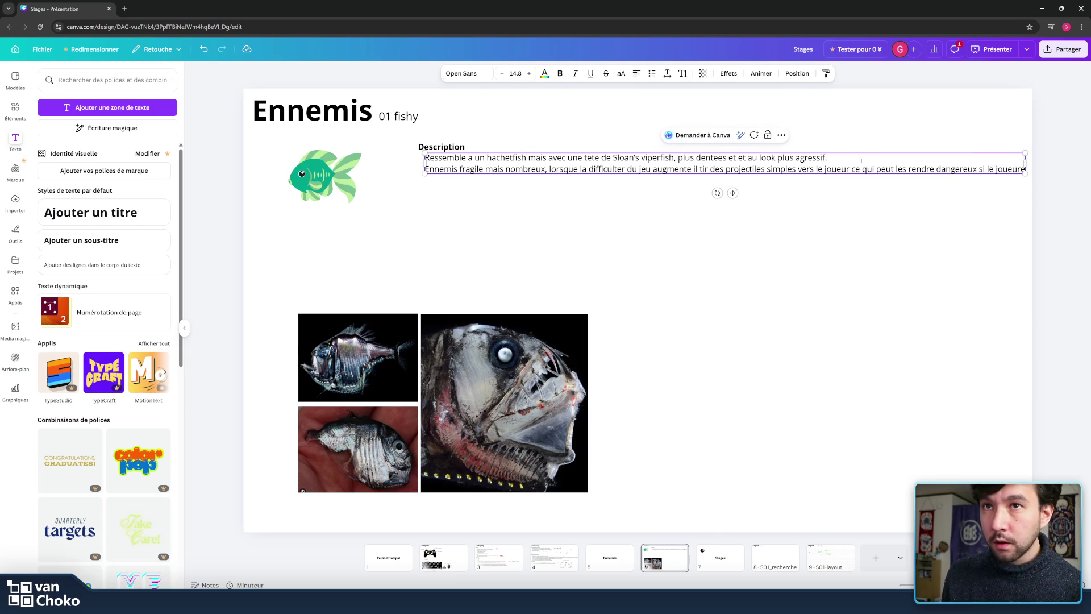
key("BackSpace")
type(" ne s'en occupe pas rapidement")
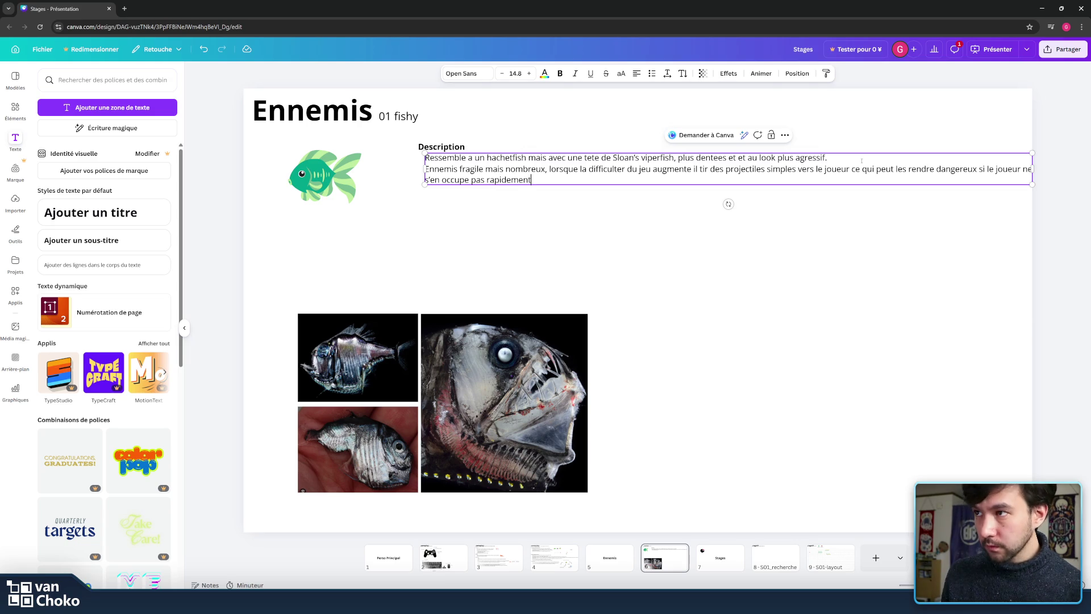
key("Return")
key("Return")
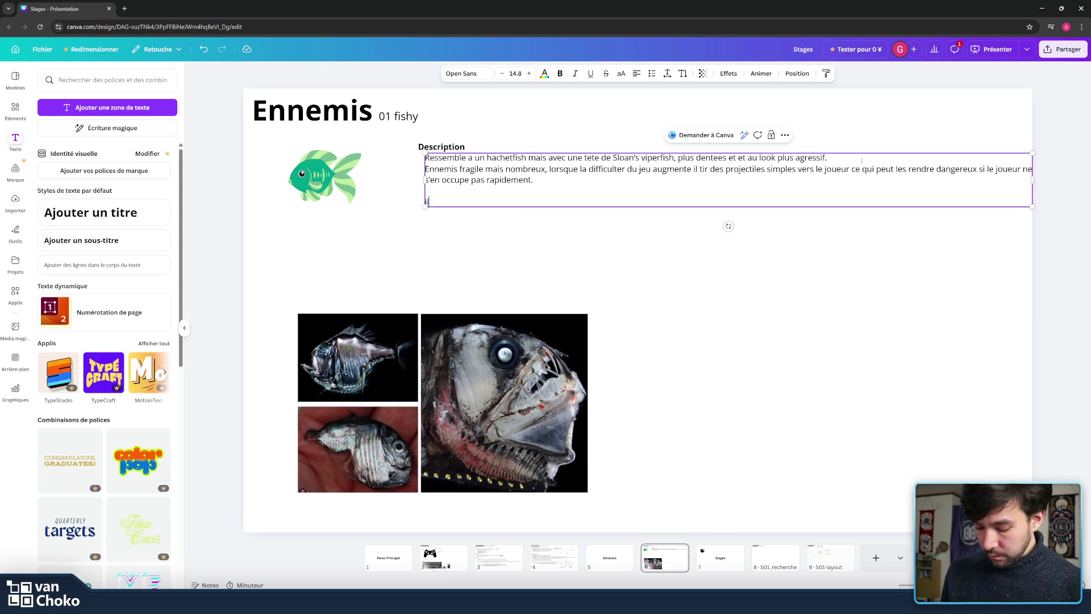
- Type 'Ils bougent en trajectoires sinusoidale' on the new description line
type("ls bougent a")
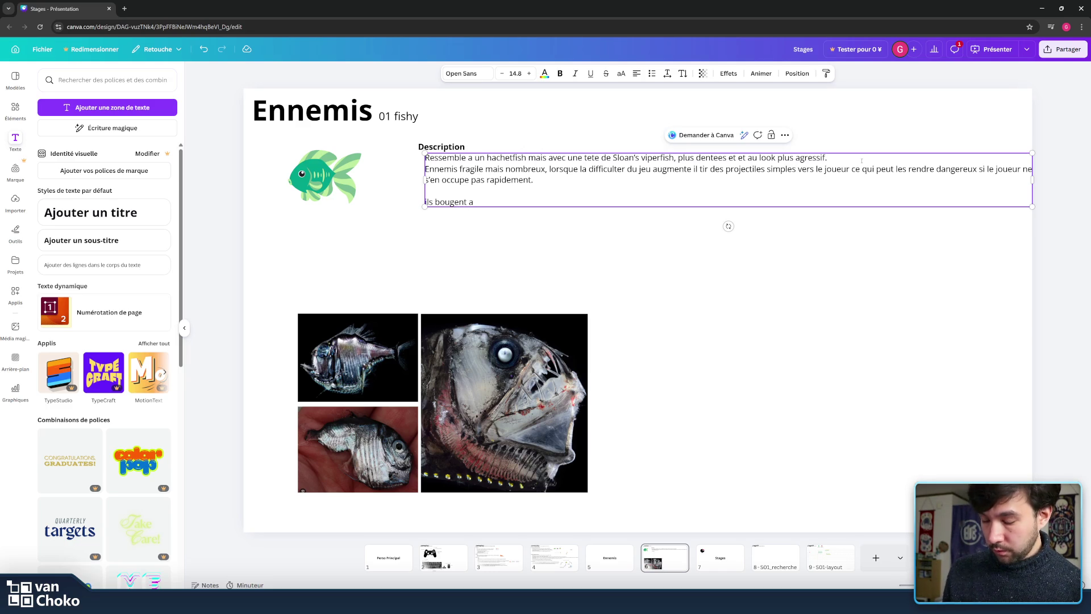
key("BackSpace")
type("en tr")
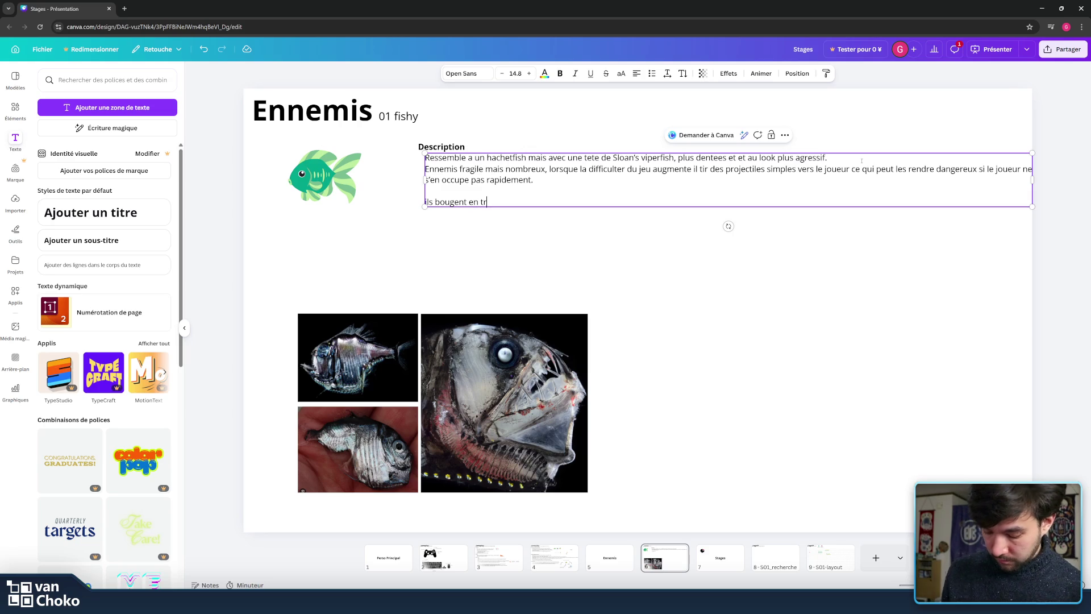
type("ajectio")
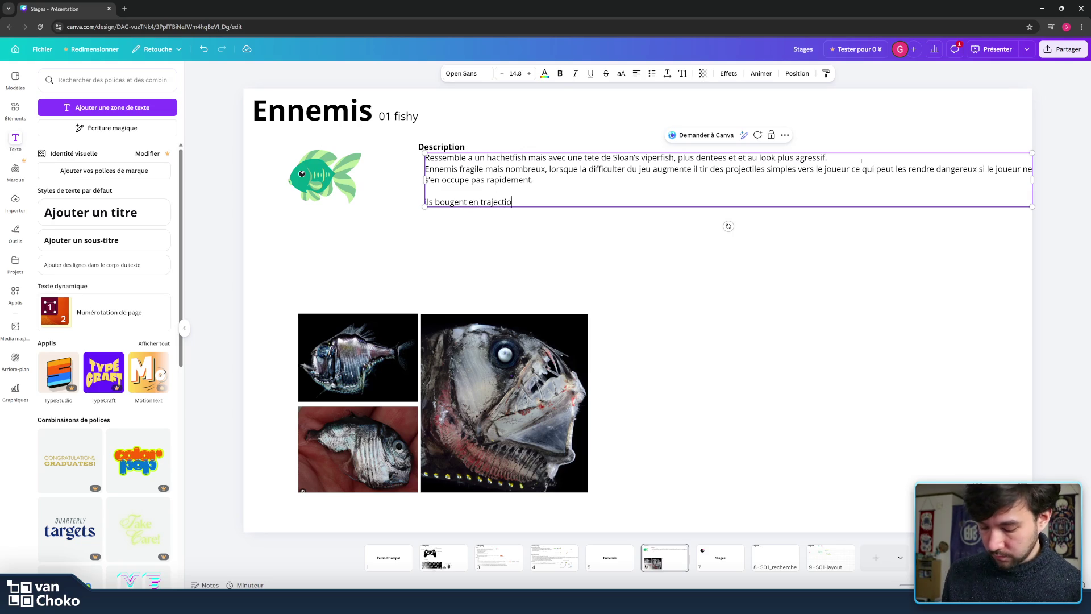
key("BackSpace")
key("BackSpace")
type("oires sinusoida")
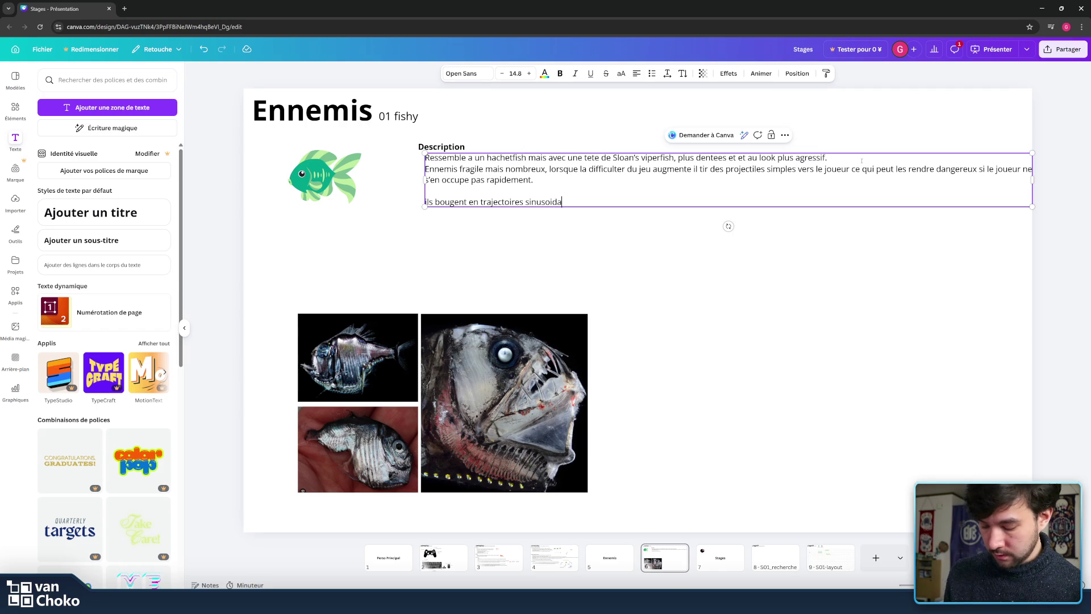
type("le")
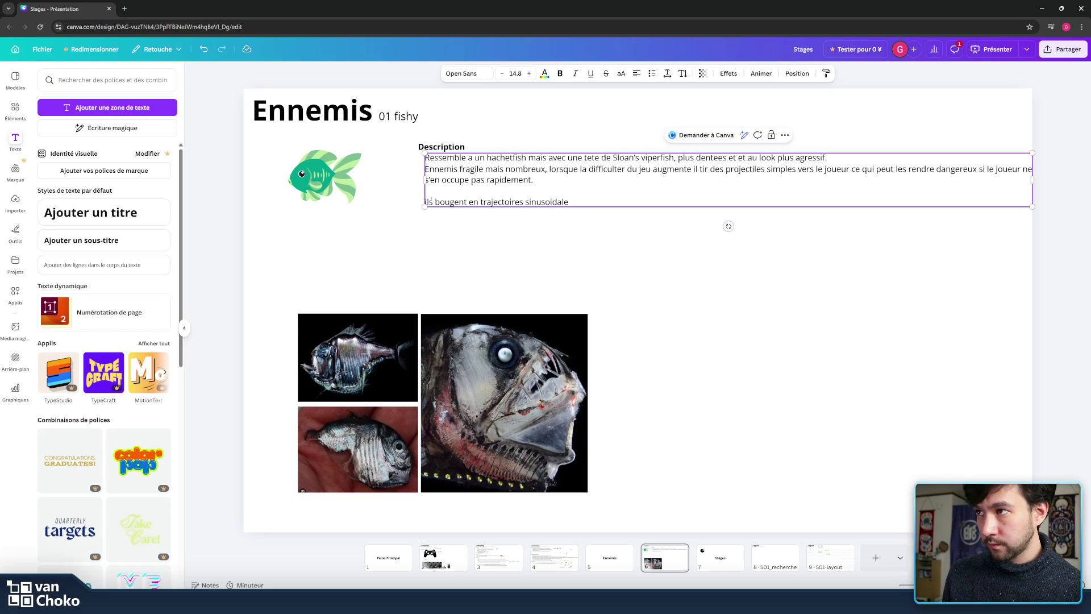
- Select the trailing words of the previous line to rephrase them
left_click_drag(424, 202, 429, 201)
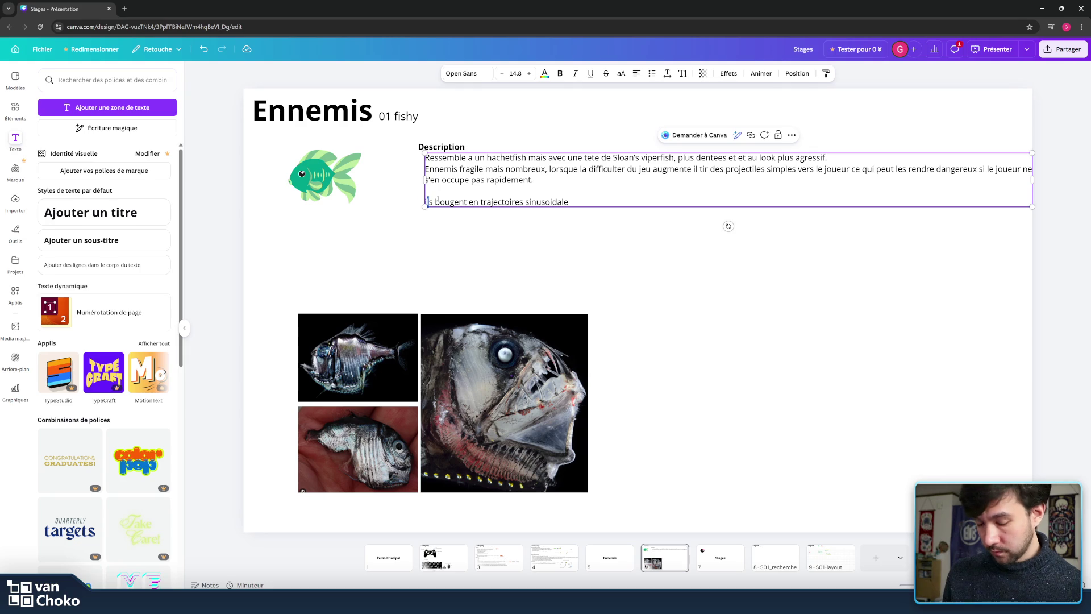
left_click(438, 202)
key("End")
key("ctrl+shift+Left")
key("ctrl+shift+Left")
key("ctrl+shift+Left")
type("de ")
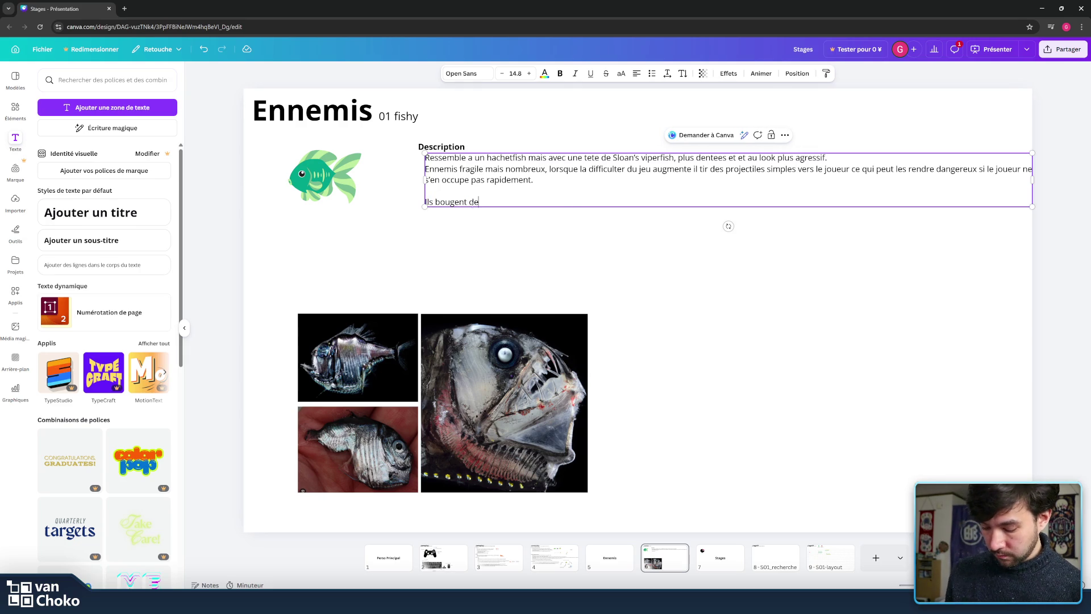
type("au")
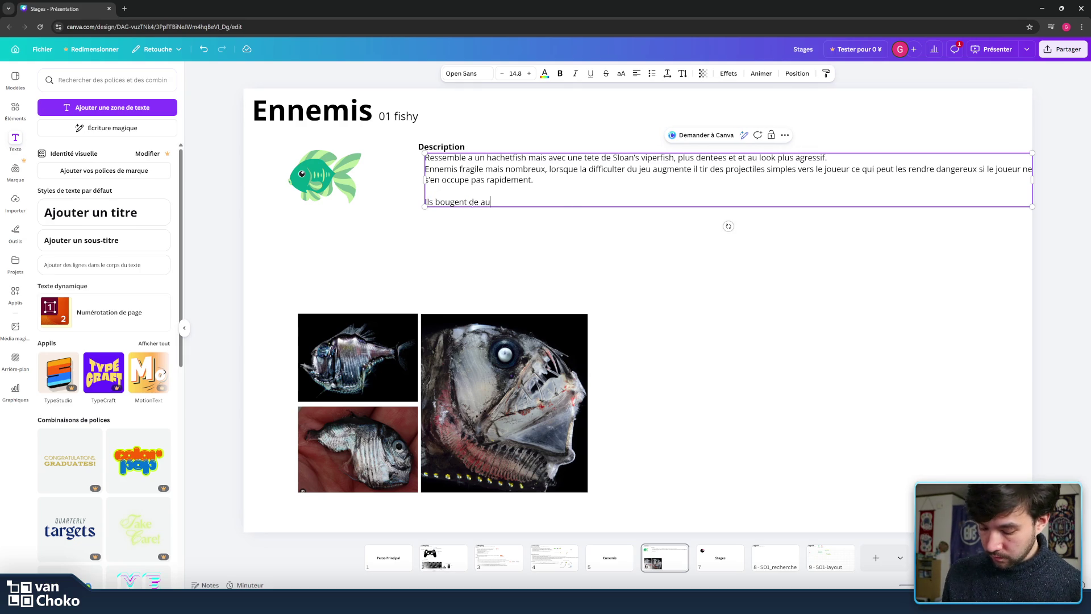
key("BackSpace")
key("BackSpace")
key("BackSpace")
key("BackSpace")
key("BackSpace")
key("BackSpace")
key("BackSpace")
key("BackSpace")
key("BackSpace")
key("BackSpace")
key("BackSpace")
key("BackSpace")
key("BackSpace")
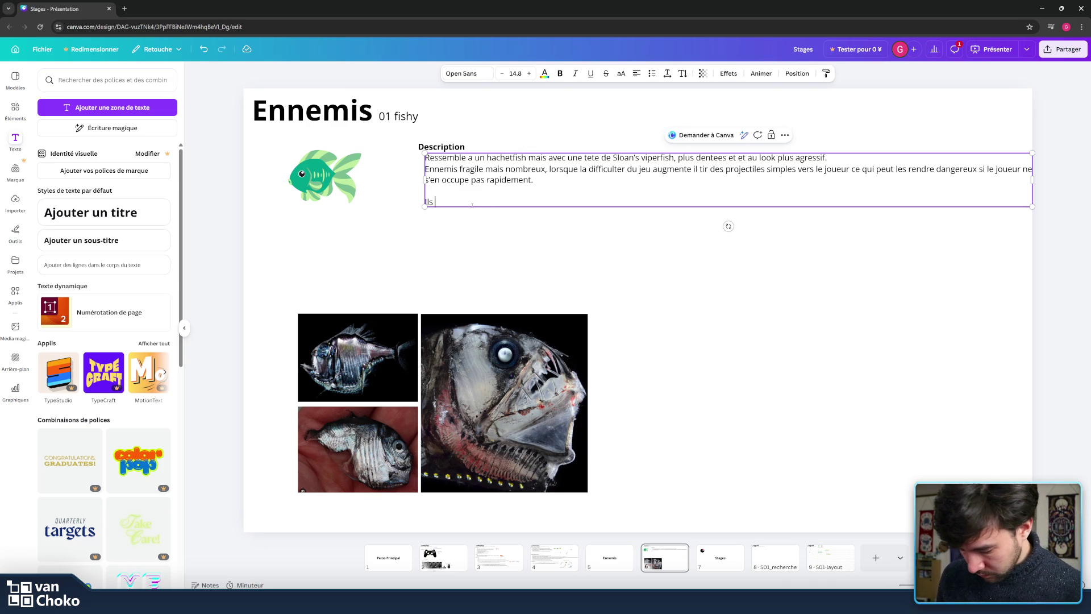
- Add 'Ils avancent lentement vers la gauche de l'ecran et bouge de en haut en bas…', harder to catch
type("i")
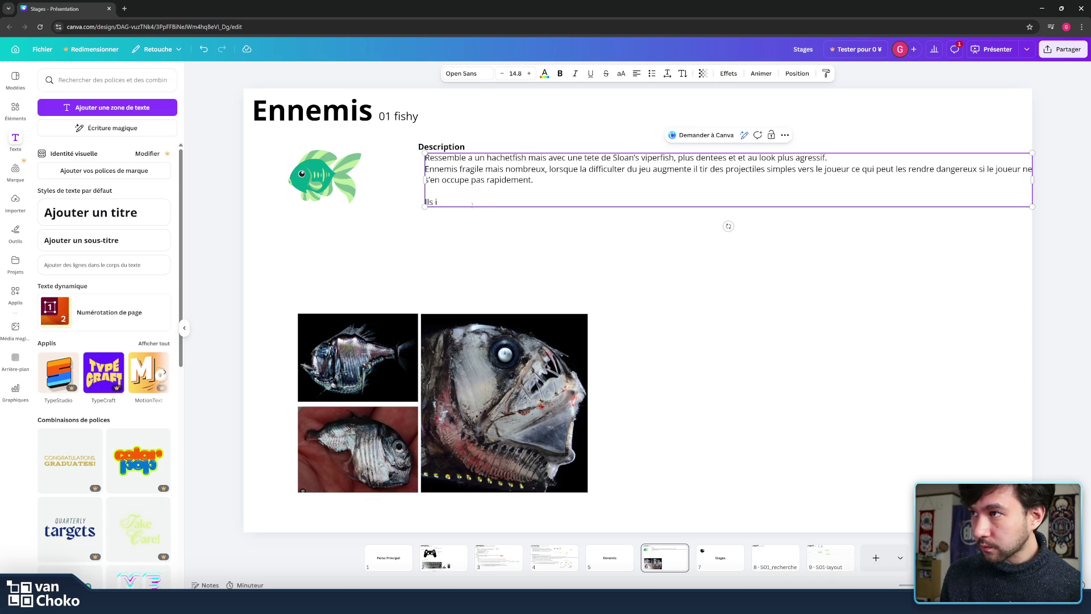
type("dement.  Ils avance")
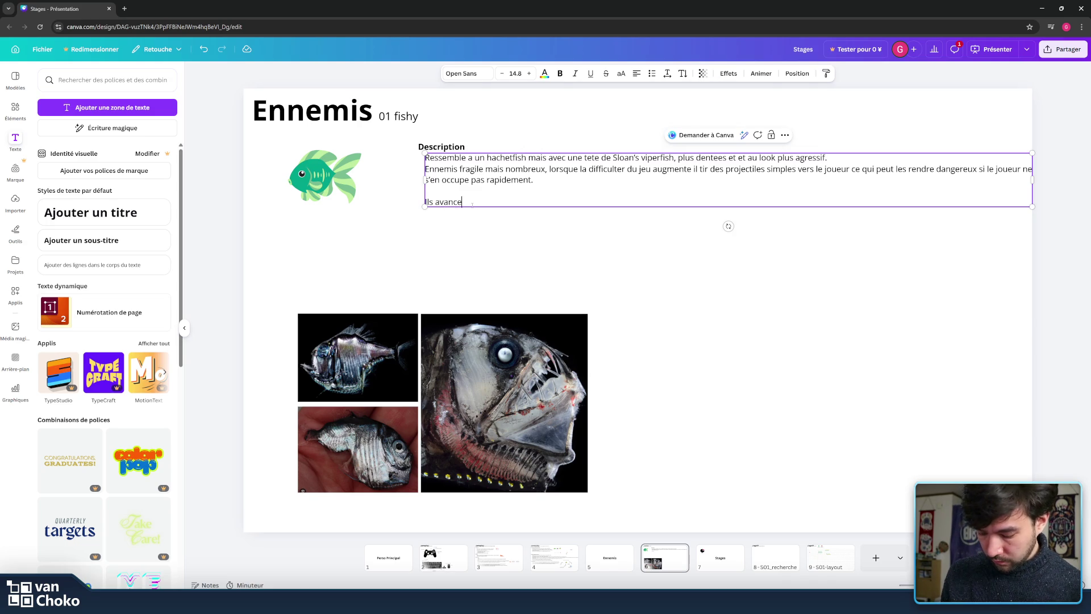
type("nt lentement")
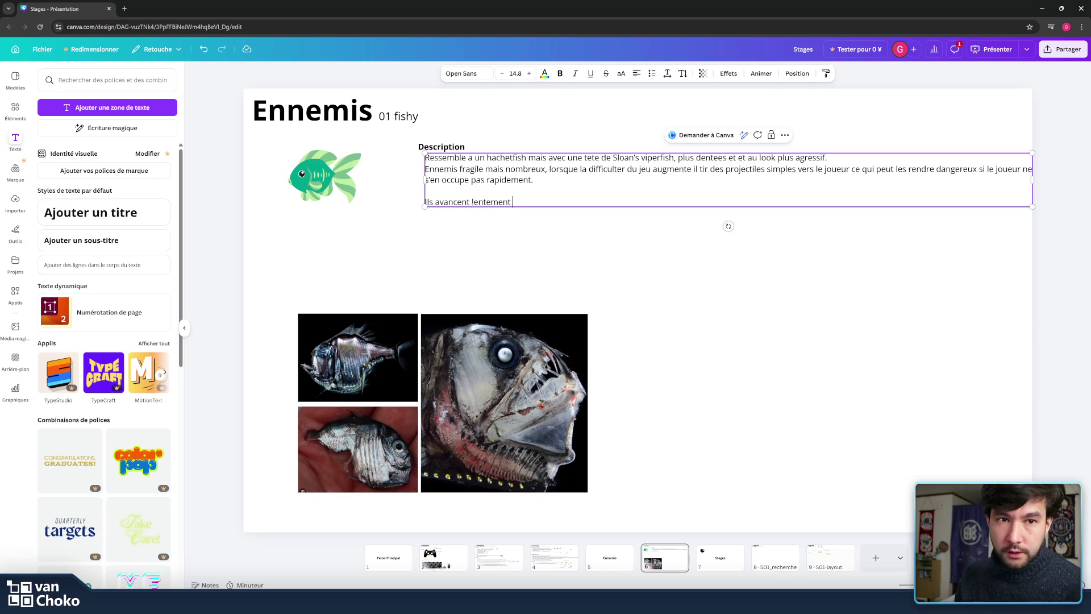
type(" sur")
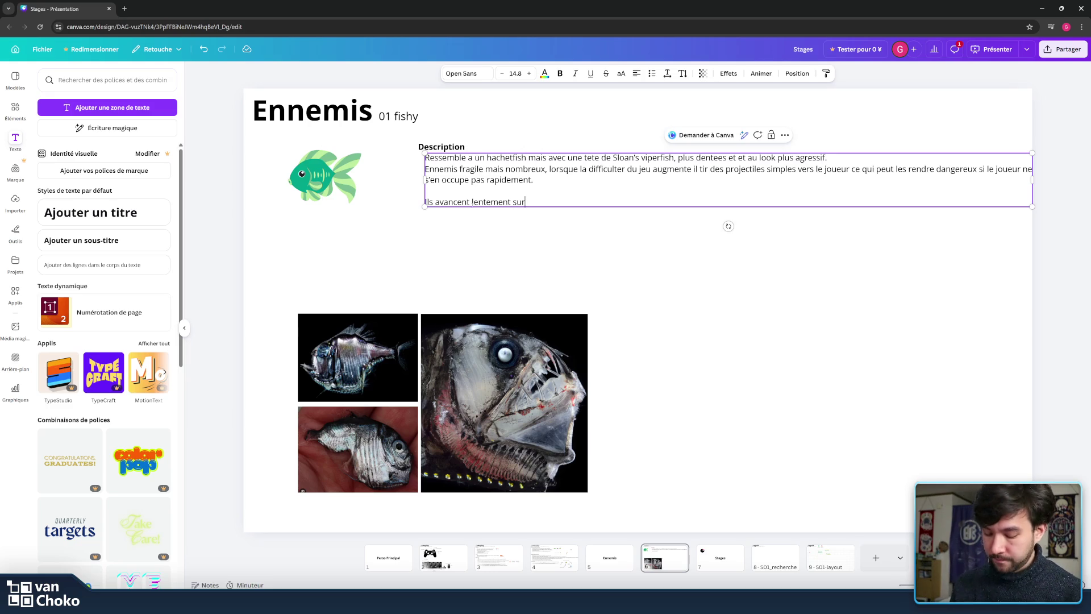
key("BackSpace")
key("BackSpace")
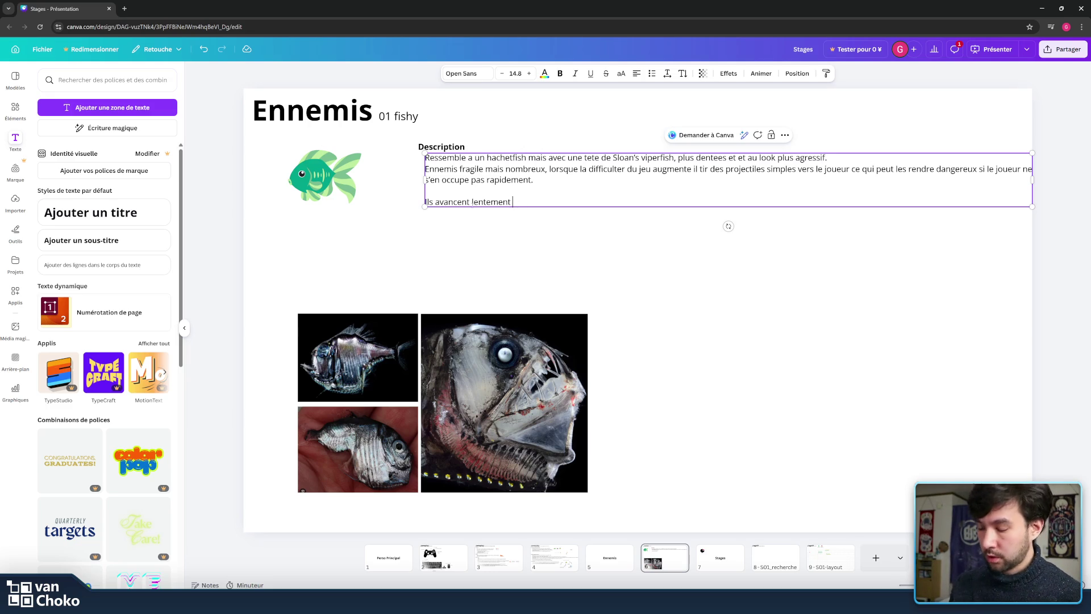
type("vers la")
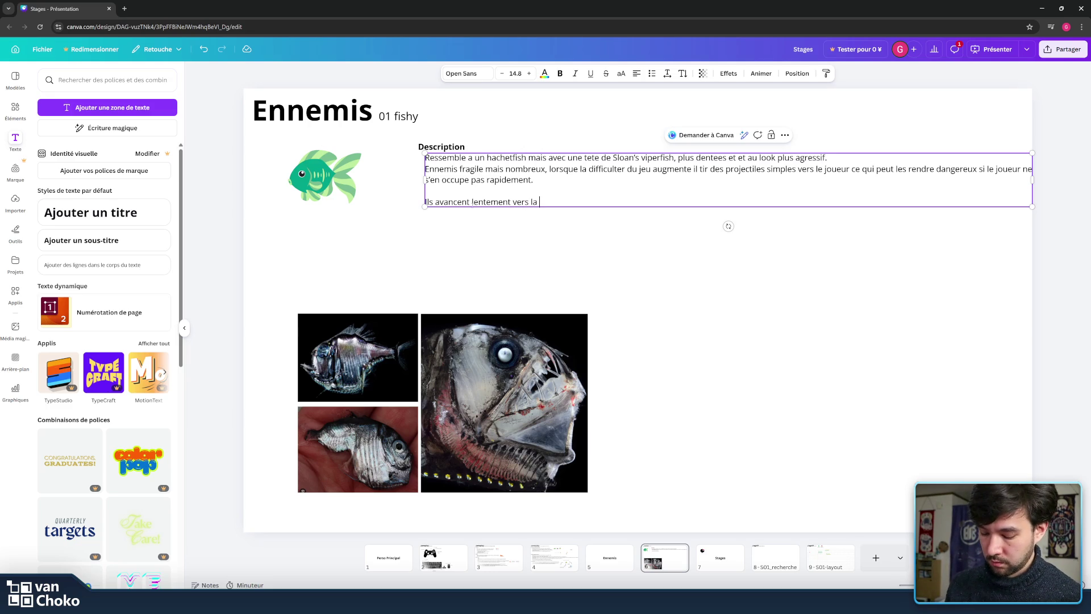
key("BackSpace")
key("BackSpace")
key("BackSpace")
key("BackSpace")
key("BackSpace")
key("BackSpace")
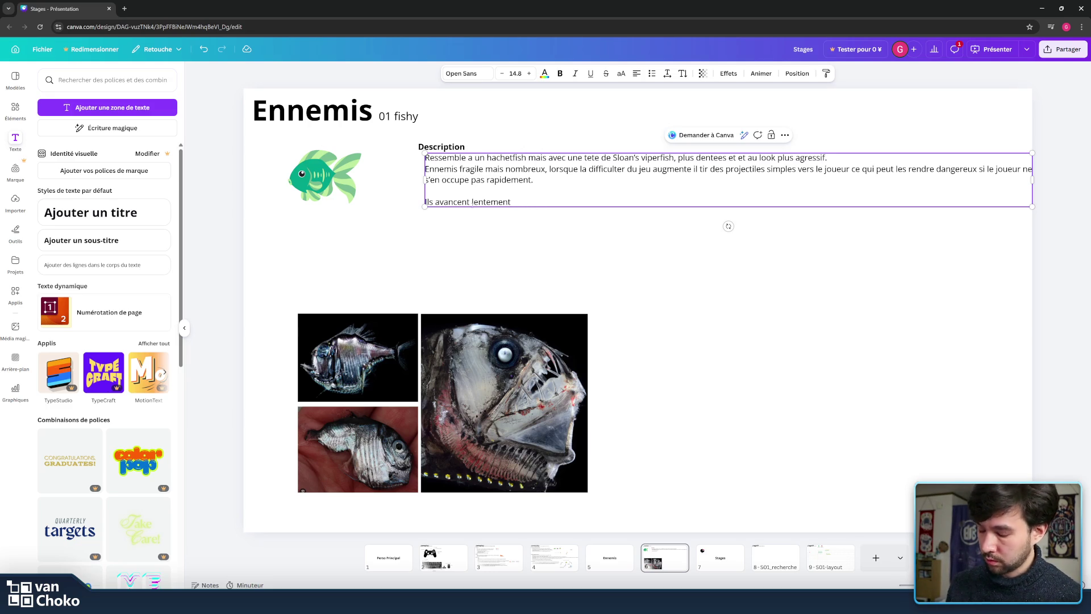
type("dans une")
key("BackSpace")
key("BackSpace")
key("BackSpace")
key("BackSpace")
key("BackSpace")
key("BackSpace")
key("BackSpace")
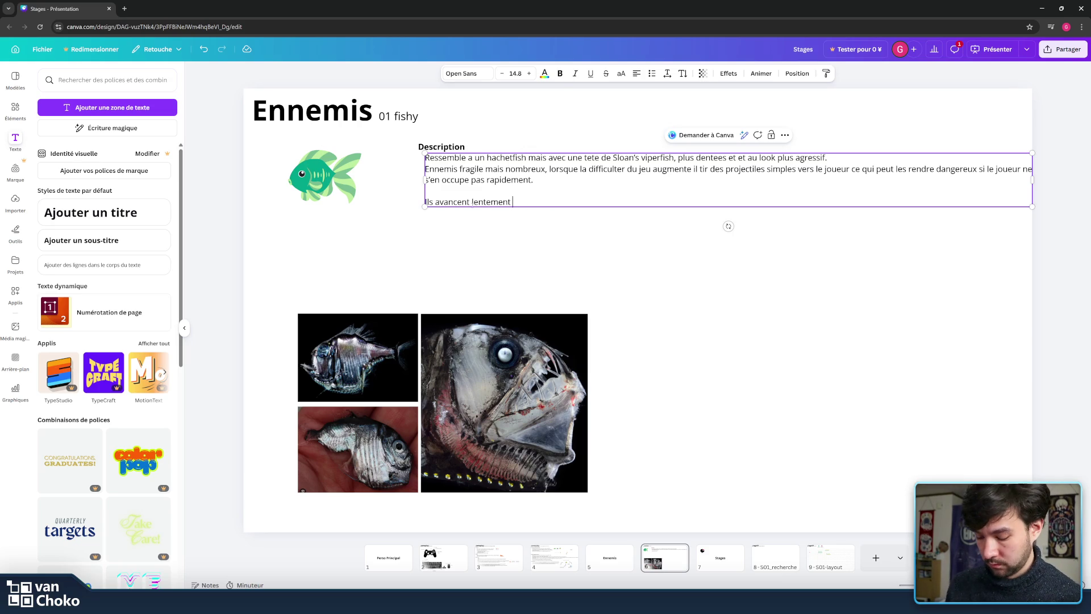
type("vers ola")
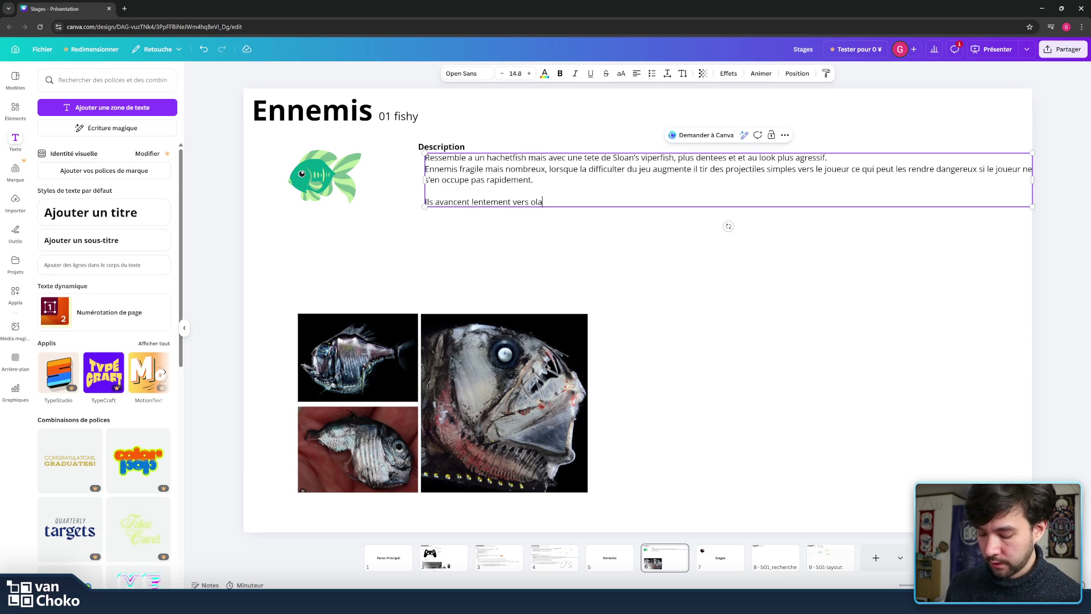
key("BackSpace")
key("BackSpace")
key("BackSpace")
type("la gauchede ")
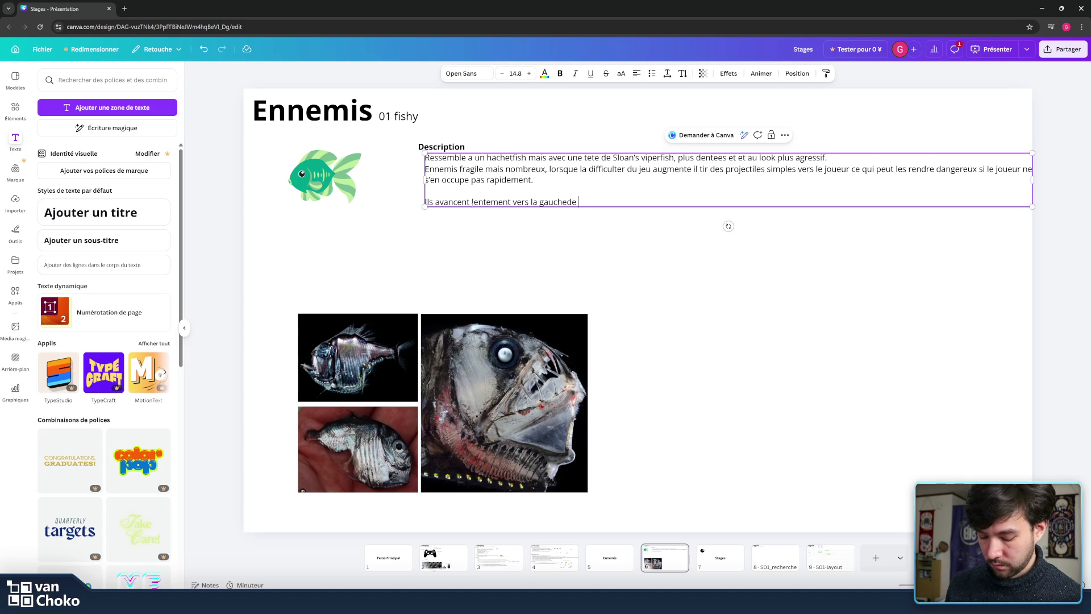
type("l’cran")
key("BackSpace")
key("BackSpace")
key("BackSpace")
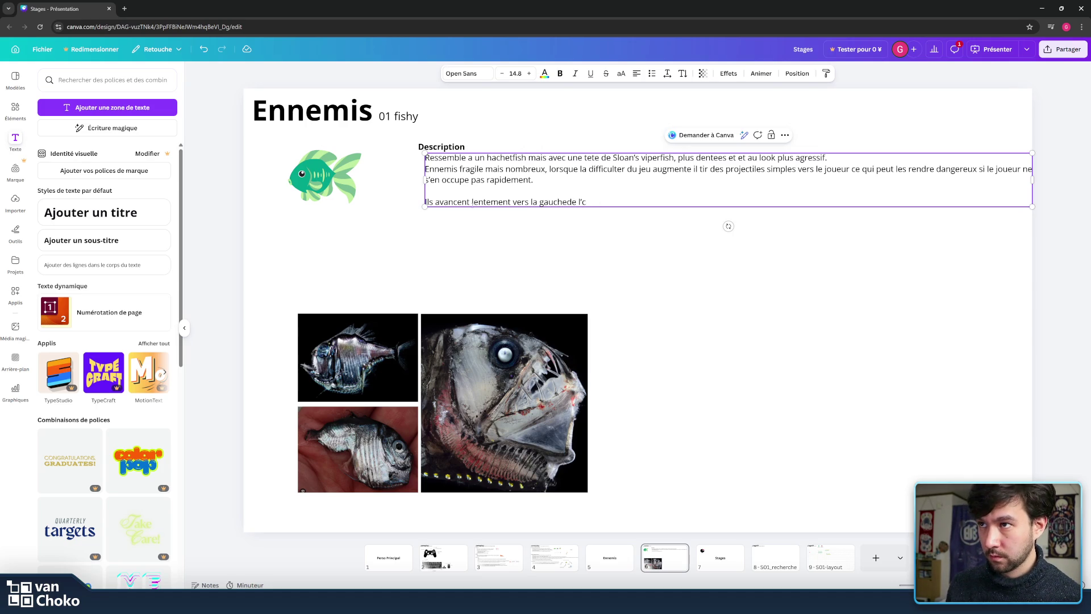
type("ecran")
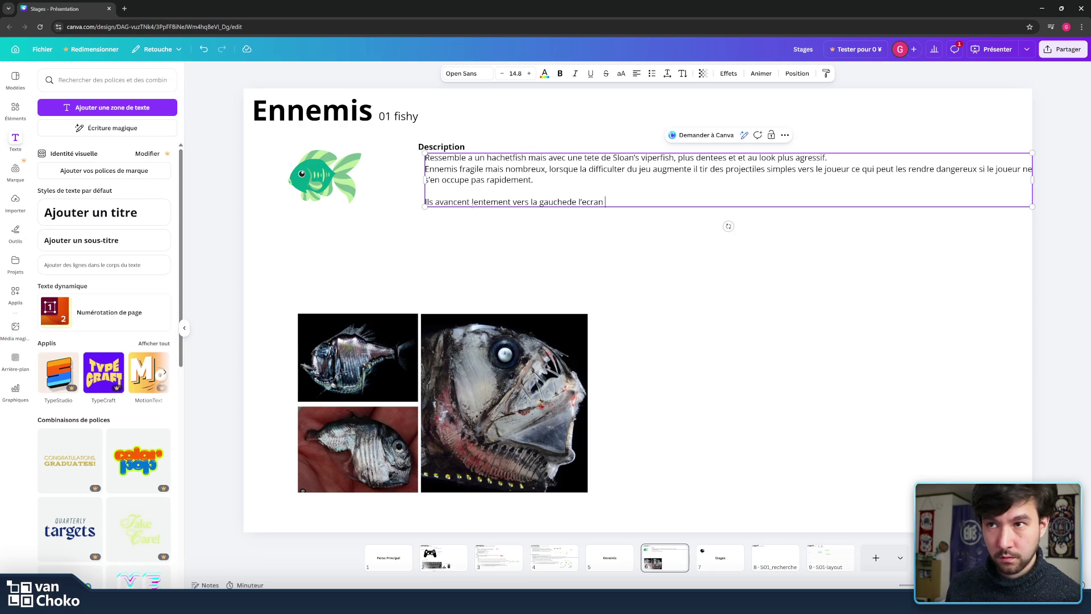
type(" et bou")
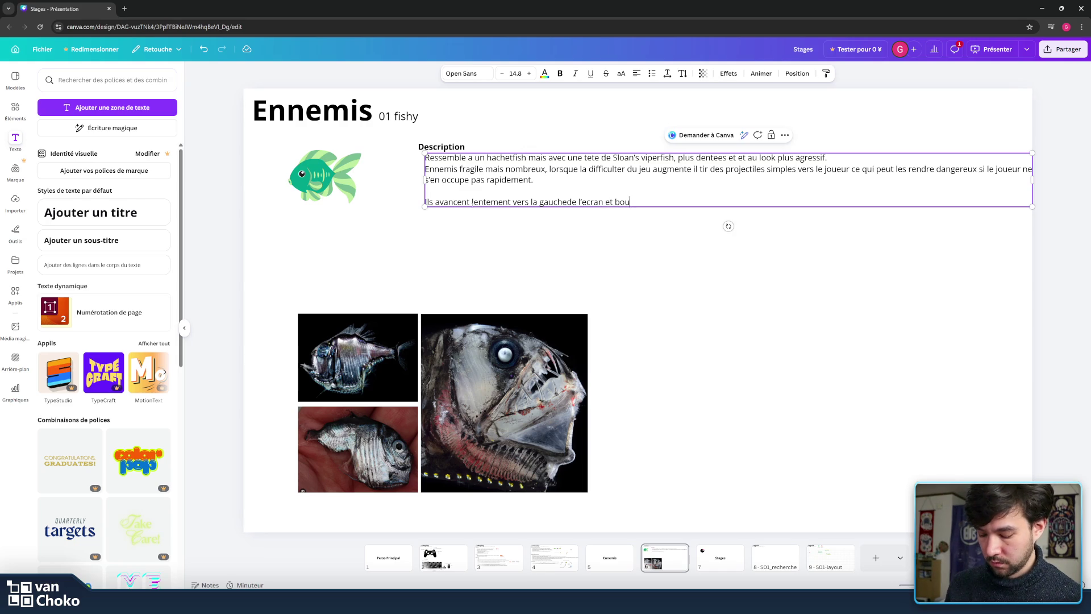
type("ge deen")
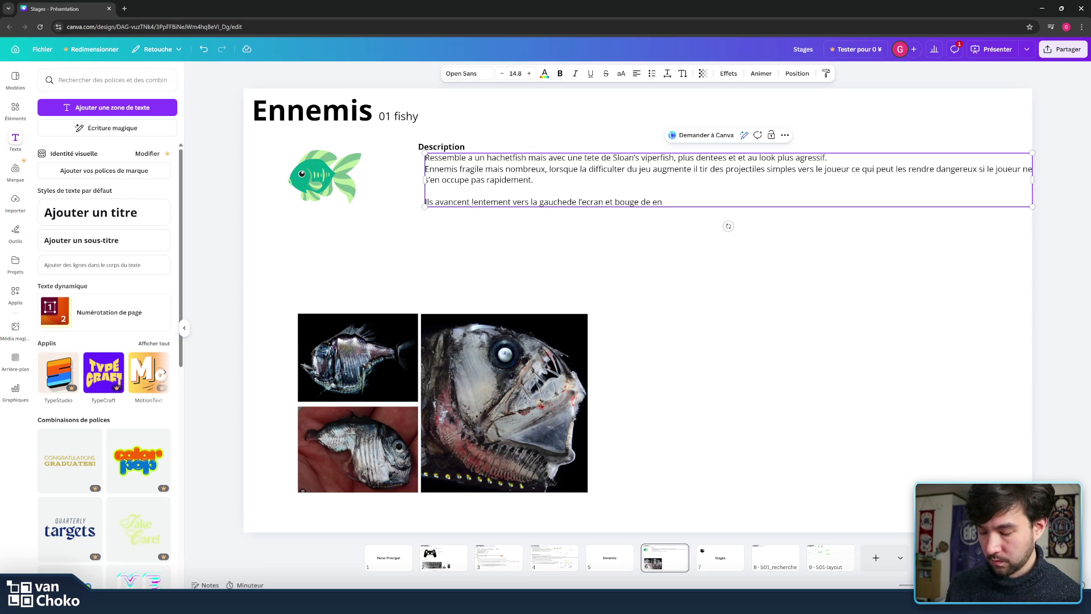
key("BackSpace")
key("BackSpace")
type("haut ")
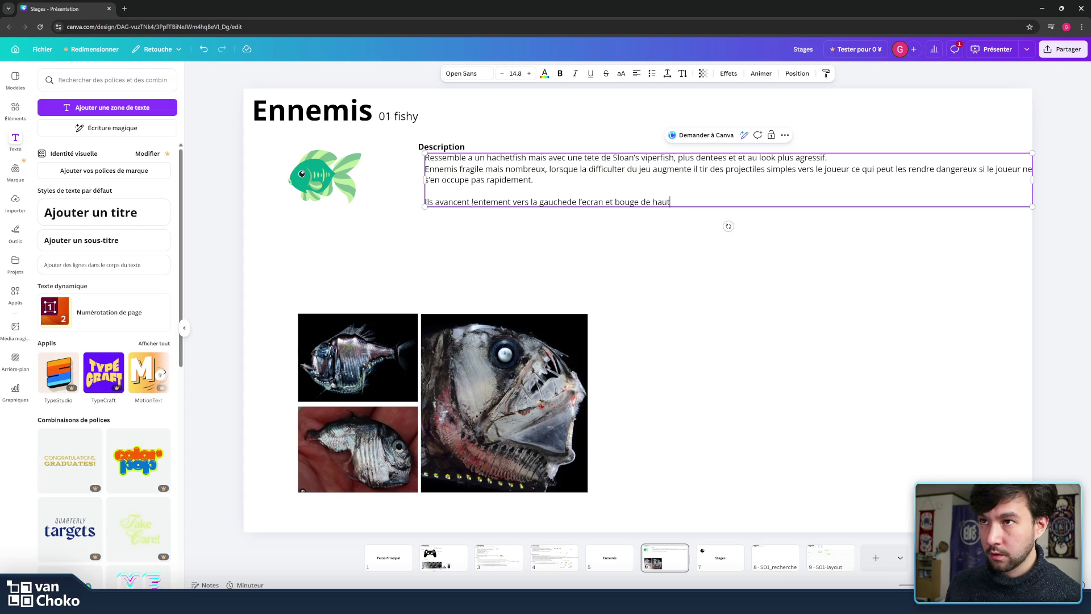
type("enbas")
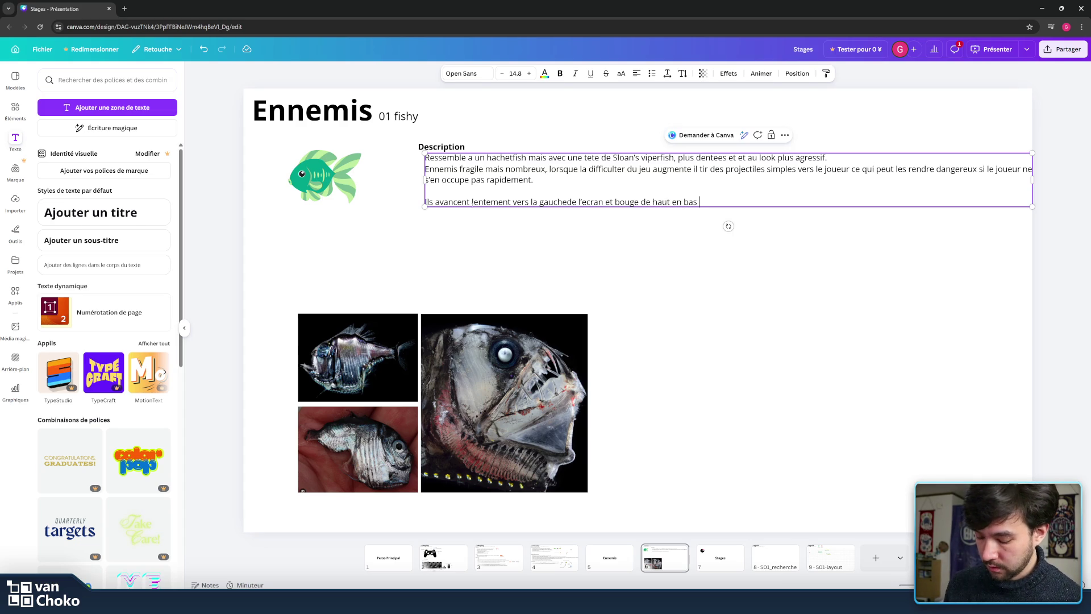
type("les renden")
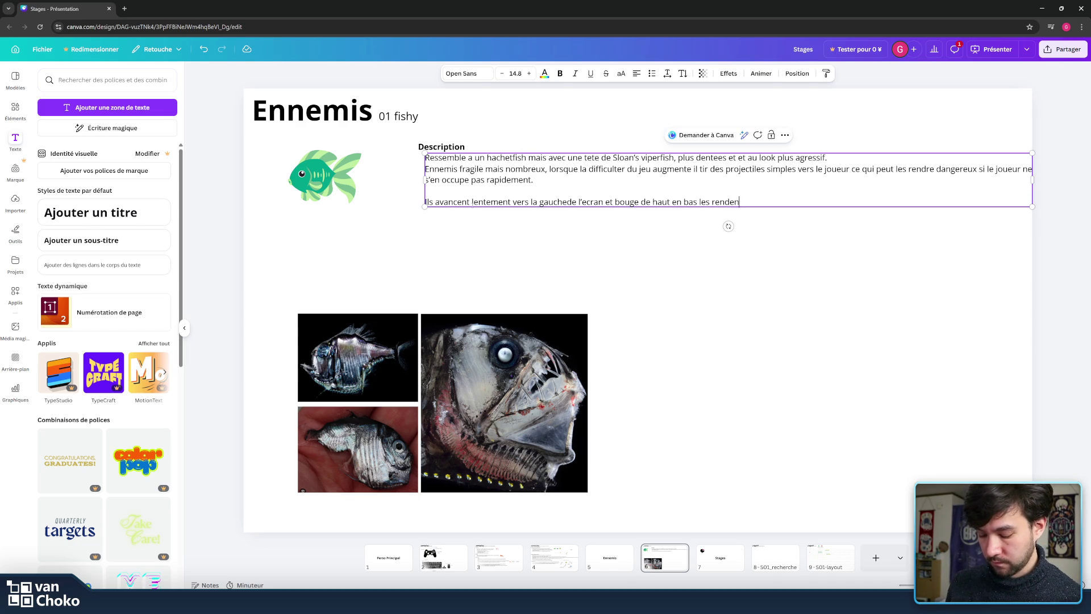
type("t un peu")
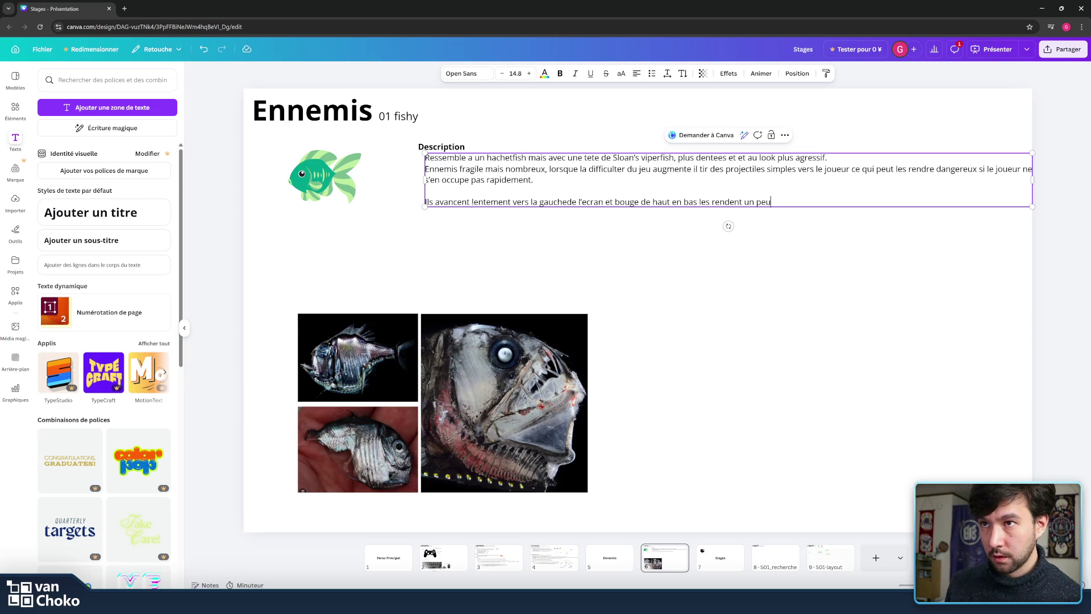
type("t plus d")
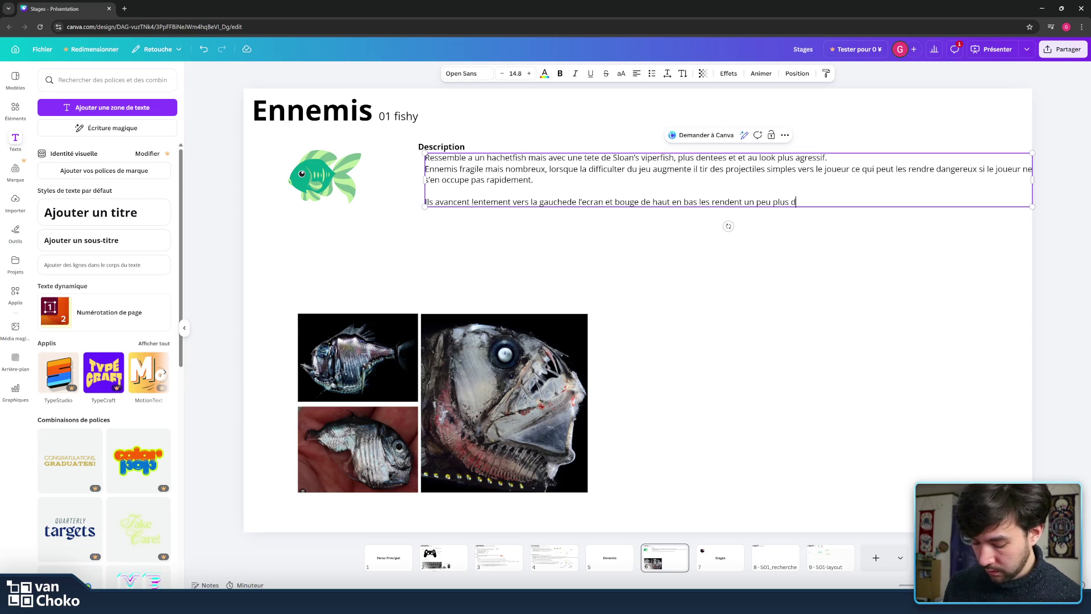
type("iffil")
type("cile")
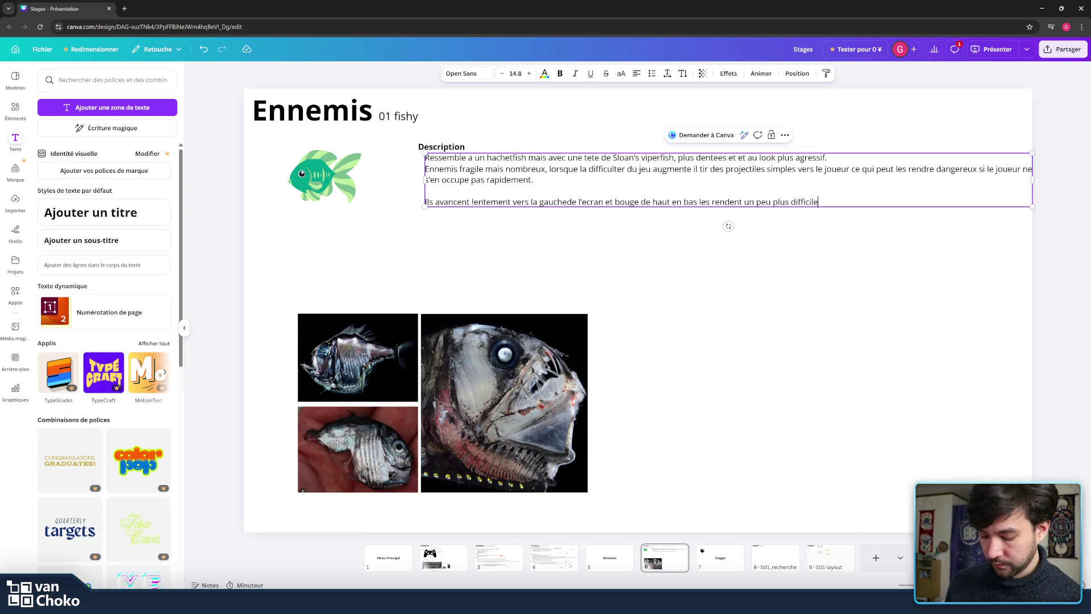
type("a ")
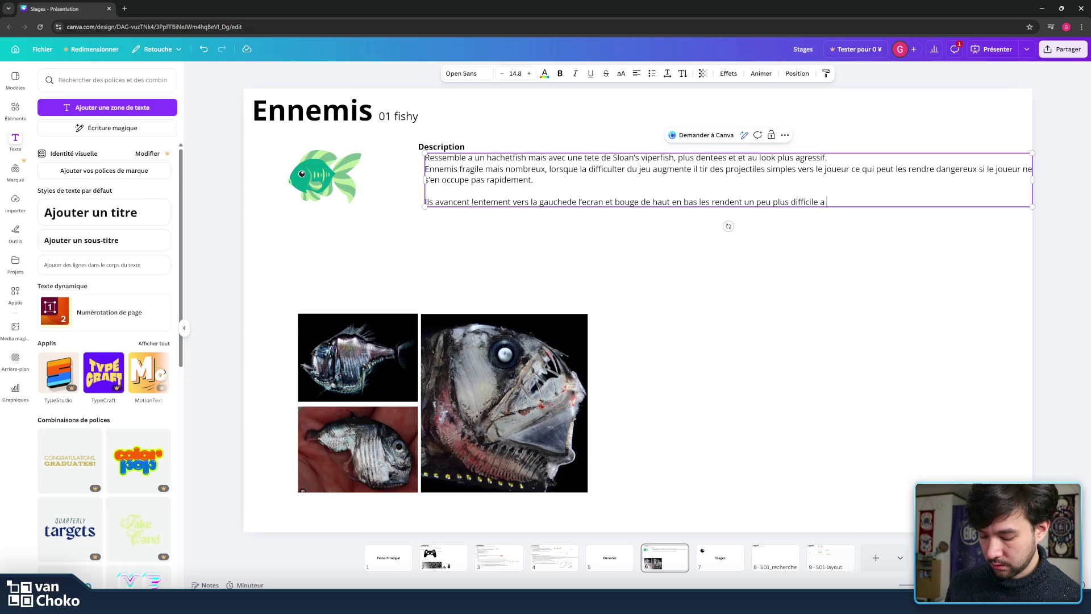
type("attra")
type("pper")
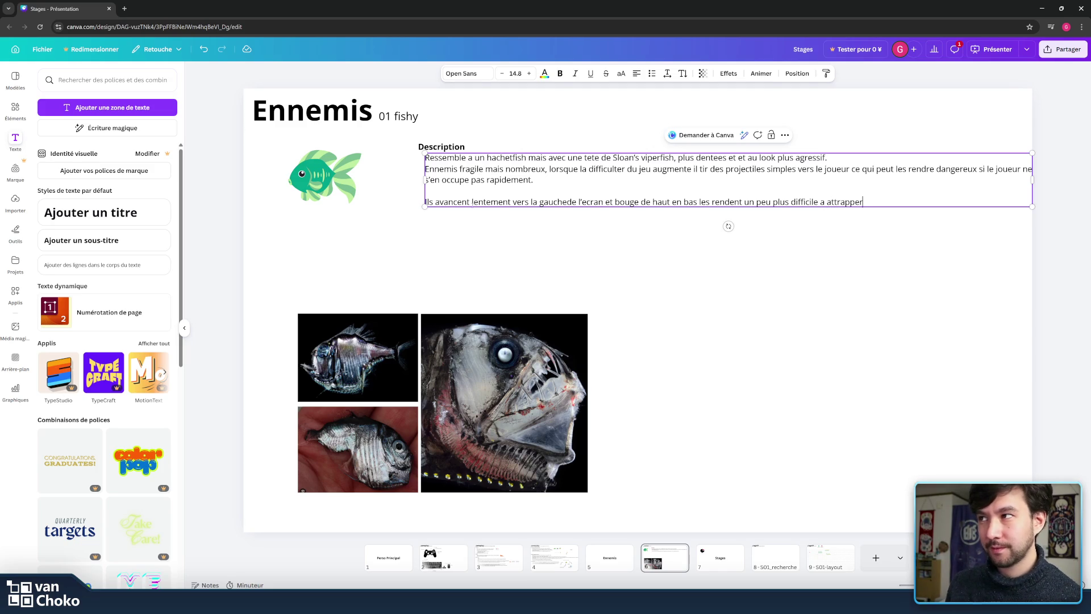
left_click(540, 230)
left_click(529, 191)
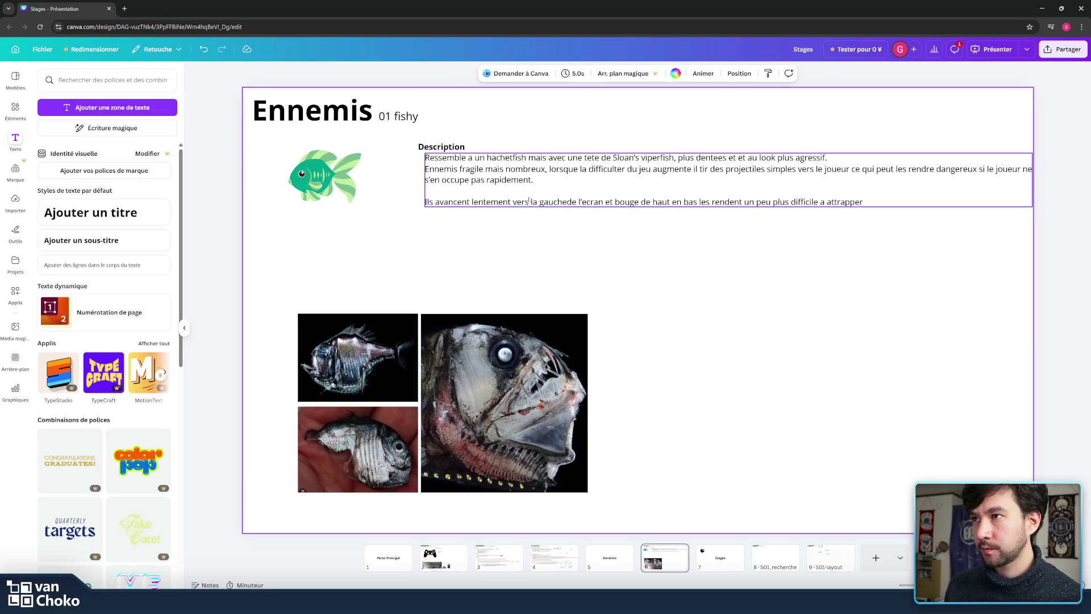
left_click(530, 191)
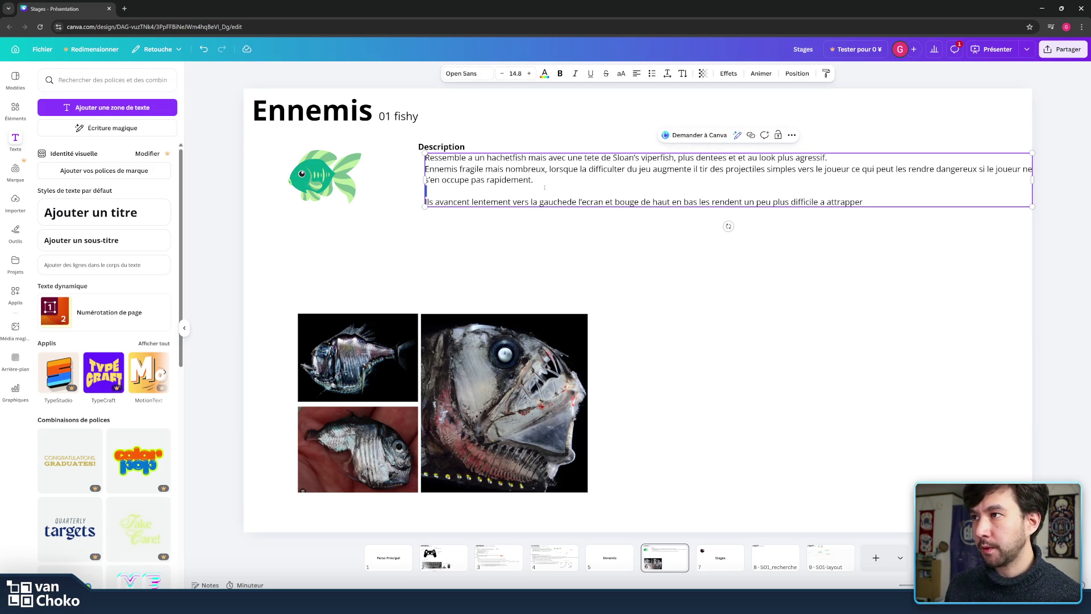
key("BackSpace")
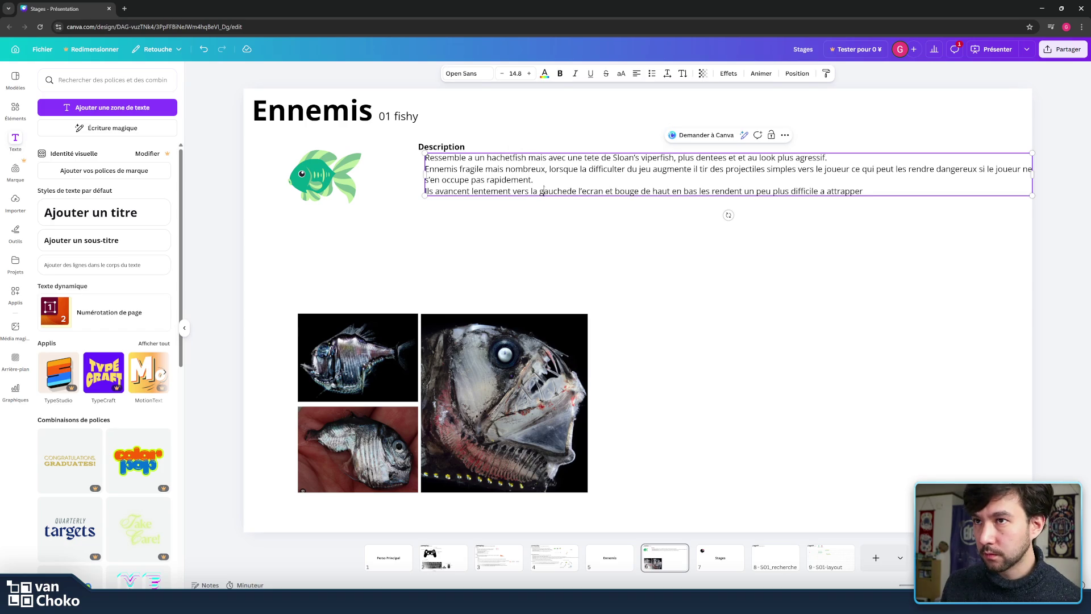
left_click(546, 204)
left_click(567, 191)
left_click(567, 191)
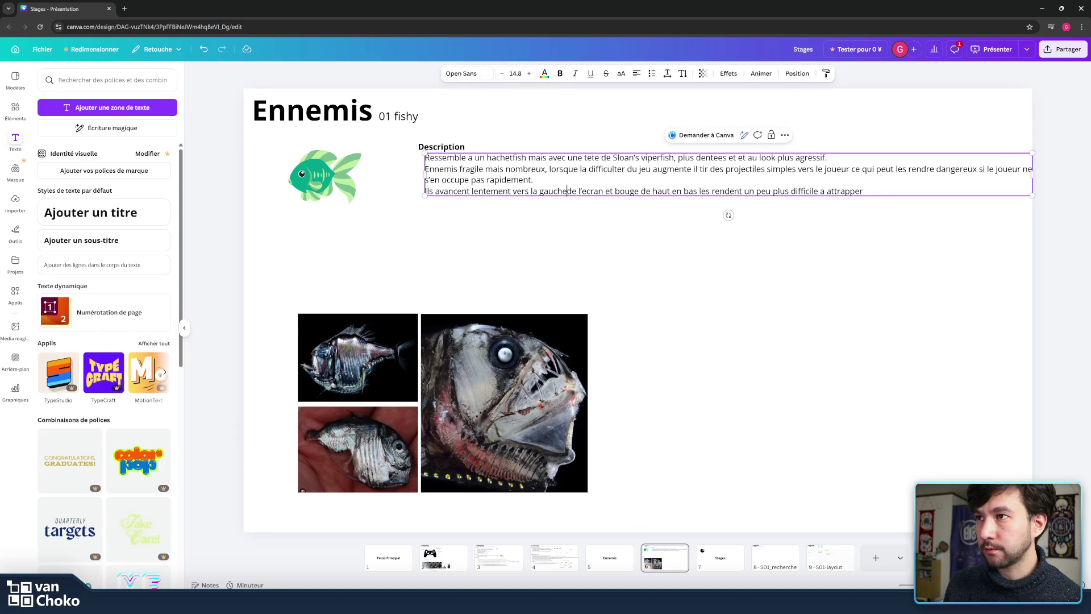
left_click(812, 202)
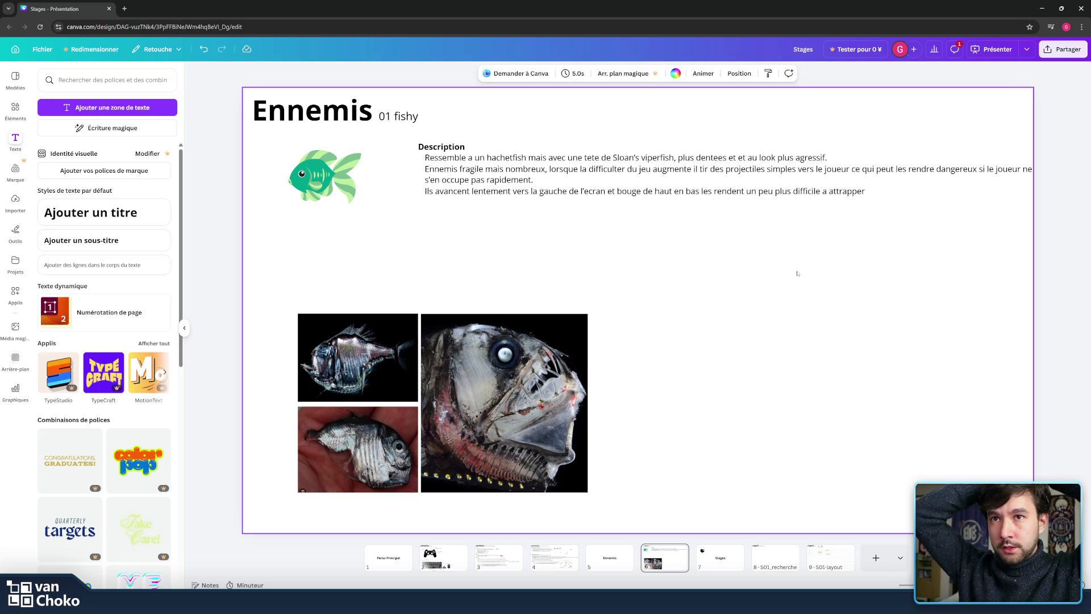
left_click(971, 177)
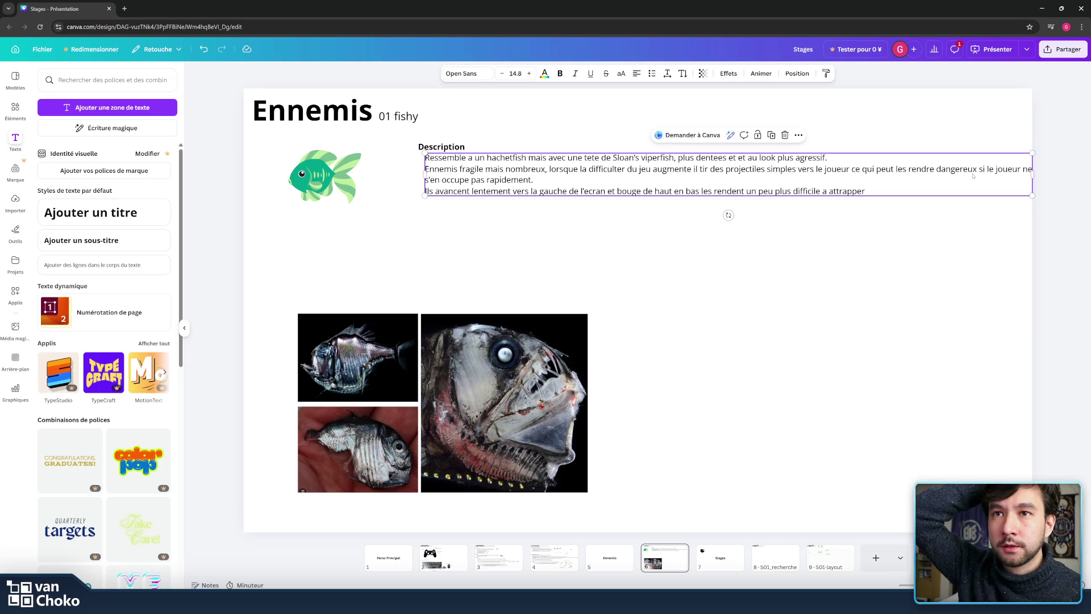
left_click(980, 169)
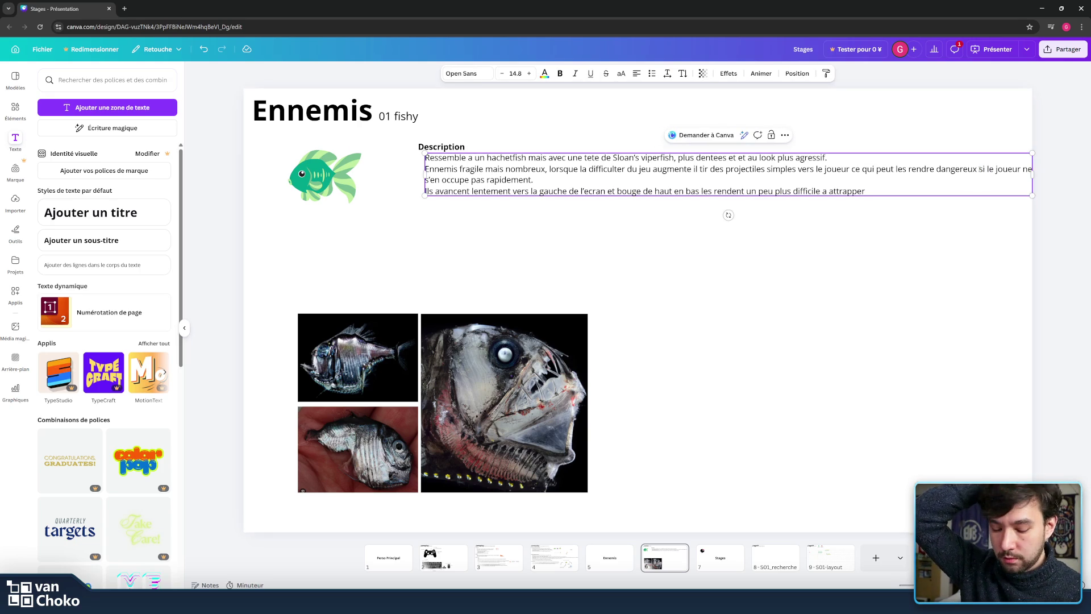
left_click_drag(1032, 174, 979, 171)
left_click(886, 251)
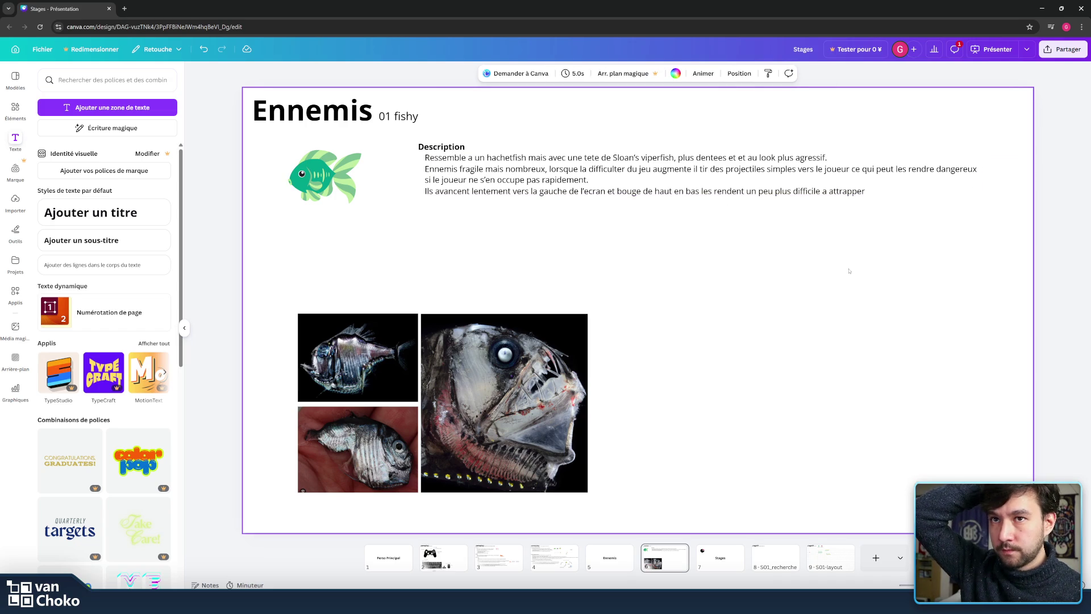
left_click(442, 147)
left_click(529, 215)
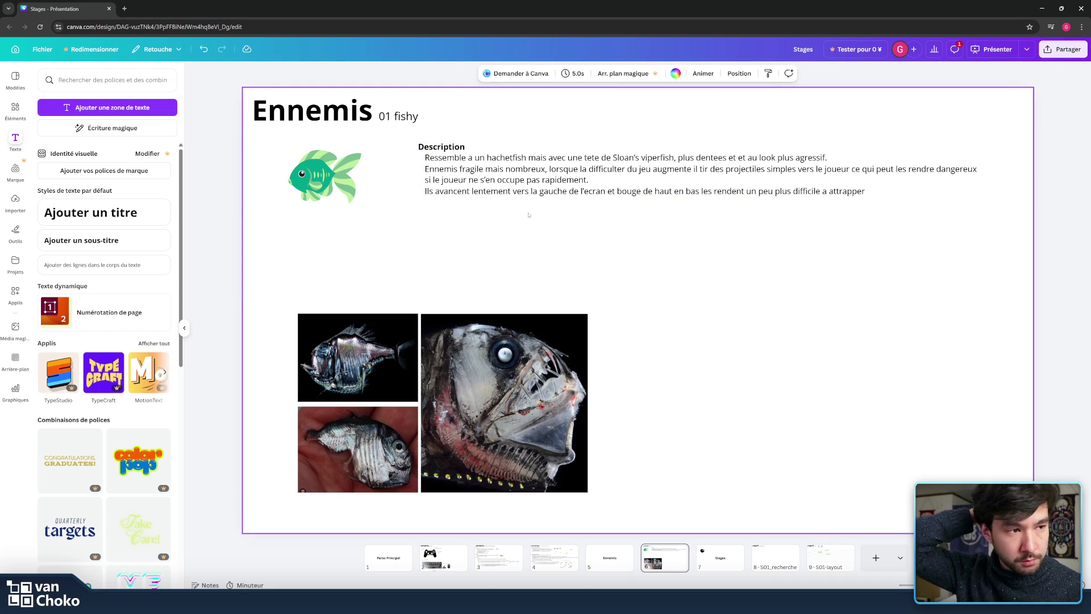
left_click(483, 180)
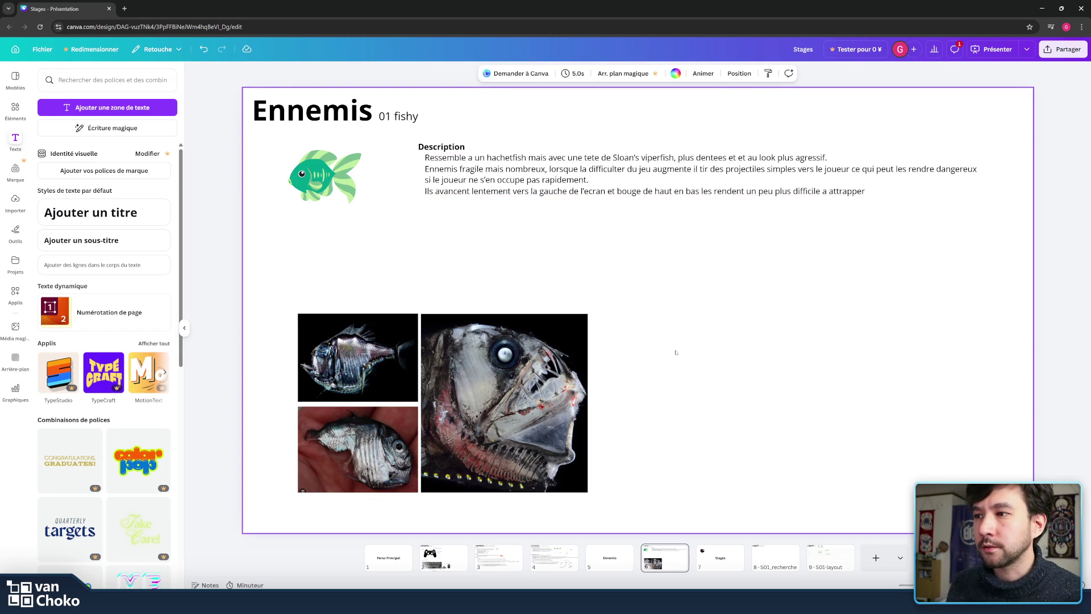
- Move the three fish photos together down and to the left
left_click_drag(647, 453, 372, 350)
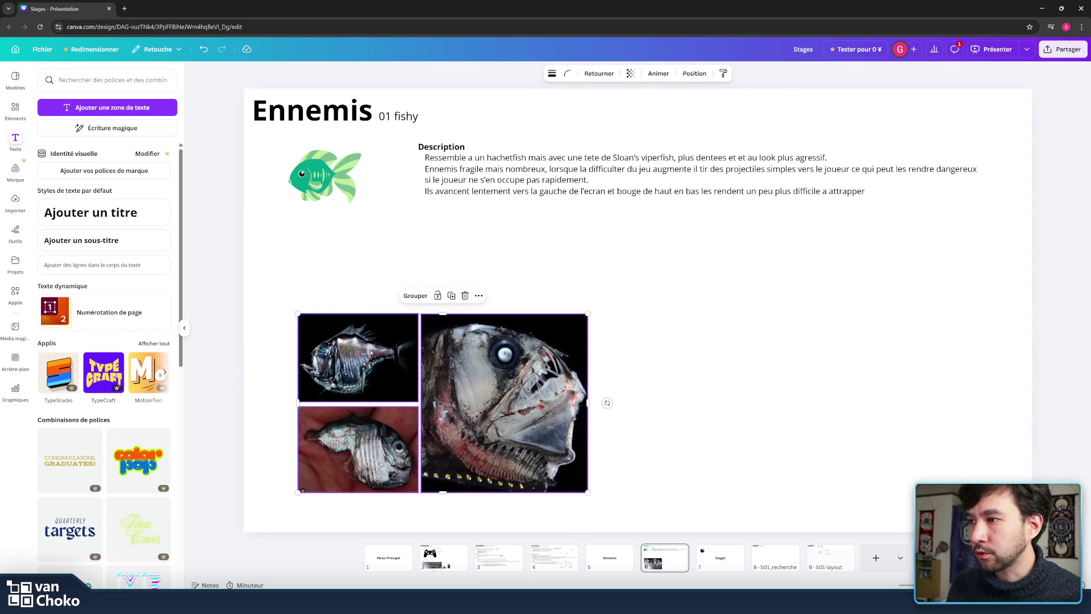
left_click_drag(334, 462, 309, 480)
left_click(542, 325)
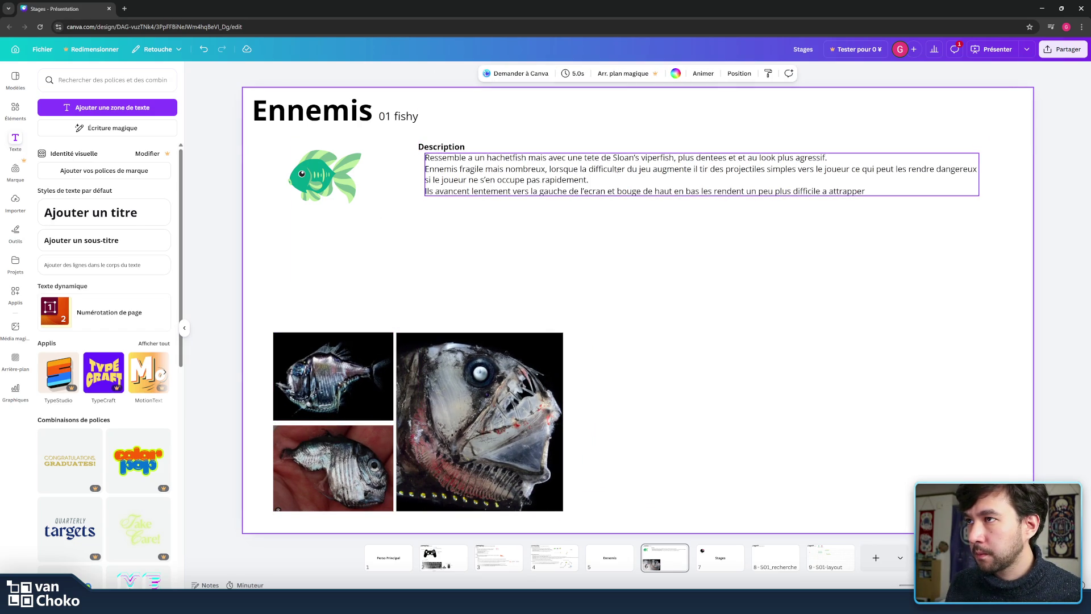
- Duplicate the green fish and shrink the copy to sit below the description
left_click(329, 177)
mouse_move(330, 178)
left_mouse_down()
mouse_move(791, 271)
mouse_move(541, 253)
left_mouse_up()
mouse_move(581, 219)
left_mouse_down()
mouse_move(534, 261)
mouse_move(588, 272)
mouse_move(489, 261)
left_mouse_up()
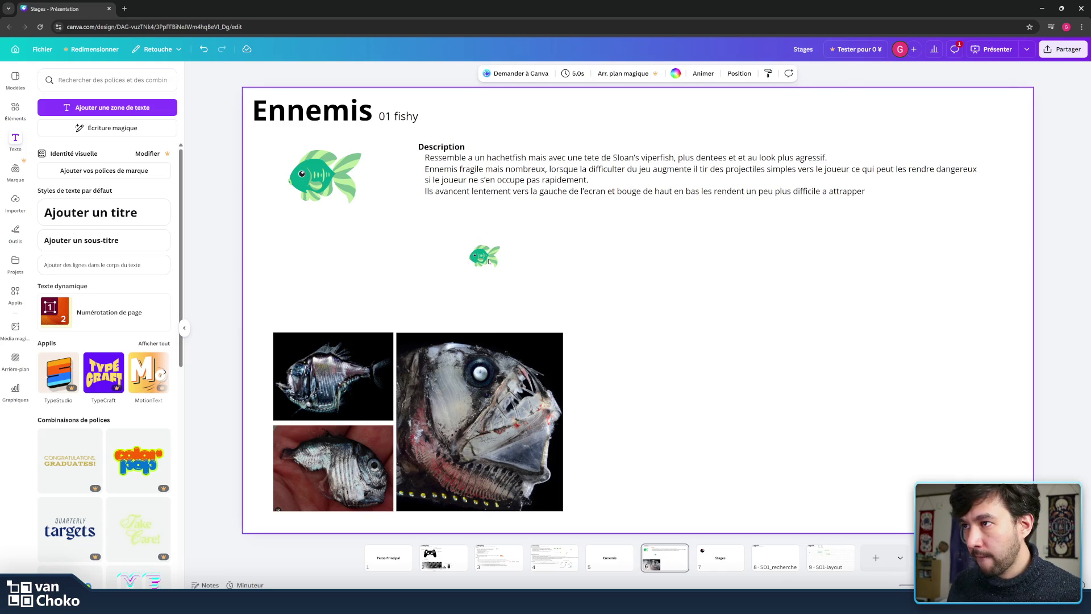
left_click(13, 231)
- Insert a small grey left-pointing arrow shape just left of the small fish copy
left_click(44, 300)
scroll(71, 307, "down", 2)
scroll(69, 306, "down", 2)
scroll(69, 304, "down", 2)
scroll(68, 304, "down", 2)
scroll(67, 305, "up", 2)
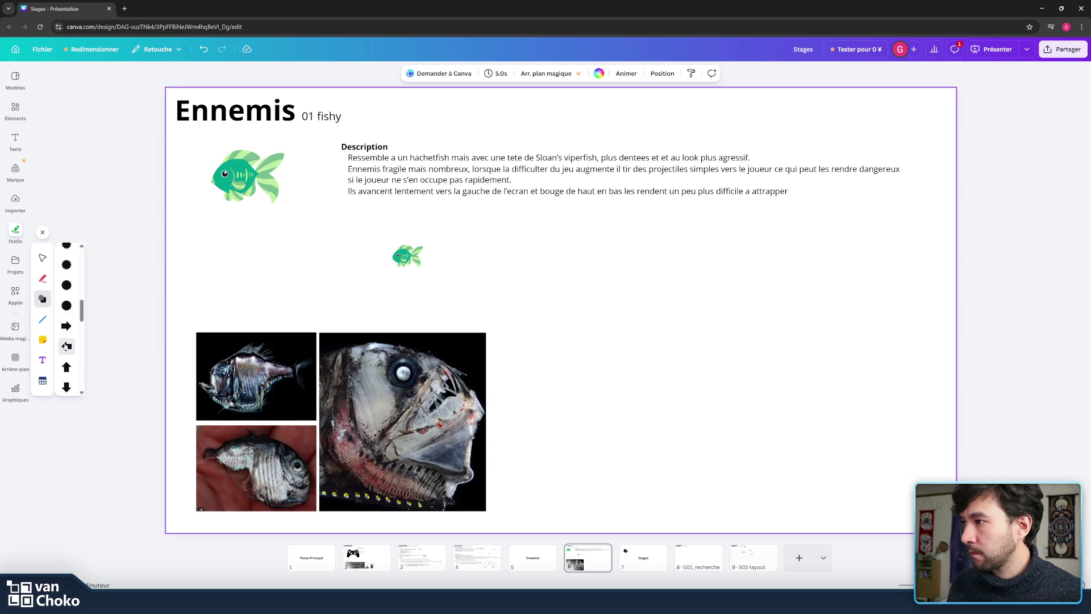
left_click(66, 346)
mouse_move(562, 243)
left_mouse_down()
mouse_move(564, 334)
mouse_move(562, 285)
left_mouse_up()
left_click_drag(547, 333, 351, 267)
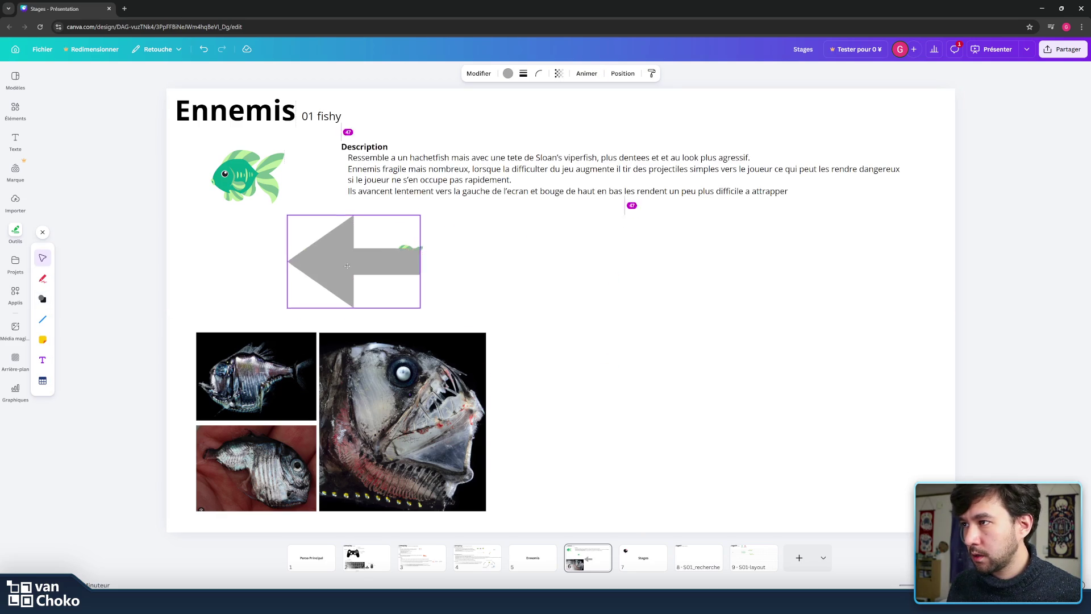
mouse_move(428, 218)
left_mouse_down()
mouse_move(302, 291)
mouse_move(332, 295)
mouse_move(374, 257)
left_mouse_up()
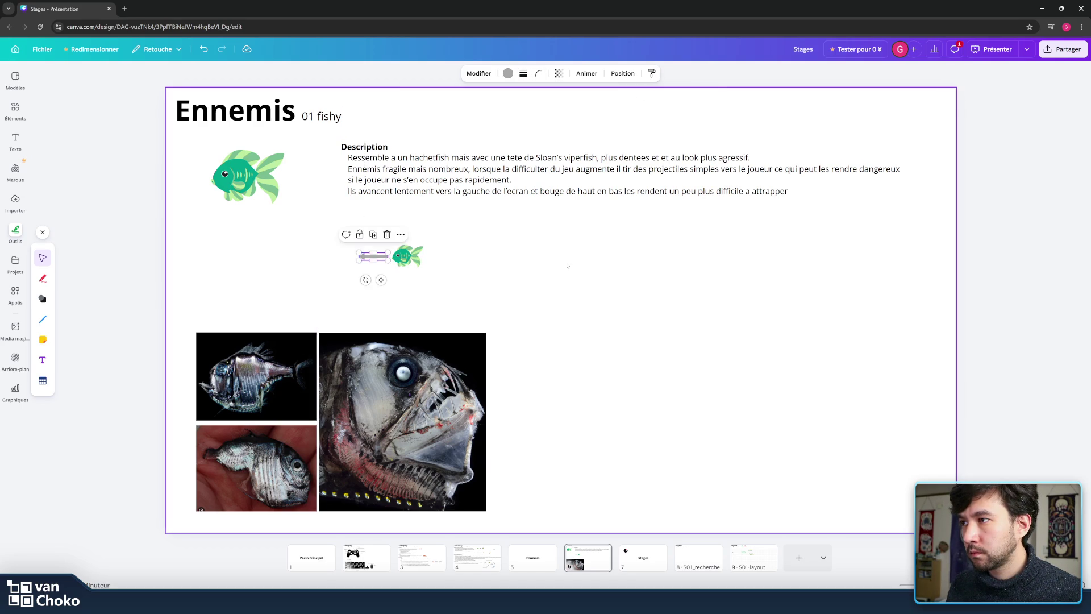
left_click(429, 265)
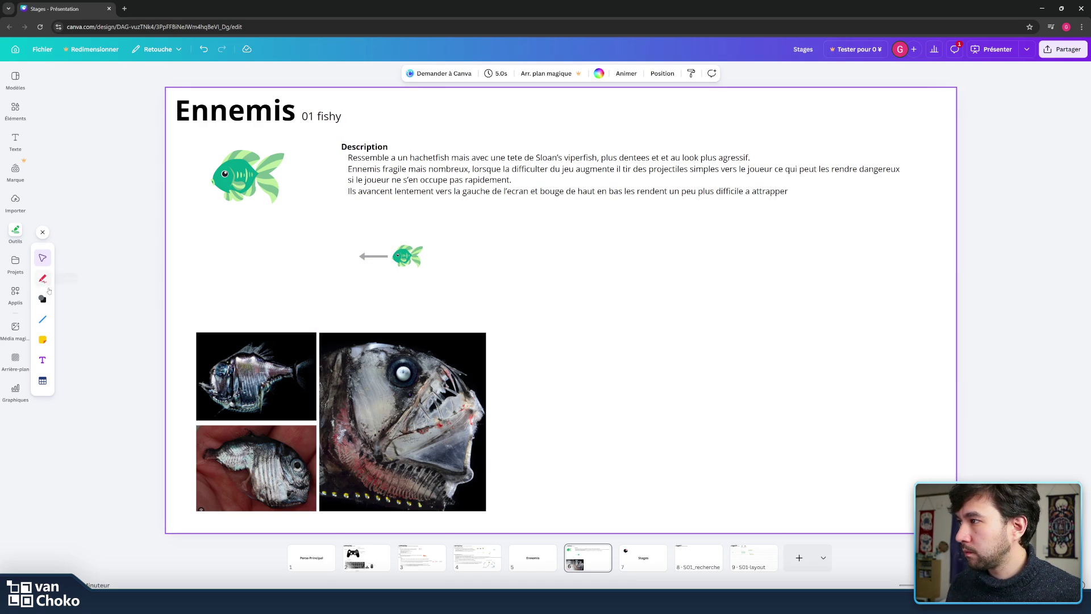
- Add a 33×78 double vertical arrow right of the small fish, then duplicate the fish rightward
left_click(42, 320)
left_click(43, 298)
scroll(73, 321, "down", 2)
scroll(73, 321, "down", 3)
scroll(73, 321, "down", 3)
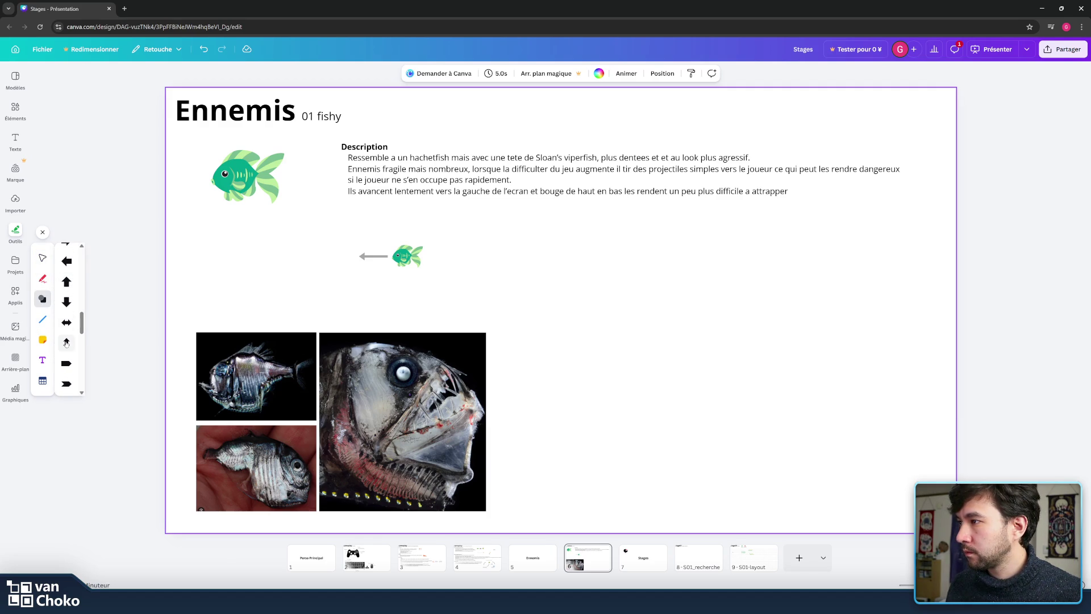
left_click(67, 342)
left_click_drag(604, 243, 536, 354)
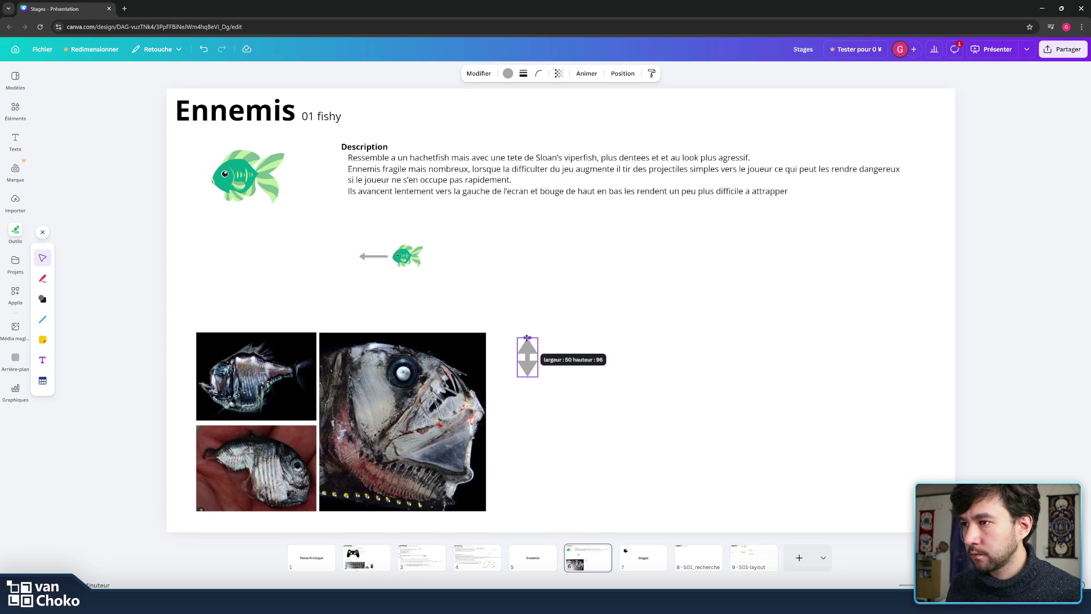
left_click_drag(533, 356, 432, 250)
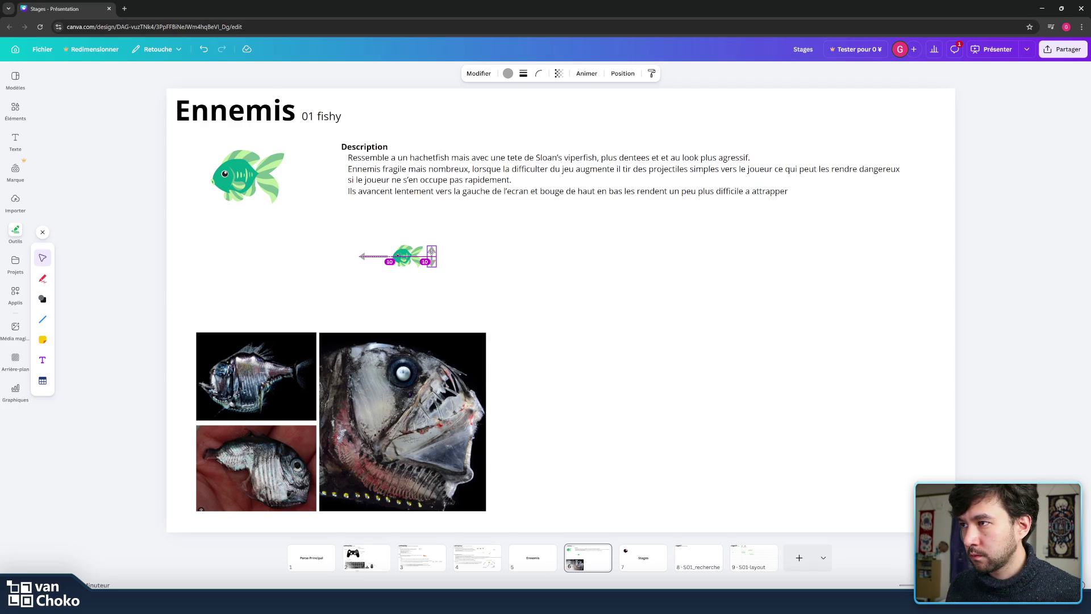
left_click(520, 255)
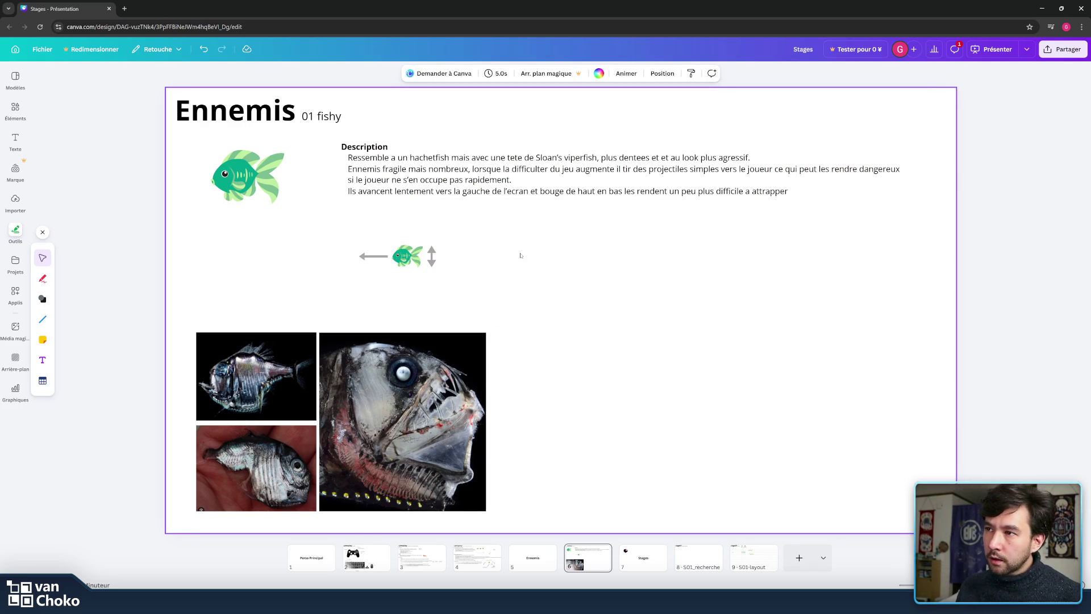
left_click(418, 262)
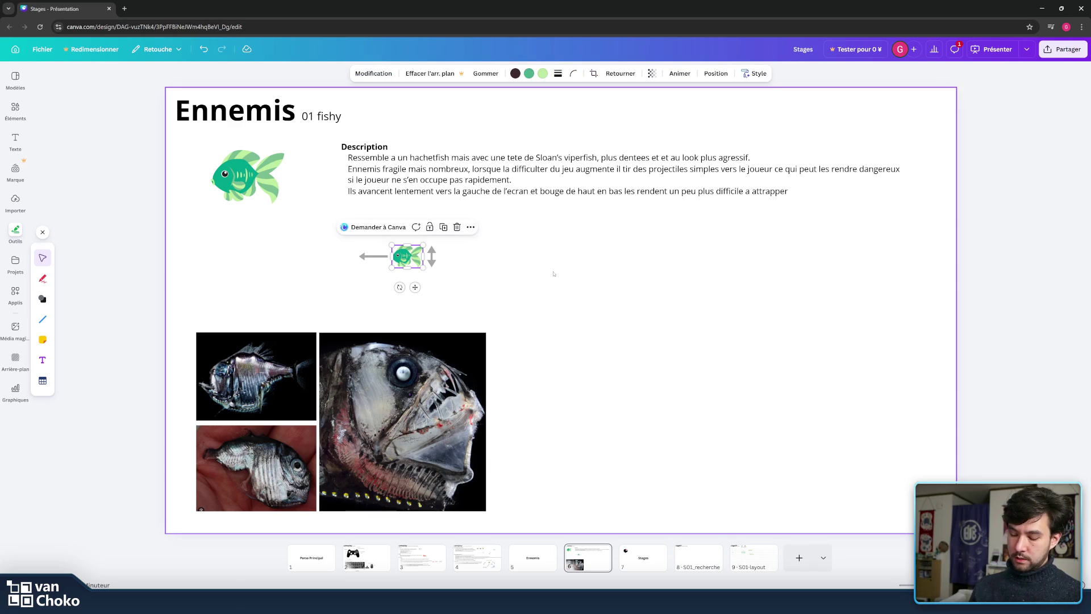
left_click_drag(407, 256, 562, 258)
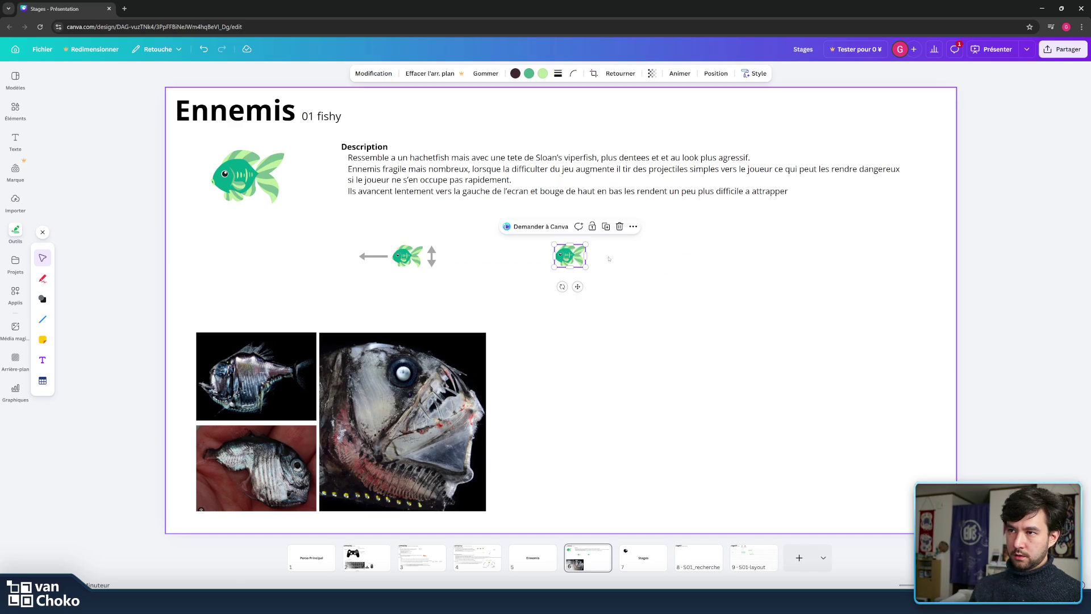
- Move the second small fish copy farther right, level with the first fish
left_click(609, 259)
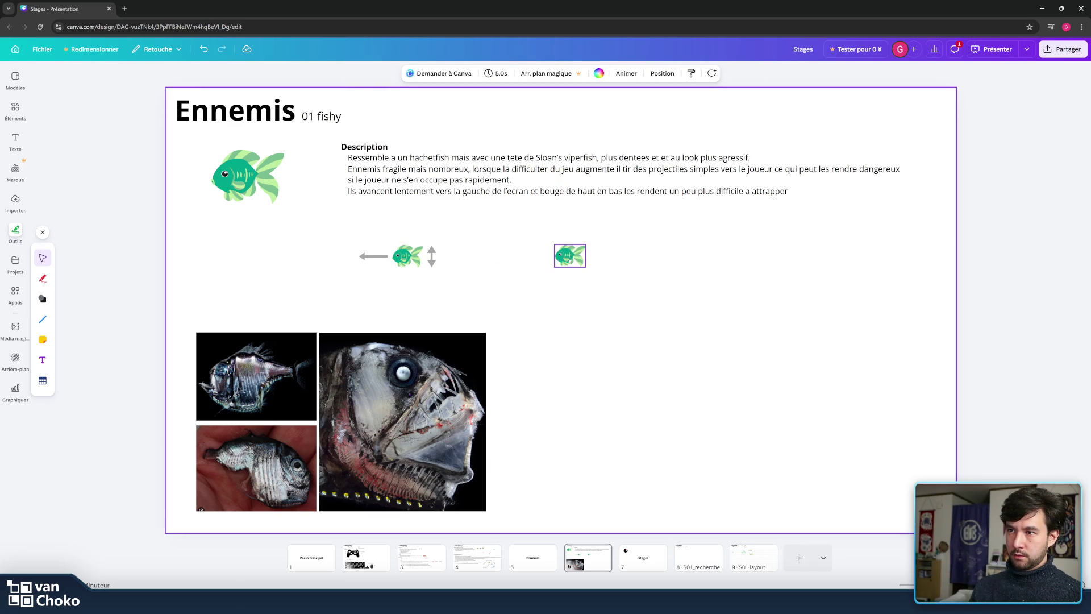
left_click(570, 257)
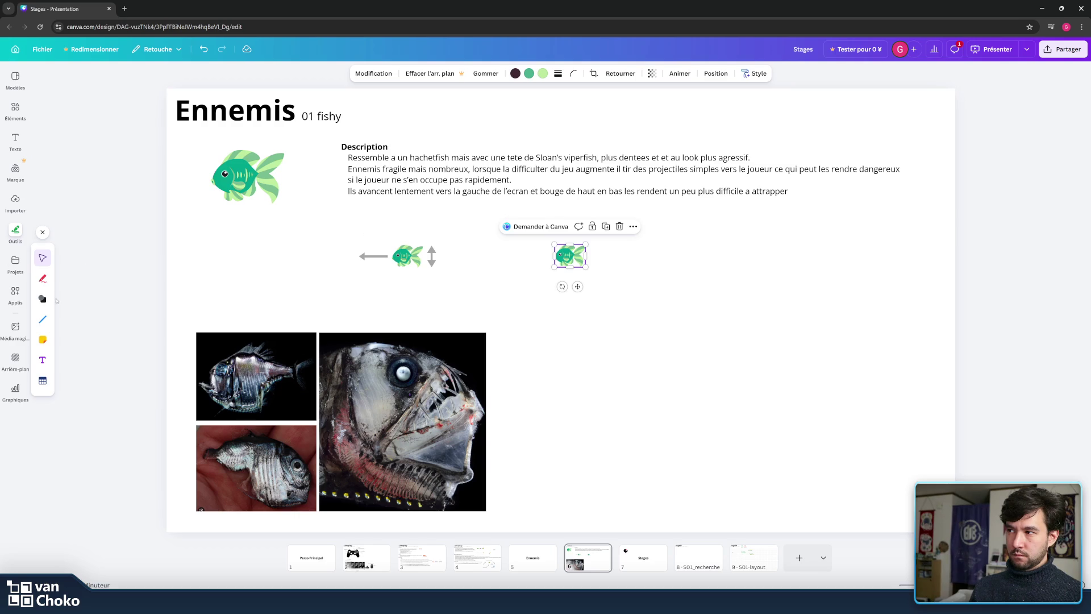
left_click_drag(567, 256, 680, 253)
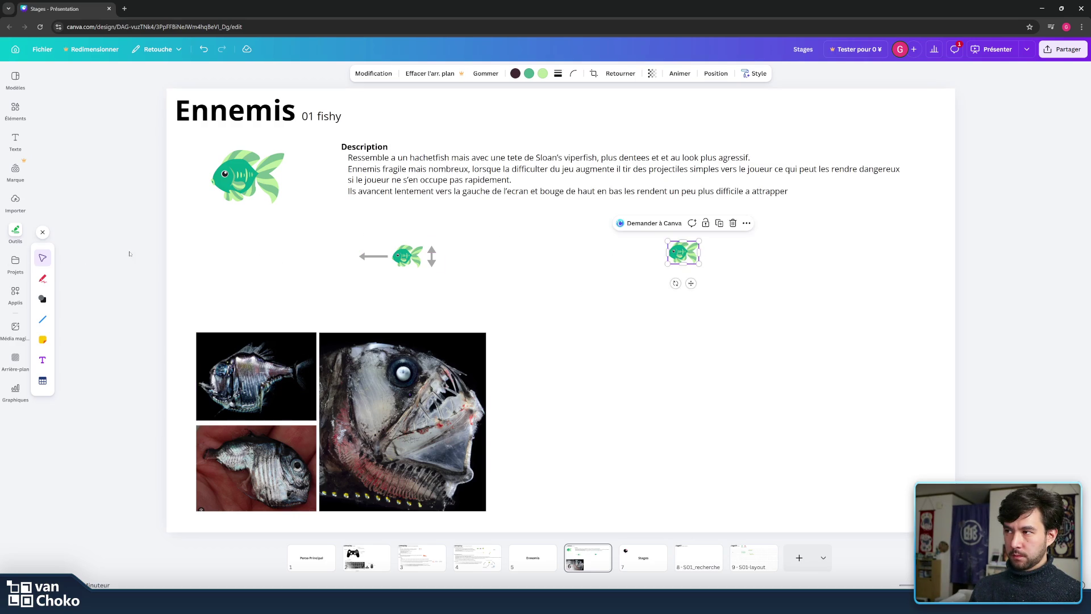
left_click(564, 555)
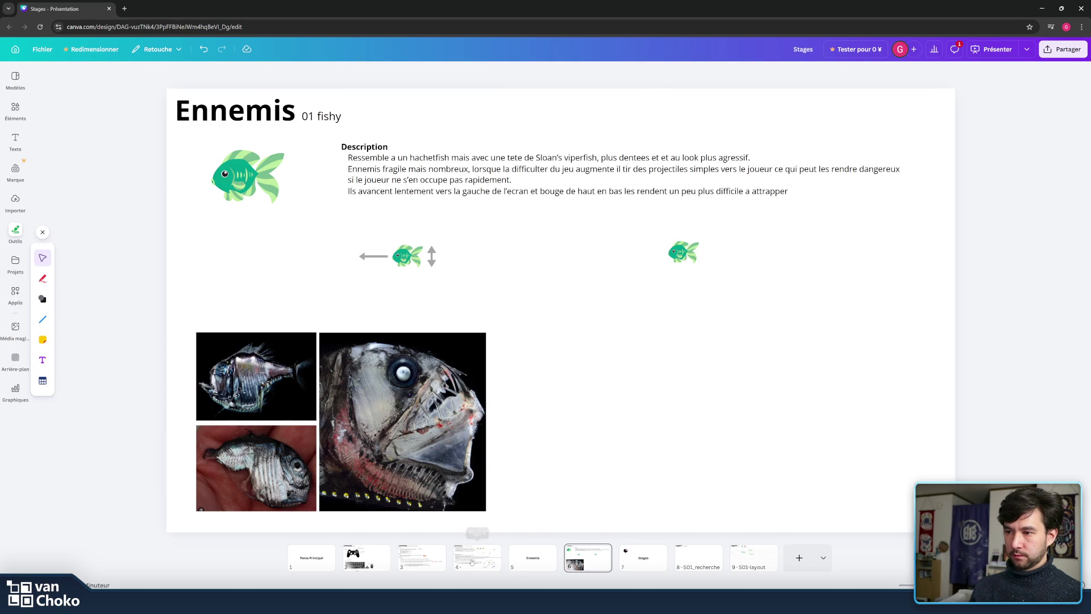
left_click(472, 562)
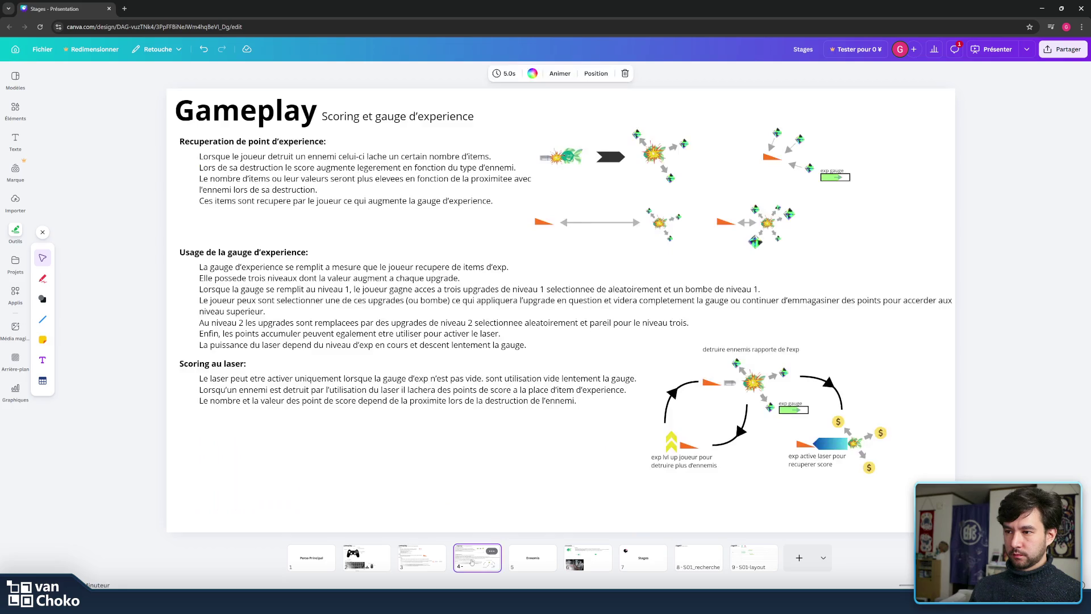
- Paste the orange triangle from Gameplay between the two small fish and nudge the right fish right
left_click(714, 384)
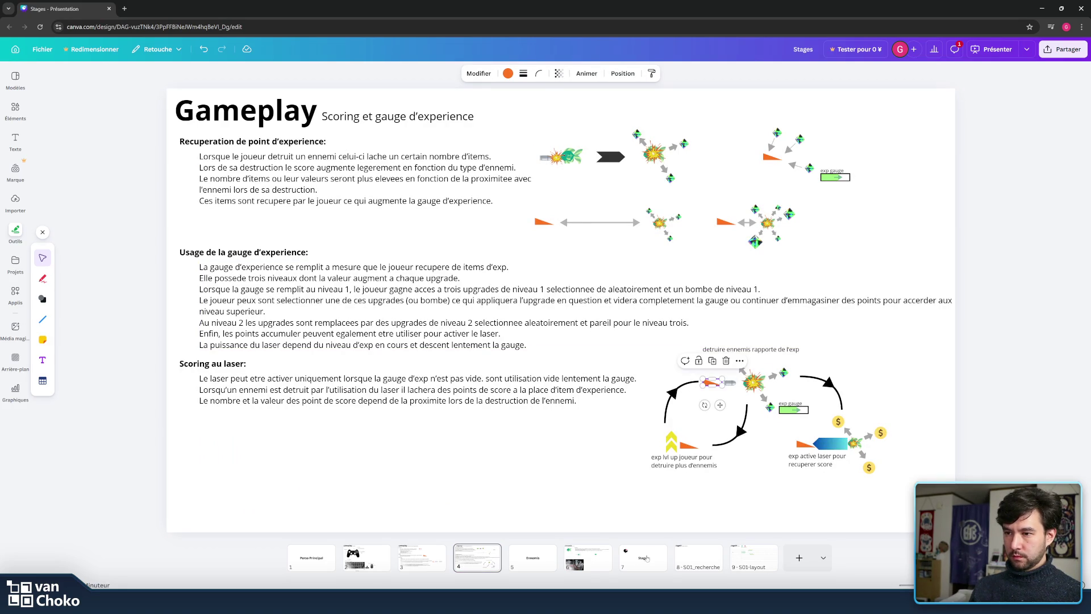
left_click(568, 554)
key("ctrl+v")
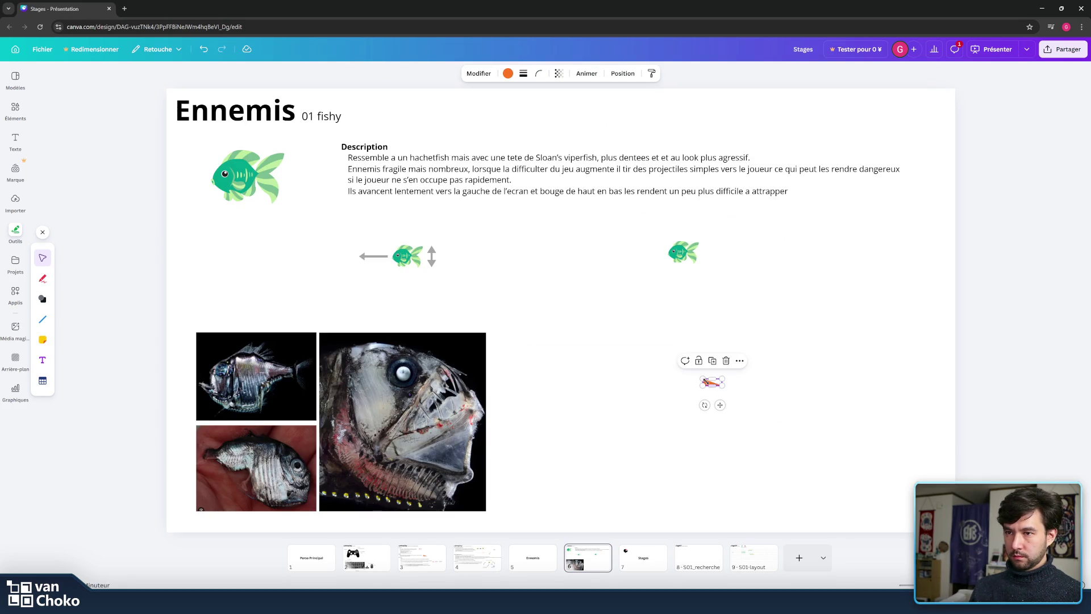
mouse_move(719, 403)
left_mouse_down()
mouse_move(621, 278)
mouse_move(647, 257)
mouse_move(579, 252)
mouse_move(597, 274)
left_mouse_up()
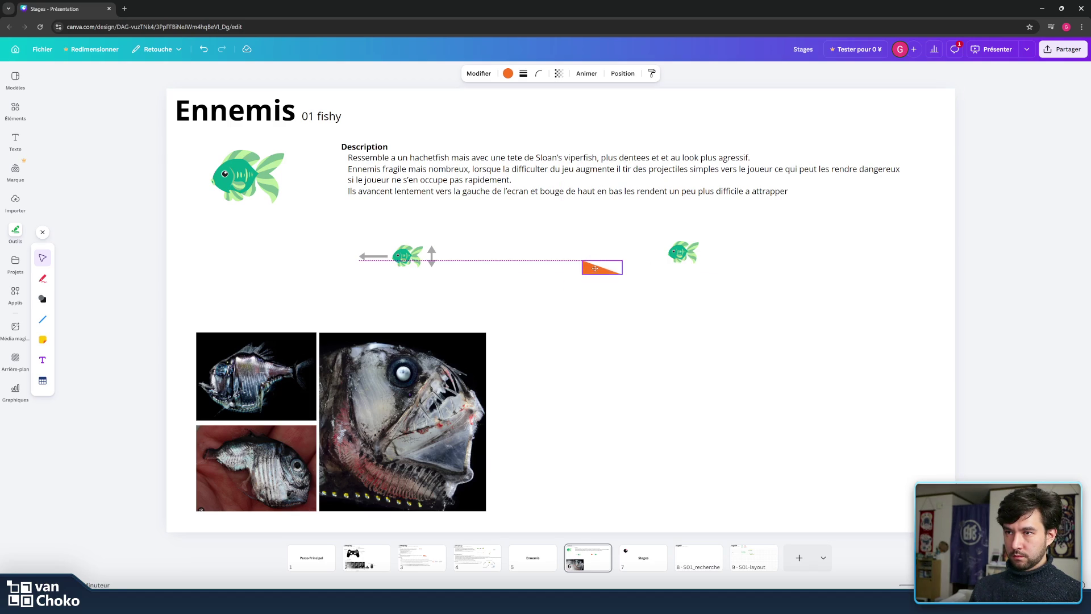
left_click(688, 253)
left_click_drag(691, 255, 707, 255)
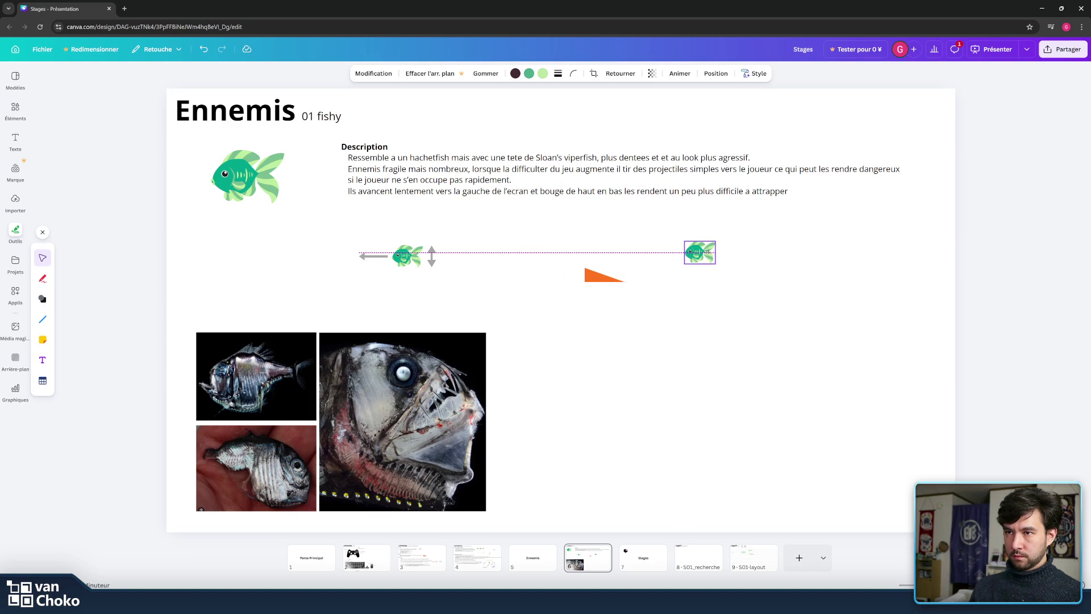
left_click(200, 251)
left_click(92, 235)
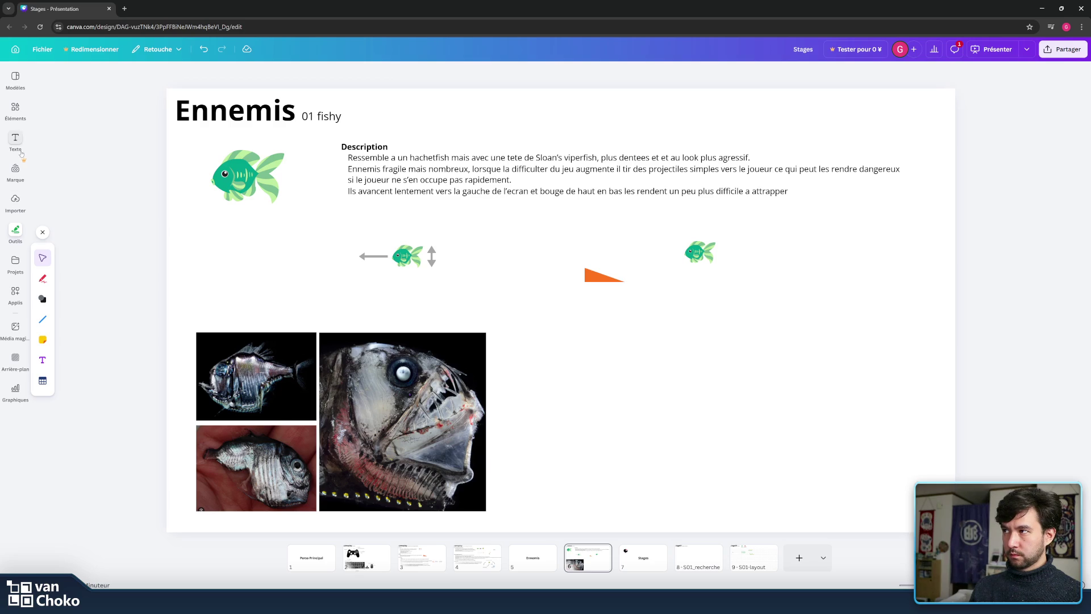
left_click(15, 110)
left_click(76, 81)
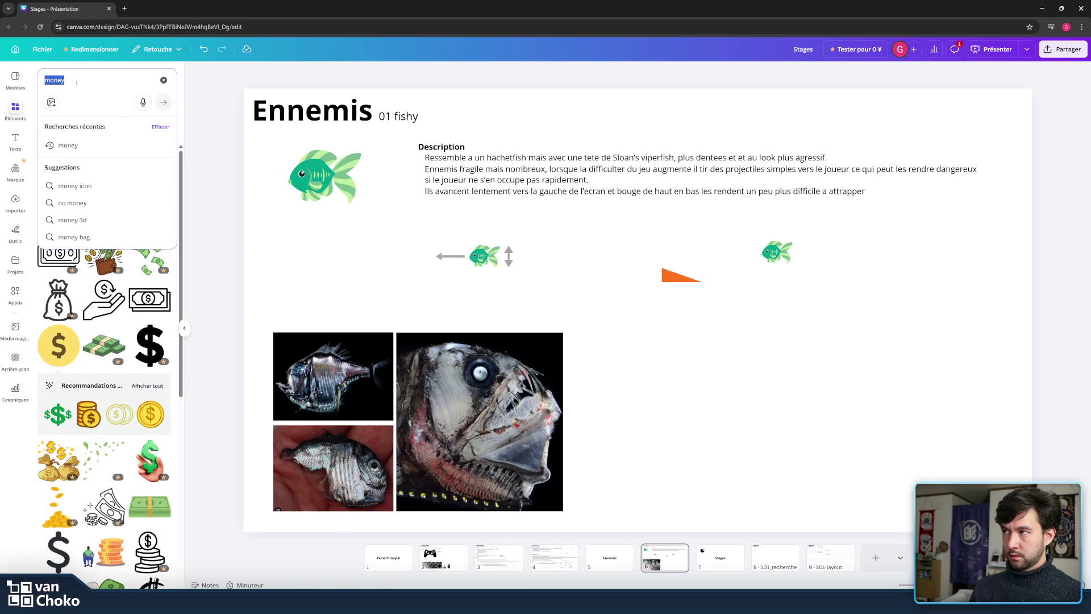
type("bullet")
key("Return")
scroll(132, 303, "down", 3)
scroll(132, 302, "down", 3)
scroll(132, 303, "down", 3)
scroll(132, 303, "down", 1)
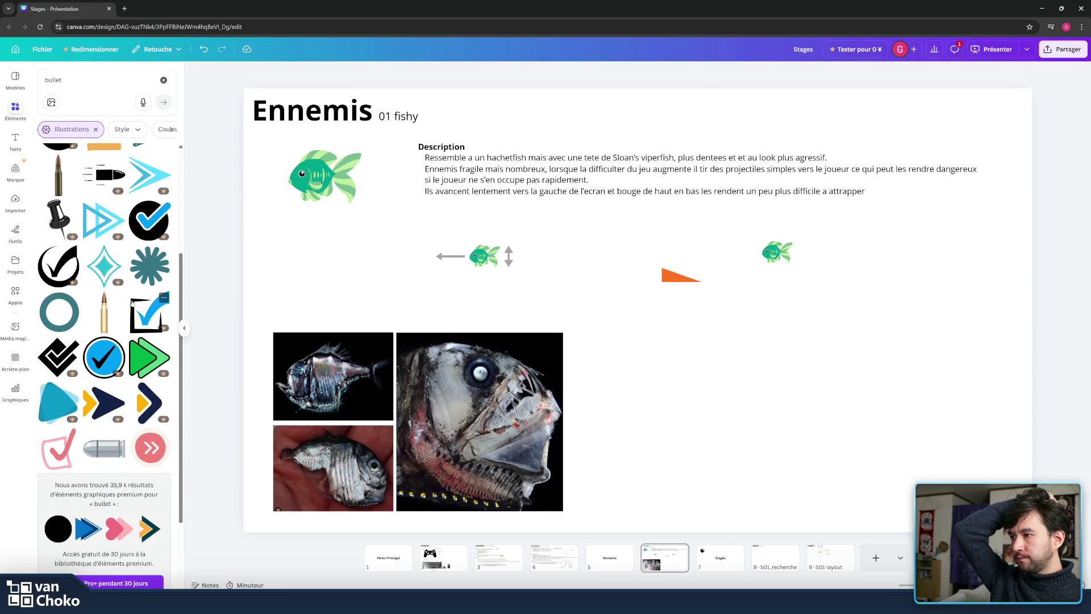
scroll(132, 303, "down", 3)
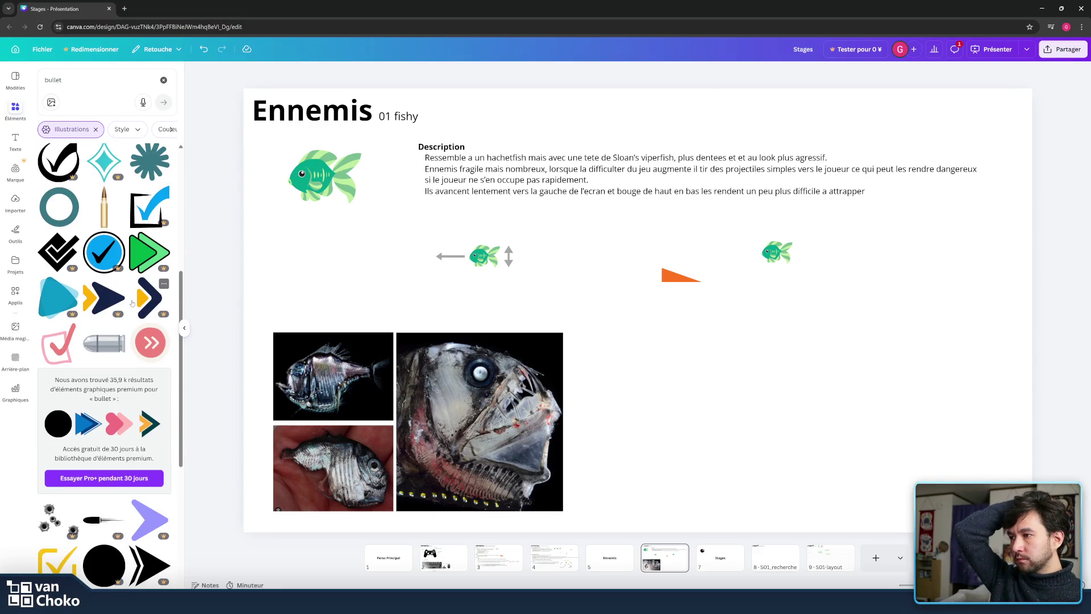
scroll(132, 303, "down", 1)
scroll(107, 305, "down", 4)
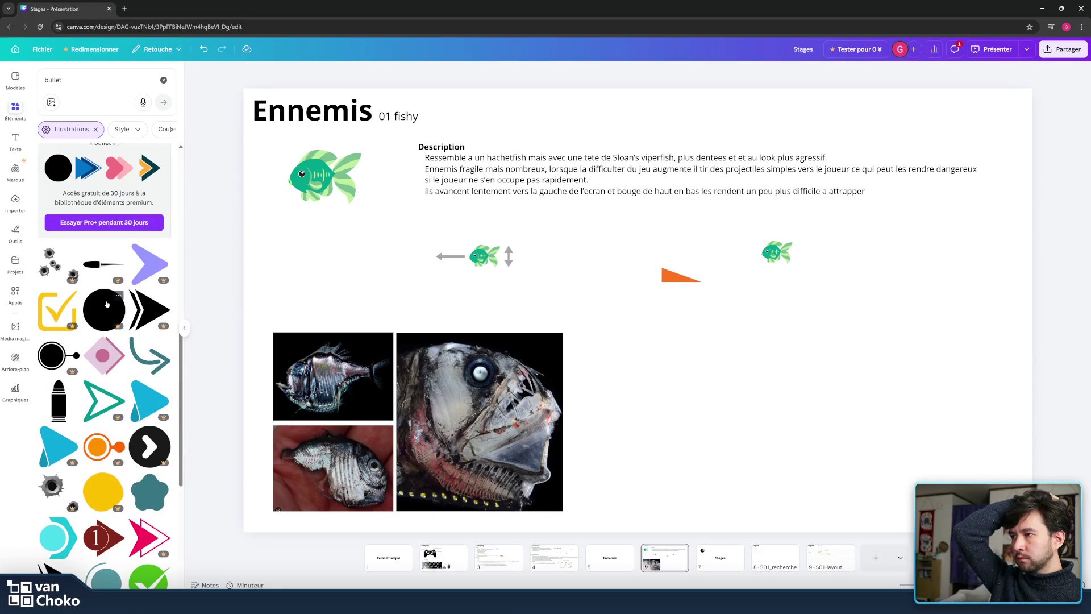
scroll(111, 295, "down", 3)
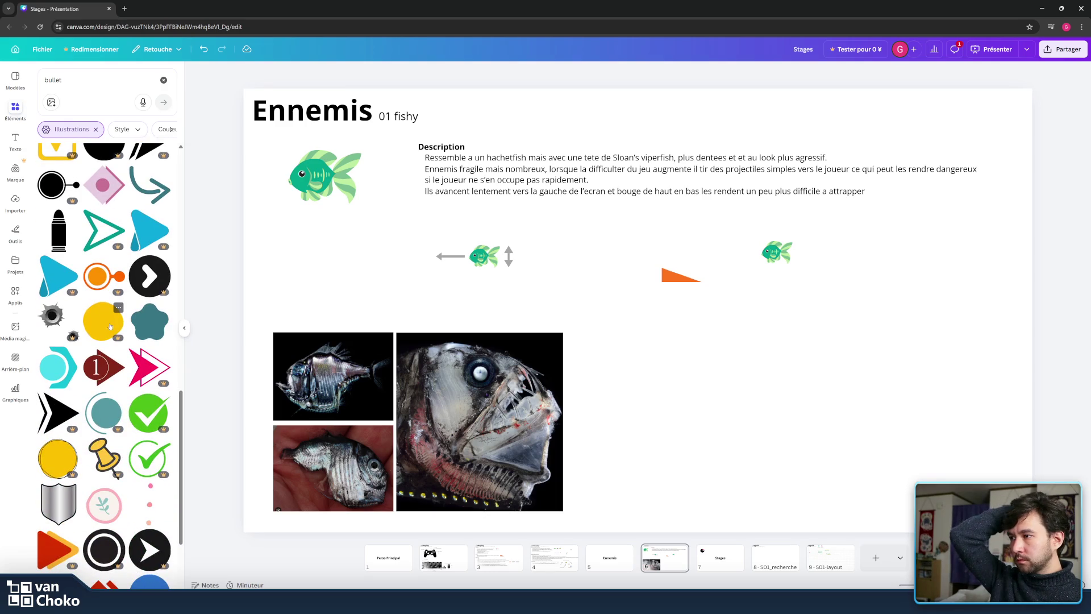
scroll(160, 323, "down", 2)
scroll(116, 283, "down", 1)
scroll(63, 291, "down", 2)
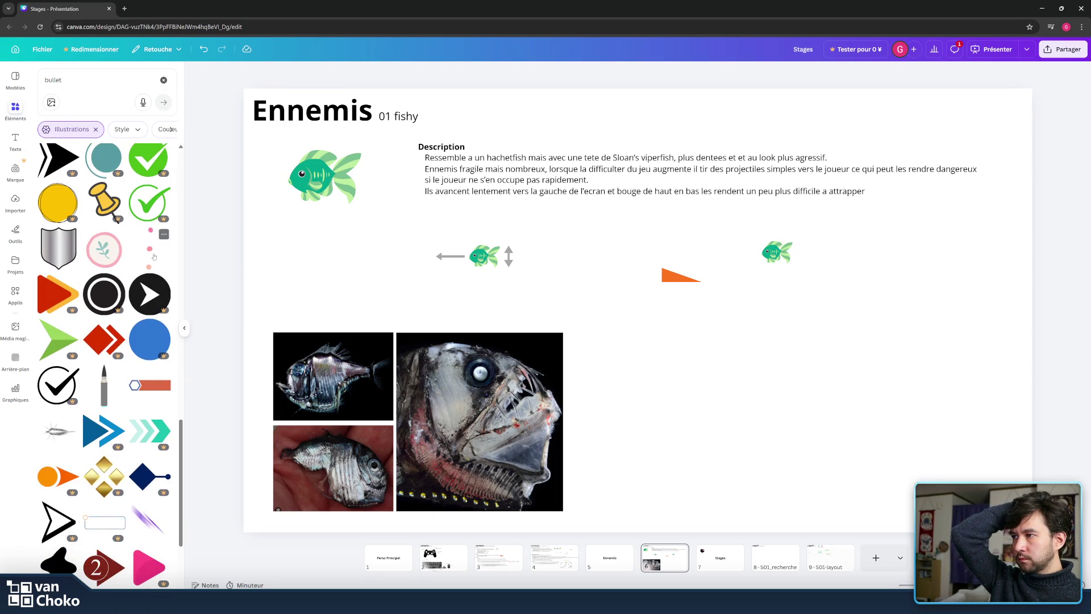
scroll(148, 261, "down", 1)
scroll(149, 261, "down", 1)
scroll(140, 263, "down", 1)
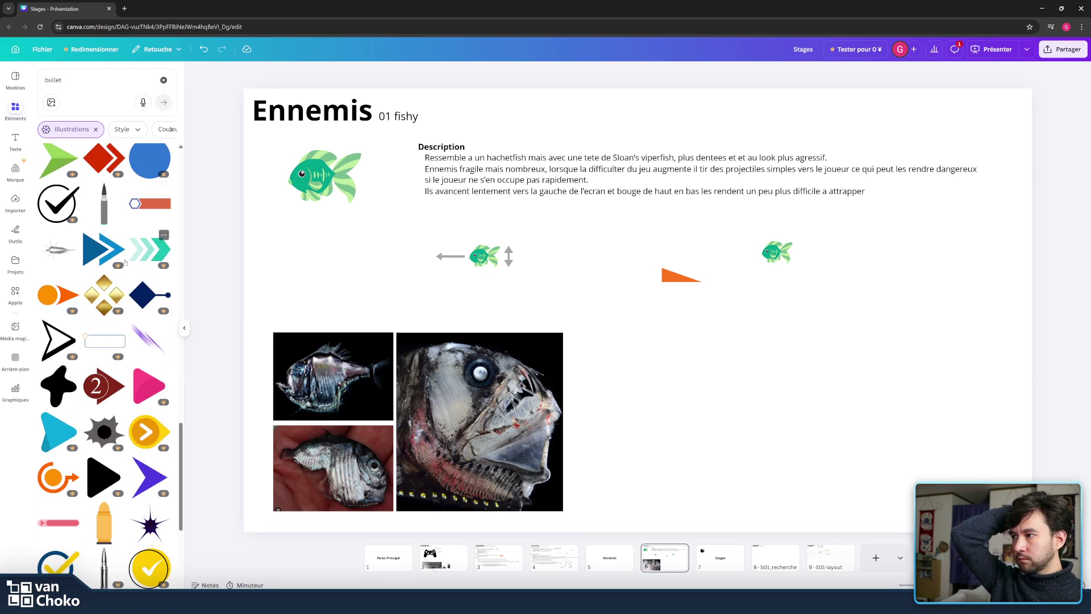
scroll(77, 262, "down", 2)
scroll(172, 360, "down", 2)
scroll(117, 362, "down", 2)
scroll(97, 350, "down", 2)
scroll(68, 335, "down", 2)
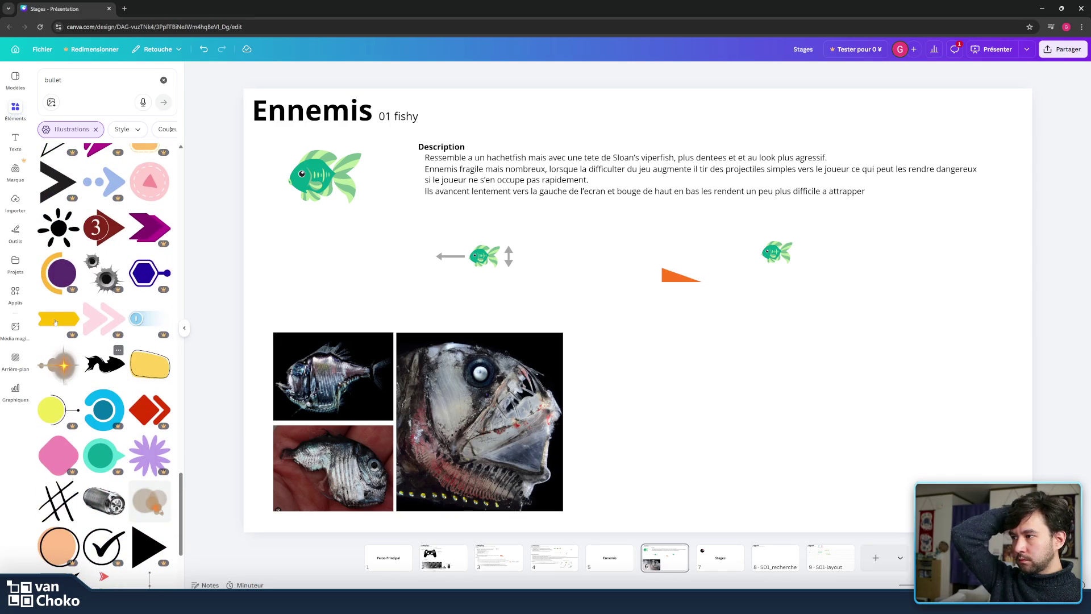
scroll(82, 341, "down", 2)
scroll(86, 364, "down", 2)
scroll(91, 392, "down", 2)
scroll(97, 425, "down", 2)
scroll(97, 425, "down", 2)
scroll(97, 424, "down", 2)
scroll(96, 424, "down", 2)
scroll(97, 424, "down", 2)
scroll(98, 425, "down", 2)
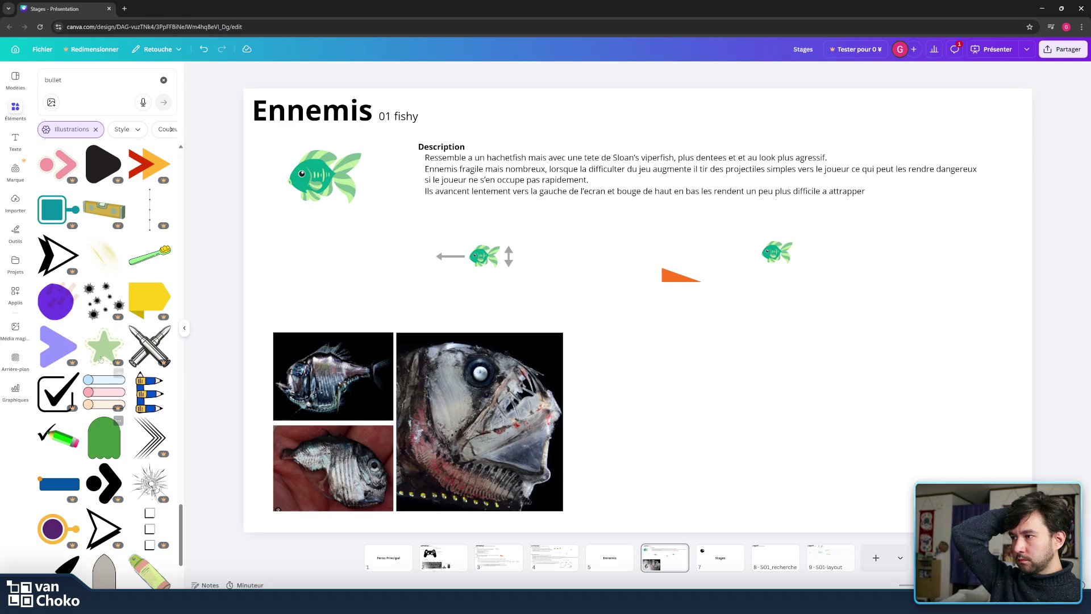
scroll(98, 369, "down", 1)
scroll(102, 358, "down", 2)
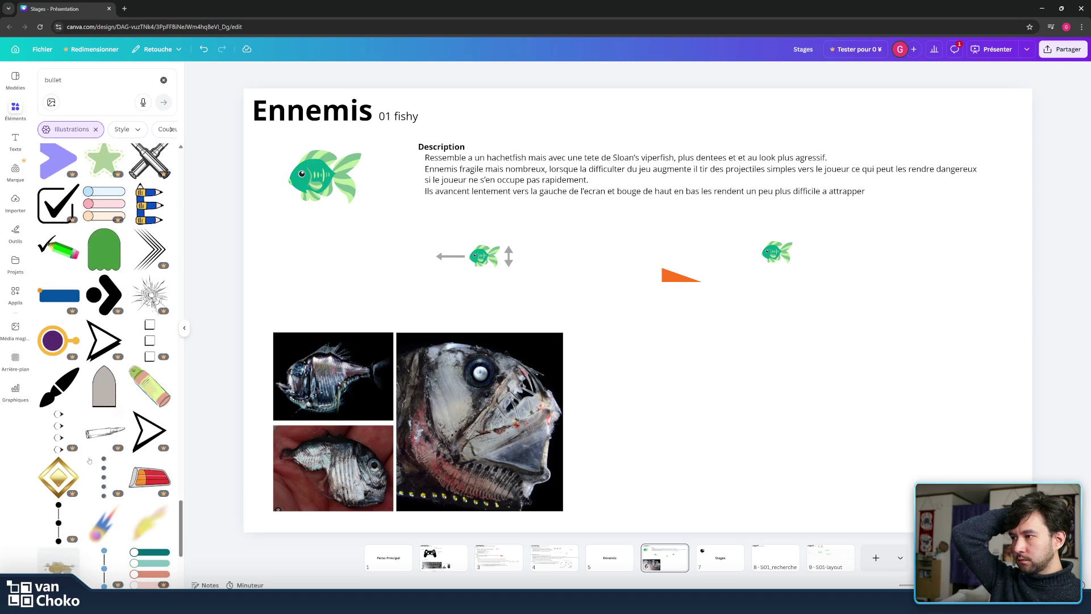
scroll(85, 455, "down", 2)
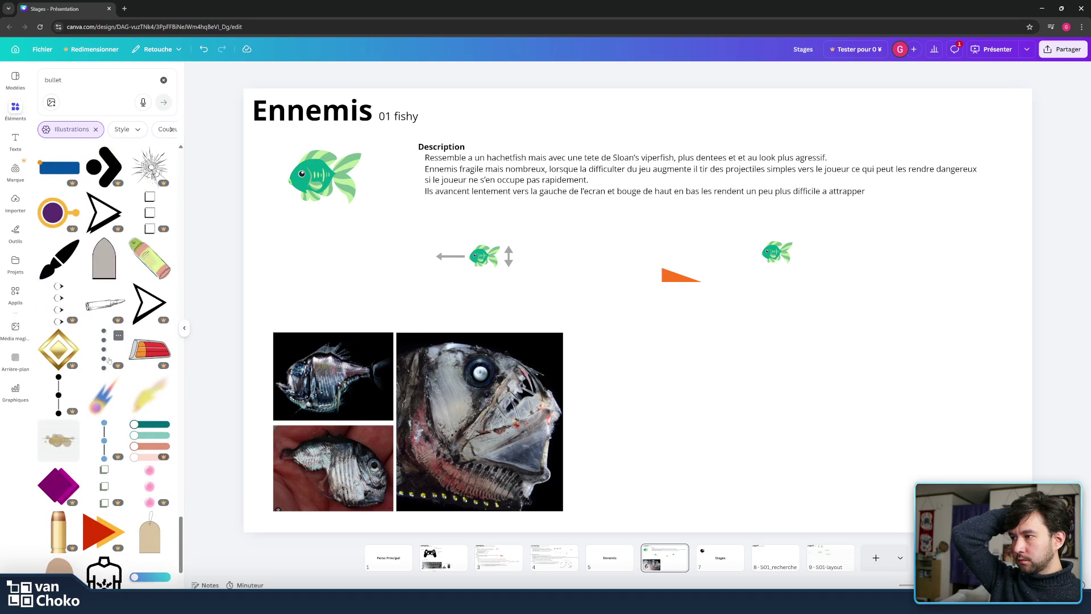
scroll(103, 357, "down", 2)
scroll(113, 360, "down", 2)
scroll(129, 364, "down", 2)
scroll(129, 364, "down", 2)
scroll(128, 364, "down", 2)
scroll(129, 363, "down", 1)
scroll(128, 363, "down", 3)
scroll(129, 364, "down", 1)
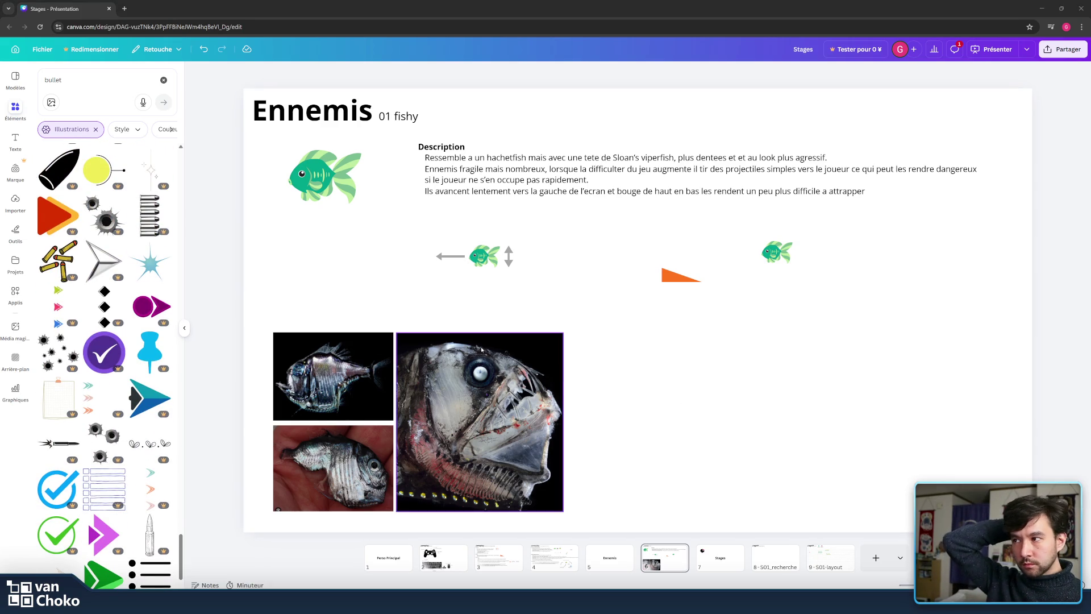
scroll(117, 341, "down", 6)
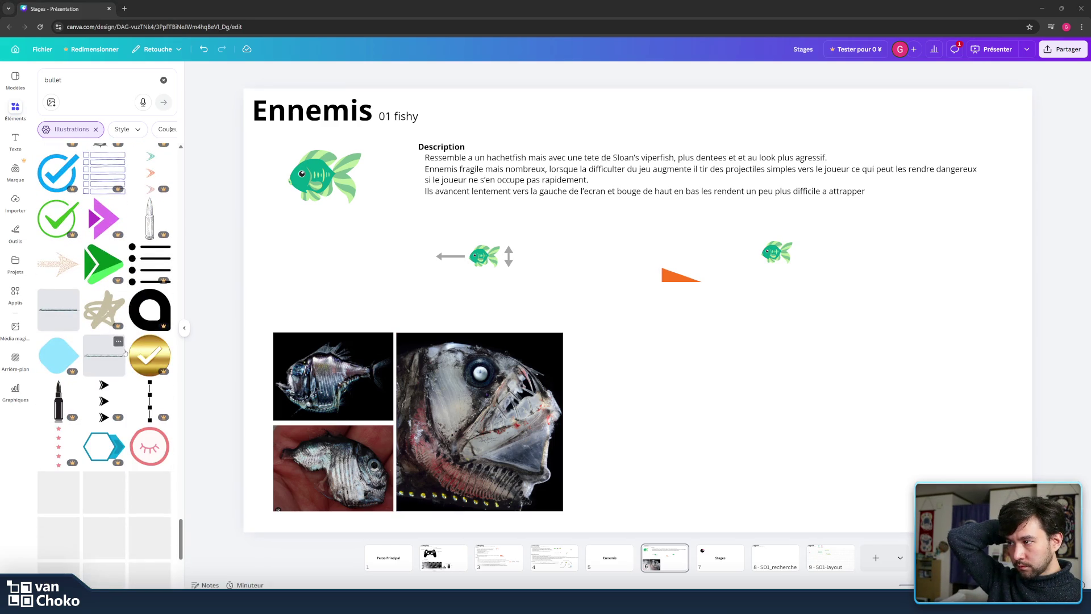
scroll(122, 346, "down", 3)
scroll(127, 352, "down", 2)
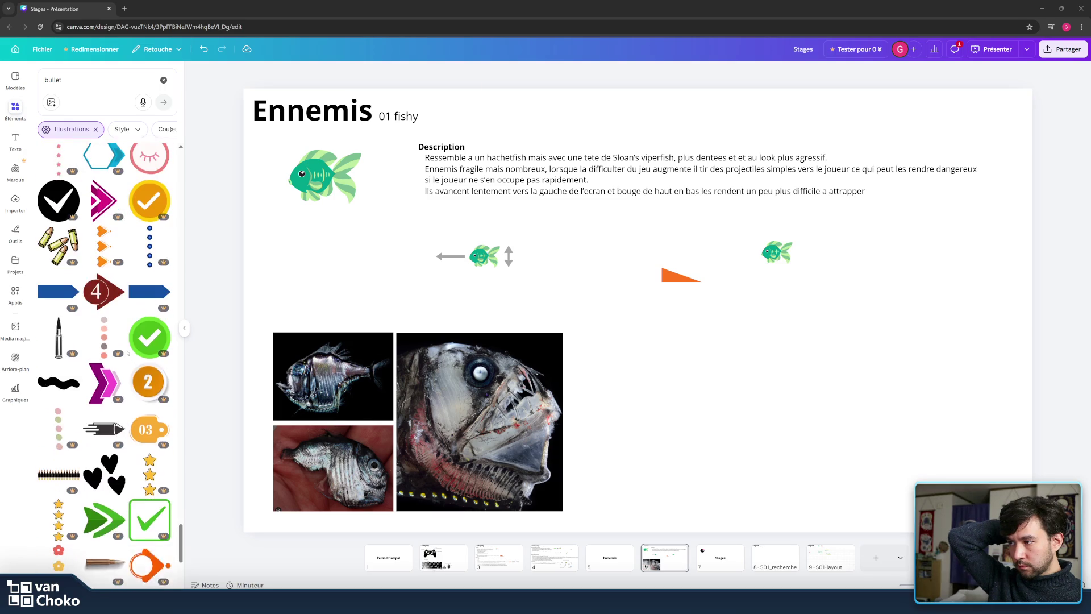
scroll(128, 354, "down", 3)
scroll(127, 355, "down", 1)
scroll(127, 357, "down", 1)
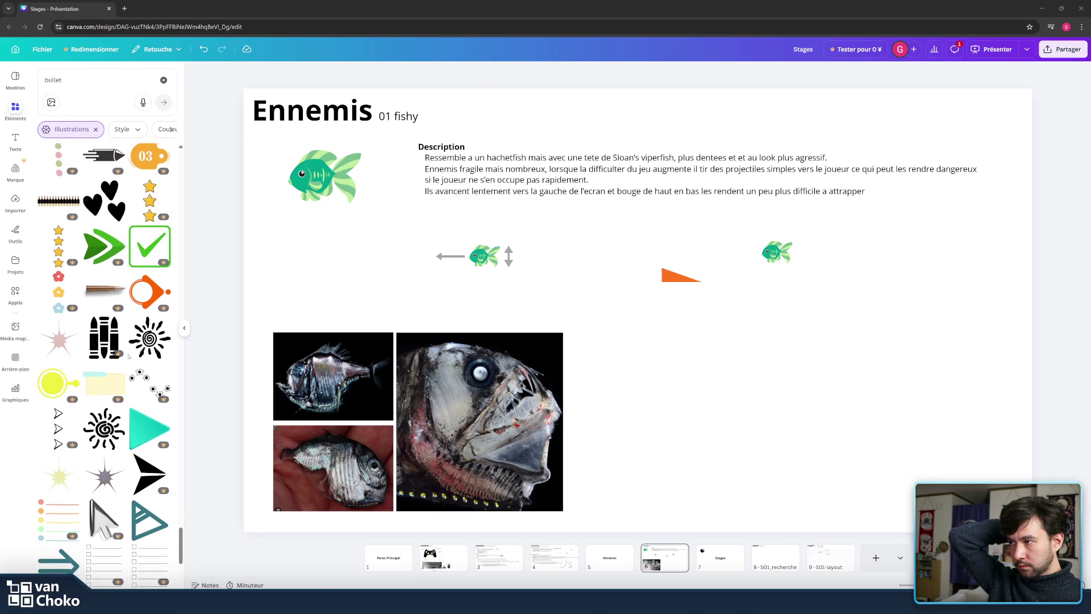
scroll(129, 356, "down", 2)
scroll(129, 356, "down", 1)
scroll(129, 357, "down", 1)
scroll(129, 357, "down", 2)
scroll(130, 354, "down", 2)
scroll(129, 354, "down", 1)
scroll(129, 355, "down", 1)
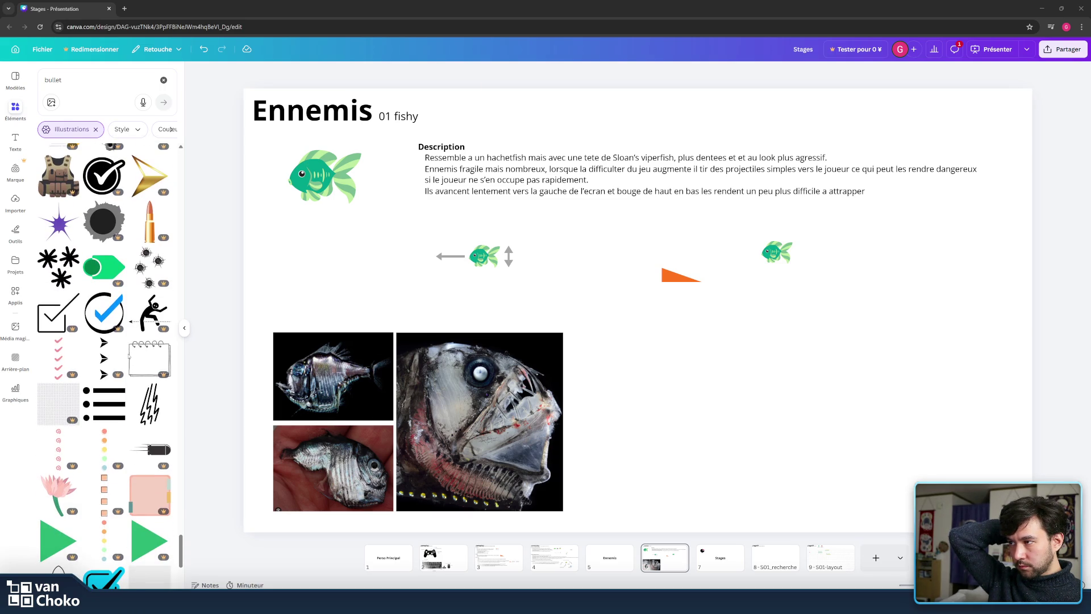
scroll(129, 355, "down", 5)
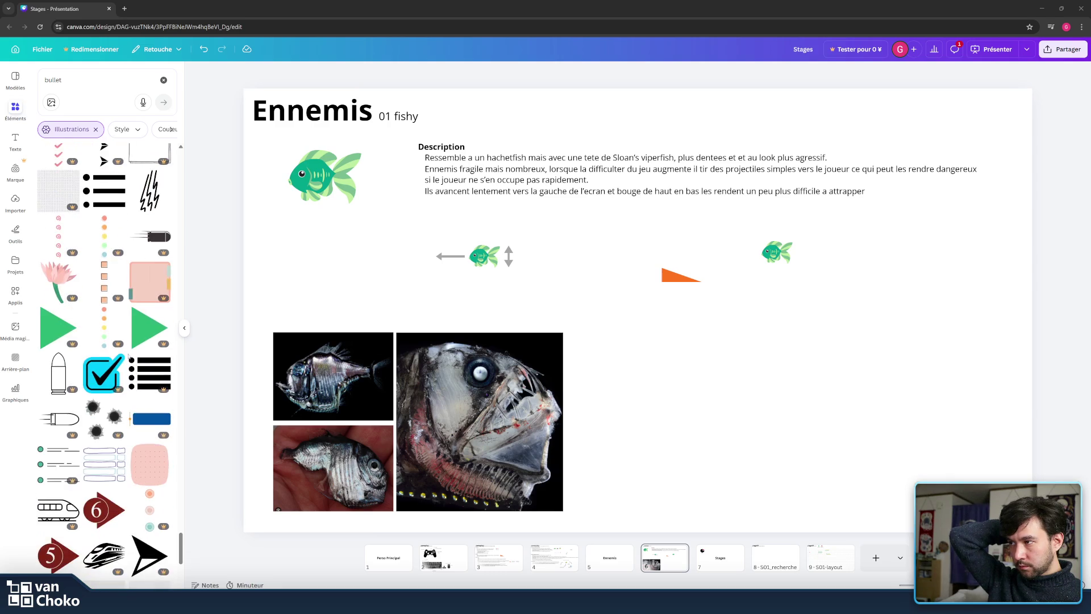
scroll(129, 357, "down", 3)
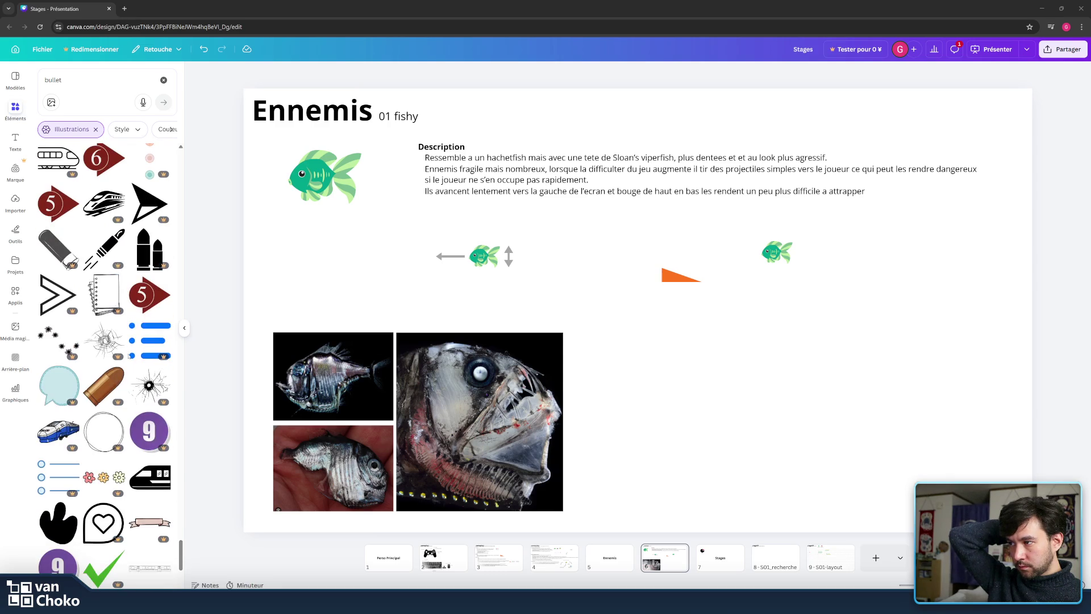
scroll(129, 356, "down", 4)
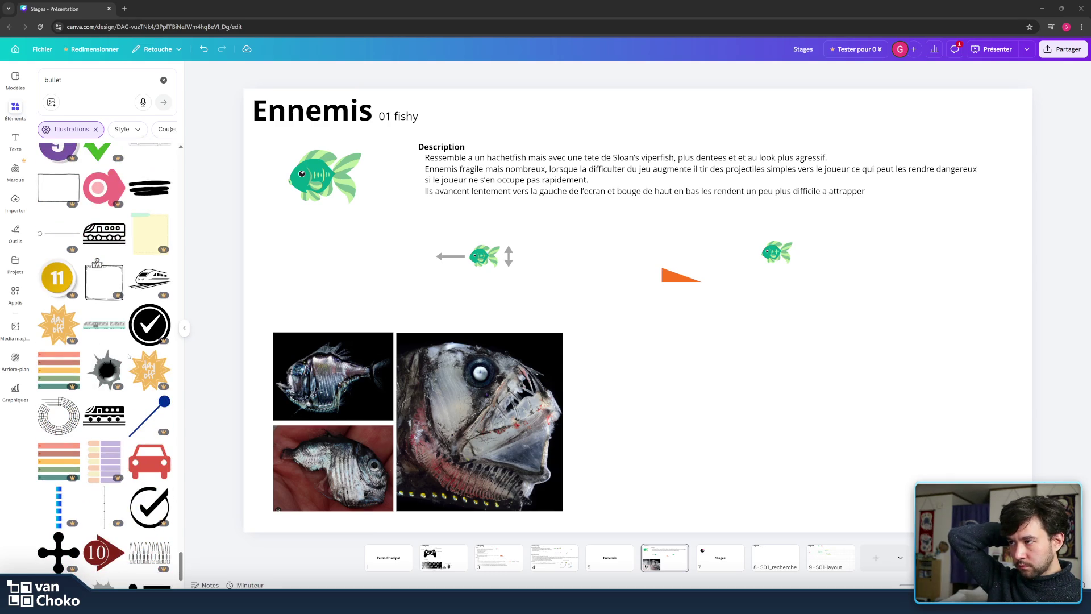
scroll(128, 356, "down", 2)
scroll(128, 356, "down", 3)
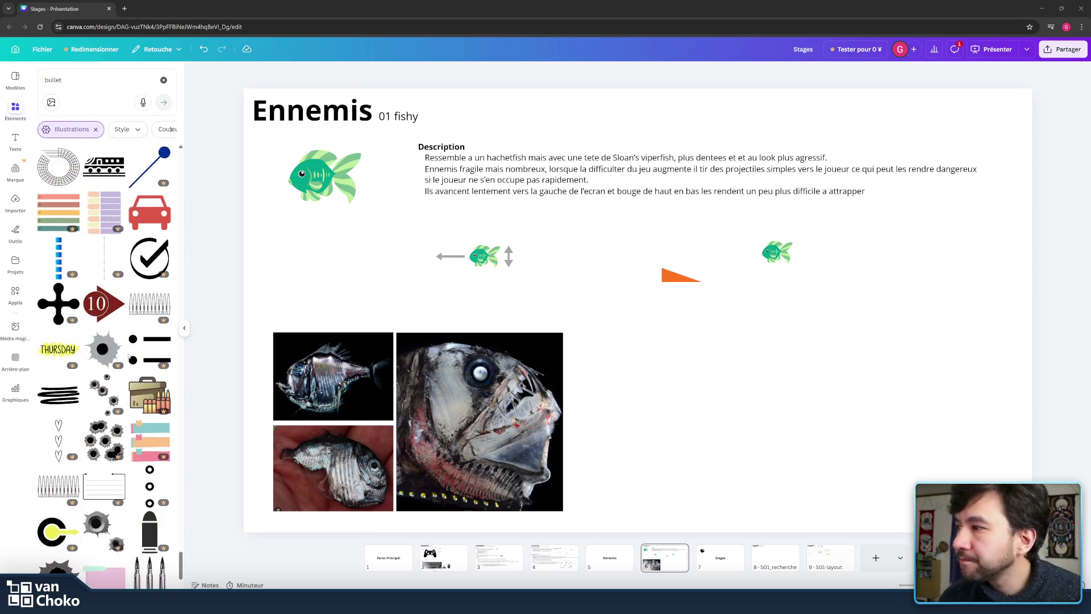
scroll(129, 356, "down", 2)
scroll(129, 357, "down", 4)
scroll(129, 356, "down", 2)
scroll(129, 356, "down", 4)
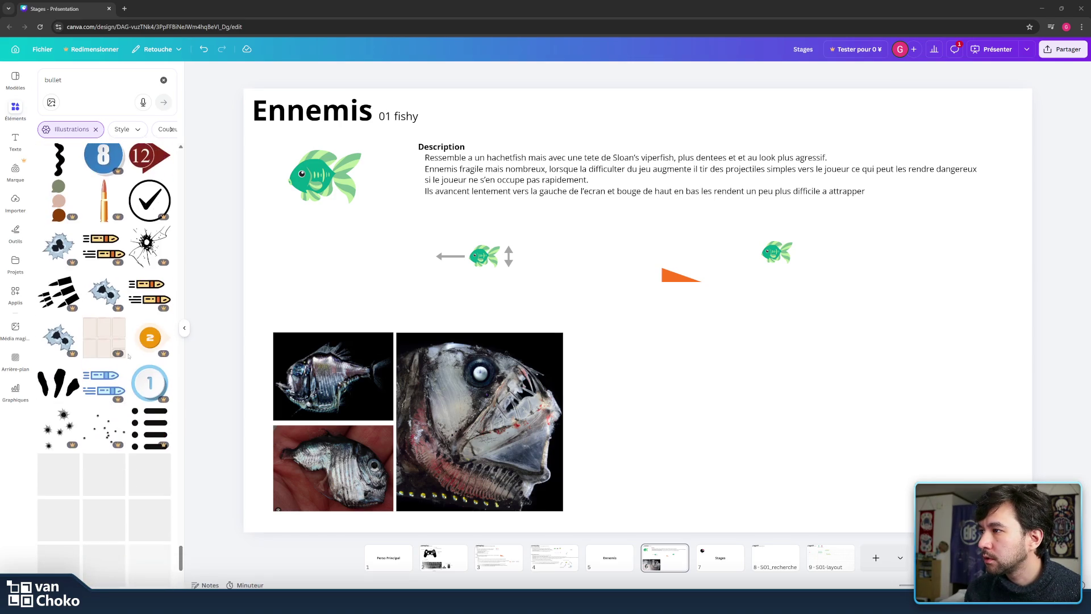
scroll(128, 356, "down", 2)
scroll(128, 356, "down", 3)
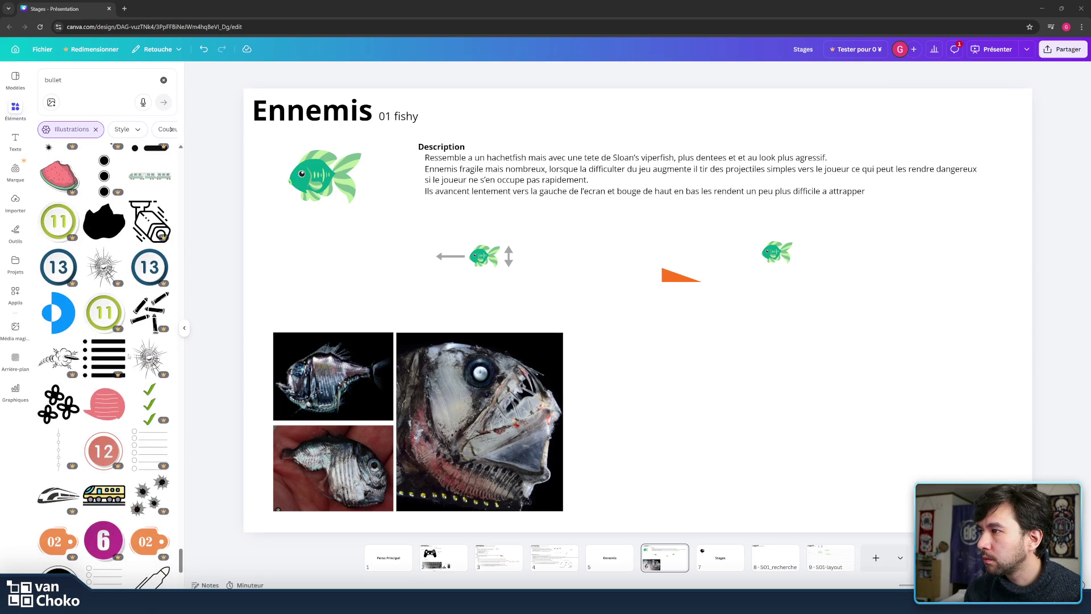
scroll(129, 355, "down", 3)
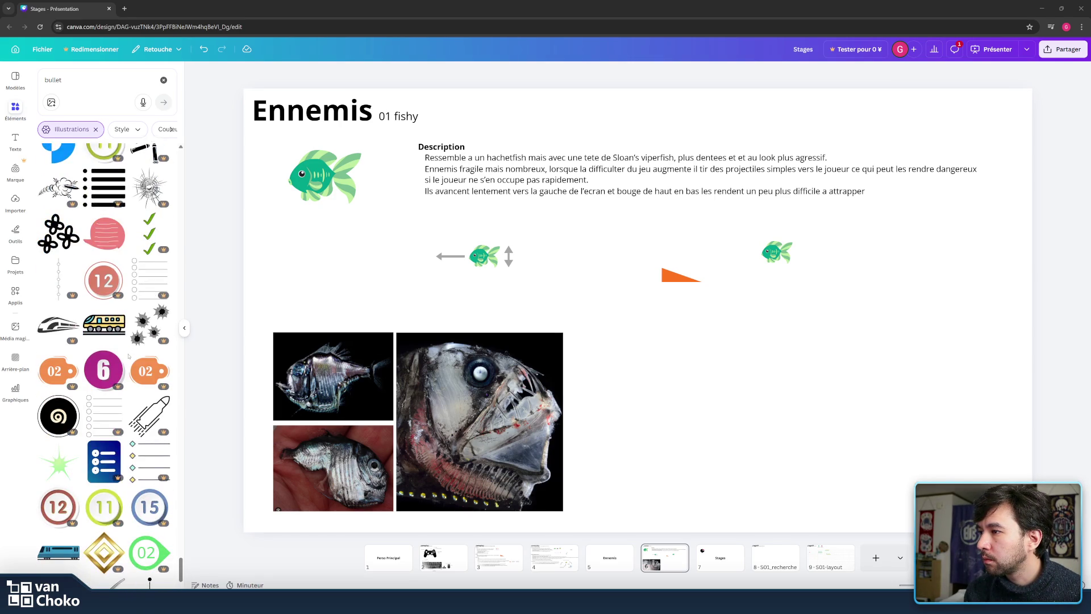
scroll(128, 356, "down", 2)
scroll(128, 356, "down", 3)
scroll(128, 356, "down", 1)
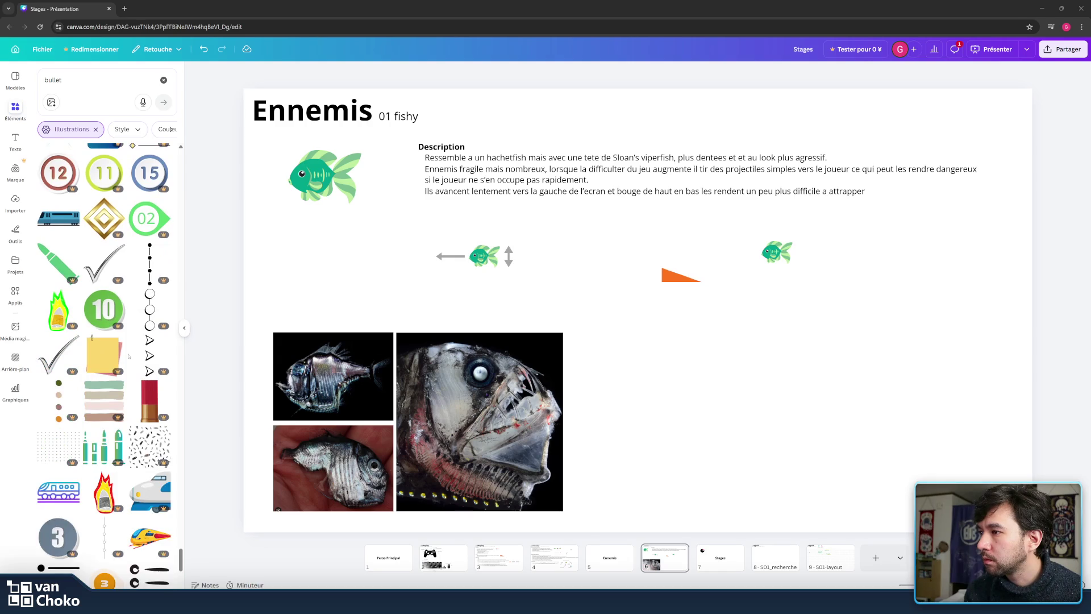
scroll(128, 355, "down", 5)
scroll(128, 355, "down", 1)
scroll(129, 356, "down", 3)
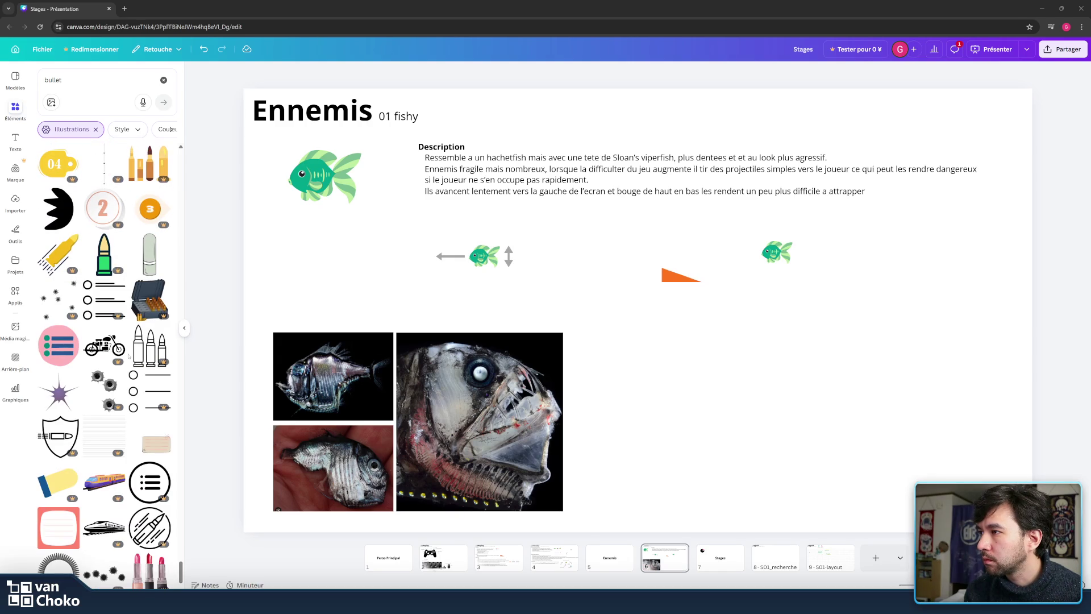
scroll(129, 356, "down", 2)
scroll(128, 356, "down", 1)
scroll(128, 356, "down", 2)
scroll(129, 356, "down", 3)
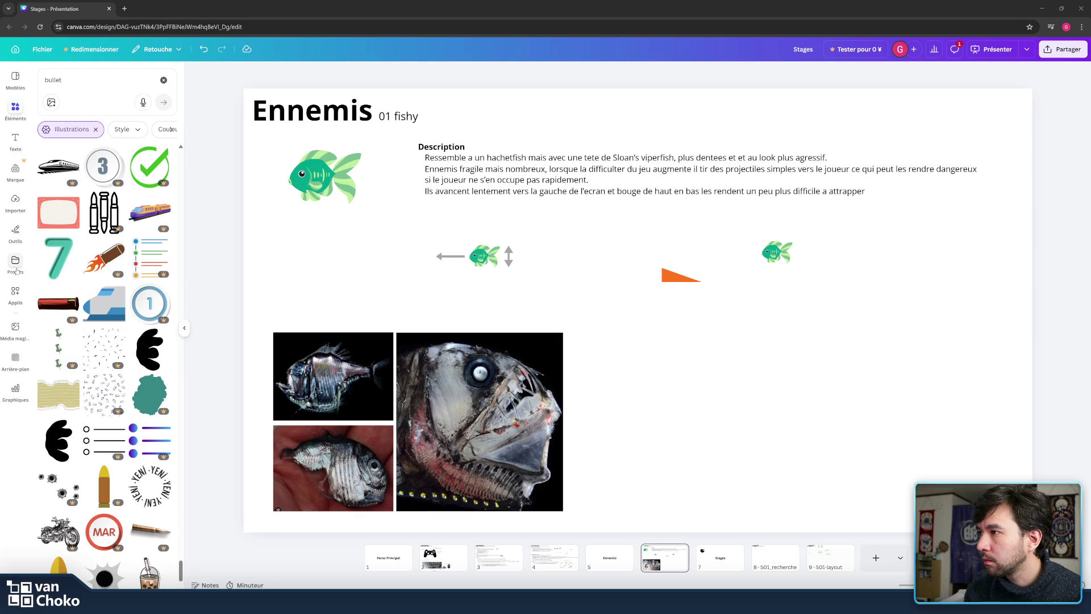
left_click(15, 230)
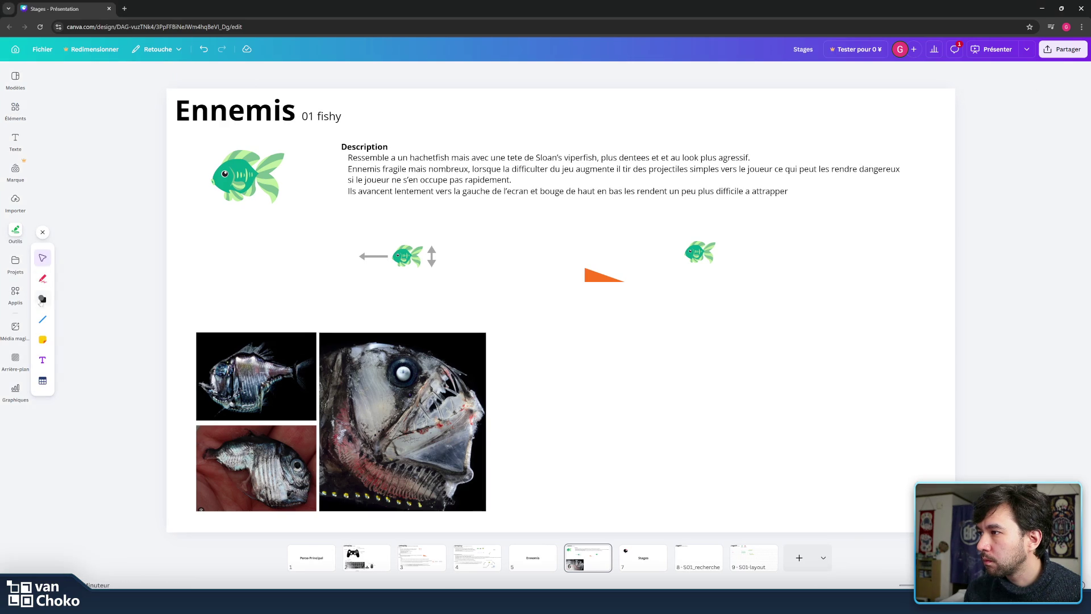
- Add a small pink circle dot just left of the right-hand fish
left_click(65, 299)
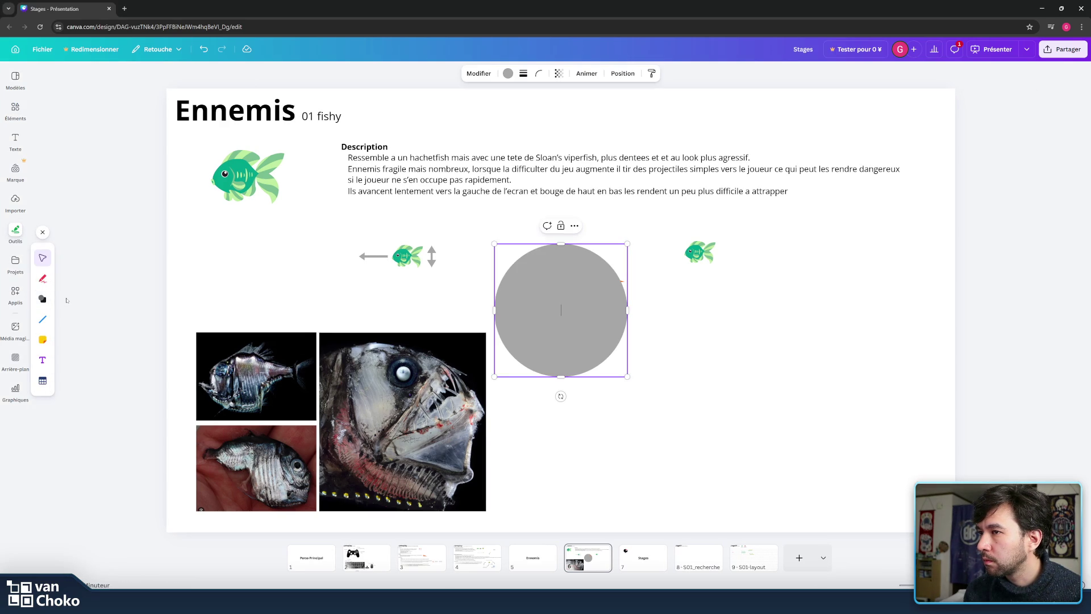
mouse_move(628, 244)
left_mouse_down()
mouse_move(518, 312)
mouse_move(525, 347)
mouse_move(654, 251)
mouse_move(640, 274)
mouse_move(682, 281)
left_mouse_up()
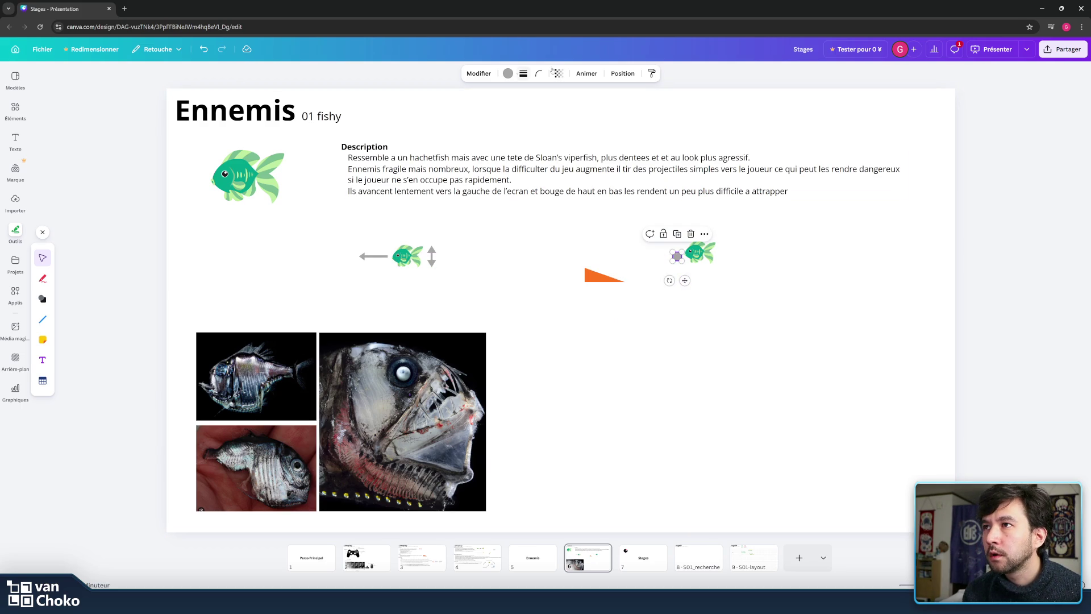
left_click(508, 74)
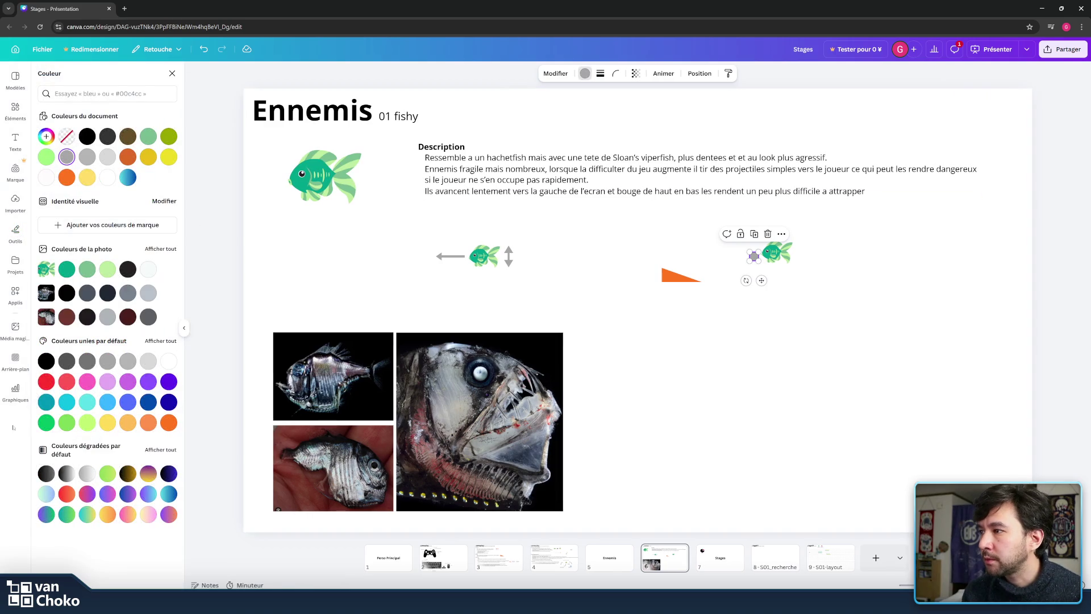
left_click(86, 382)
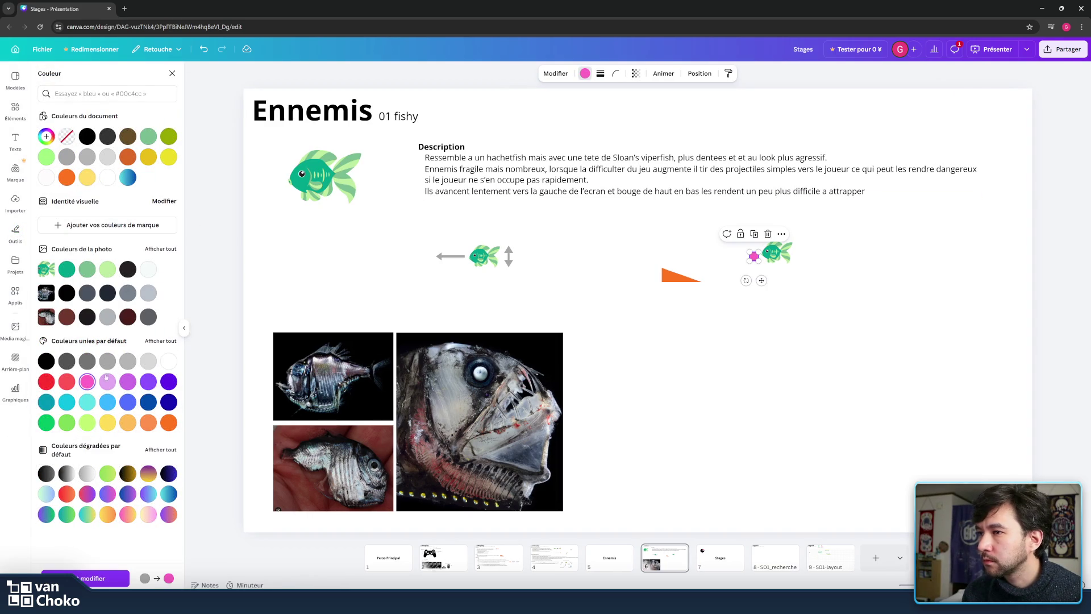
left_click(836, 273)
left_click_drag(759, 260, 760, 259)
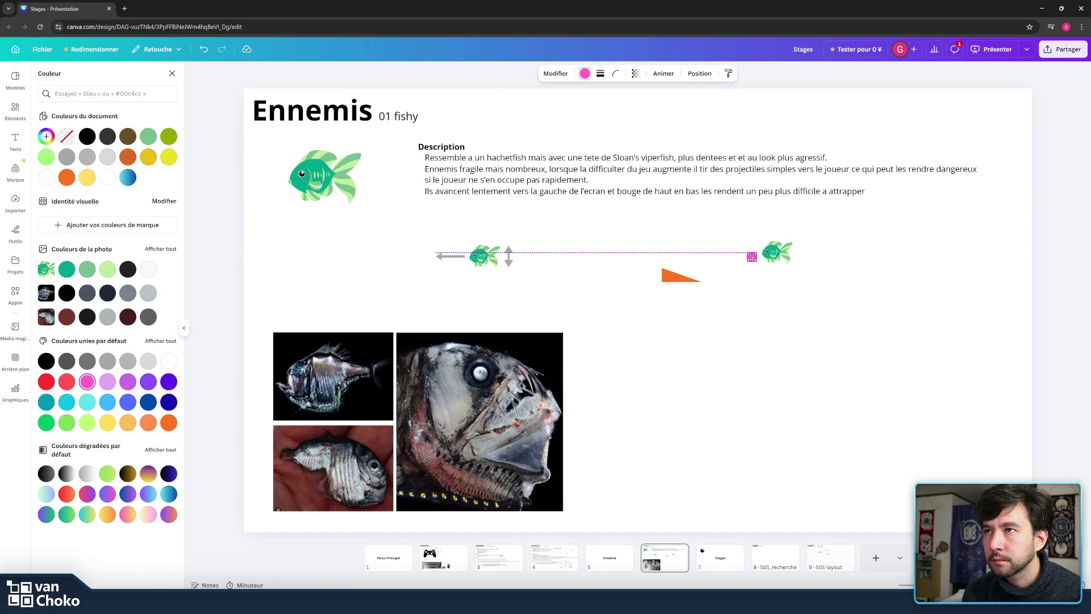
left_click(332, 298)
- Add a straight line to the Ennemis slide
left_click(16, 233)
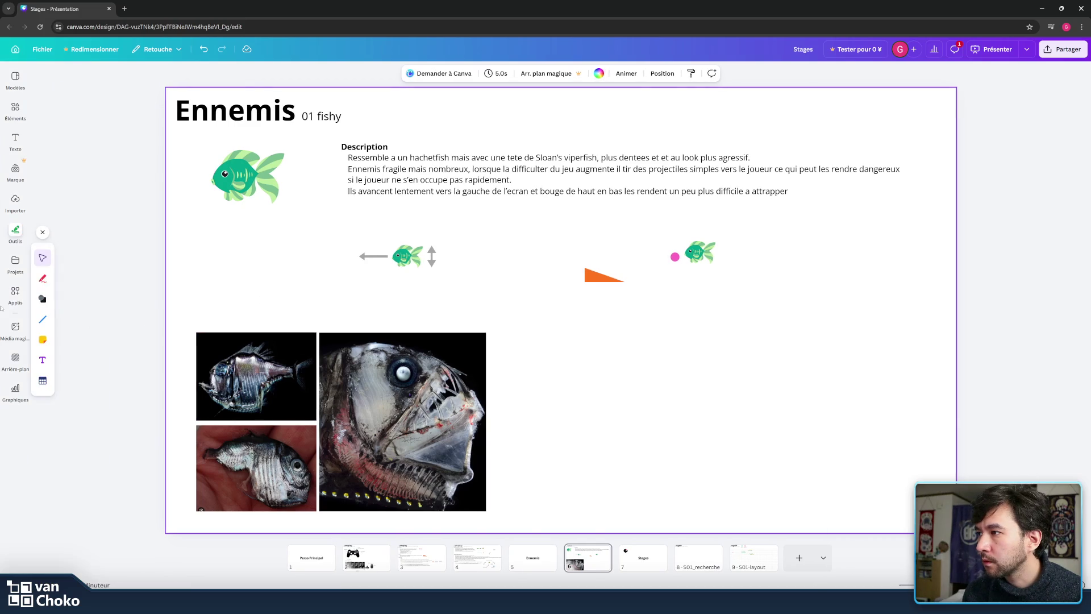
left_click(43, 319)
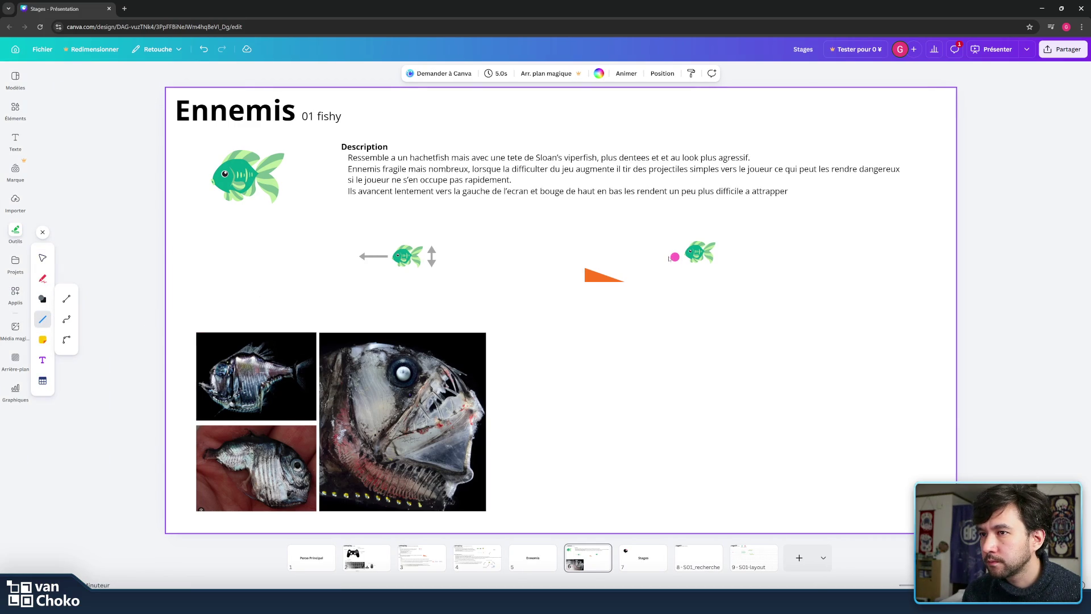
left_click(67, 298)
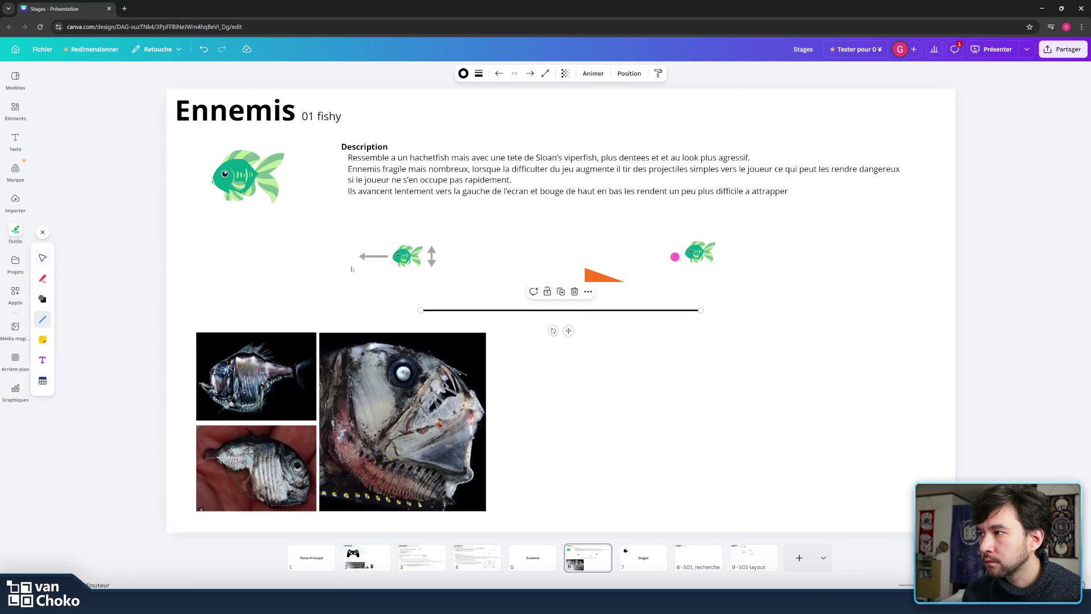
- Stretch the line between the orange triangle and pink dot, then delete it
left_click_drag(701, 311, 666, 260)
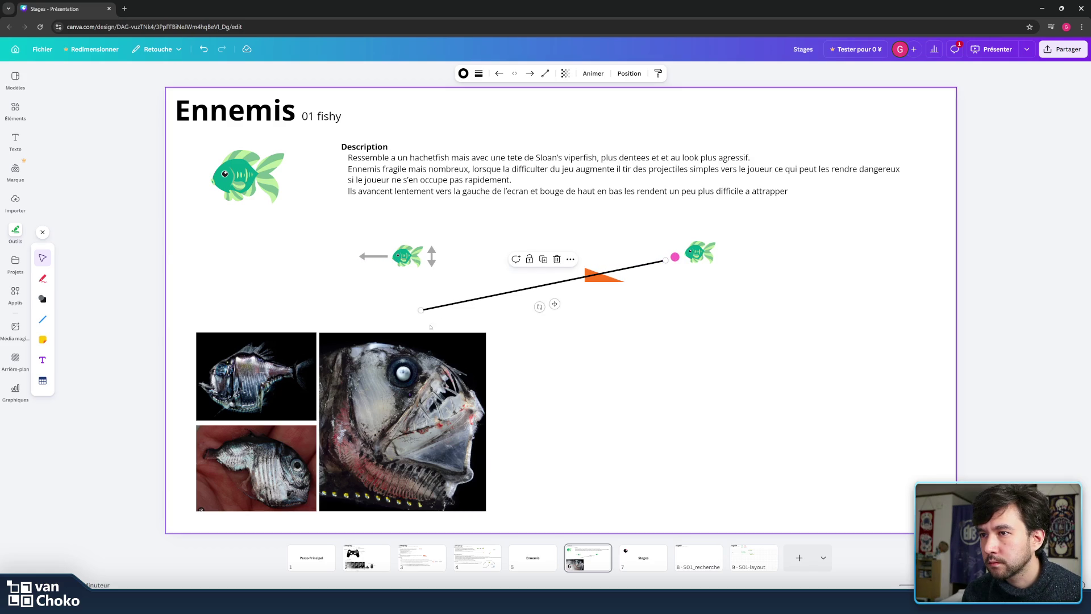
mouse_move(421, 309)
left_mouse_down()
mouse_move(613, 281)
mouse_move(679, 256)
mouse_move(670, 260)
left_mouse_up()
left_click(806, 252)
left_click(663, 261)
left_click(742, 271)
left_click(636, 272)
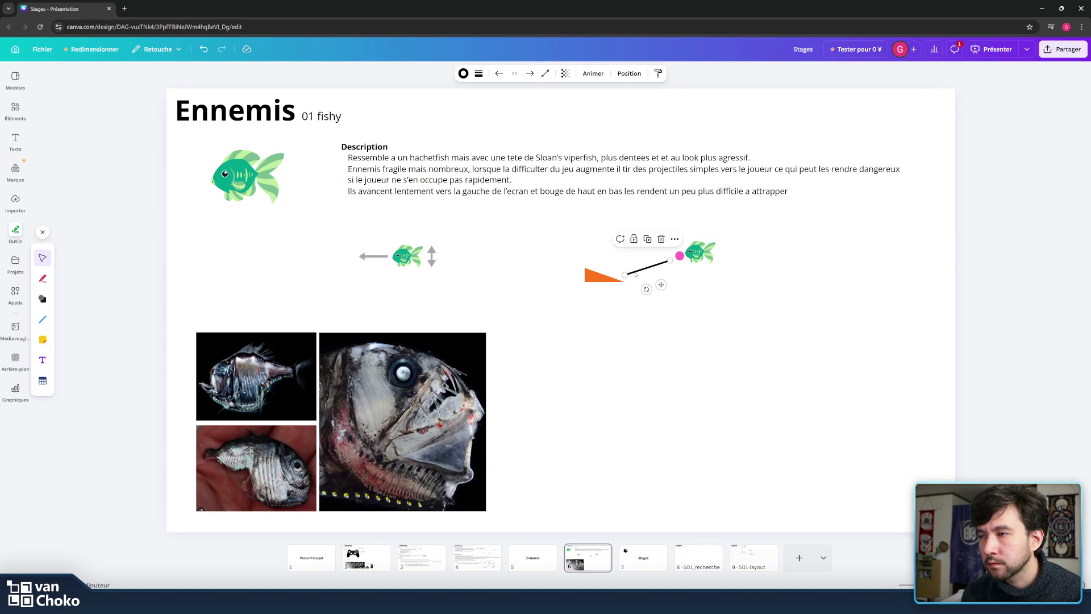
key("Delete")
key("Tab")
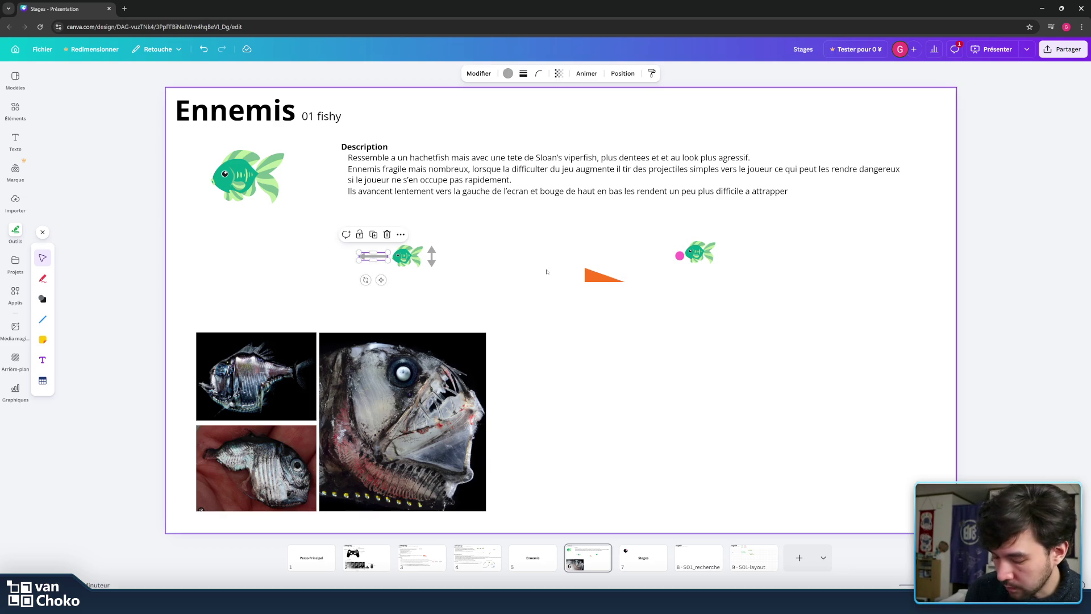
- Duplicate the grey arrow and place the copy beside the pink dot
key("ctrl+d")
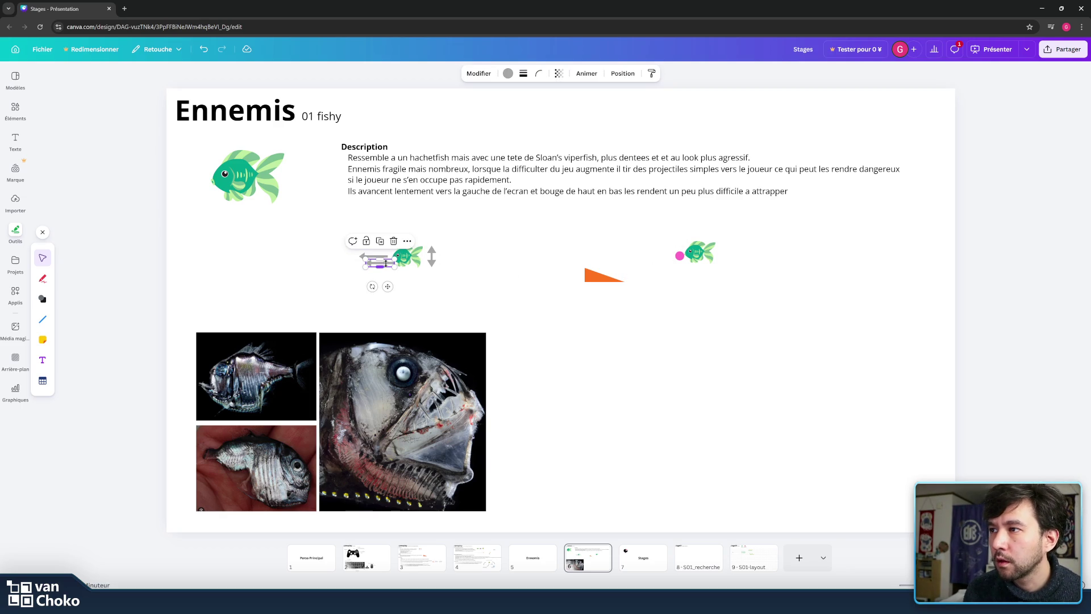
mouse_move(383, 262)
left_mouse_down()
mouse_move(650, 264)
mouse_move(648, 293)
mouse_move(675, 255)
mouse_move(619, 273)
left_mouse_up()
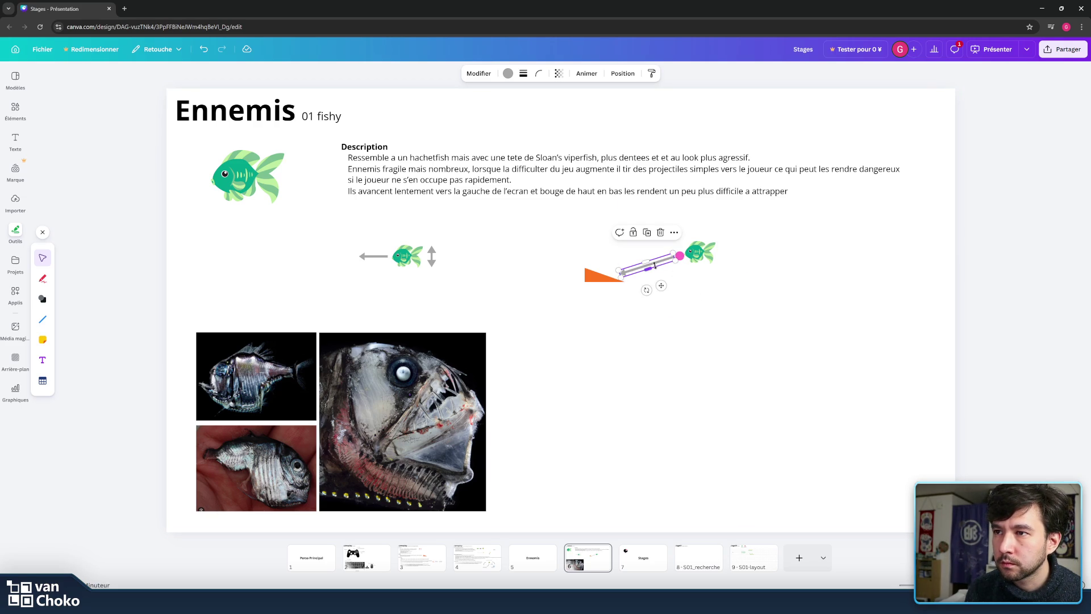
left_click(509, 74)
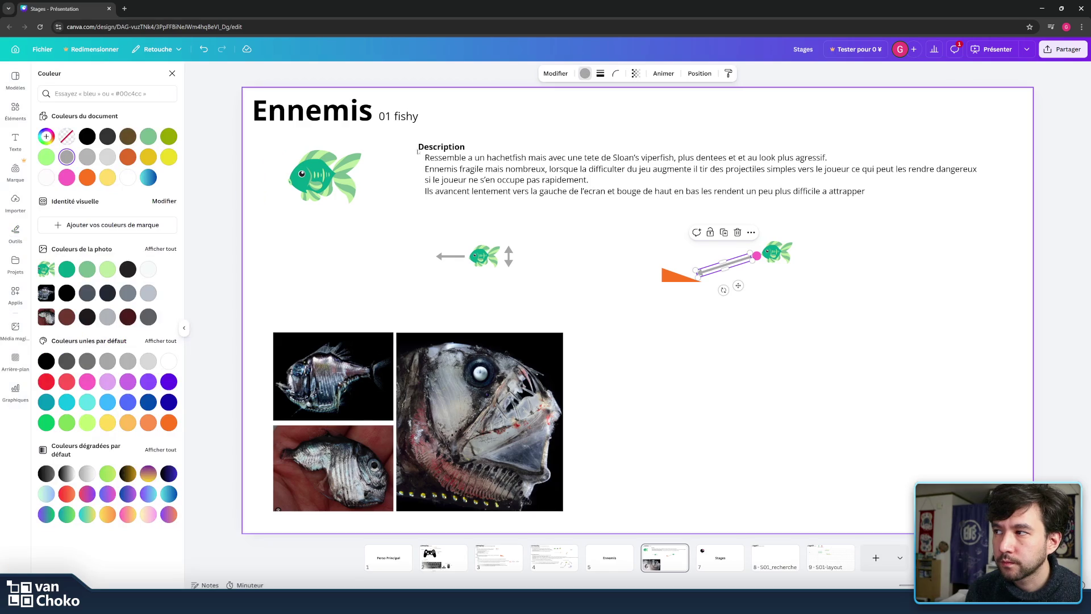
- Recolour the arrow copy lilac and rotate it to point at the orange triangle
left_click(111, 381)
left_click(880, 400)
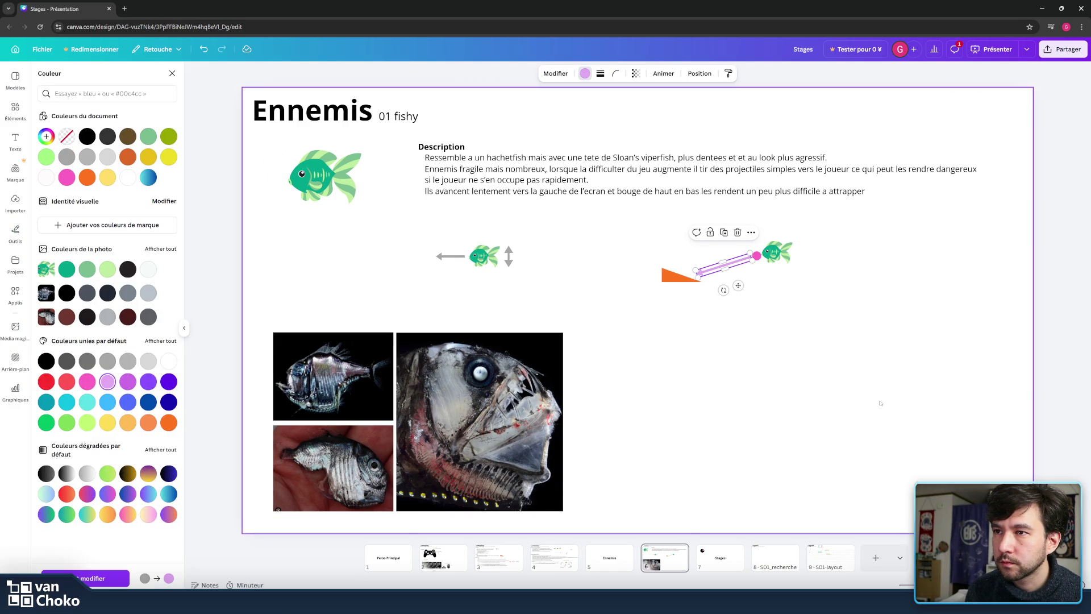
left_click(756, 256)
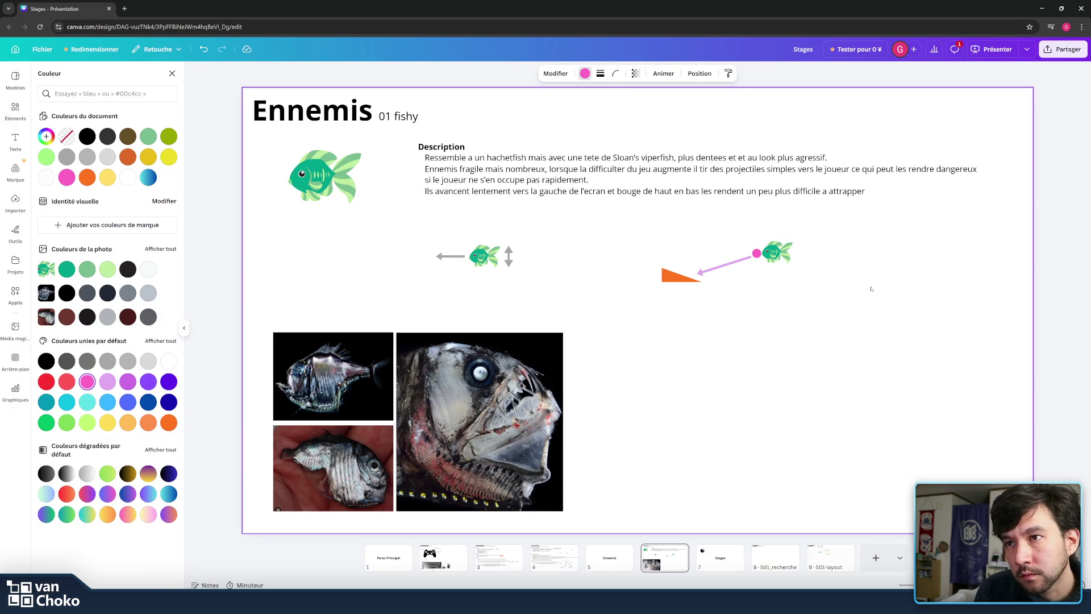
left_click(743, 257)
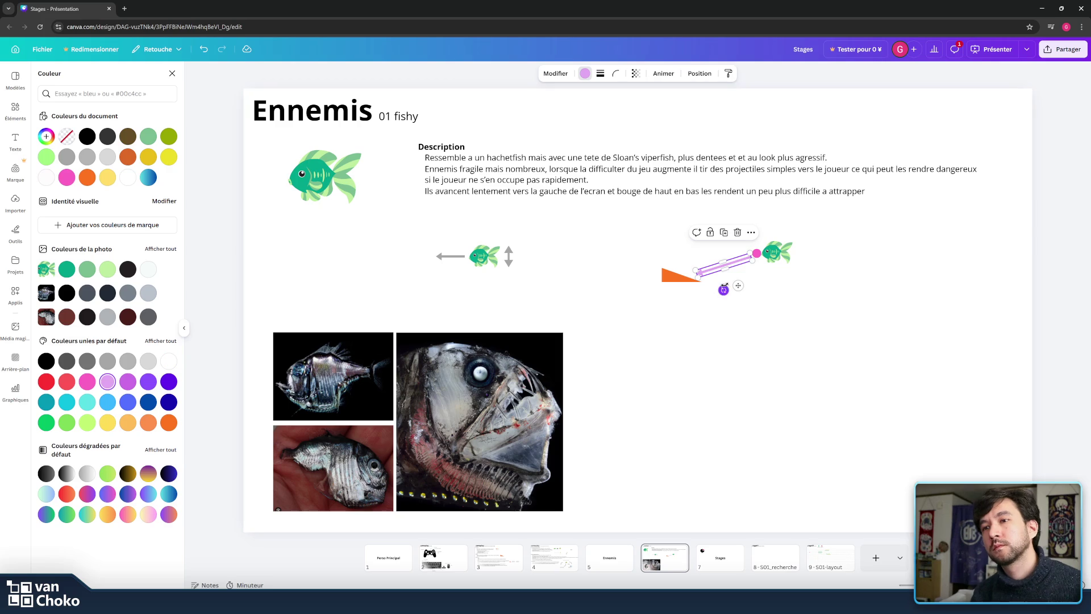
left_click_drag(723, 290, 730, 299)
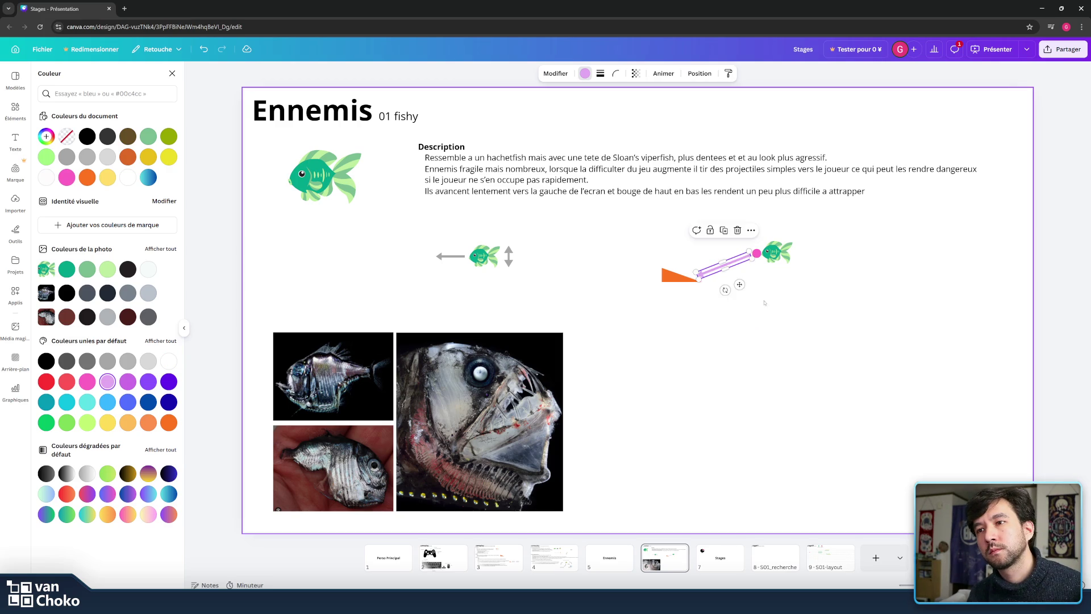
left_click(776, 304)
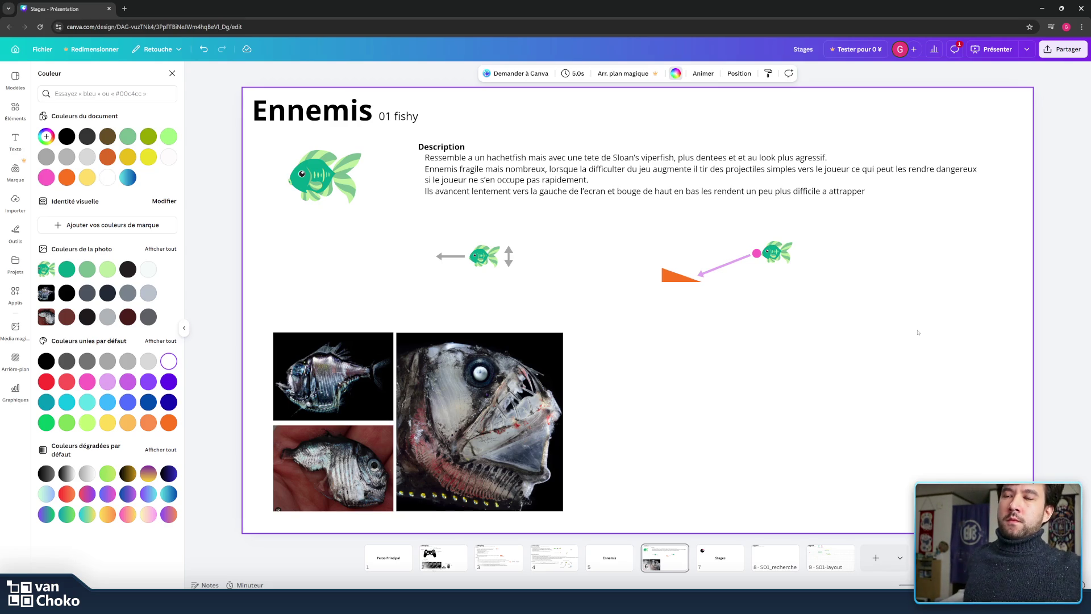
left_click(782, 257)
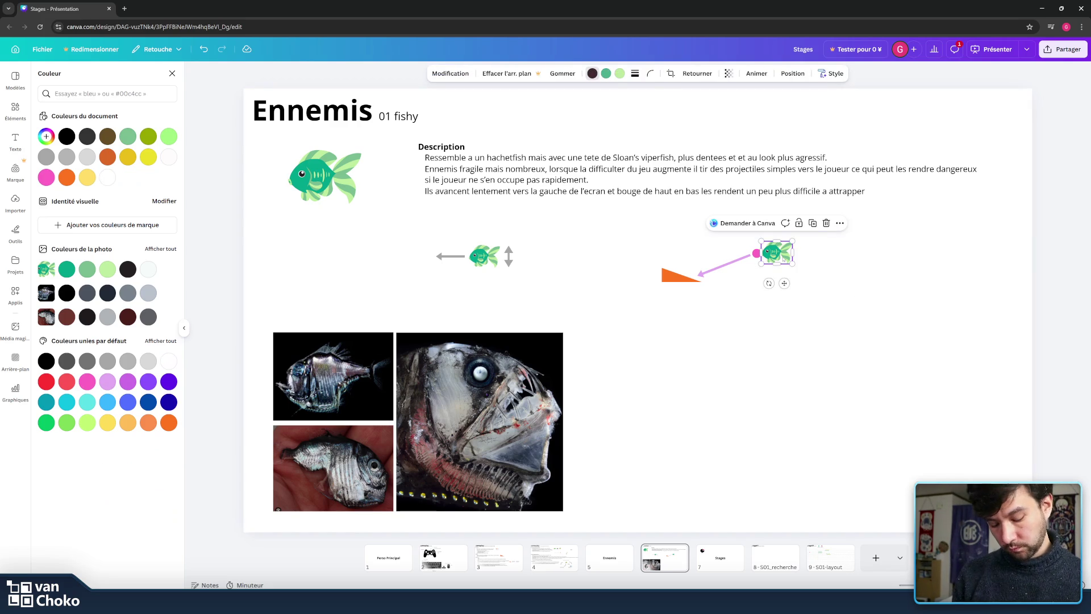
left_click(702, 217)
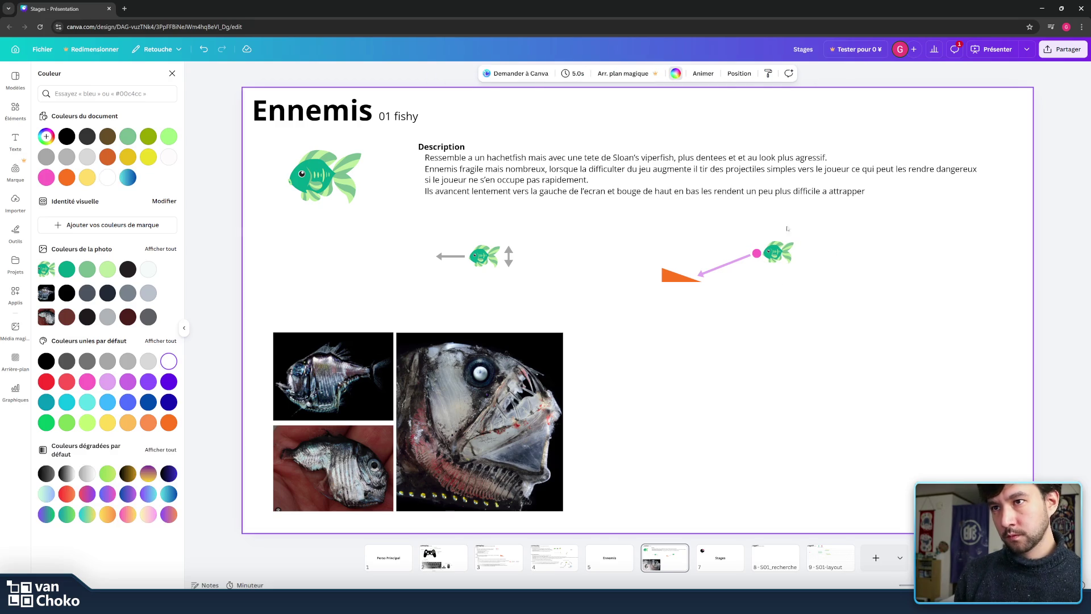
left_click(480, 179)
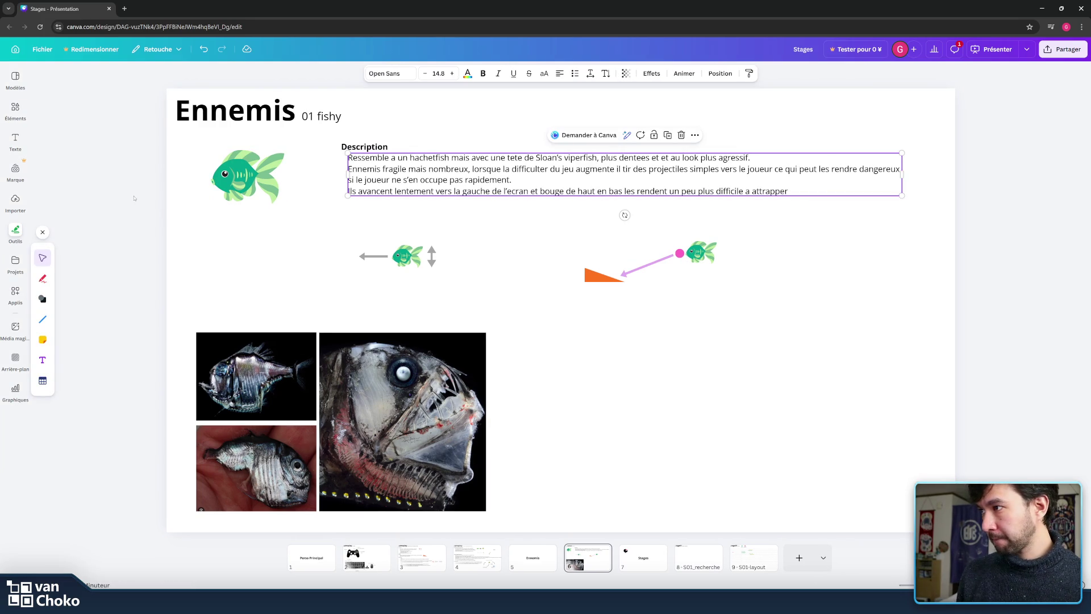
- Add a text box reading 'tire des balles simple en direction du joueur… difficulter du jeu'
left_click(134, 198)
left_click(43, 359)
left_click(603, 235)
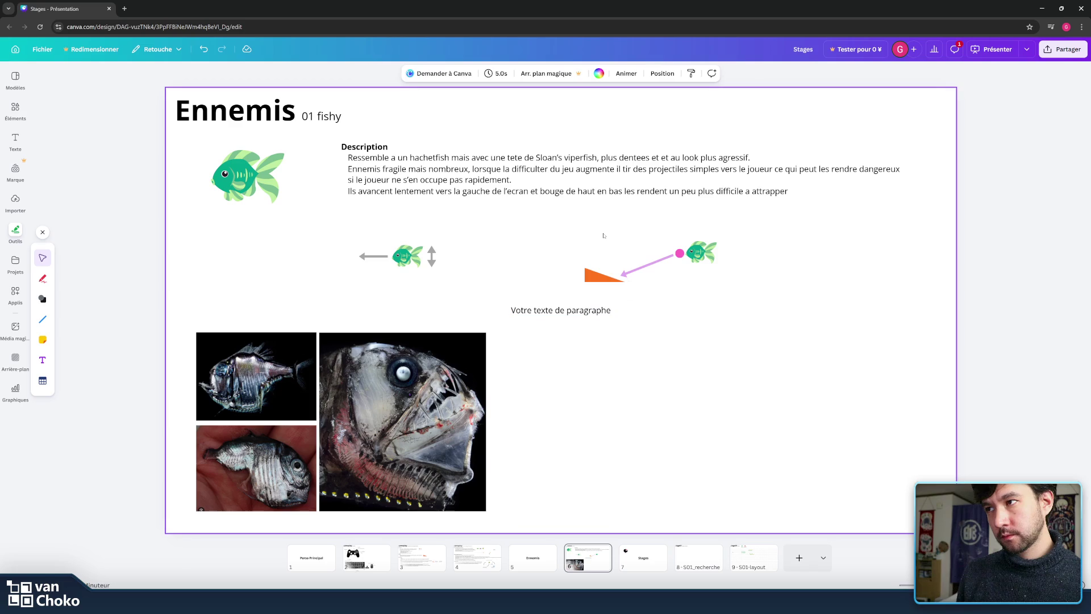
left_click(564, 310)
left_click(564, 309)
type("tire")
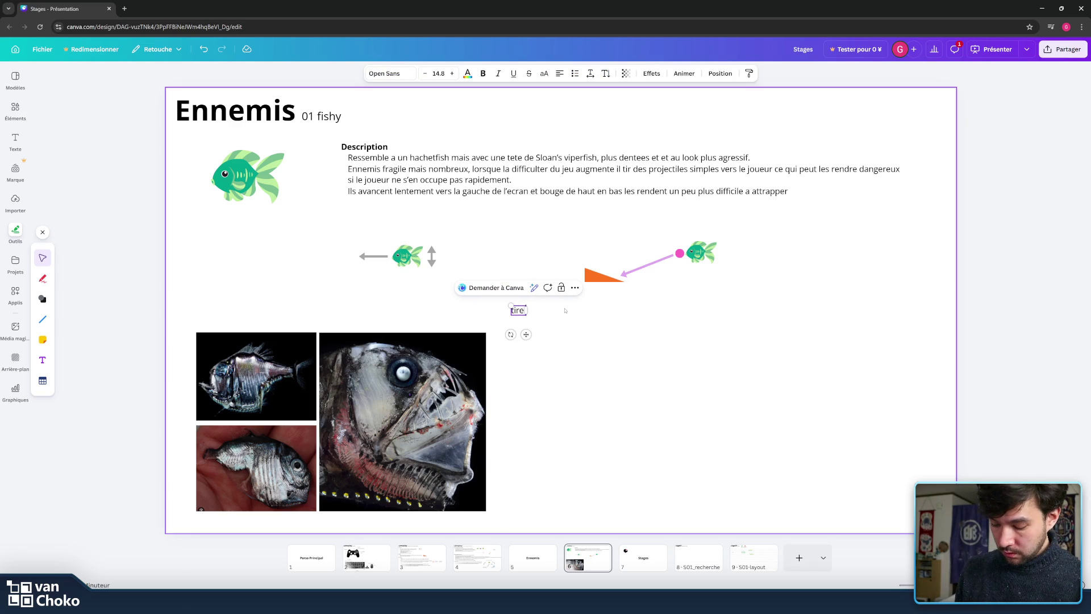
type(" des")
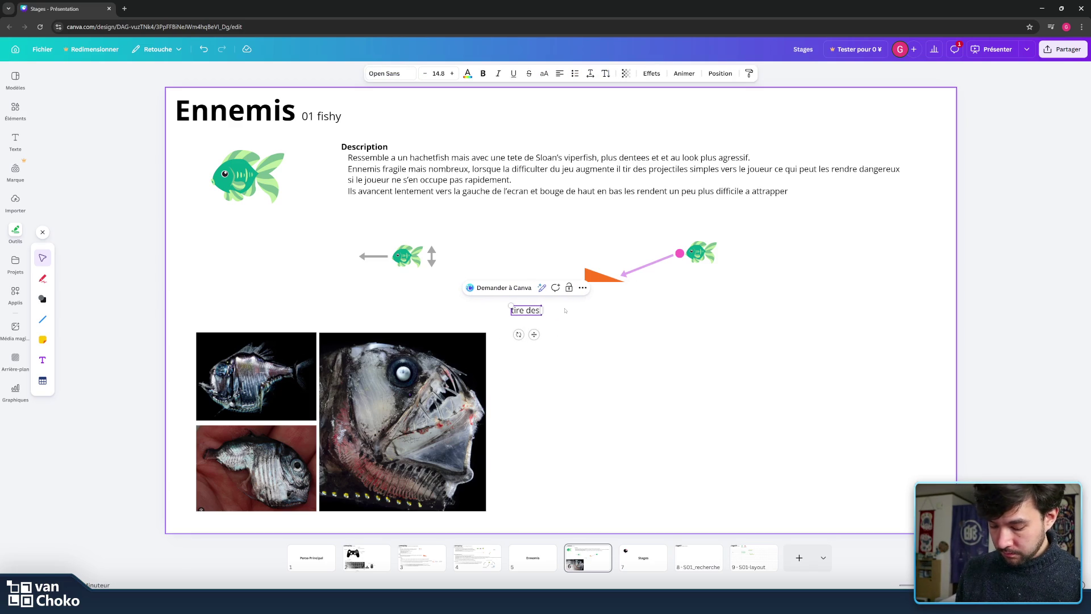
type(" balles")
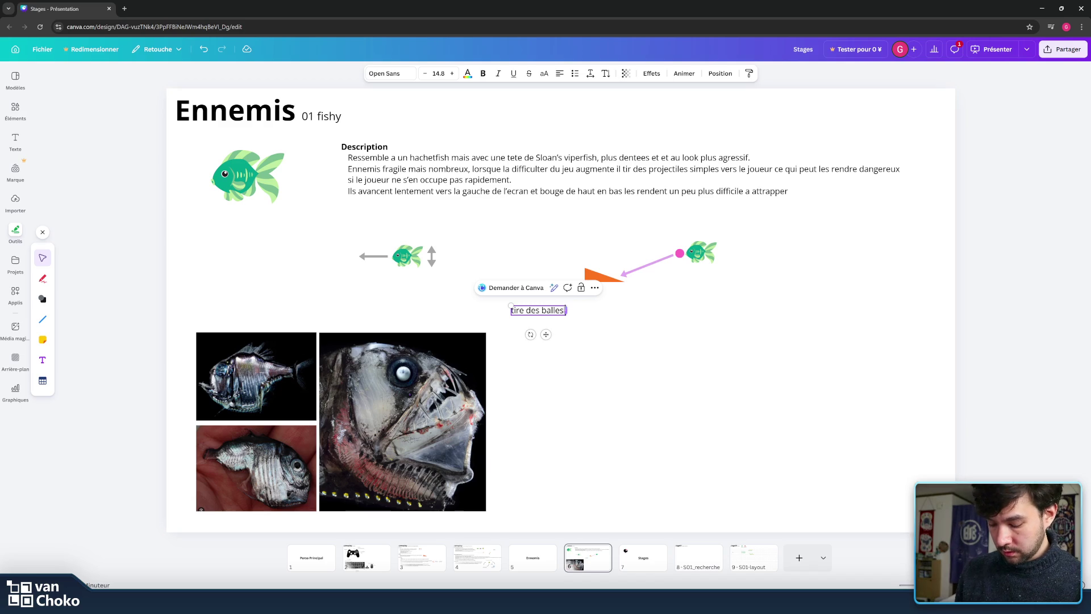
type(" simple")
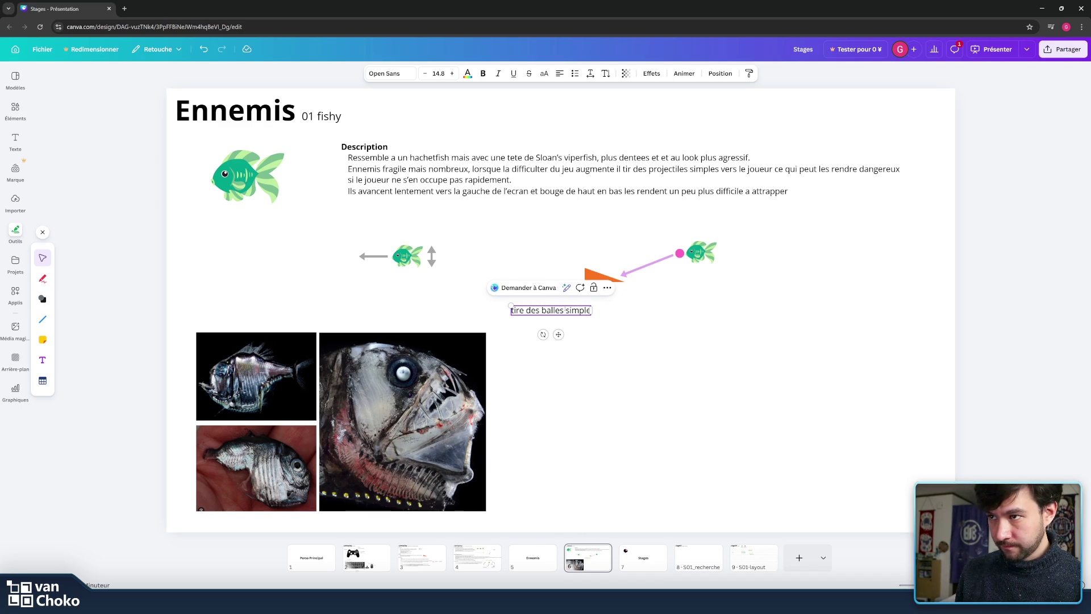
type(" en direct")
type("ion.")
type(" du")
type(" jouer")
key("BackSpace")
type("ur.")
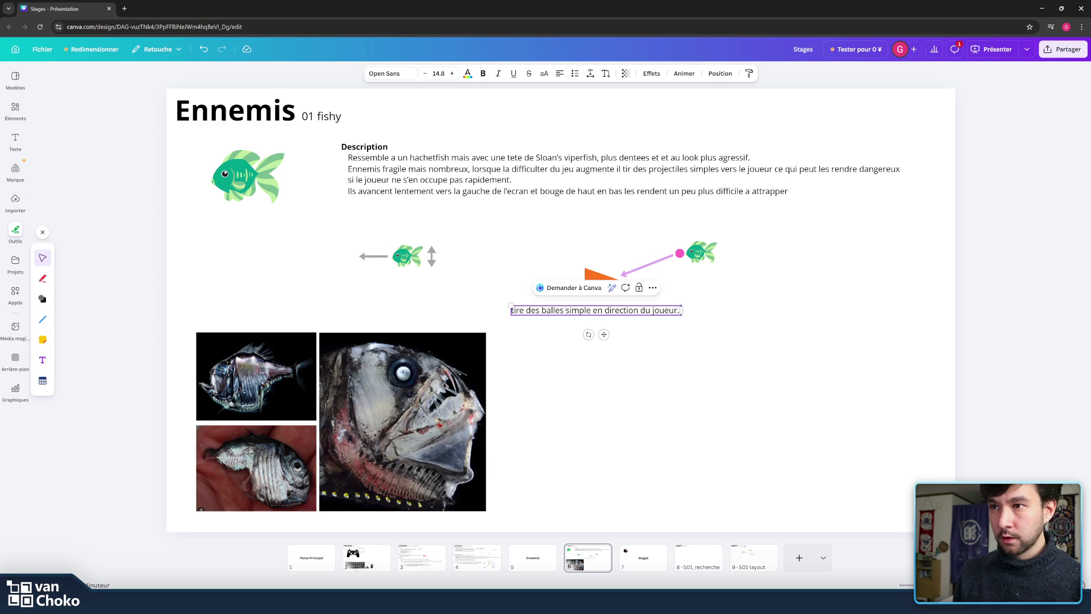
type(" leur frequen")
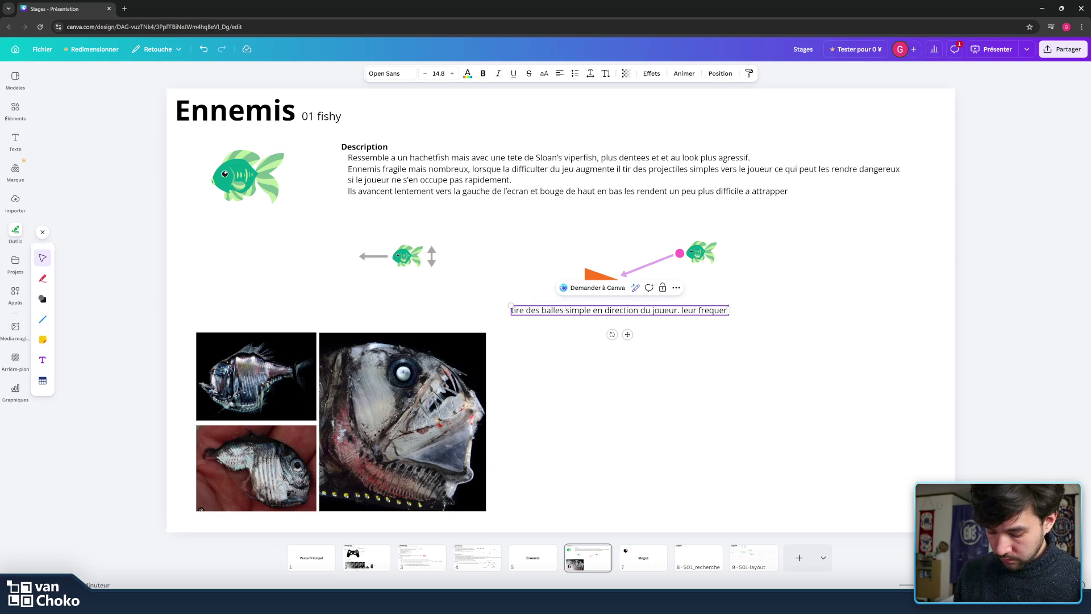
type("ce de tir")
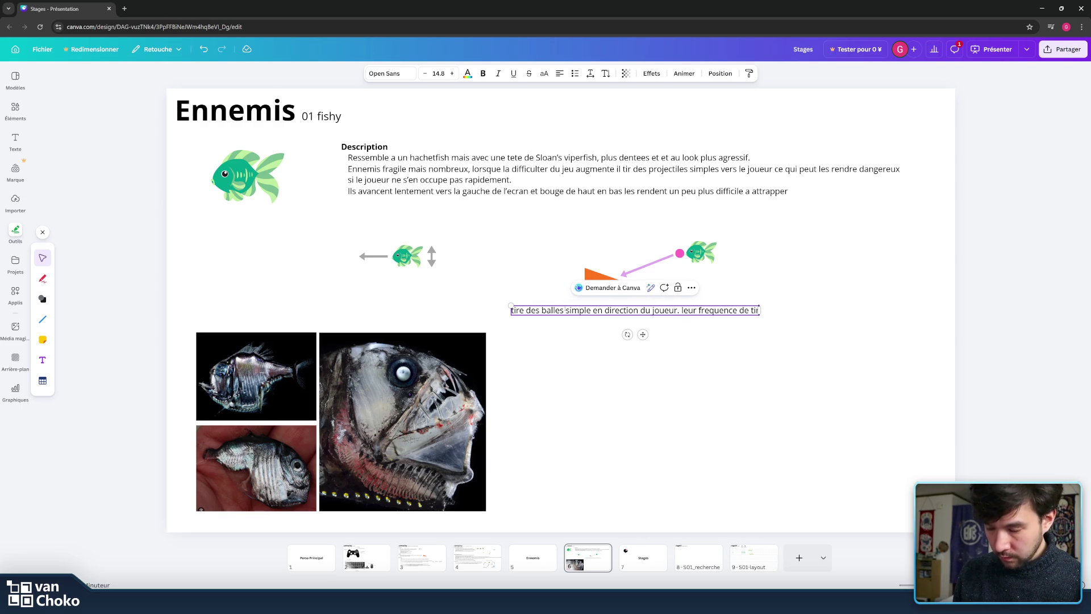
type("s. augmenet")
key("BackSpace")
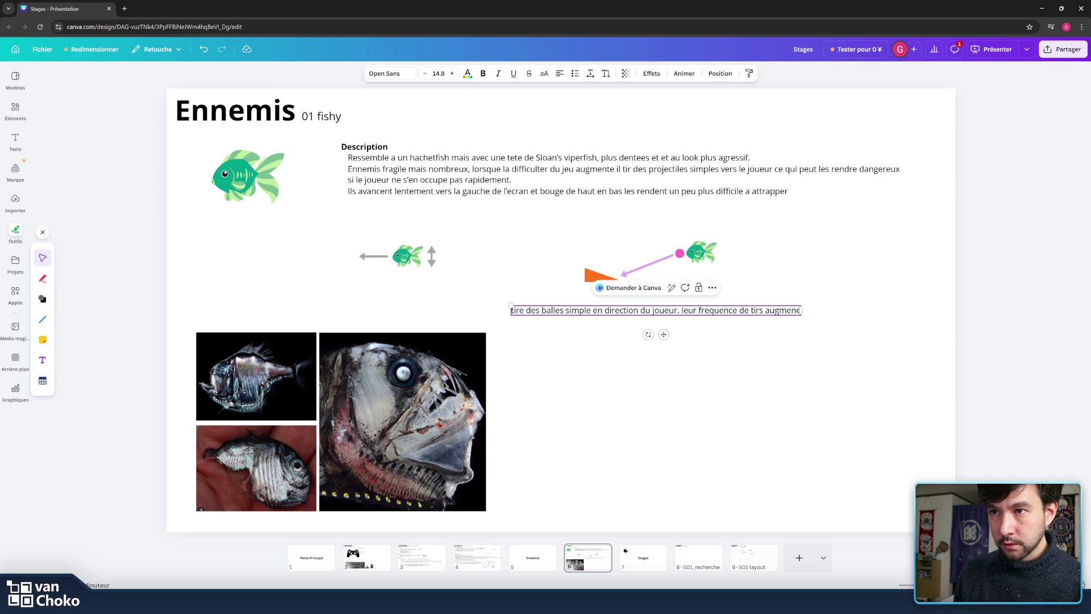
key("BackSpace")
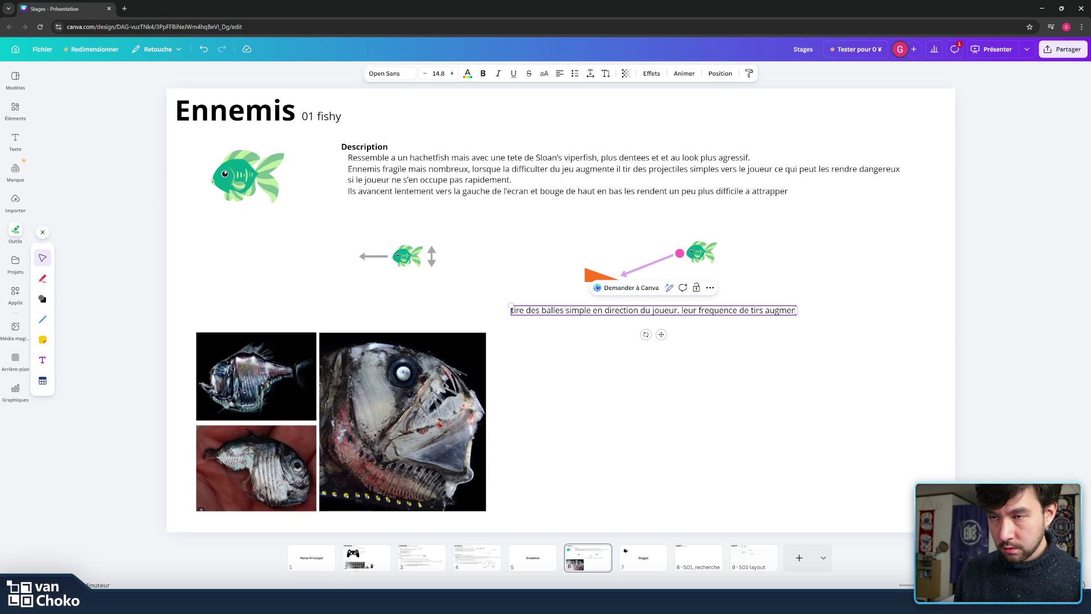
type("te")
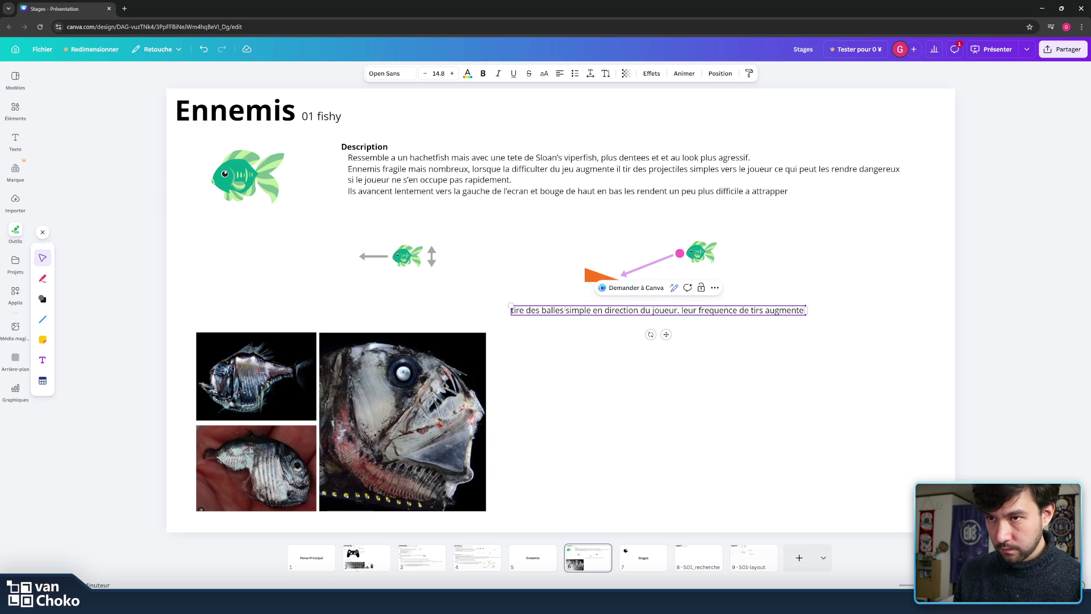
type(" avec")
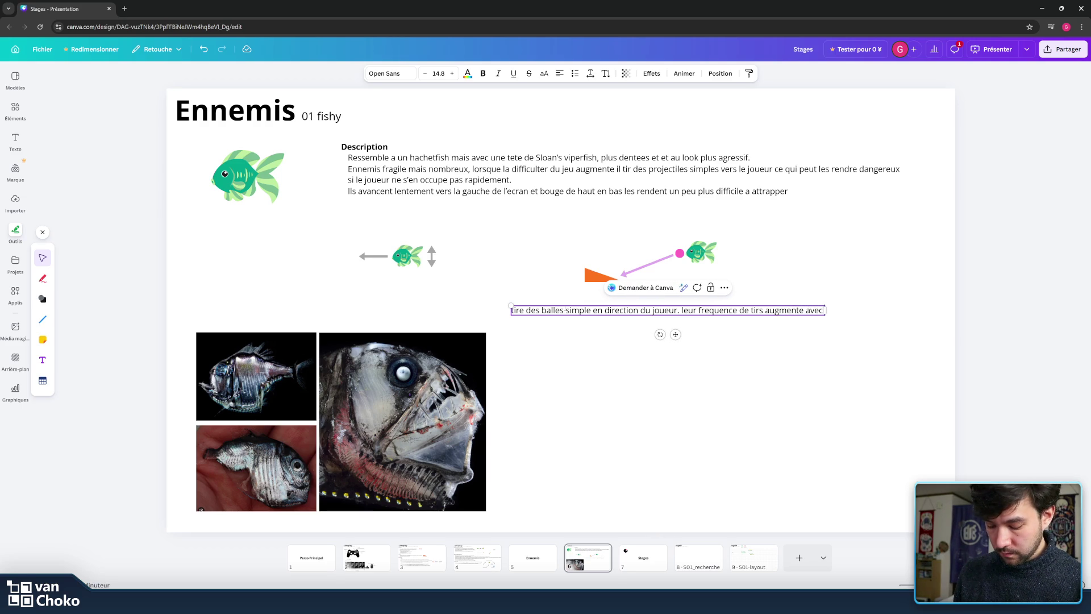
type(" la difficulter")
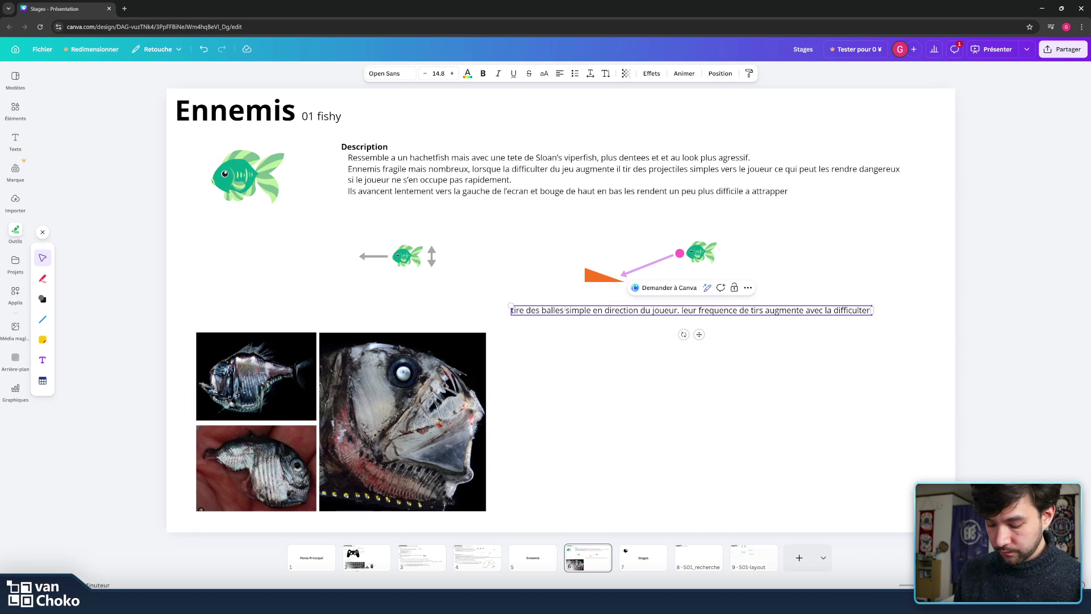
type(" du jeu")
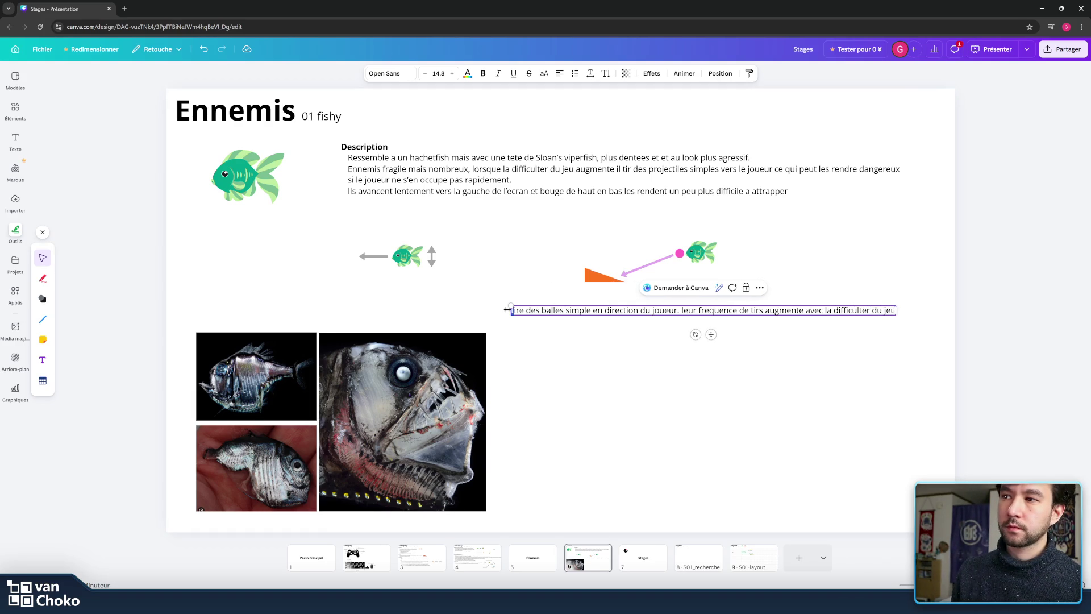
- Capitalise the caption's first letter to 'T' and reduce its font size
left_click_drag(512, 310, 506, 309)
type("T")
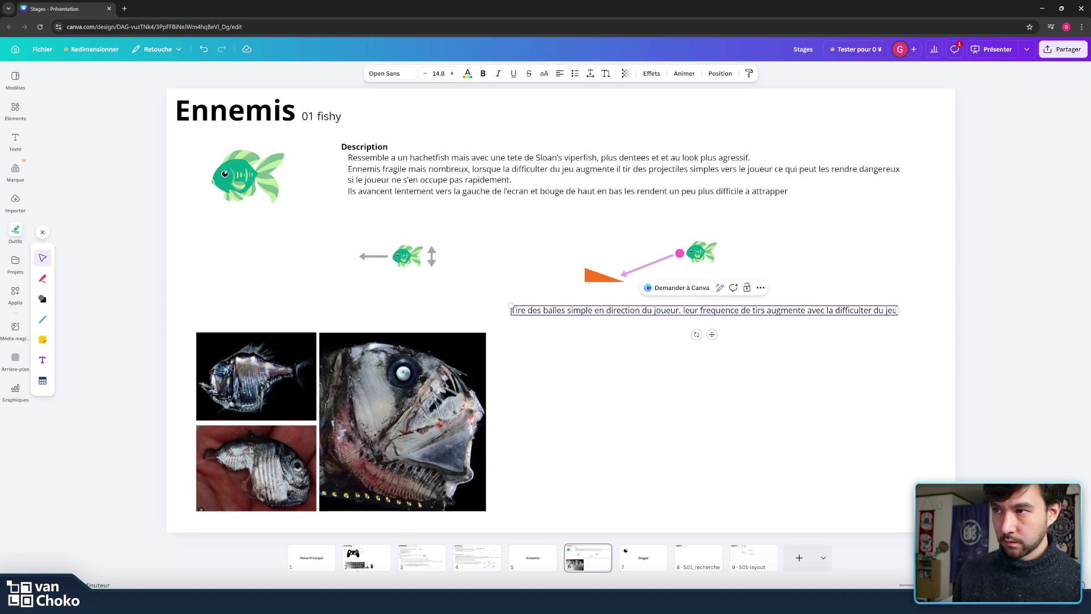
key("ctrl+a")
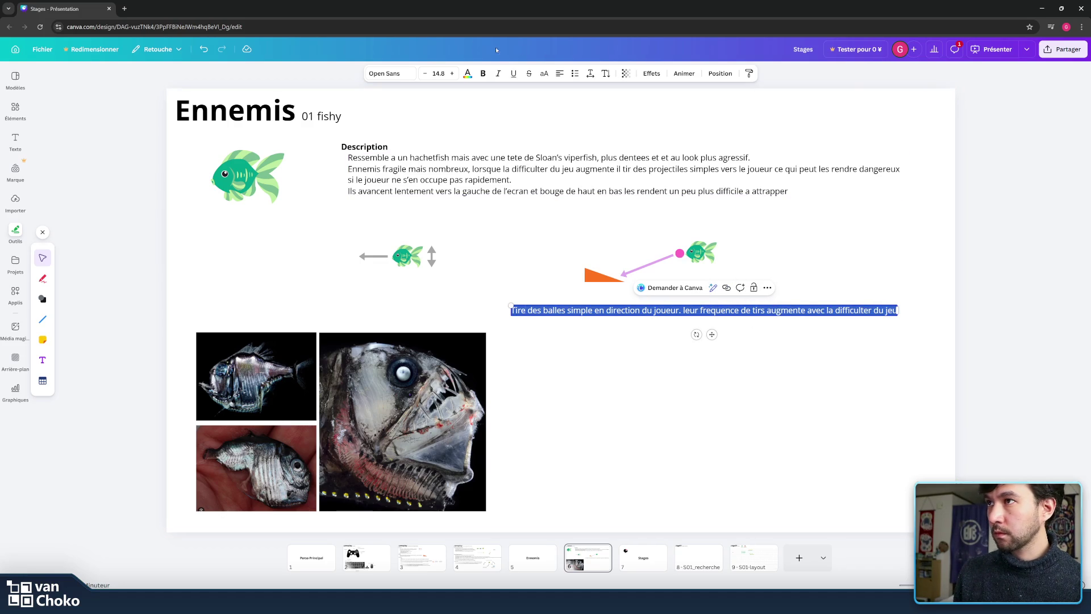
left_click(425, 73)
- Capitalise 'Leur', start it on a new line, and move the caption above the diagram
left_click(425, 73)
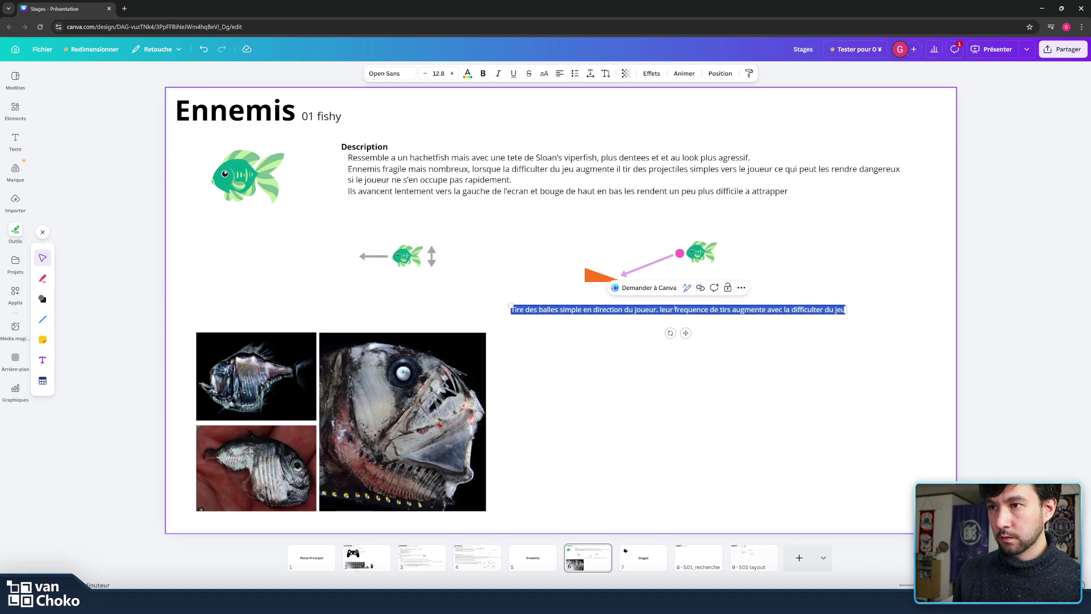
left_click(661, 309)
type("L")
key("Delete")
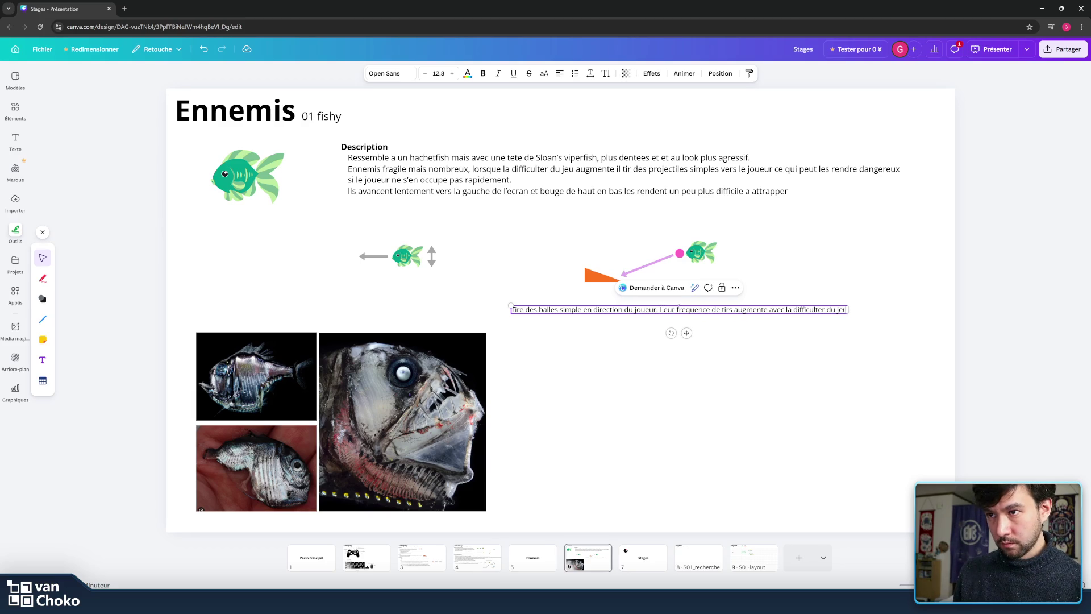
key("Return")
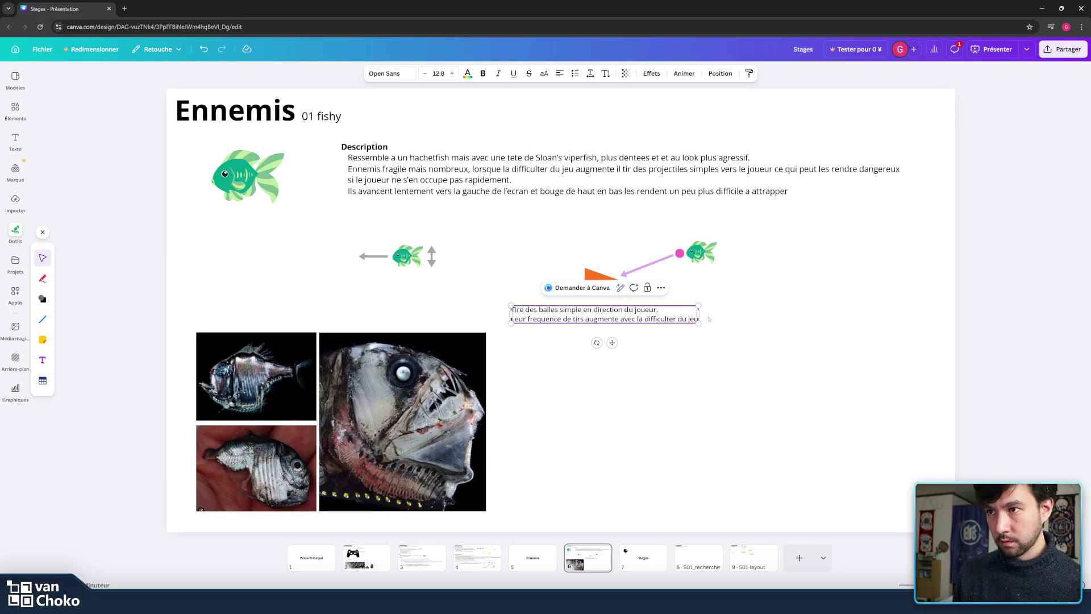
left_click_drag(612, 343, 667, 257)
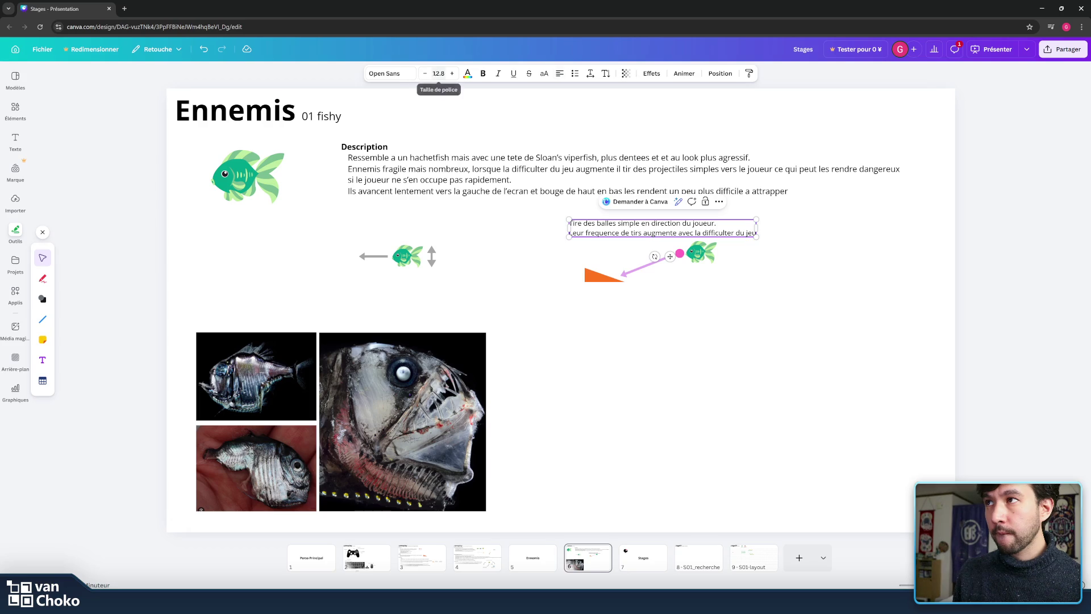
- Set the caption to 11.8 and centre-align both lines
left_click(425, 74)
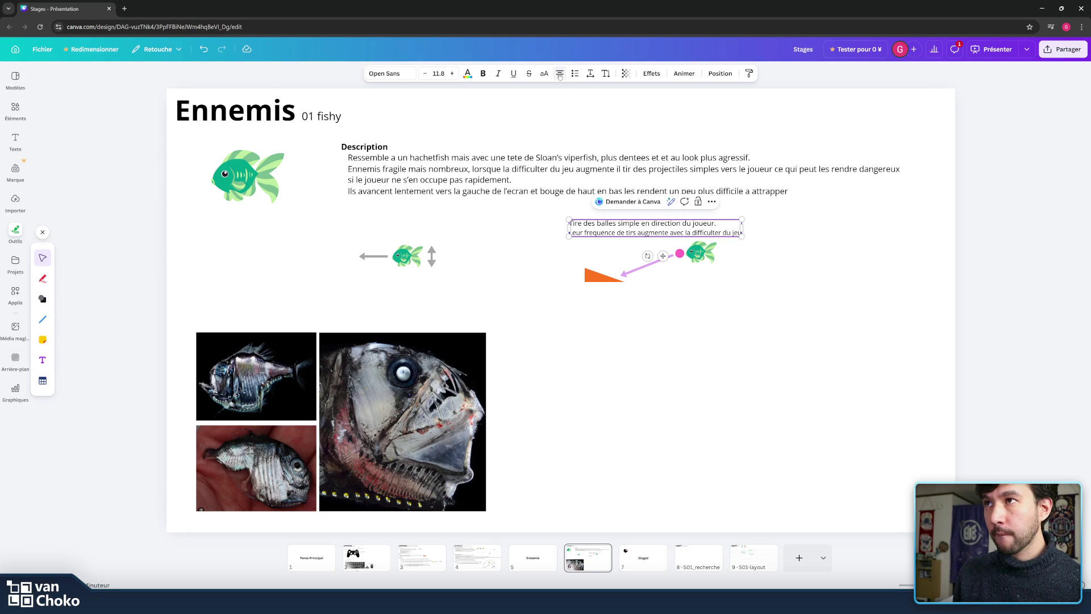
key("ctrl+a")
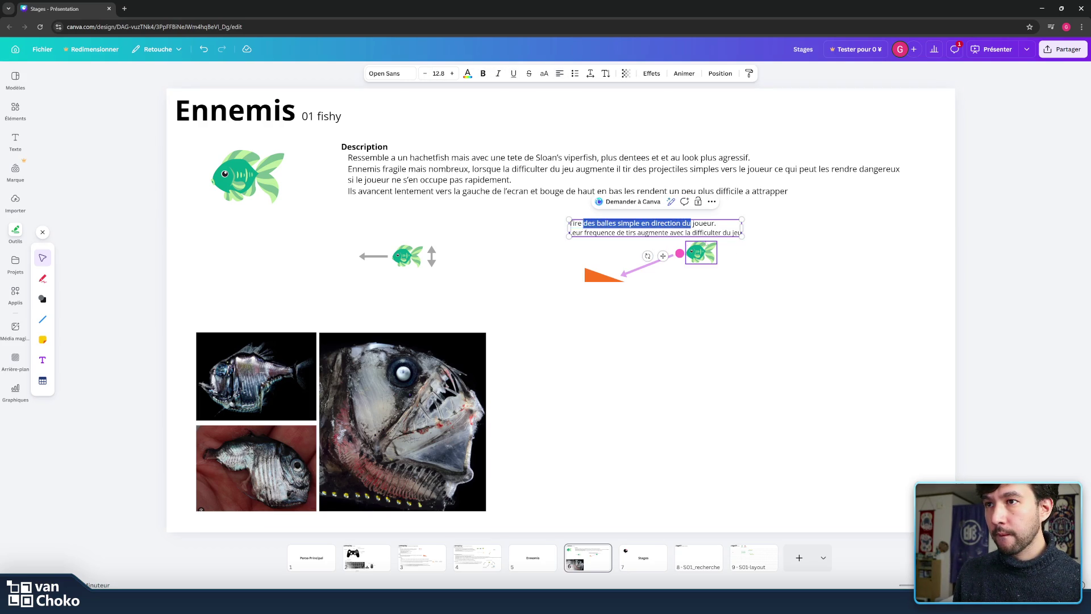
left_click(560, 74)
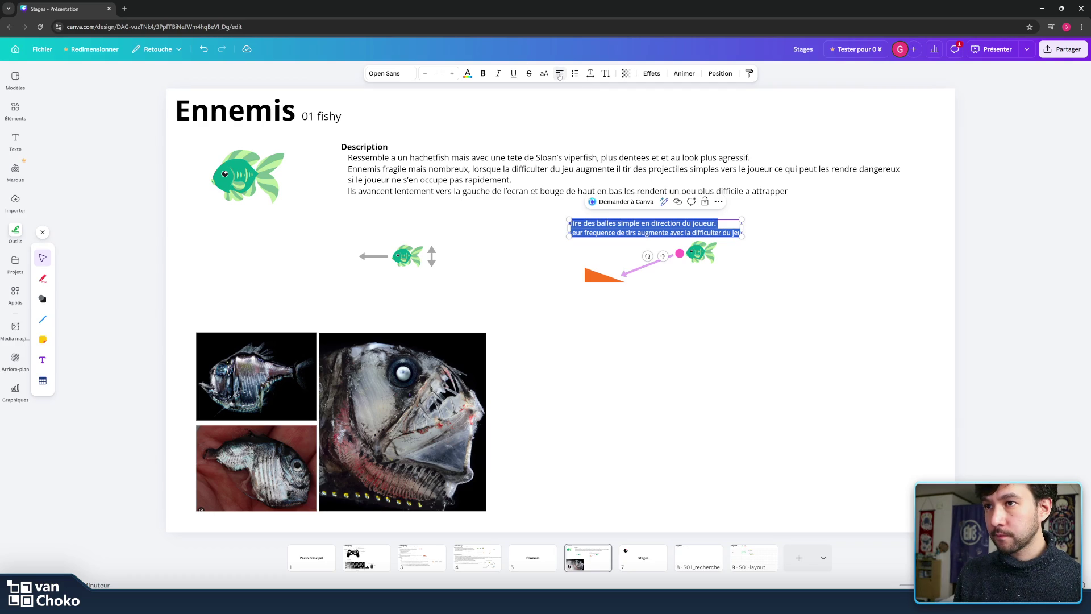
left_click(559, 74)
left_click(559, 74)
left_click(560, 74)
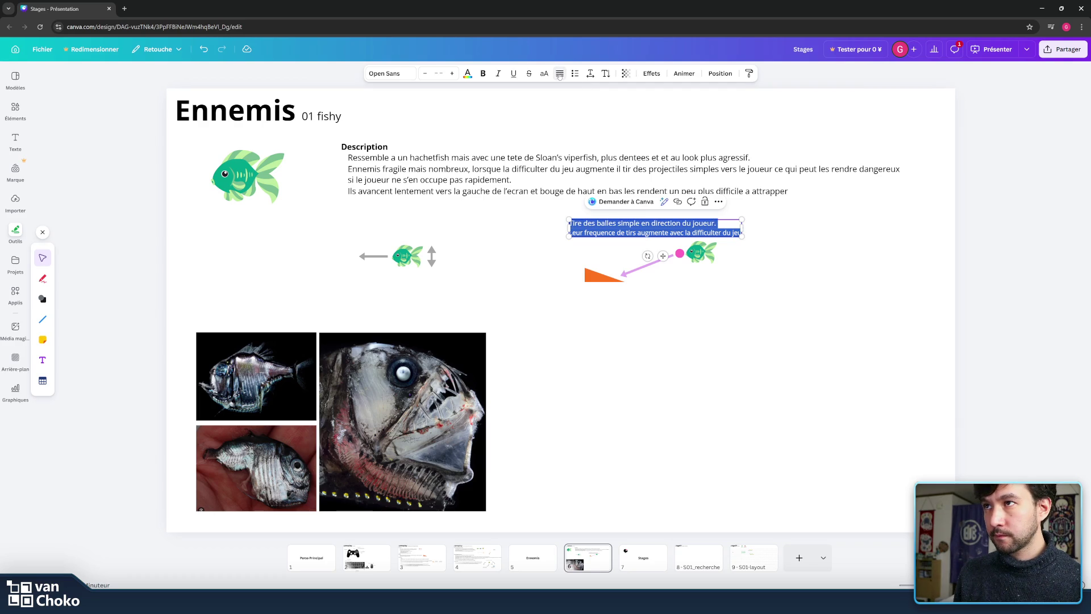
left_click(560, 73)
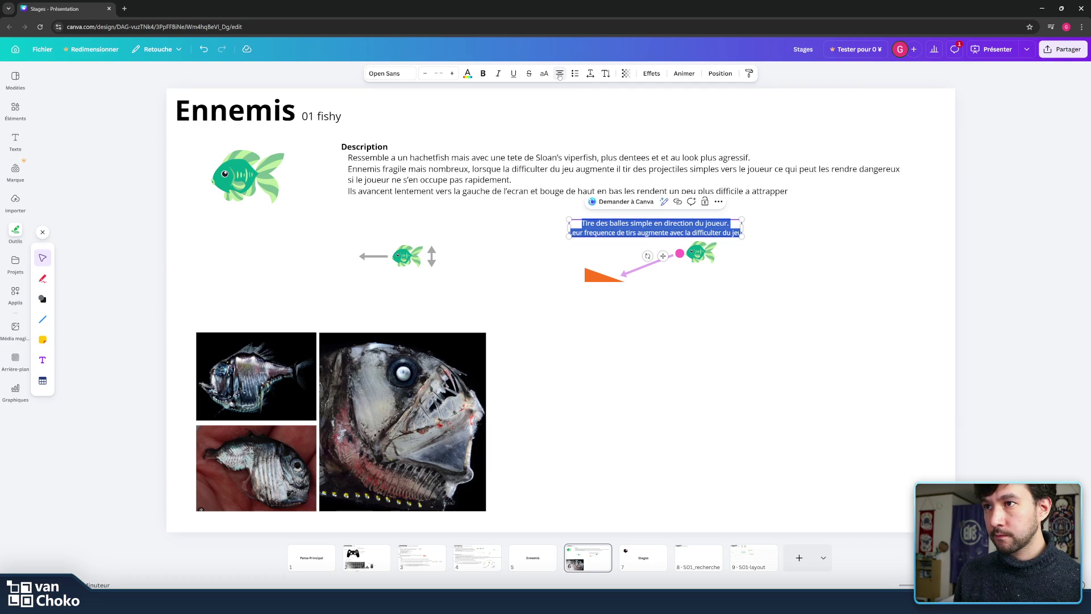
key("Escape")
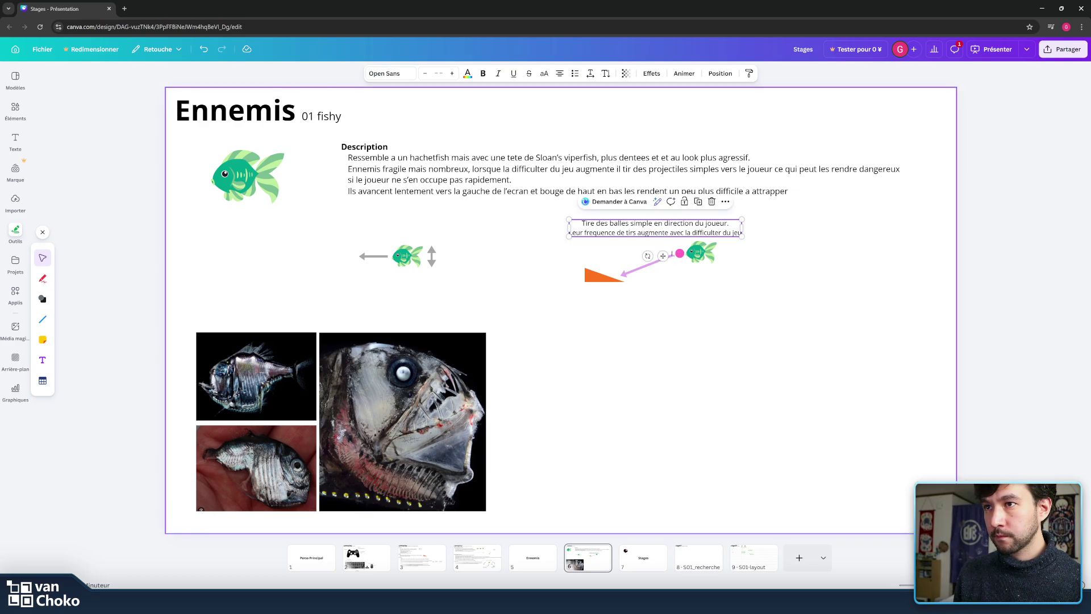
left_click_drag(662, 257, 673, 254)
- Reposition the shooting and movement diagrams and put a copy of the shooting caption above the left fish
left_click_drag(804, 334, 558, 209)
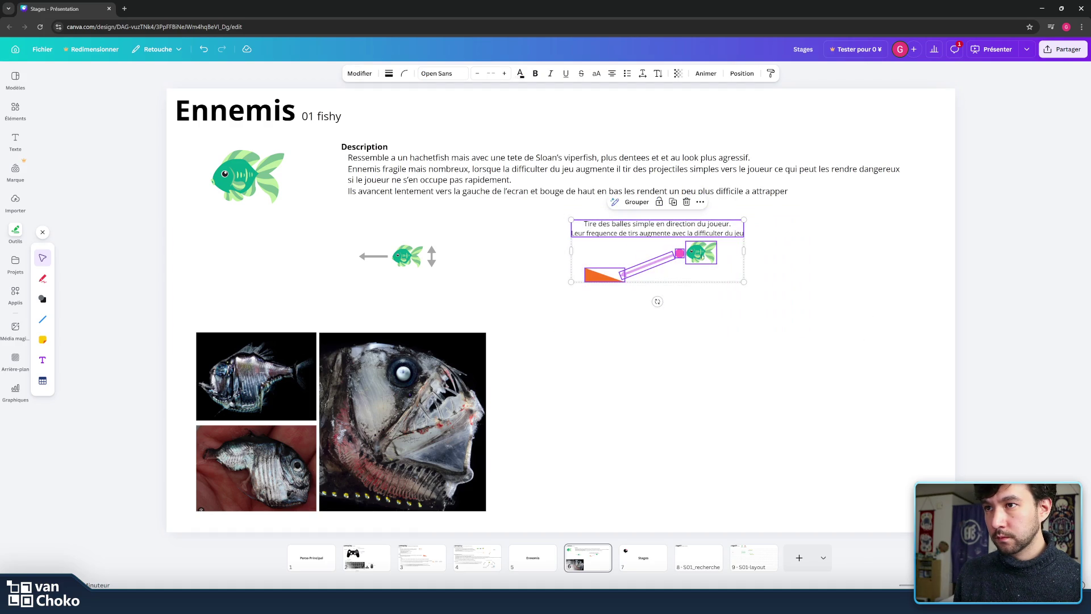
mouse_move(706, 263)
left_mouse_down()
mouse_move(704, 313)
mouse_move(786, 267)
left_mouse_up()
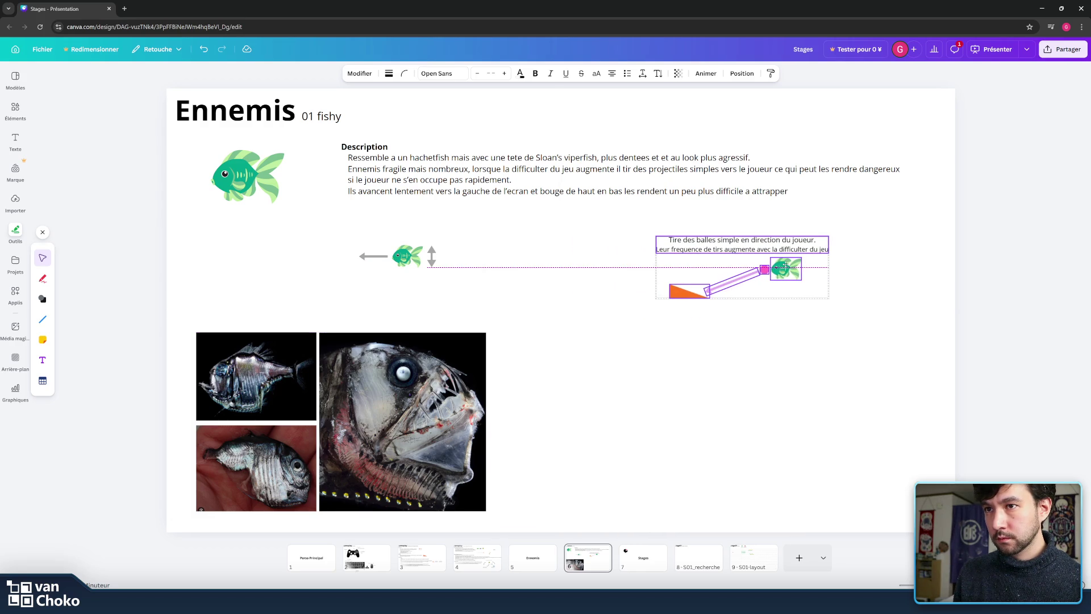
left_click_drag(511, 301, 353, 242)
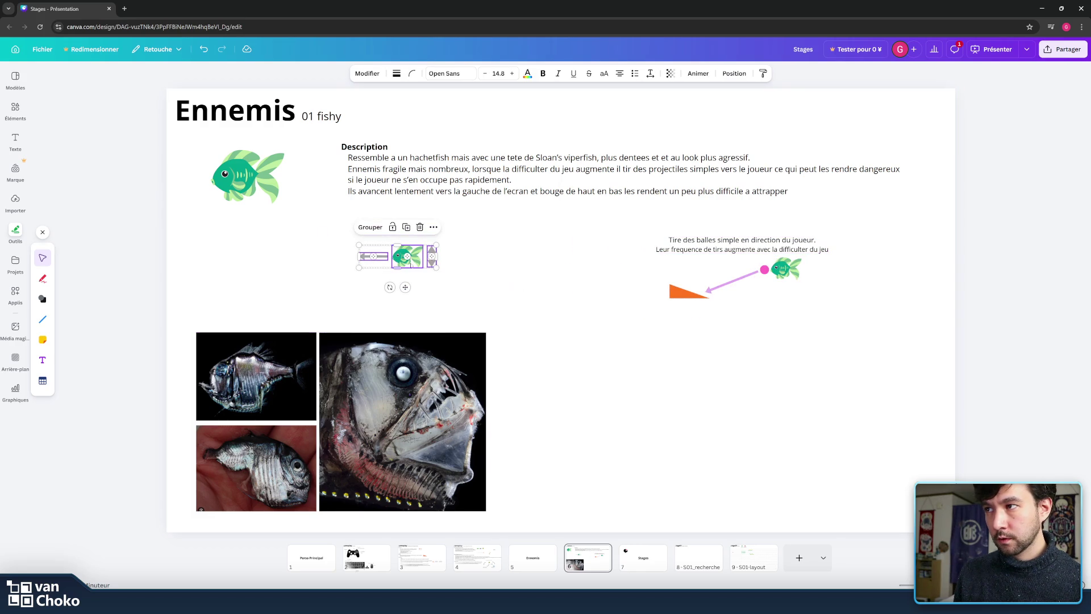
left_click_drag(416, 263, 451, 279)
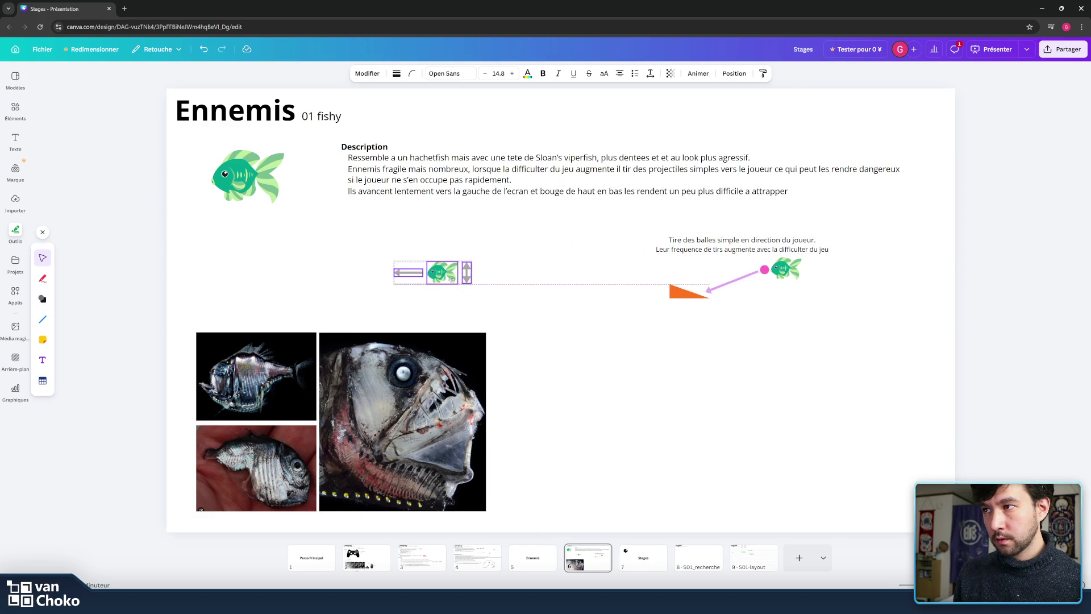
left_click(689, 240)
left_click_drag(688, 241, 442, 248)
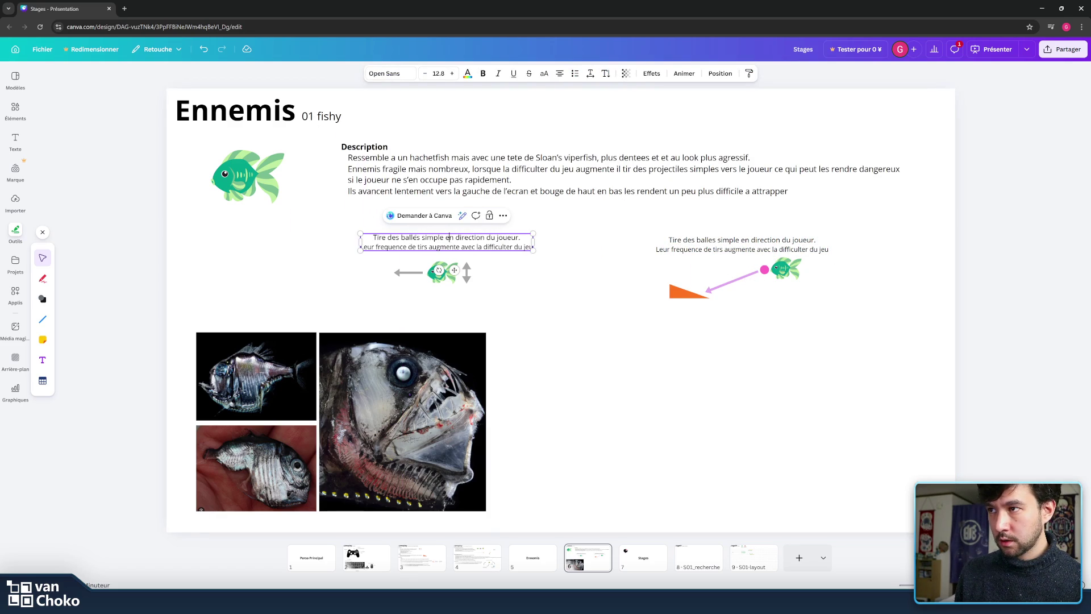
- Write the two-line caption 'Bouge vers la gauche à une vitesse plus ou moins rapide' / 'Bouge de haut en bas sur l'axe y'
key("Return")
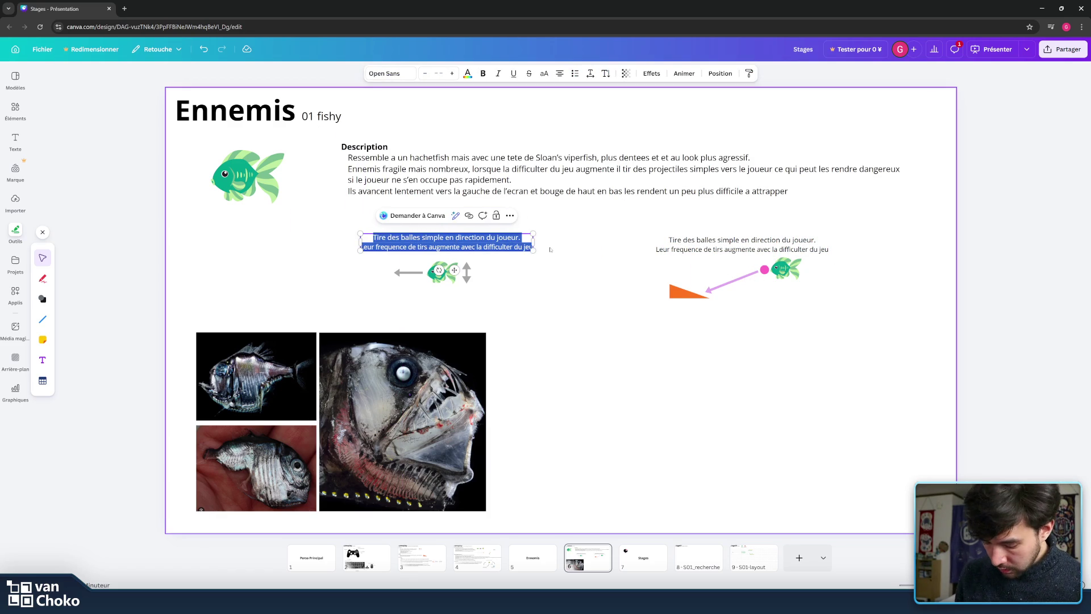
type("B")
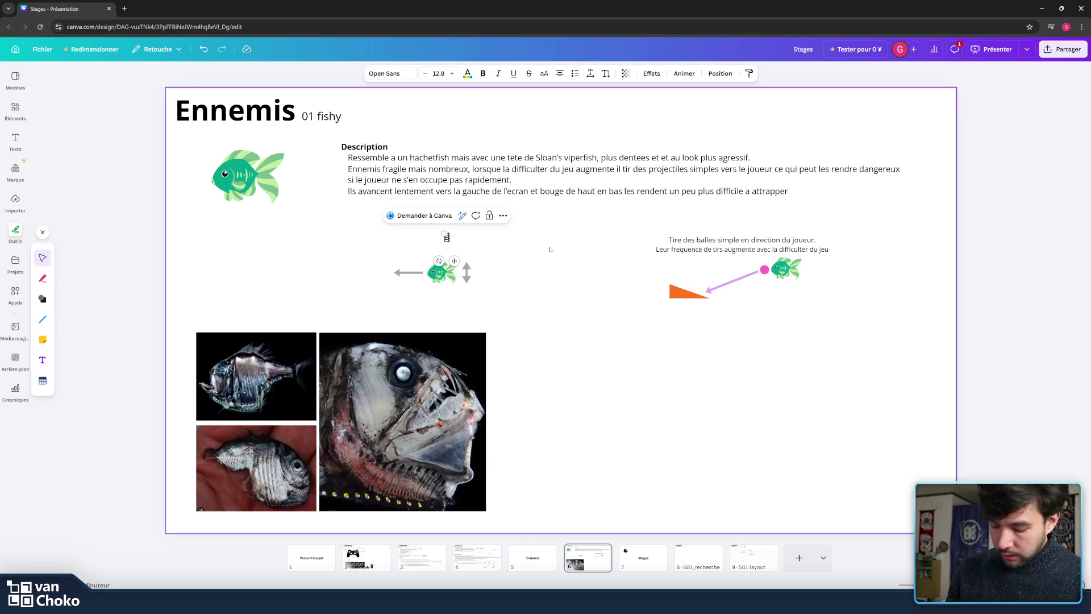
type("oug v")
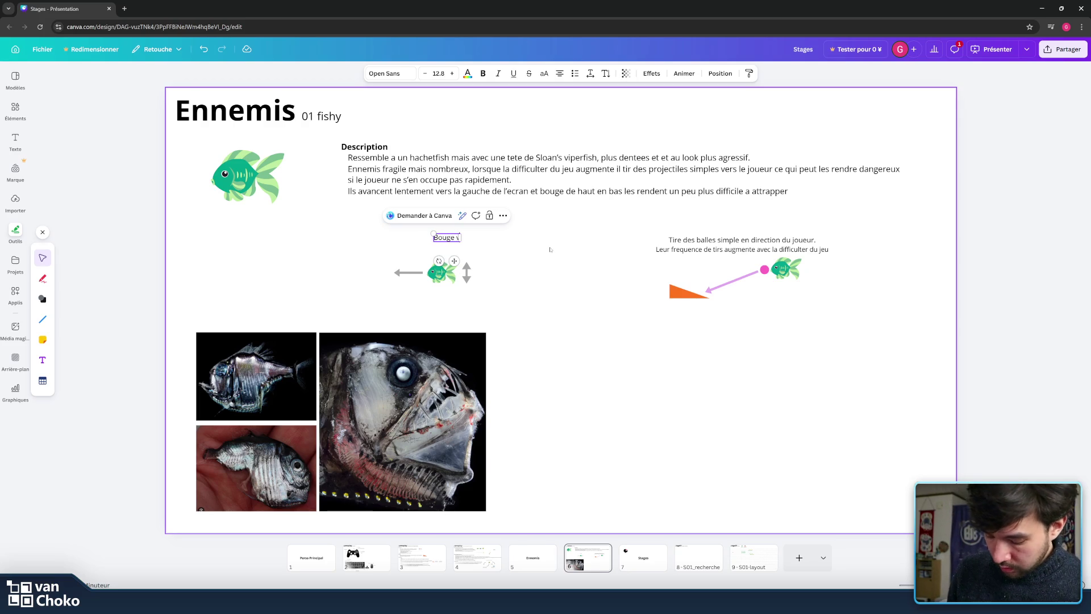
type("ers là gauche")
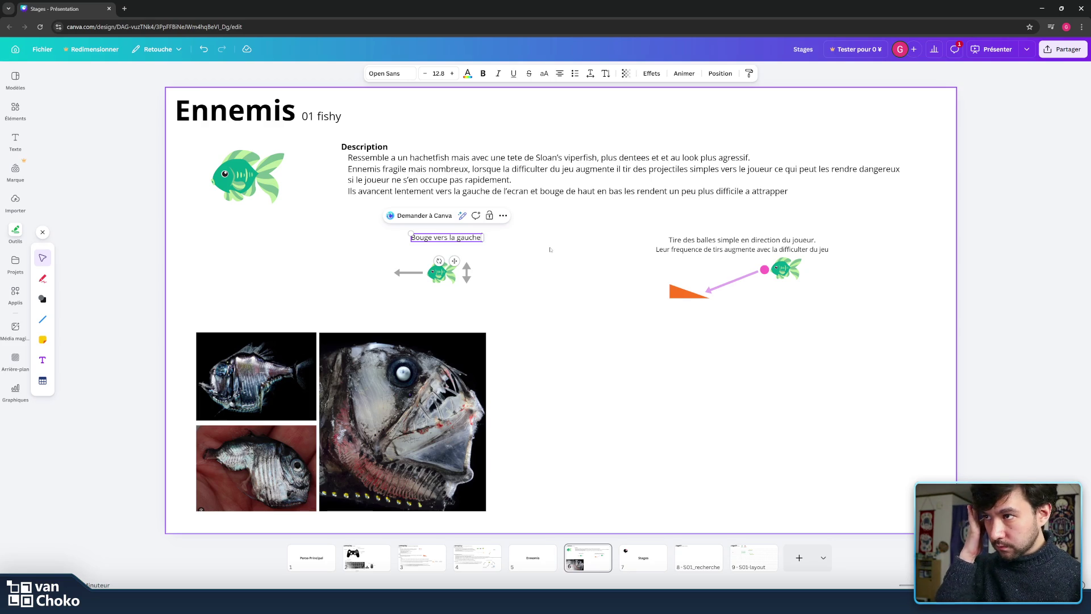
type("a")
type(" ur")
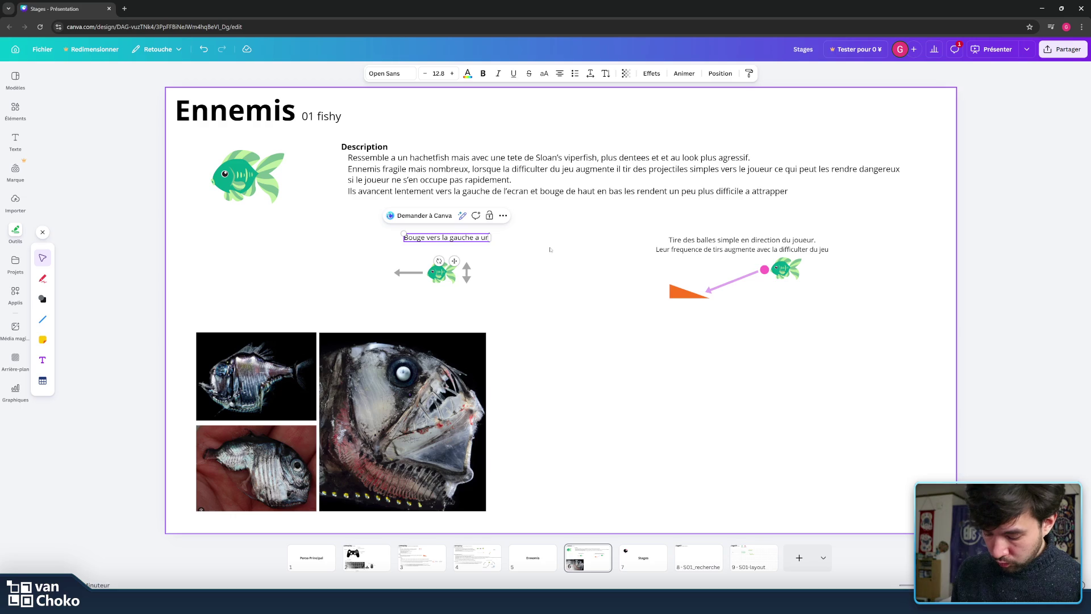
key("BackSpace")
type("ne")
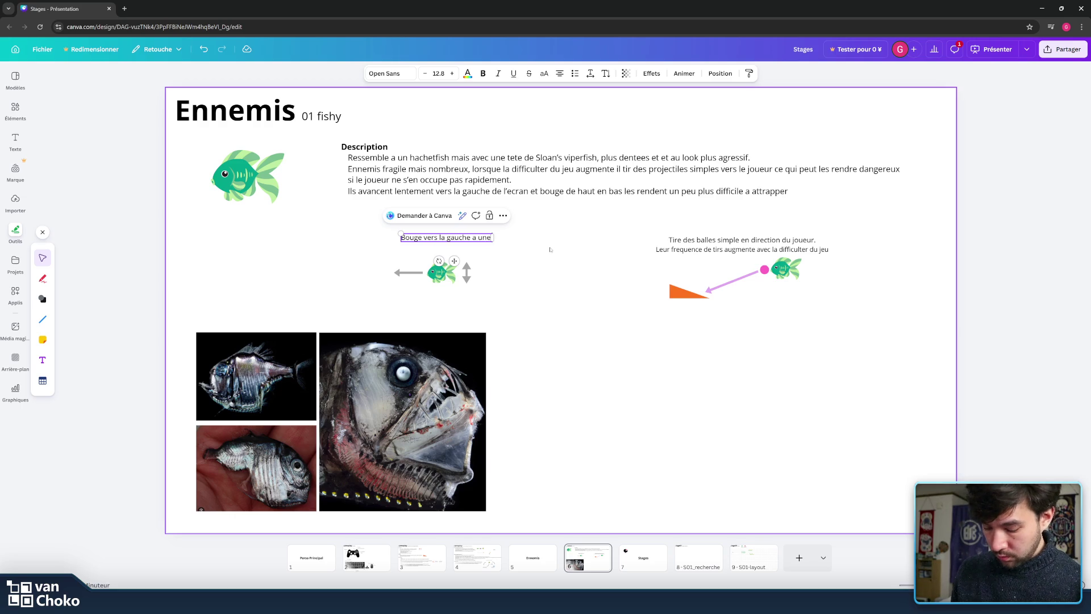
type(" vitesse p")
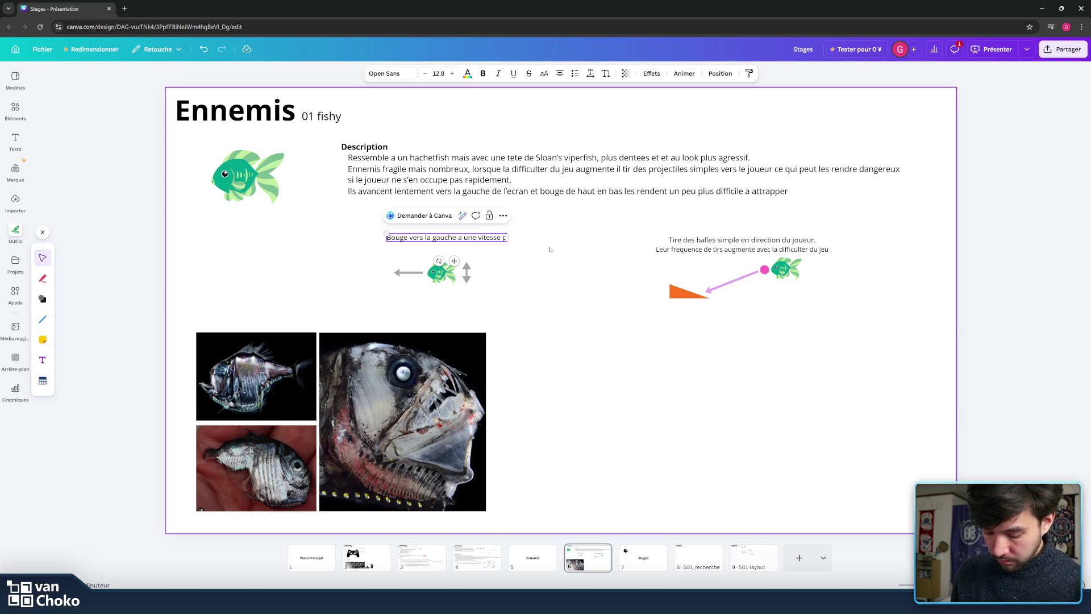
type("lus ou moins rapide")
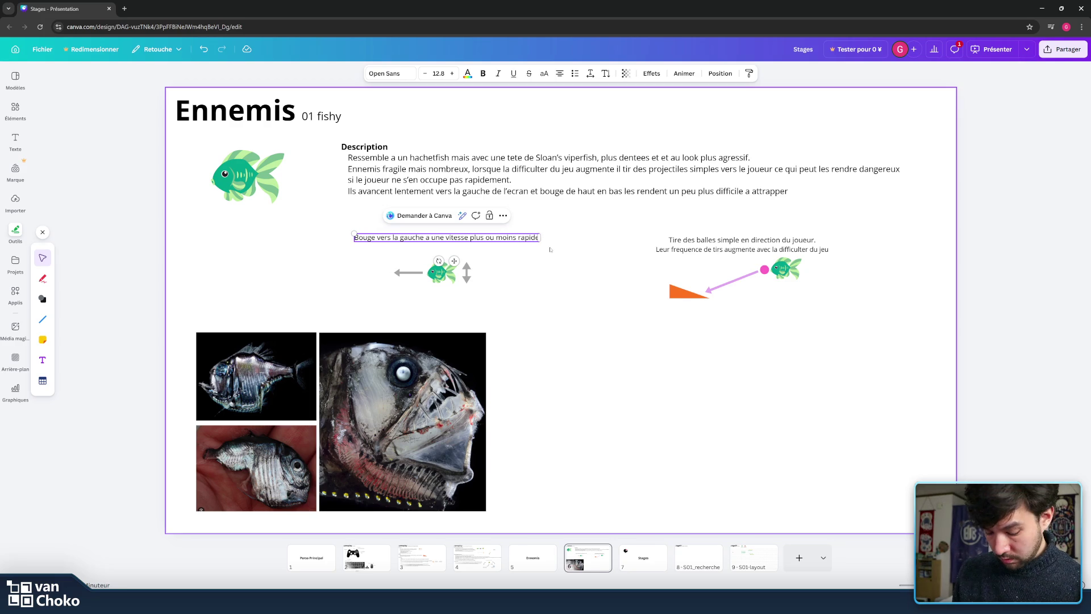
key("Return")
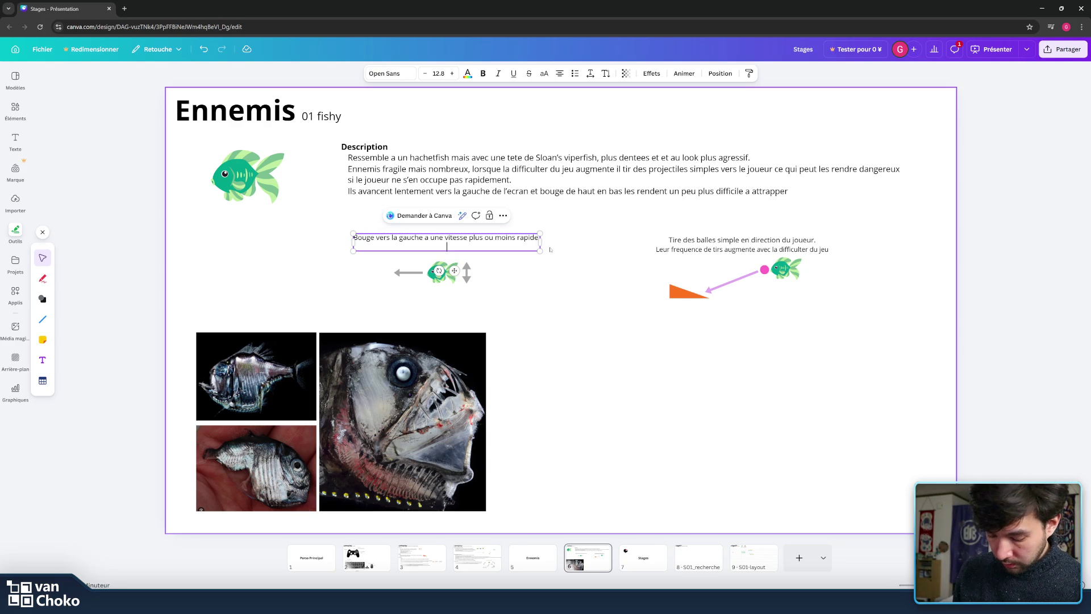
type("Bouge de ")
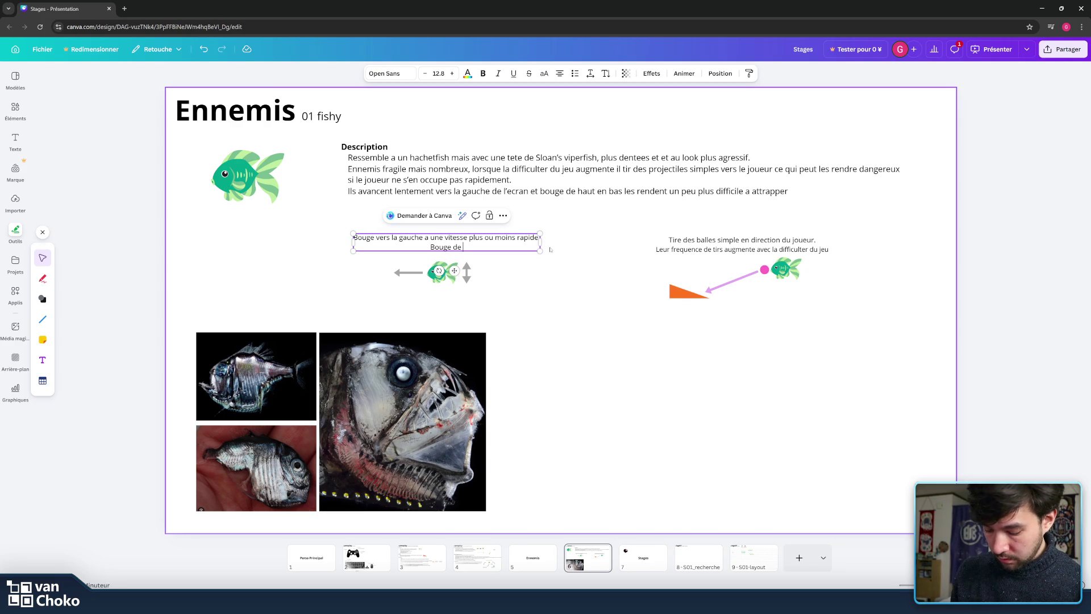
type("au")
key("BackSpace")
key("BackSpace")
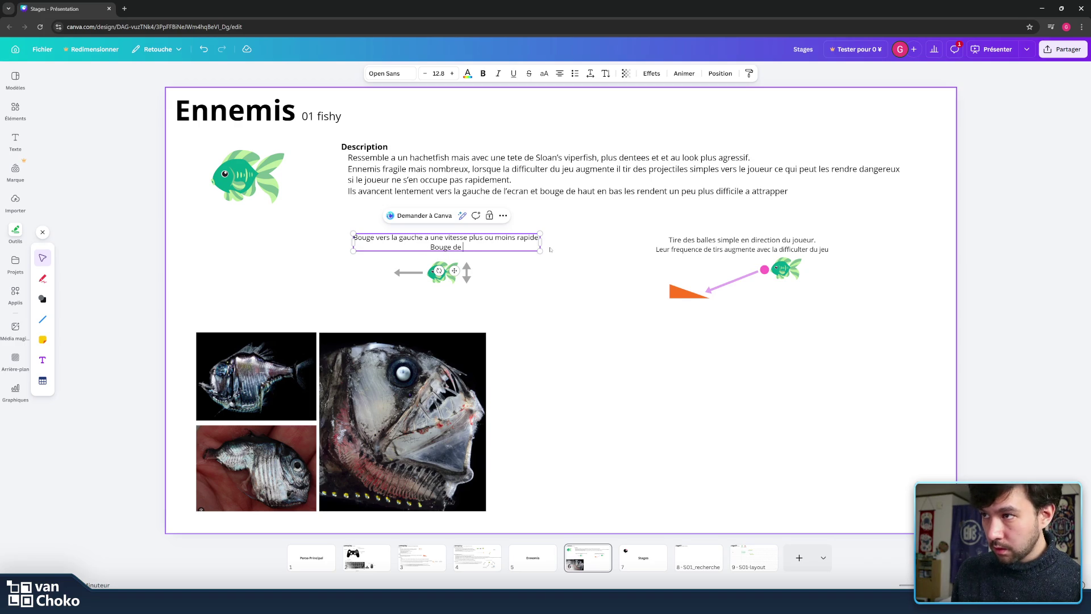
type("haut en ")
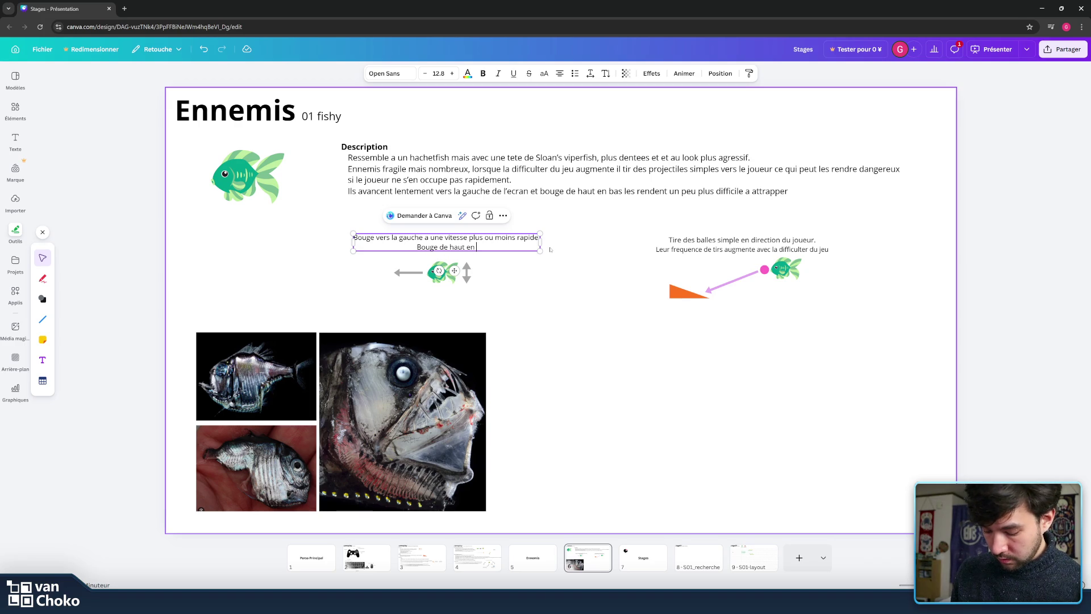
type("bas sur l'")
type("ax")
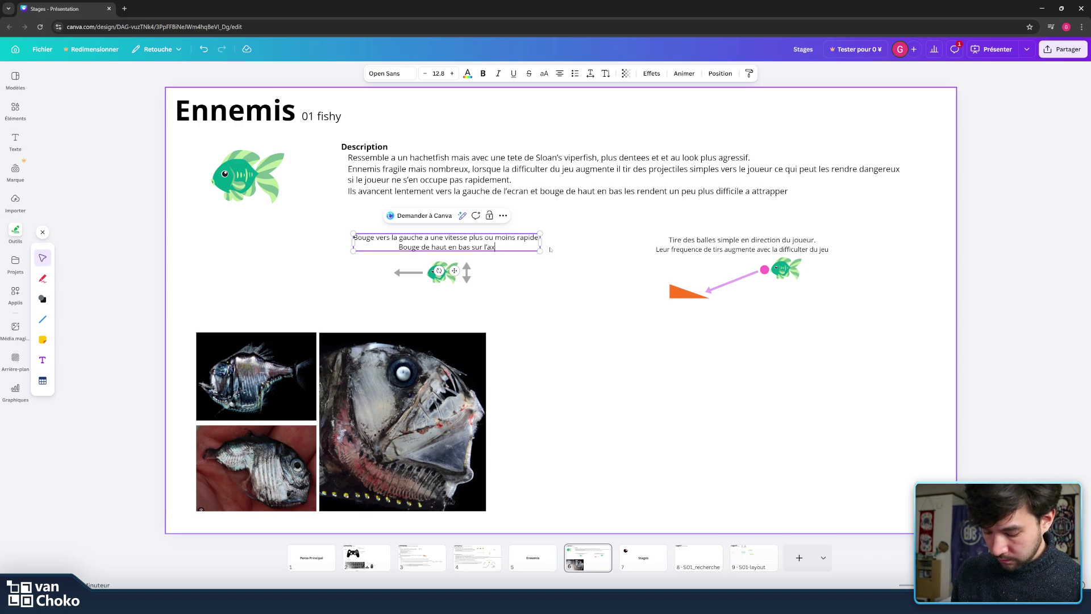
type("e ")
type("y")
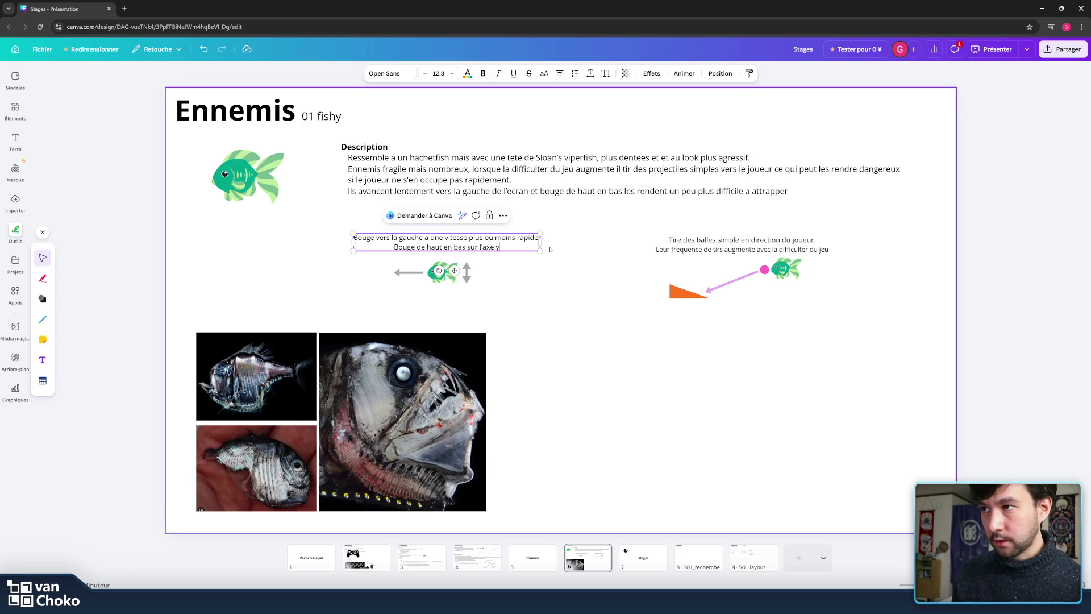
key("Escape")
- Shift the shooting diagram left and nudge the large green fish slightly down
left_click(568, 308)
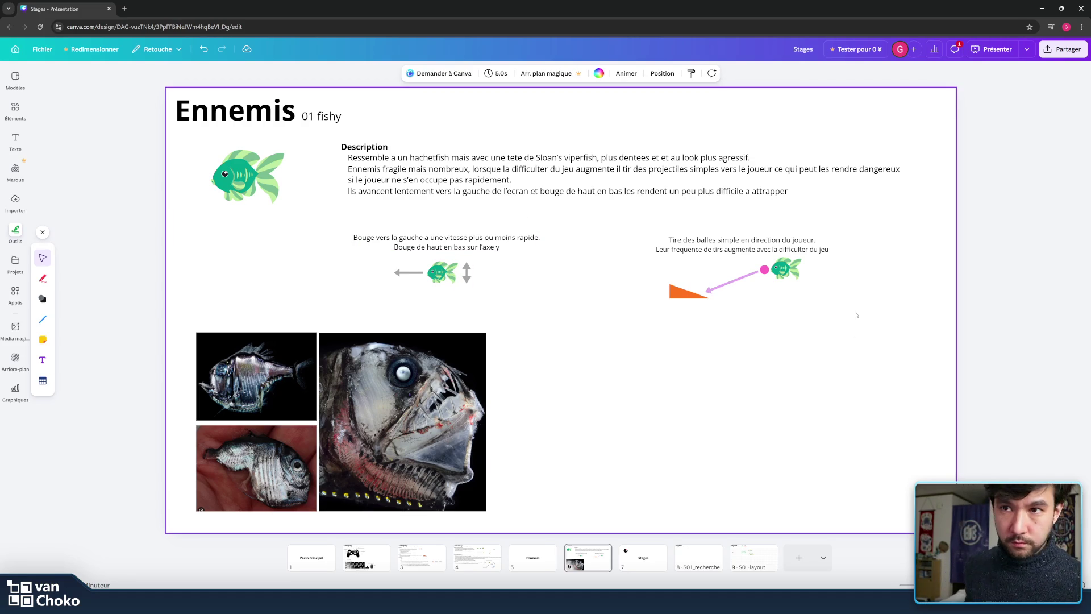
left_click_drag(870, 336, 654, 206)
left_click_drag(687, 239, 630, 244)
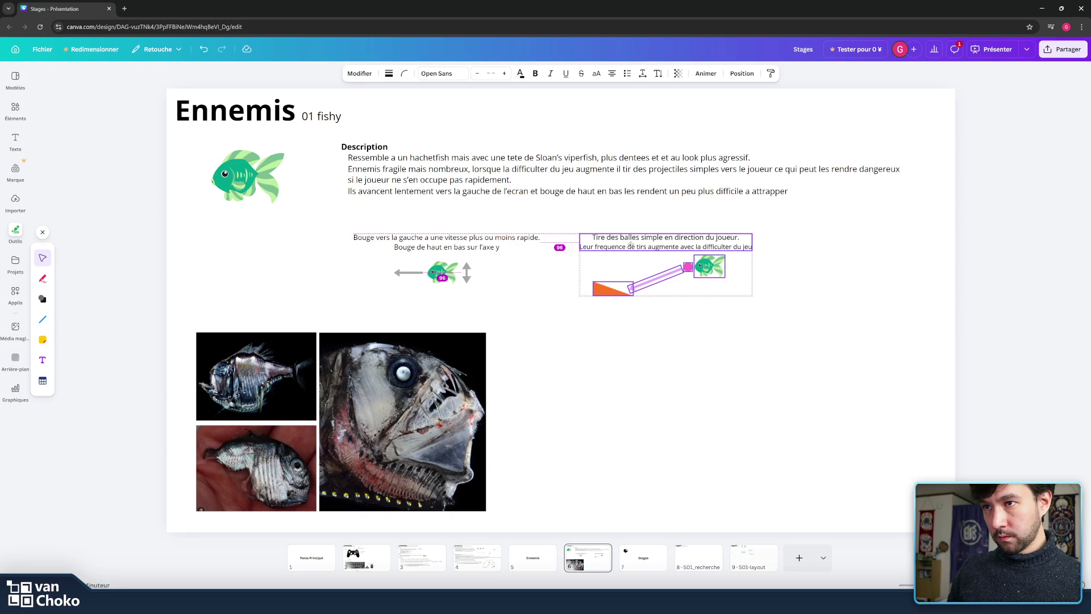
left_click(813, 352)
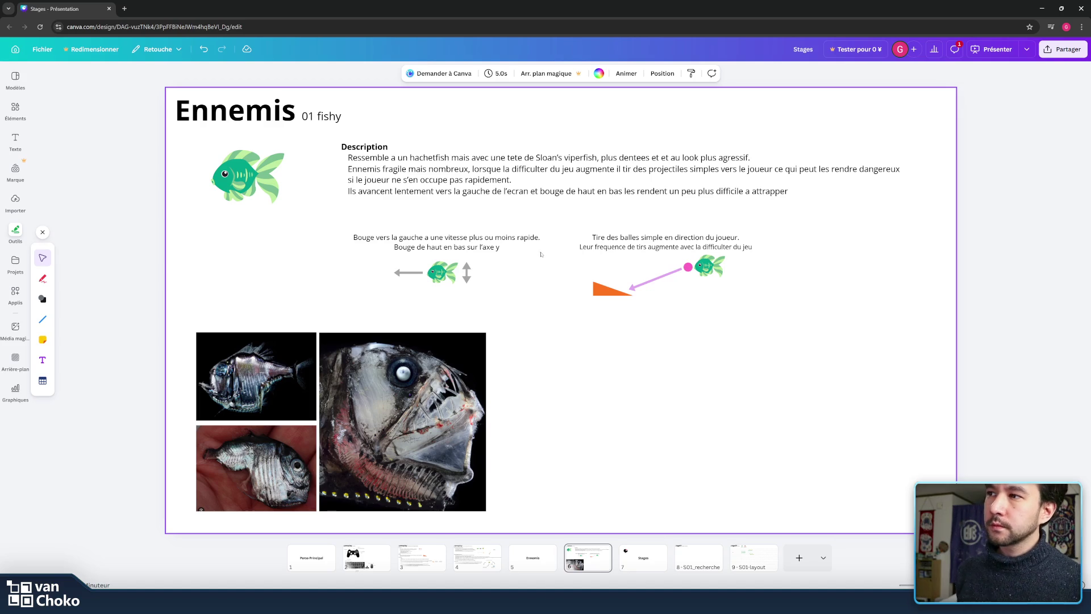
left_click_drag(254, 165, 267, 200)
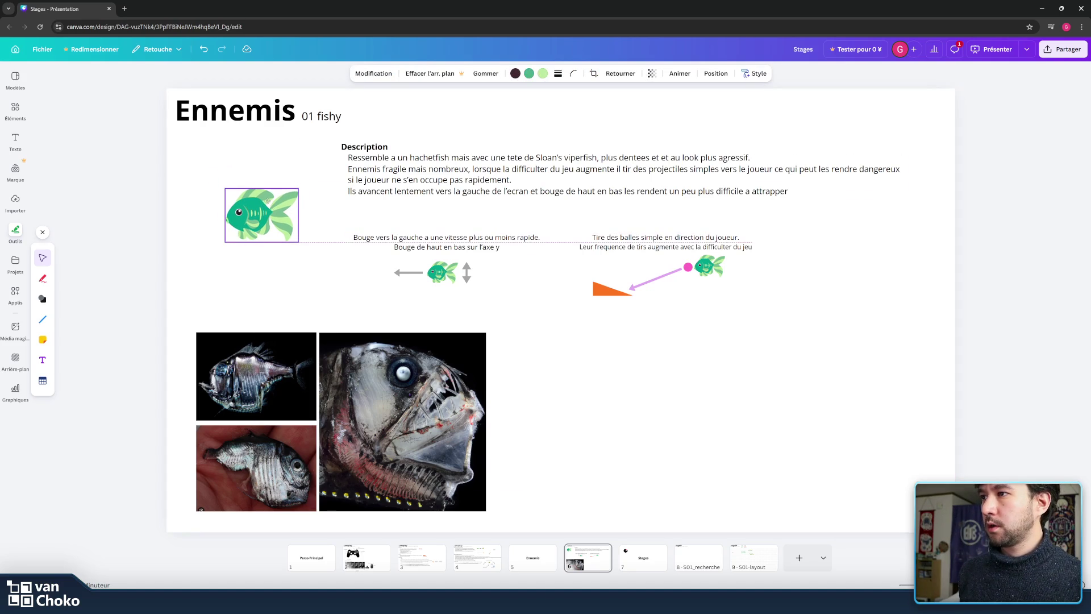
left_click(853, 212)
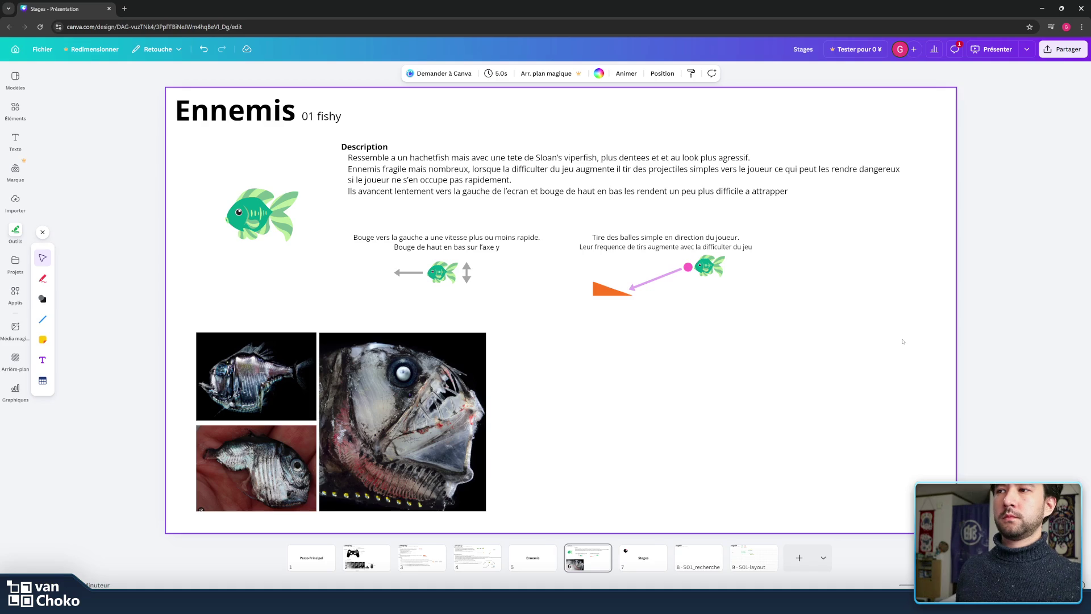
- Change caption line two to 'Bouge legerement de haut en bas sur l'axe y'
left_click(484, 238)
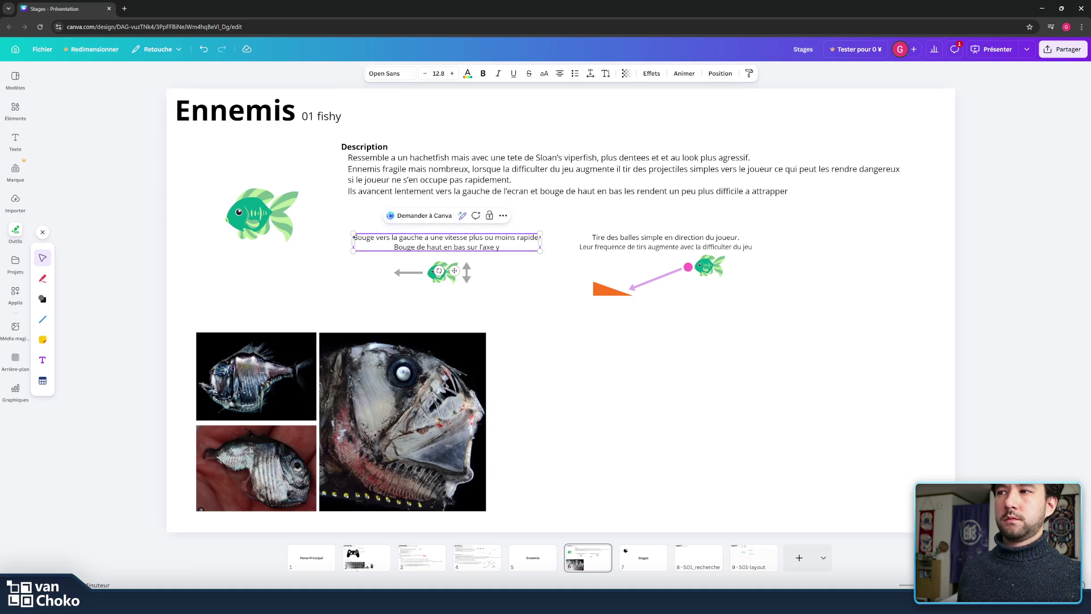
left_click(413, 247)
type("les")
key("BackSpace")
type("gerement")
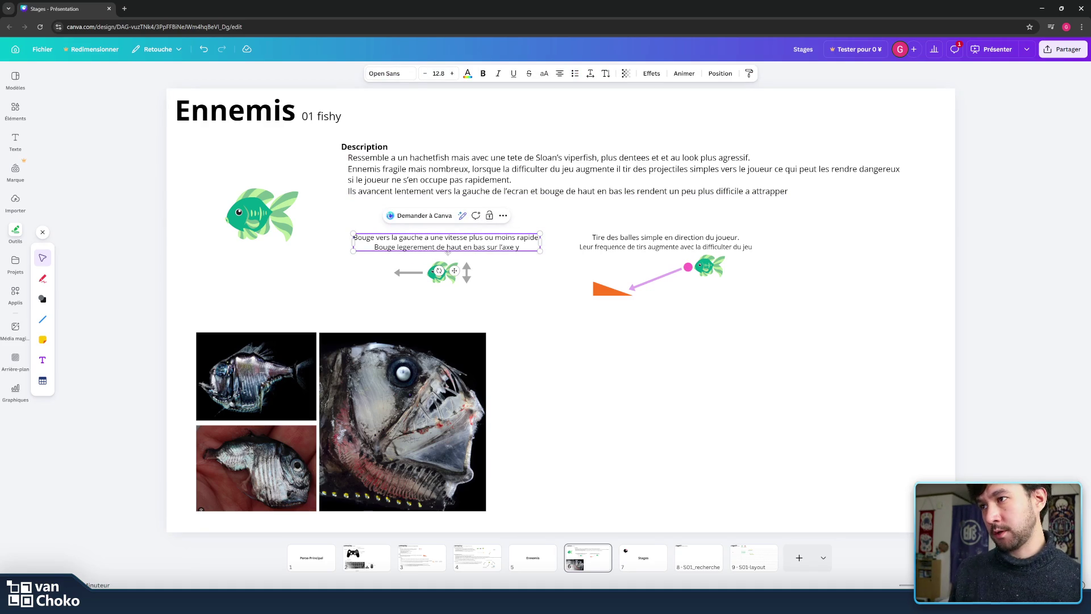
left_click(534, 295)
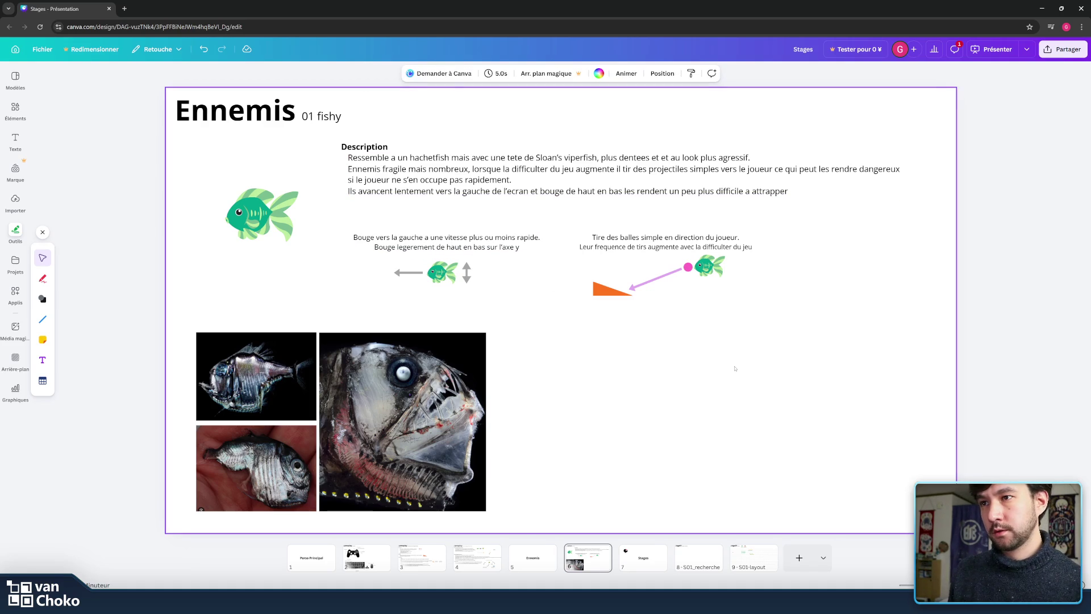
left_click_drag(831, 399, 194, 147)
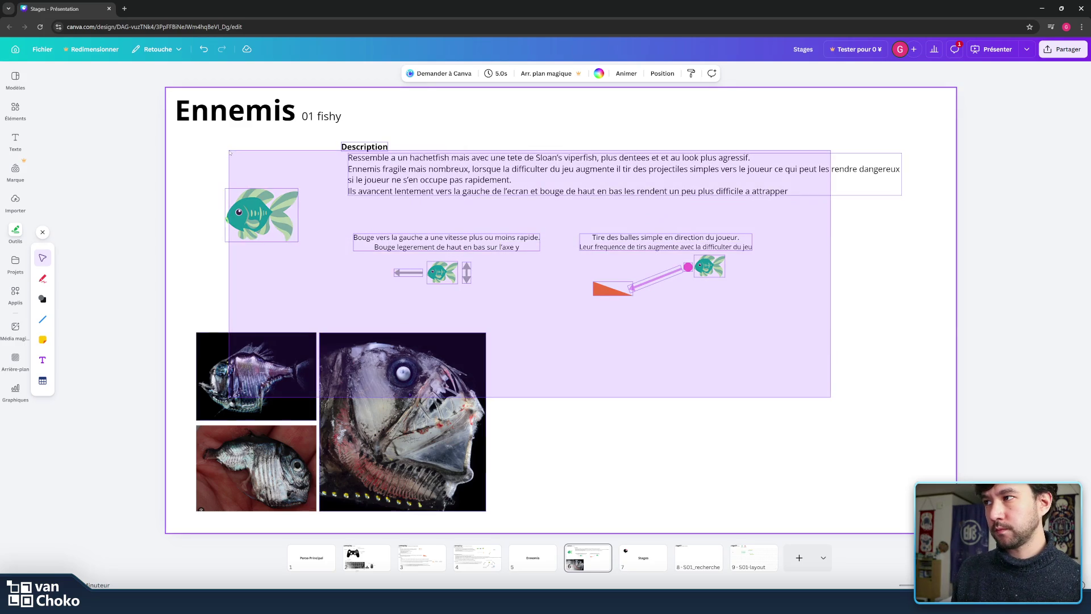
left_click(187, 152)
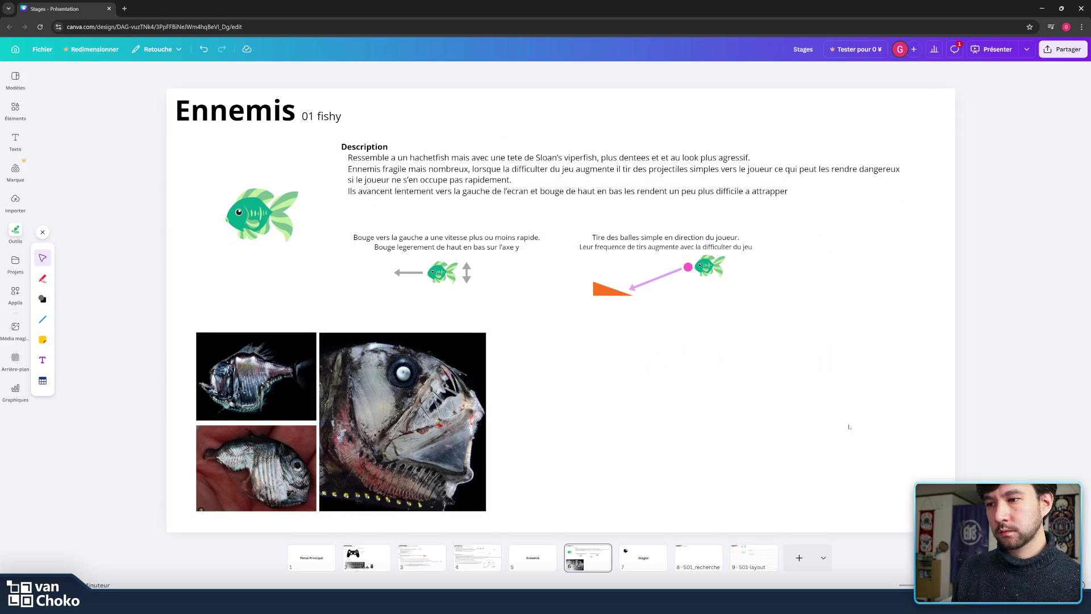
- Duplicate the Ennemis 01 fishy slide 6 as a new slide 7
left_click(603, 550)
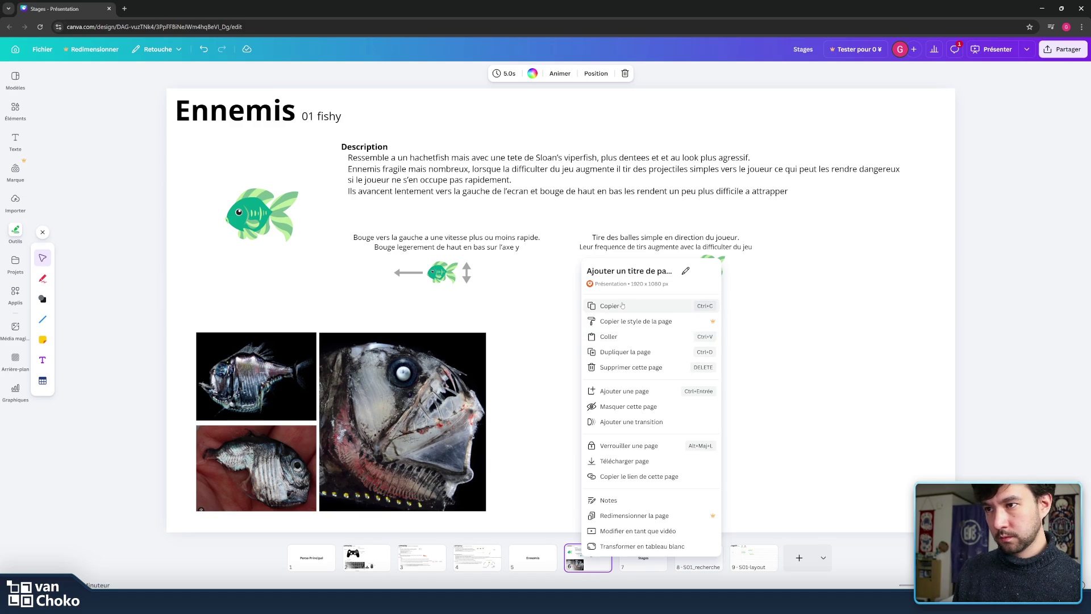
left_click(625, 352)
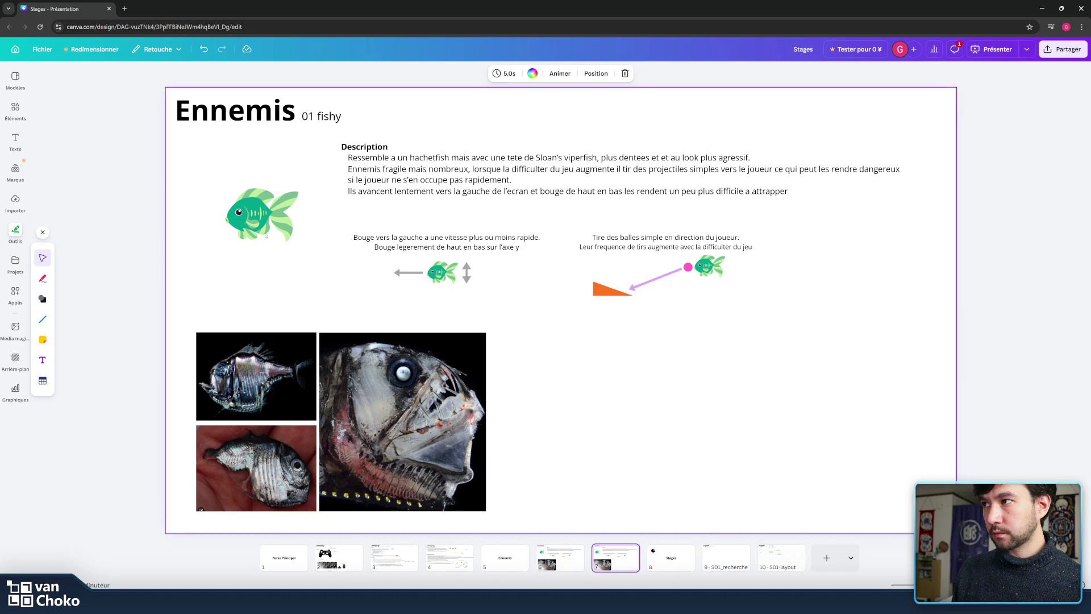
left_click(244, 200)
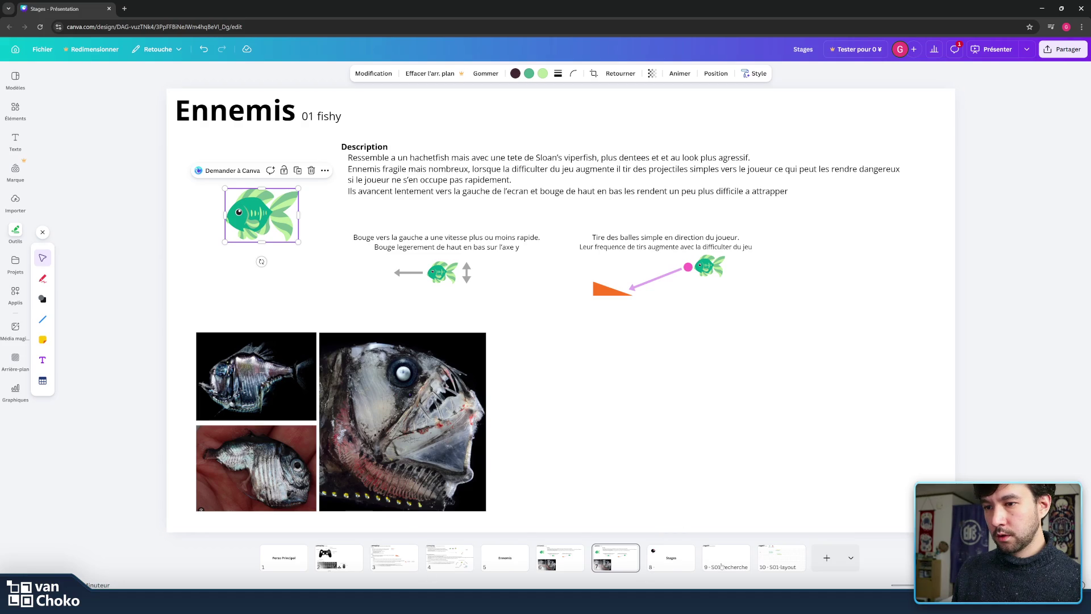
- Copy the red targeting fish from the Stage01 Layout slide onto the green fish on slide 7
left_click(793, 562)
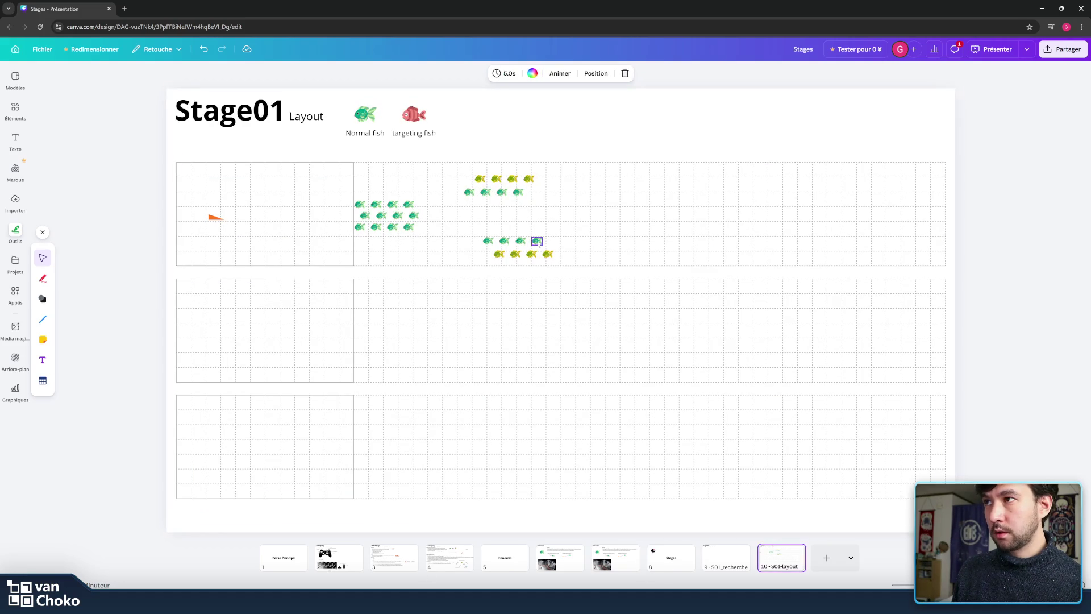
left_click(412, 116)
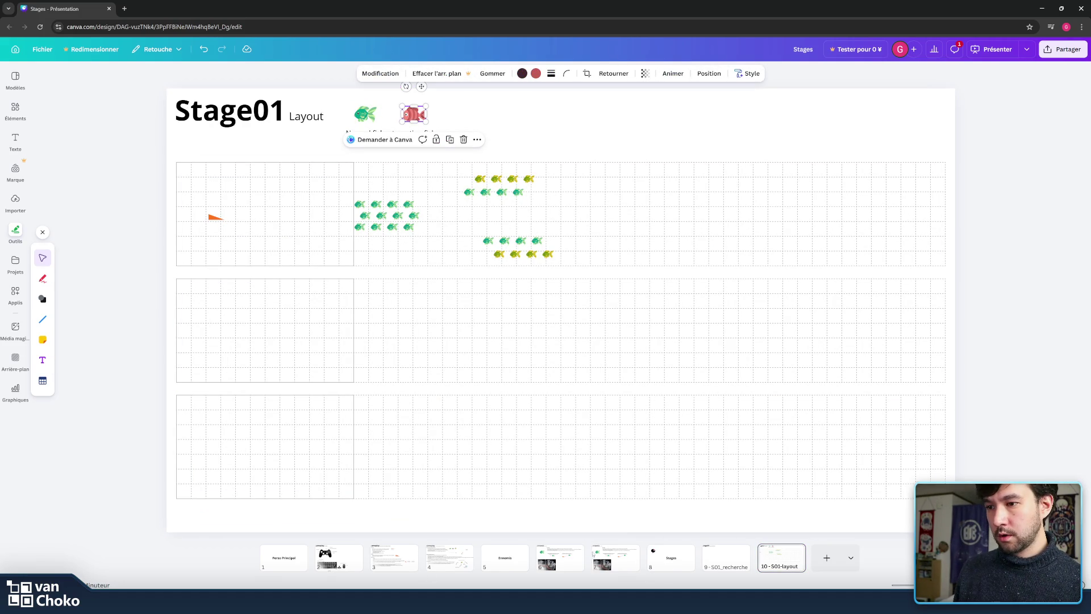
left_click(619, 560)
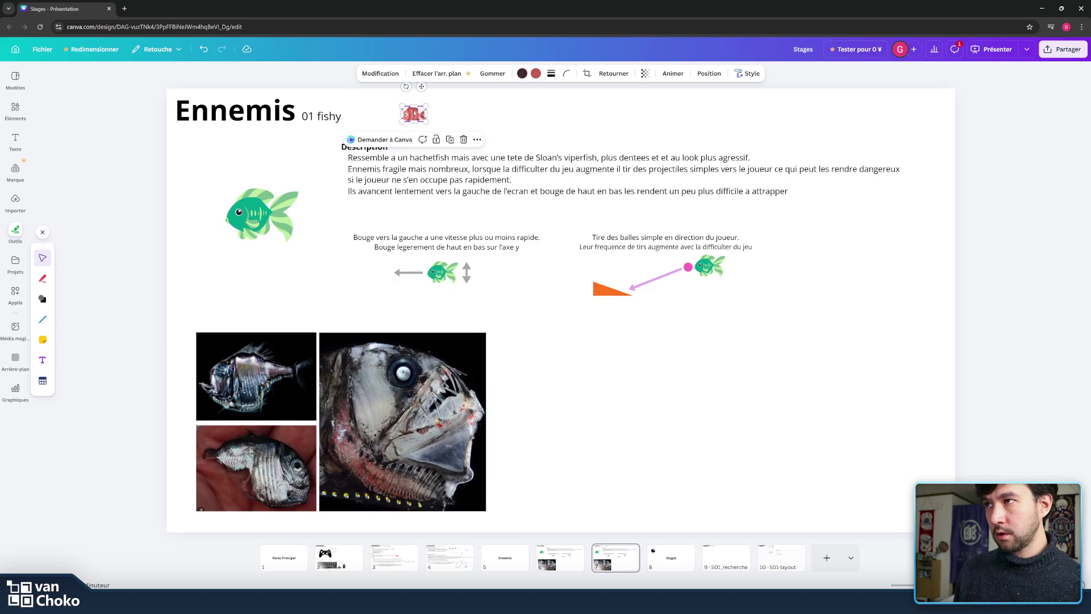
left_click_drag(414, 114, 251, 192)
left_click(318, 116)
- Retitle the duplicated slide's subtitle to '02 Angry Fishy'
left_click(318, 116)
left_click(314, 116)
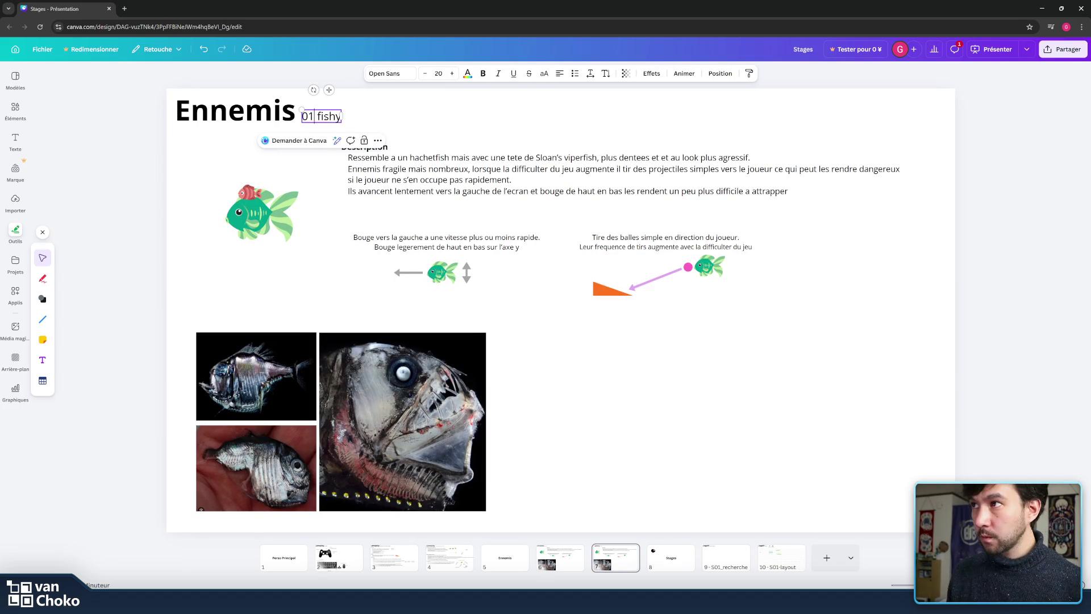
key("BackSpace")
type("2 ")
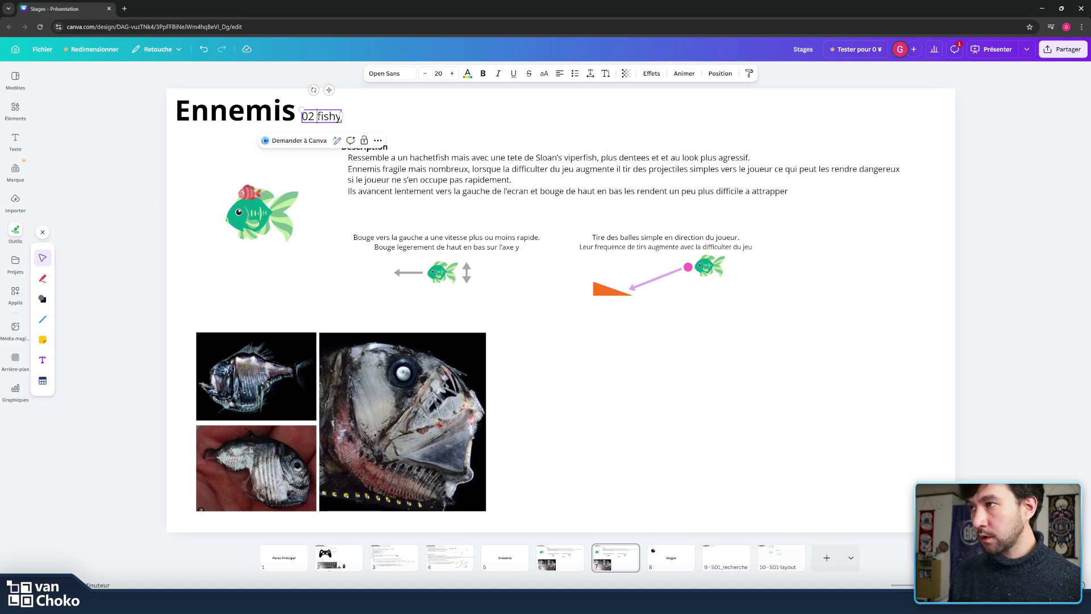
type("Angry")
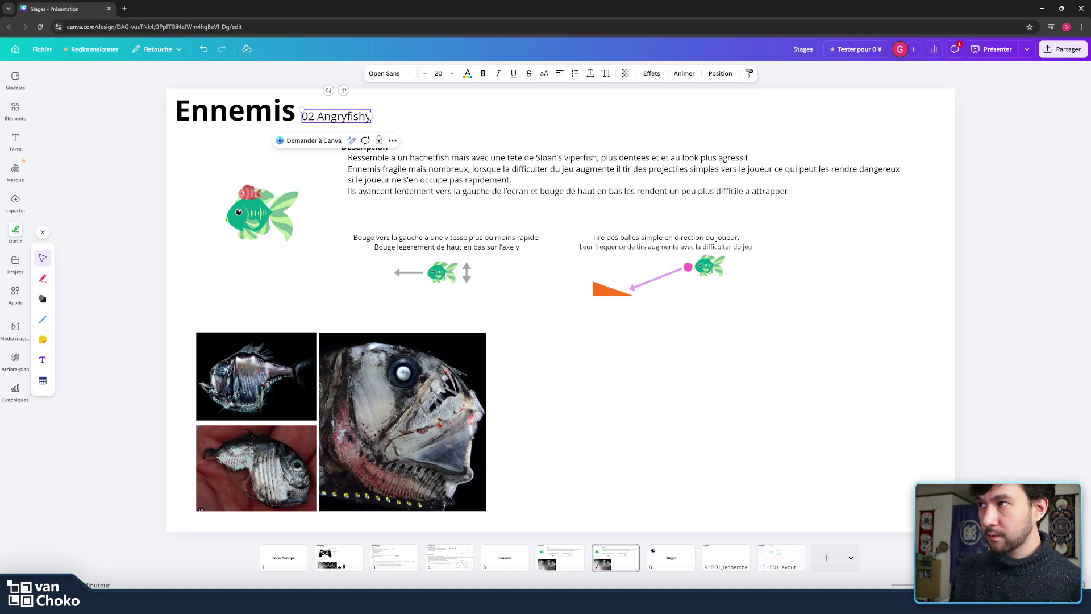
key("shift+Right")
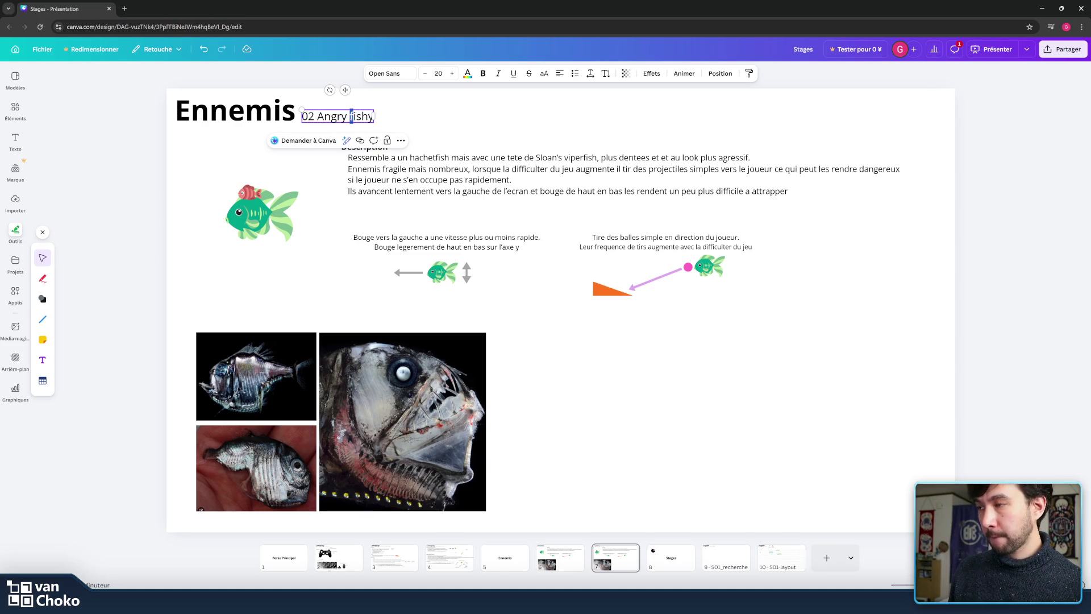
type("F")
left_click(560, 519)
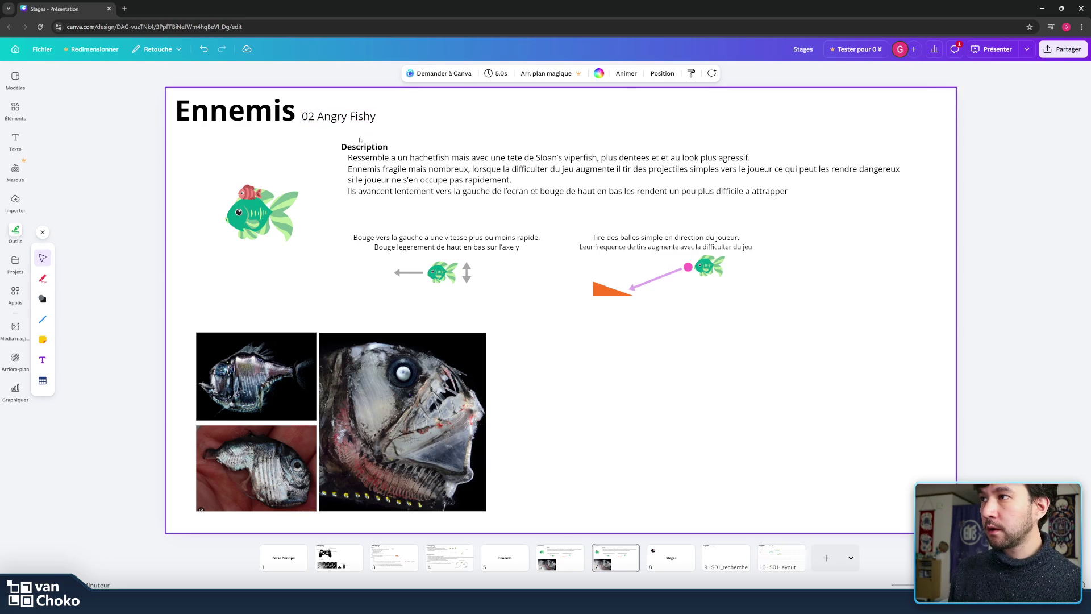
- Capitalize the original slide's subtitle to '01 Fishy'
scroll(561, 519, "up", 5)
left_click(325, 116)
left_click(317, 116)
type("F")
left_click(492, 404)
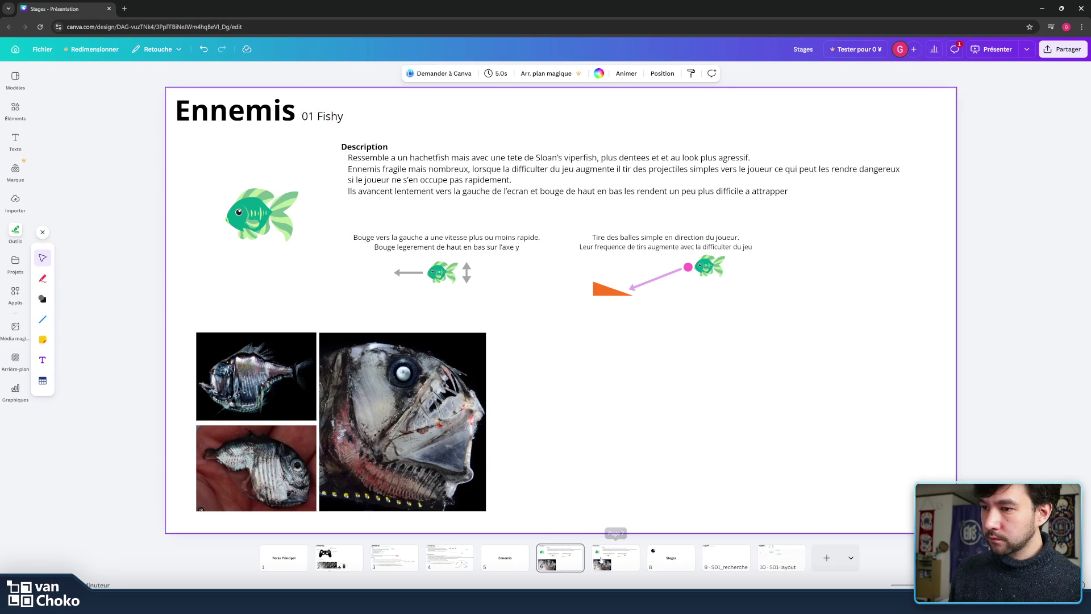
- Enlarge the red fish to about 191 by 126 and delete the green fish behind it
left_click(615, 556)
left_click(250, 192)
left_click_drag(262, 200, 309, 248)
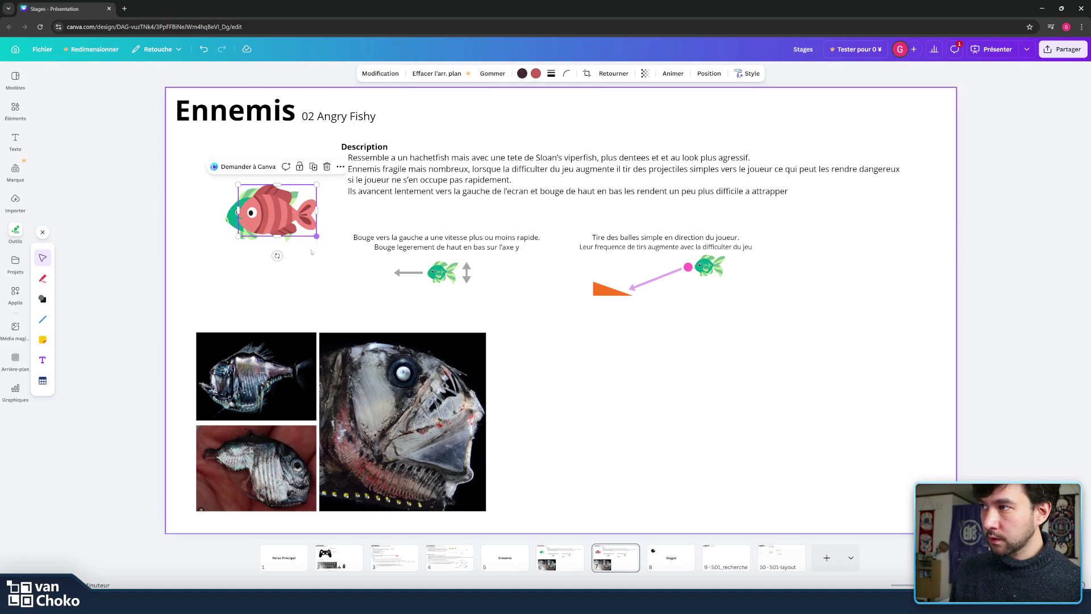
mouse_move(278, 211)
left_mouse_down()
mouse_move(314, 216)
mouse_move(261, 222)
left_mouse_up()
left_click(247, 215)
key("Delete")
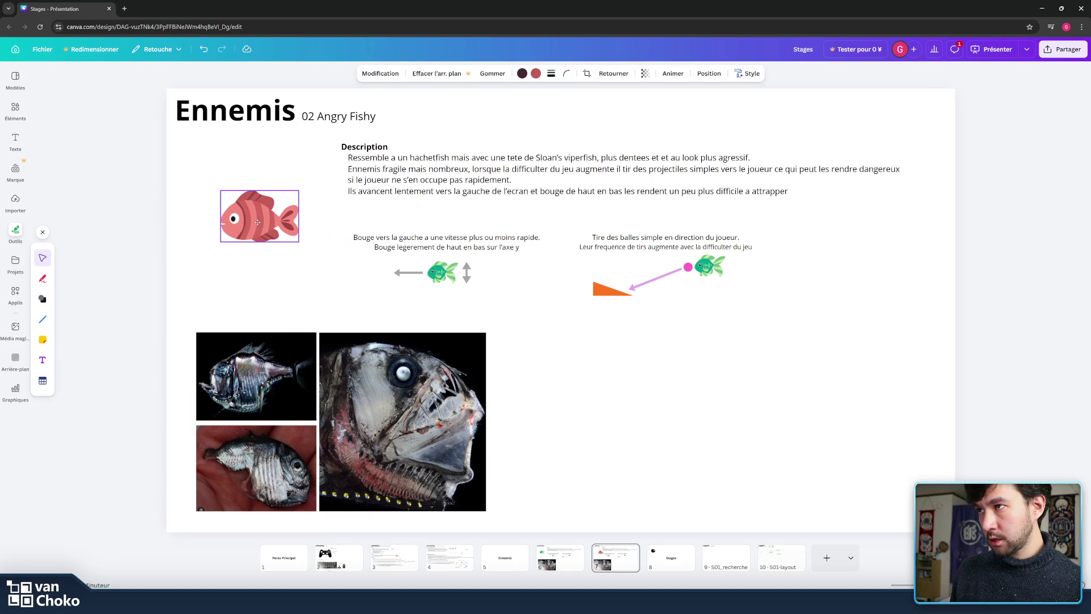
double_click(373, 159)
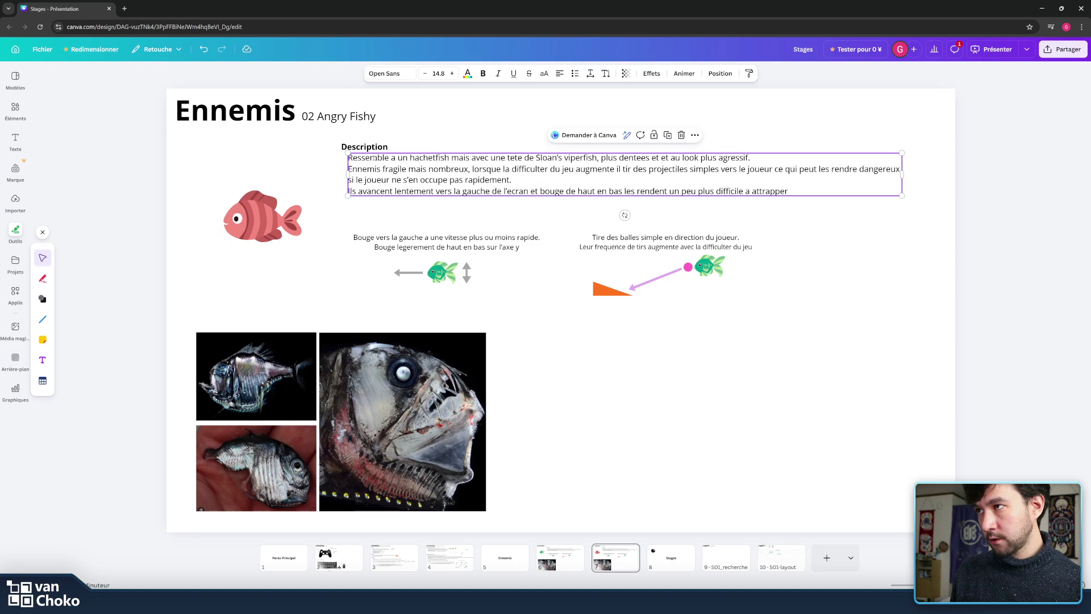
left_click(349, 179)
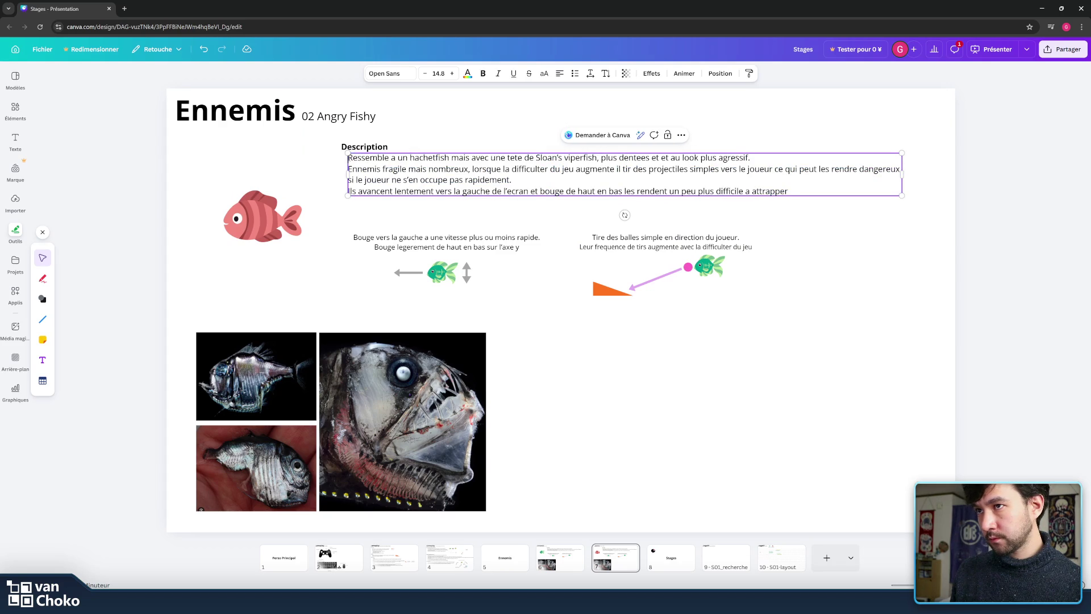
triple_click(485, 159)
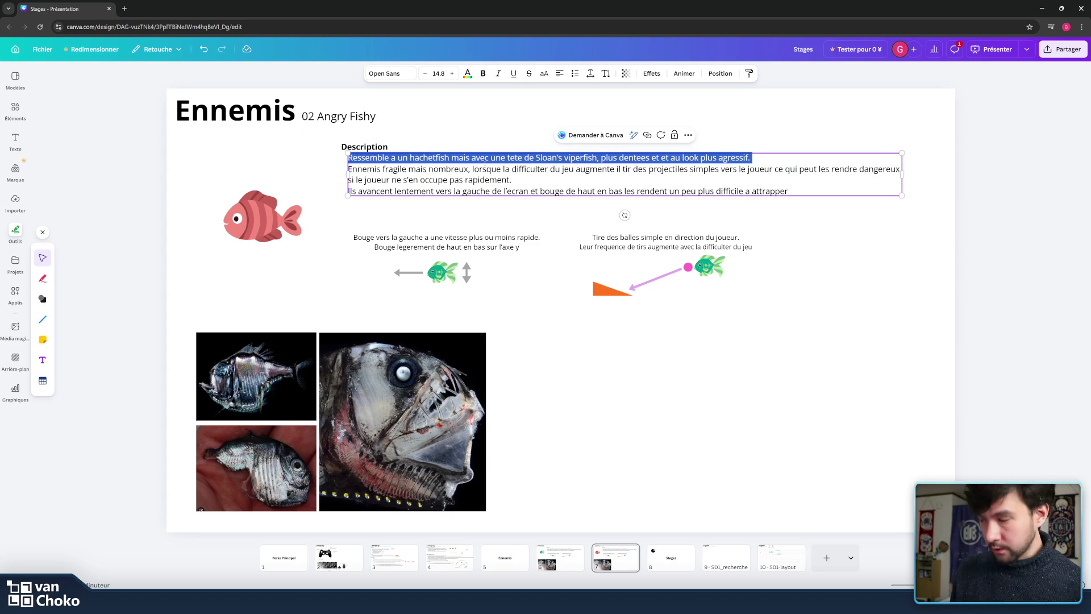
left_click(392, 160)
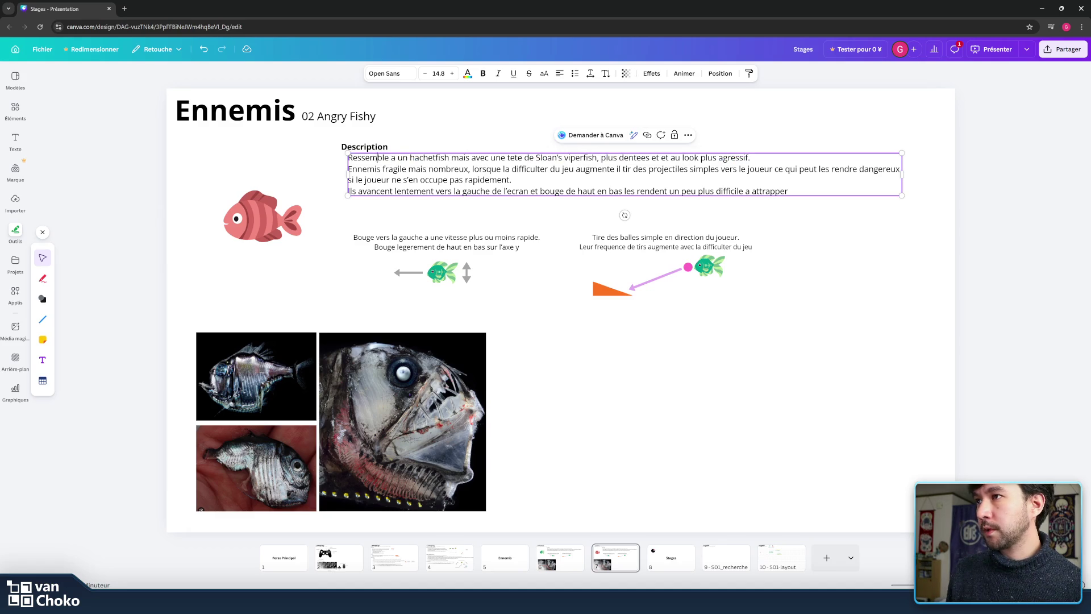
key("ctrl+a")
key("shift+Up")
key("shift+Up")
key("shift+Up")
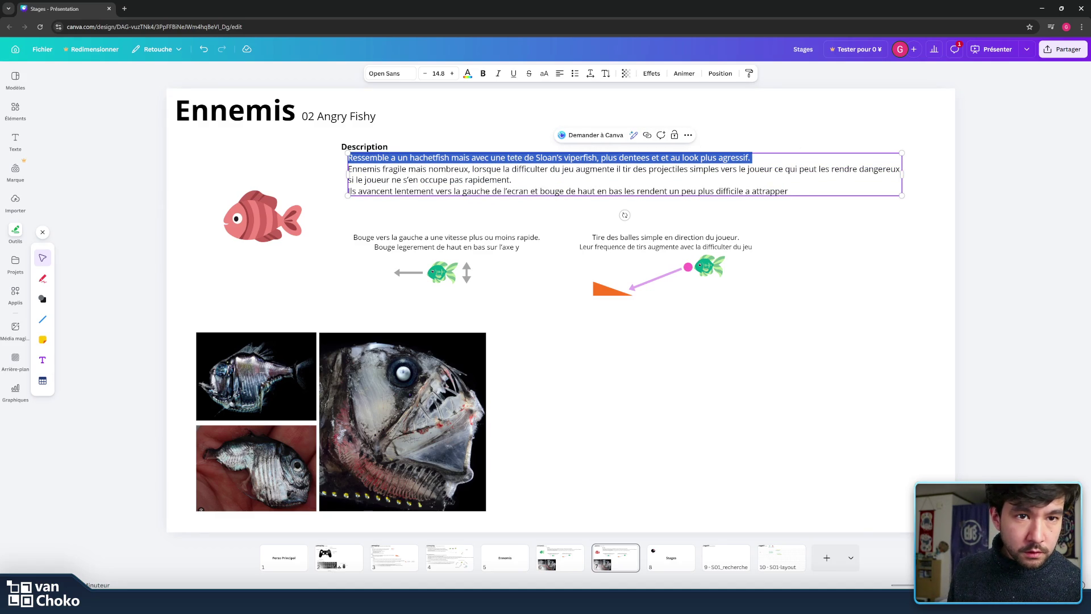
key("alt+Tab")
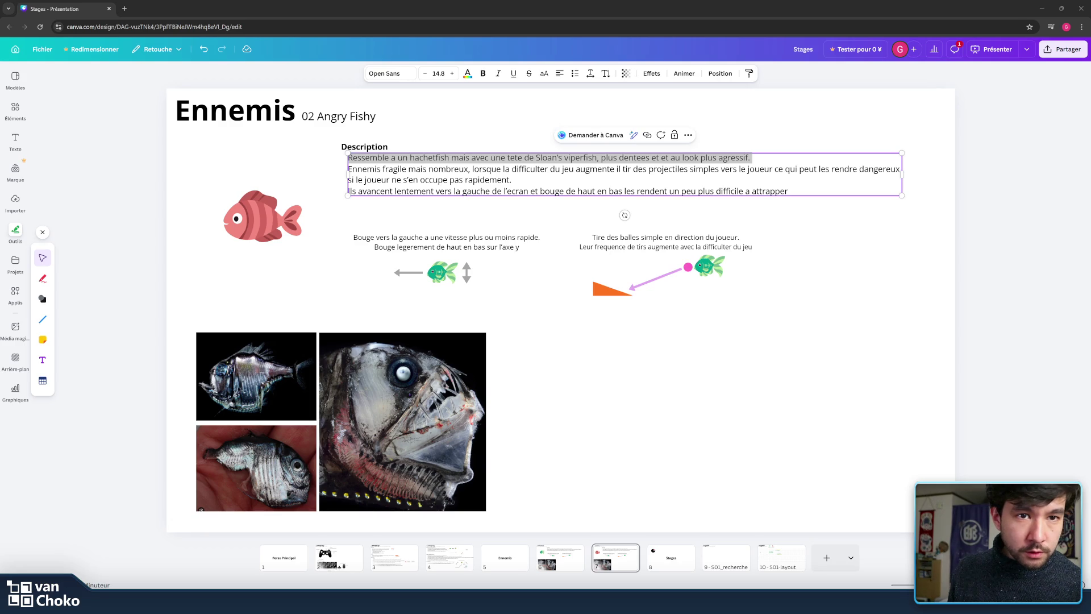
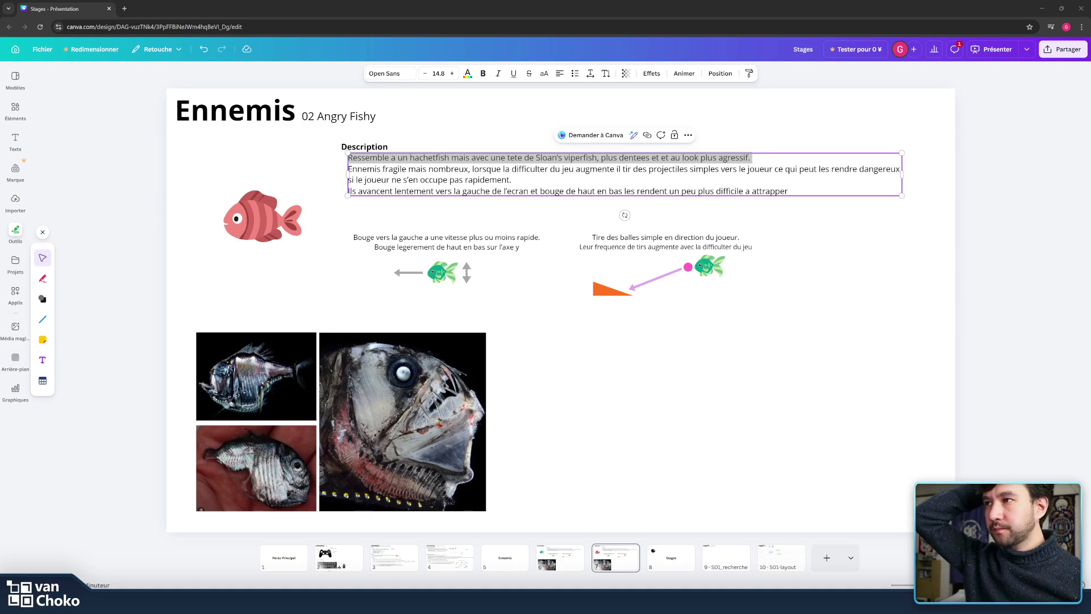
- Replace the hatchetfish comparison after 'Ressemble' with 'Fishy mais de couleur rouge et plus agressif.'
left_click_drag(750, 158, 348, 157)
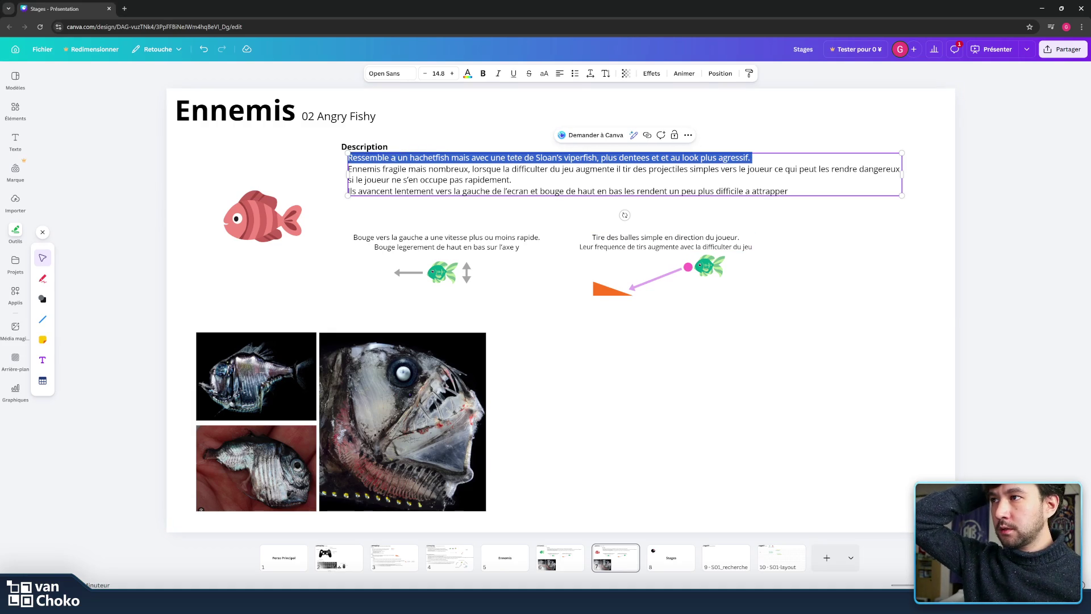
left_click(391, 158)
left_click_drag(391, 157, 802, 155)
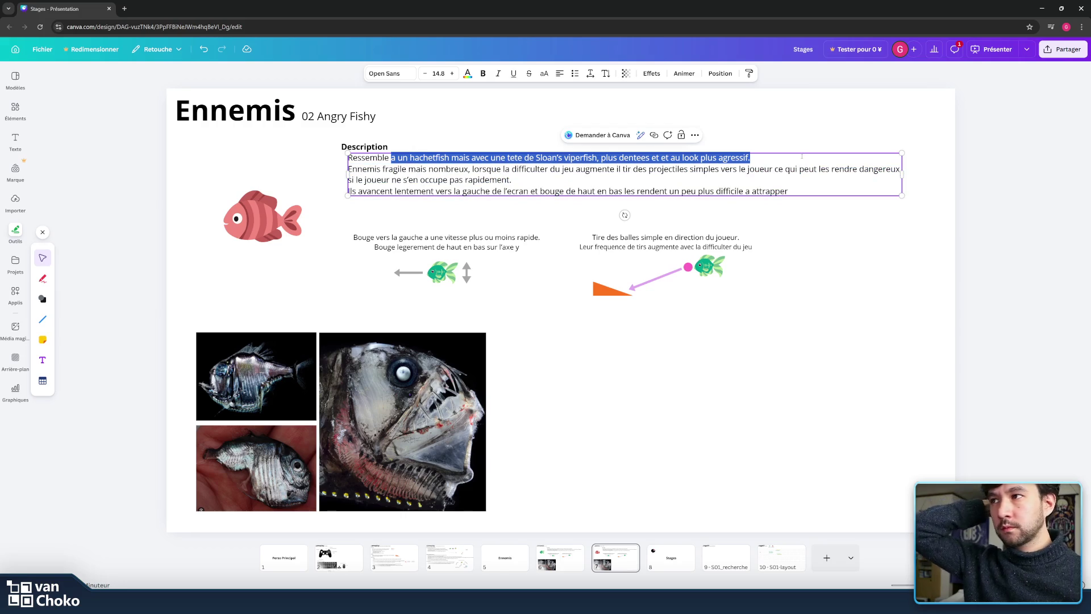
type("Fishy mais d’apprence roug")
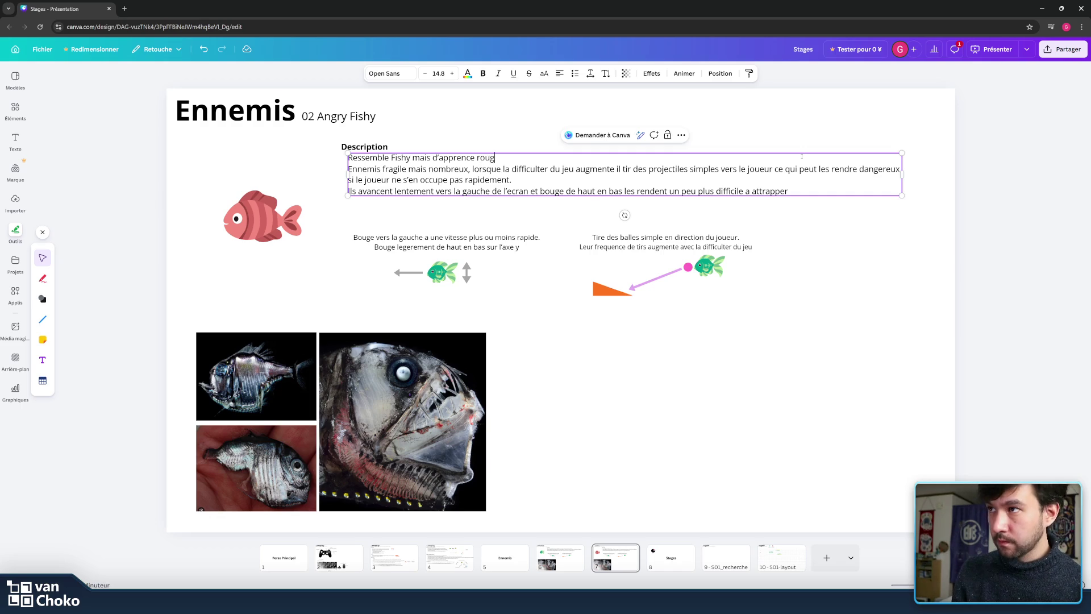
key("BackSpace")
key("BackSpace")
key("BackSpace")
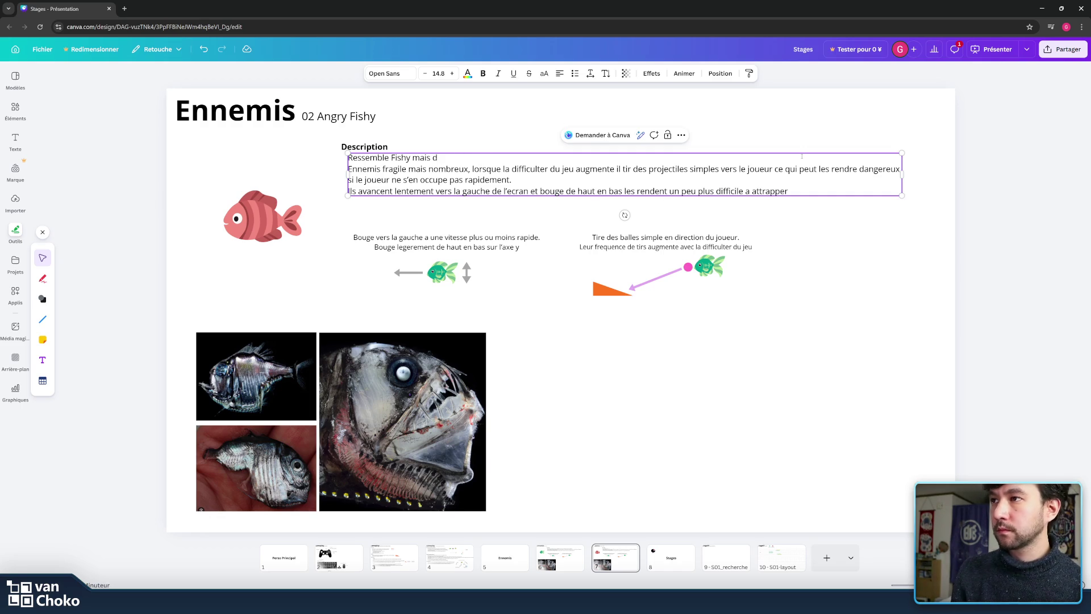
type("e couleur rouge et pl")
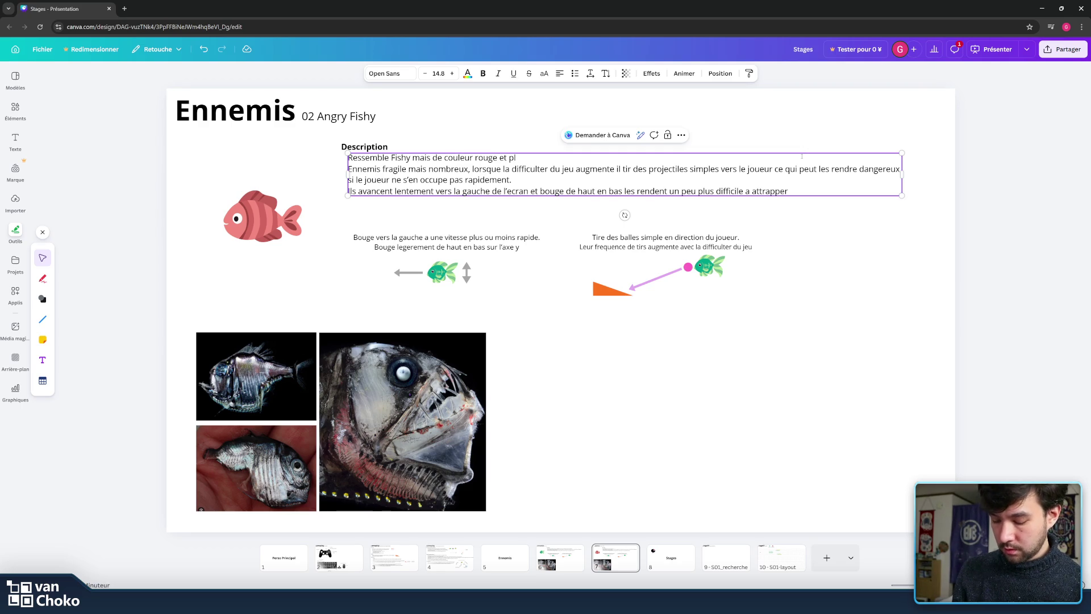
type("us agressif.")
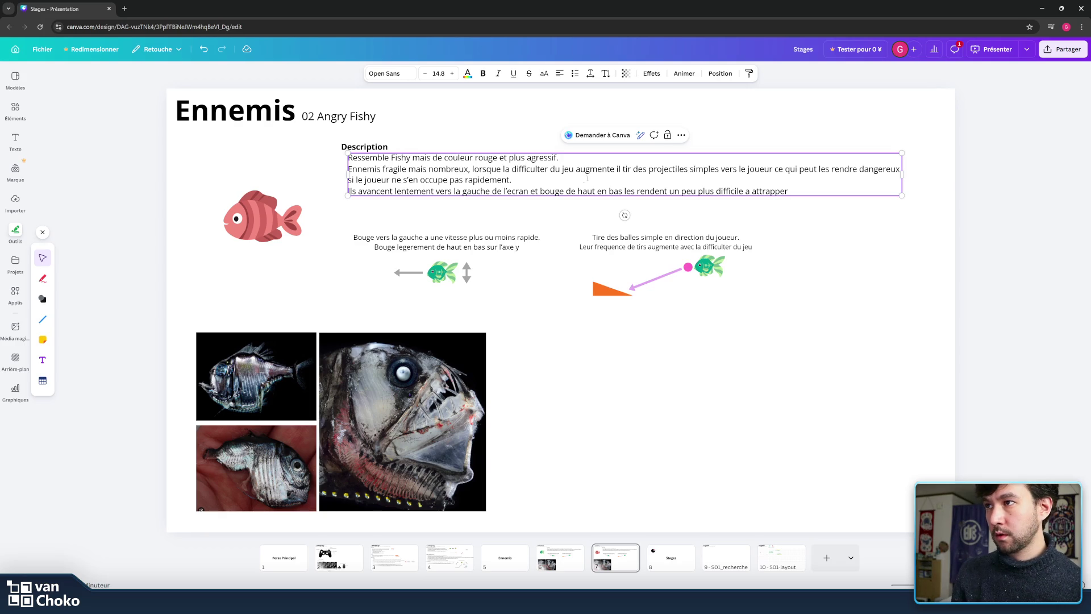
left_click_drag(583, 180, 408, 169)
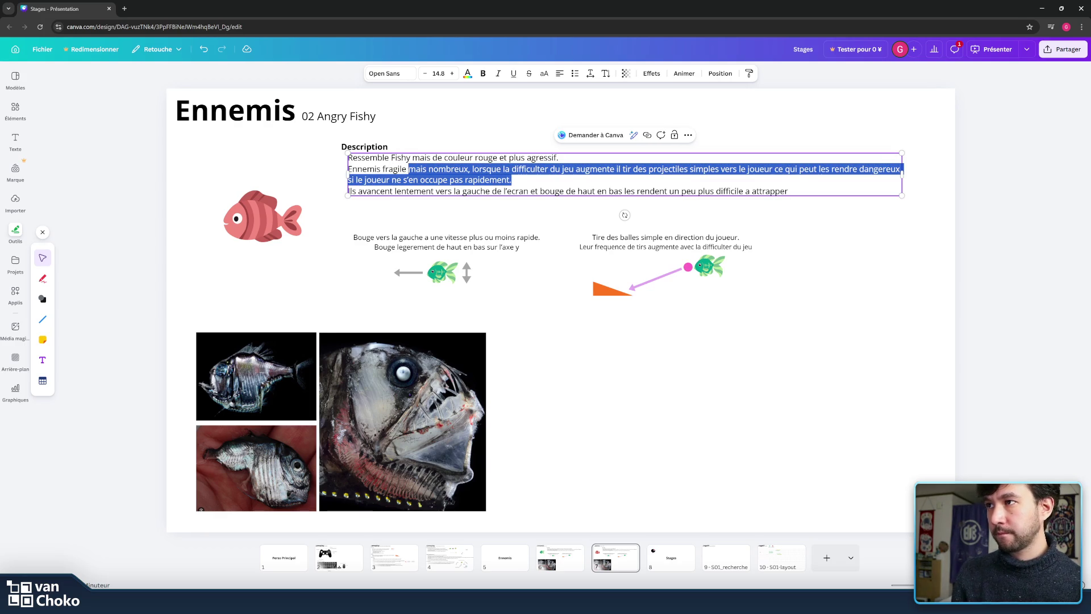
- Delete the old second-line ending, move 'Ils avancent' to its own line, and write the chasing-the-player text
left_click_drag(408, 169, 529, 179)
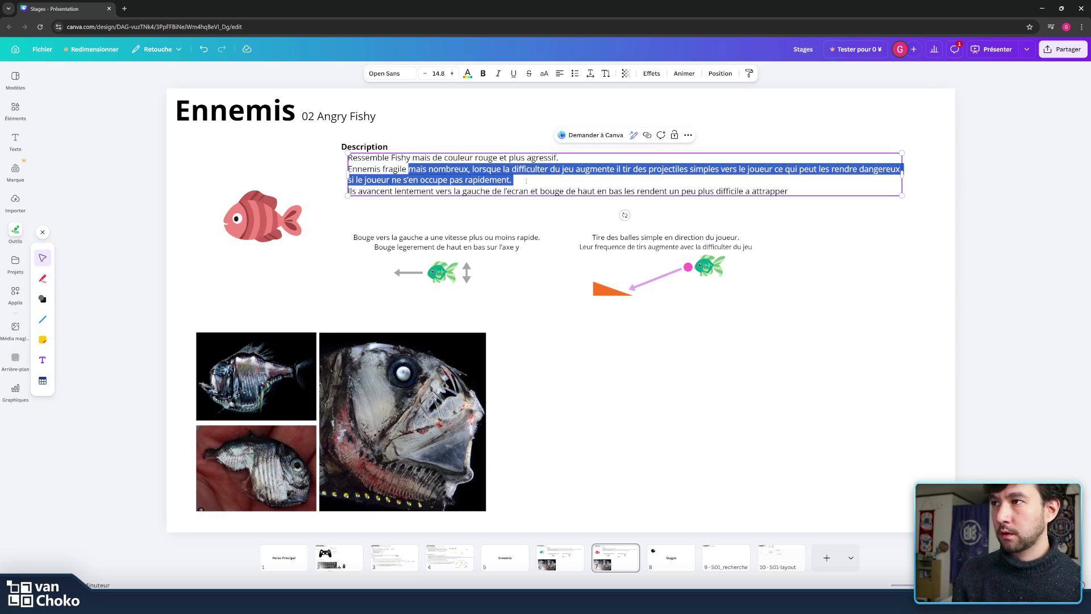
key("BackSpace")
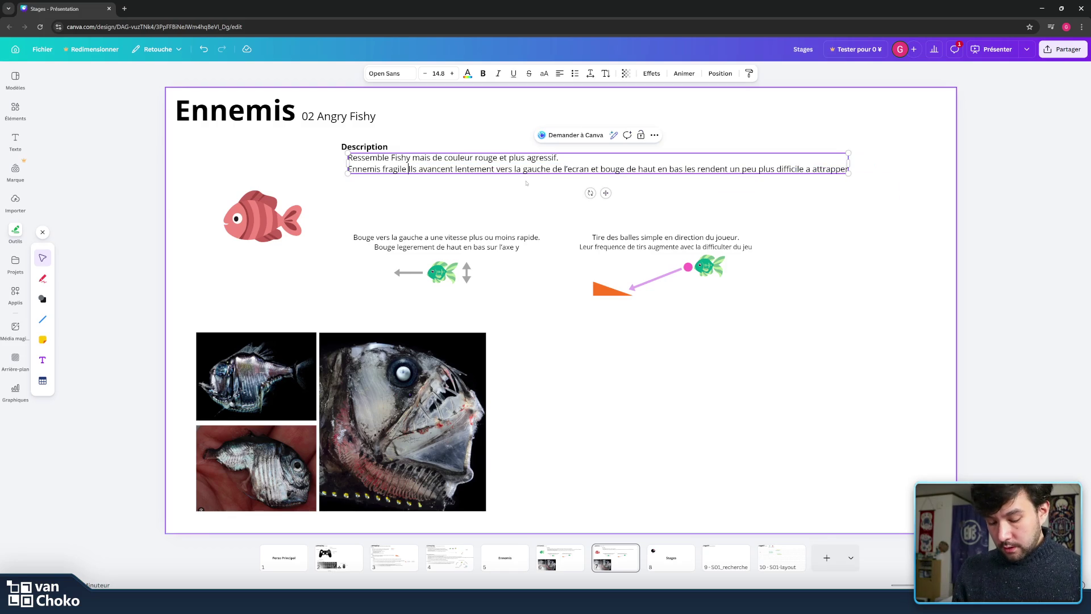
key("Return")
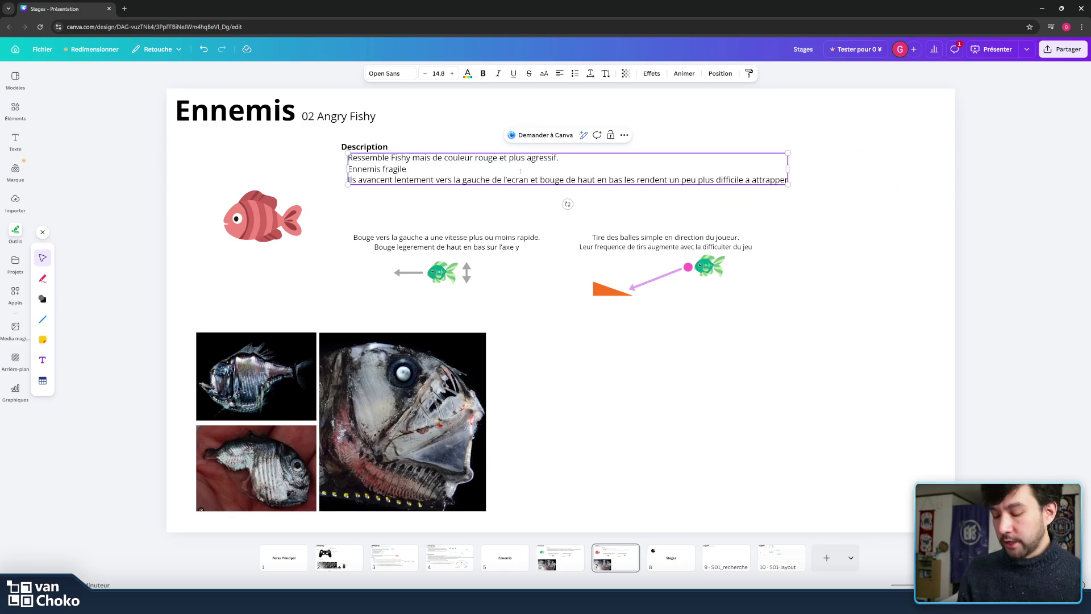
key("Left")
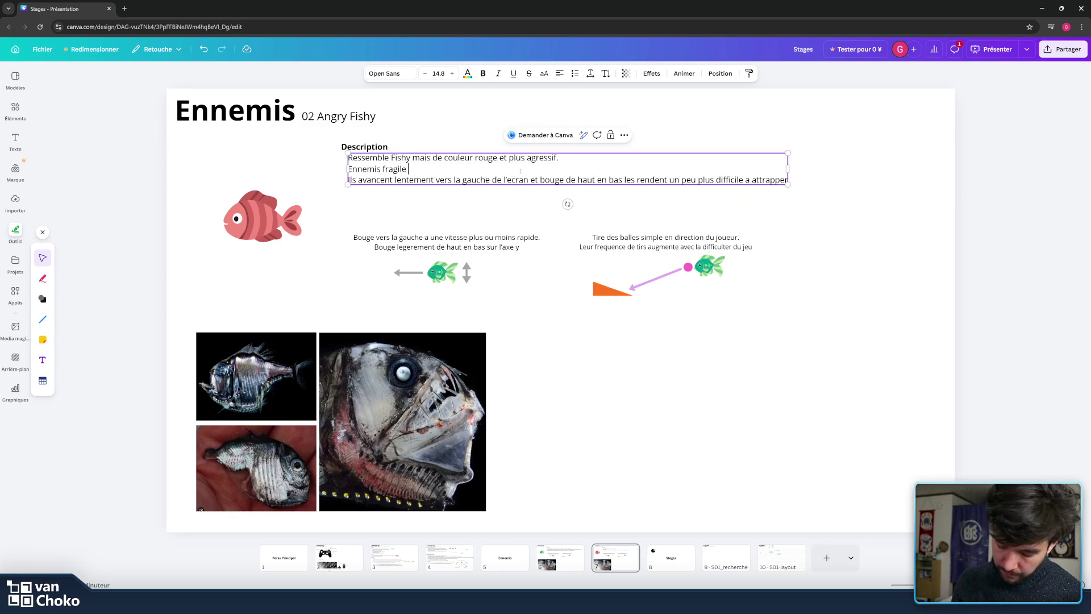
type("qui")
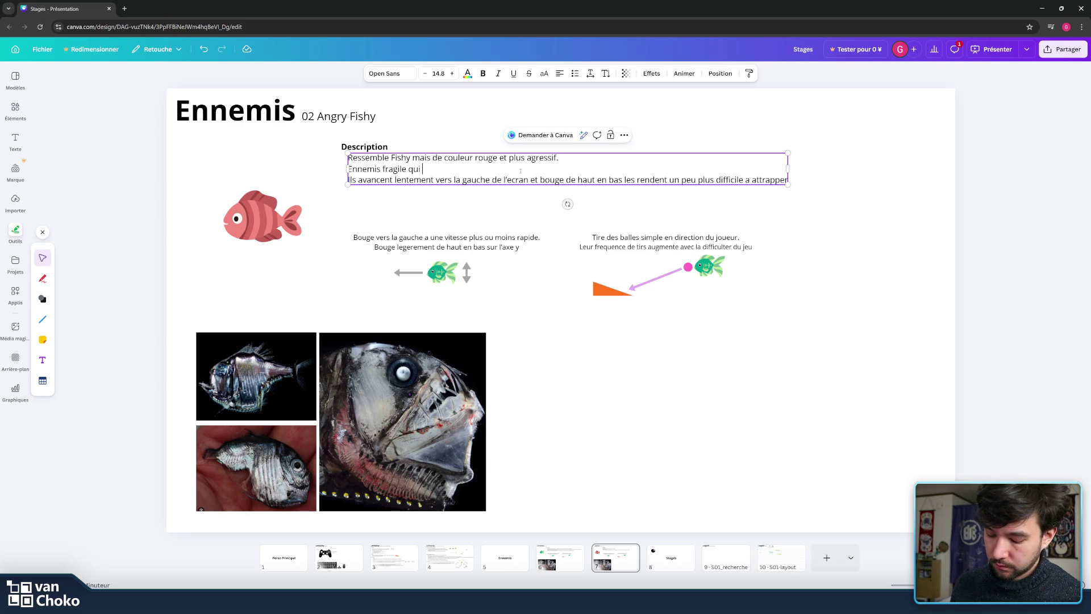
type("cours app")
key("BackSpace")
type("res le joueur")
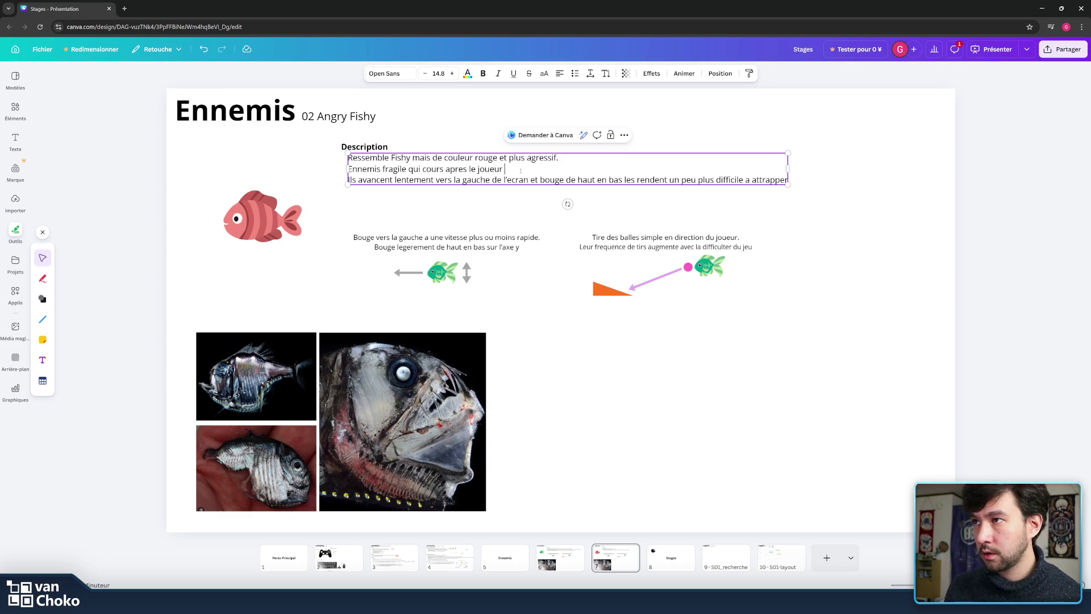
type(" lo")
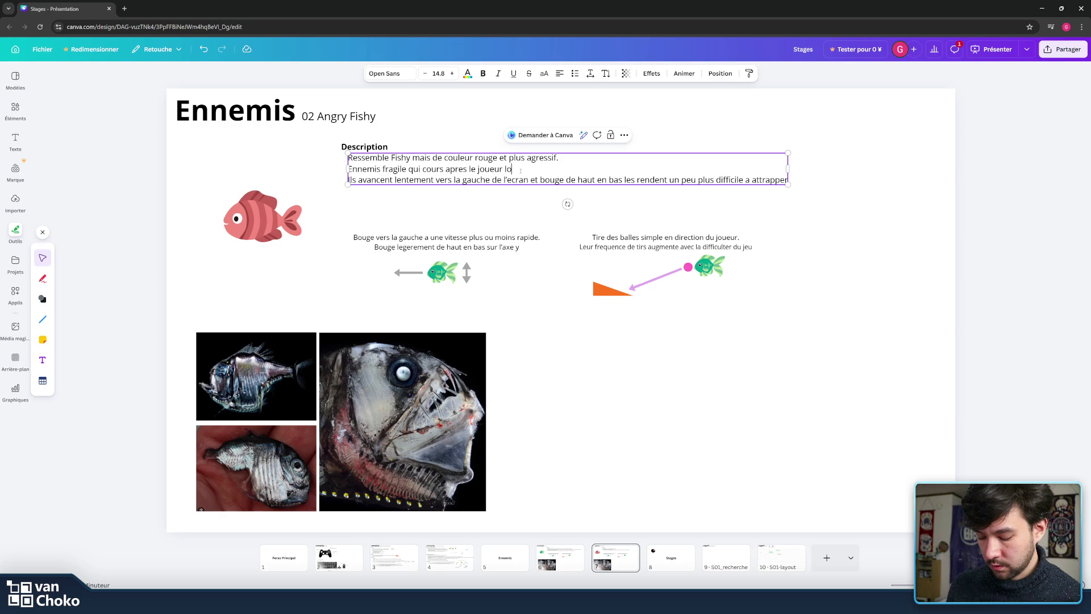
type("rsqu’il l’a reperer.")
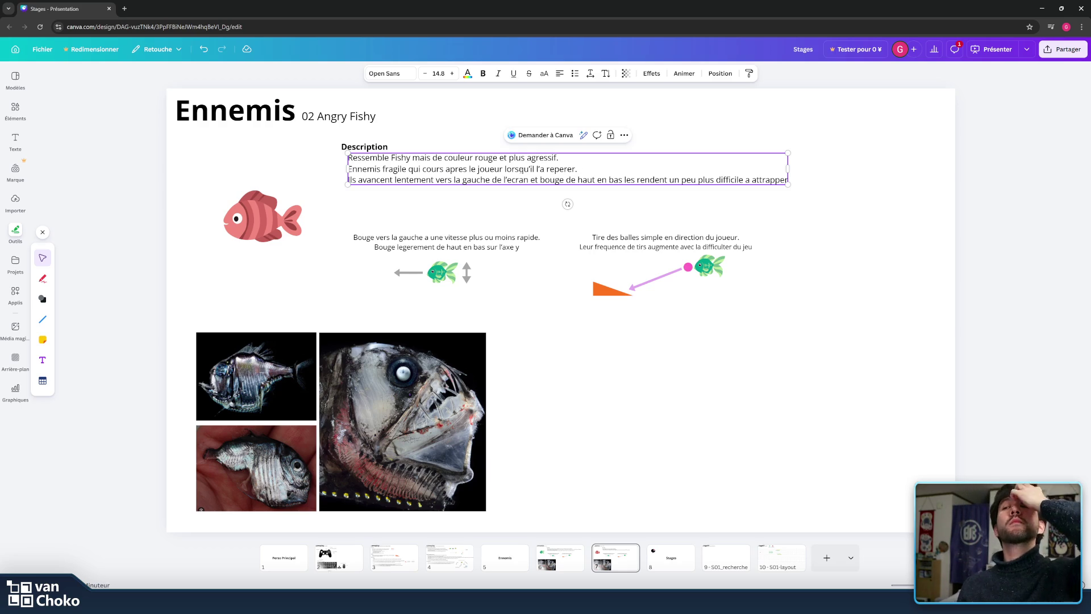
type(" moi")
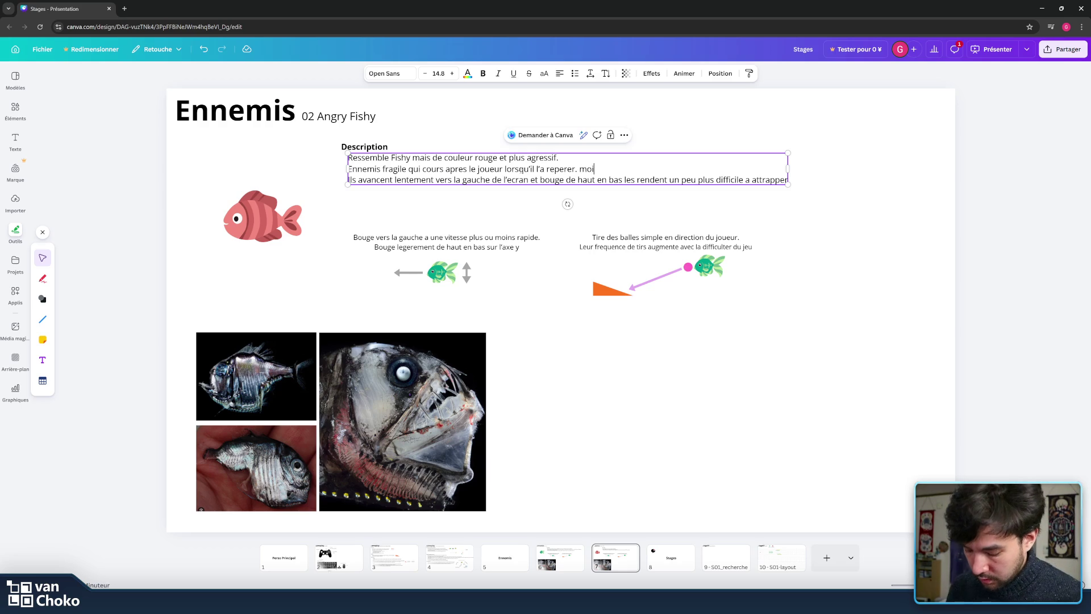
type("ns nombre")
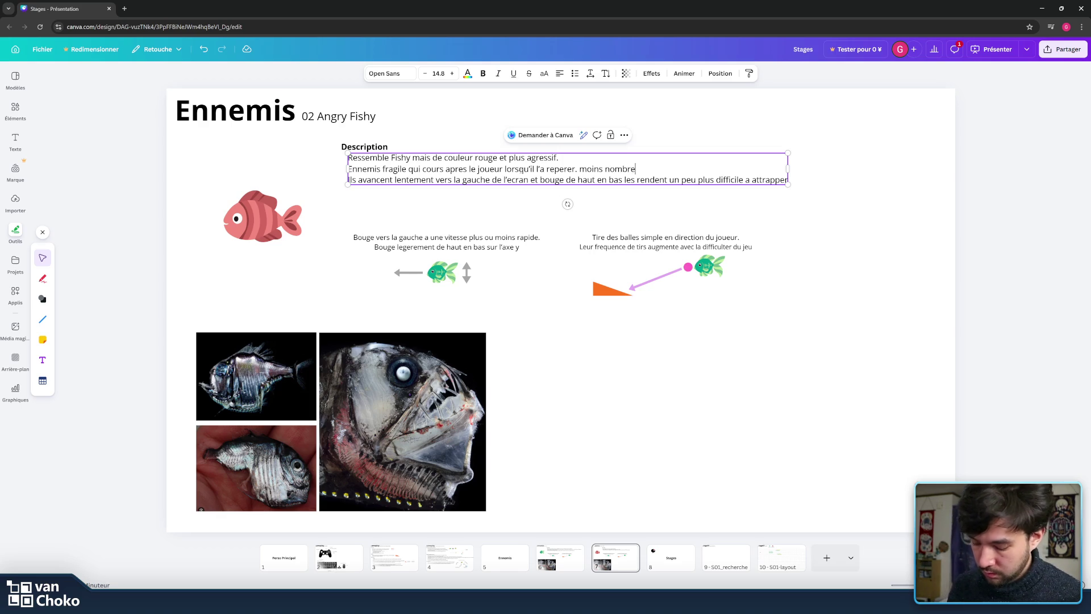
type("ux que normal fi")
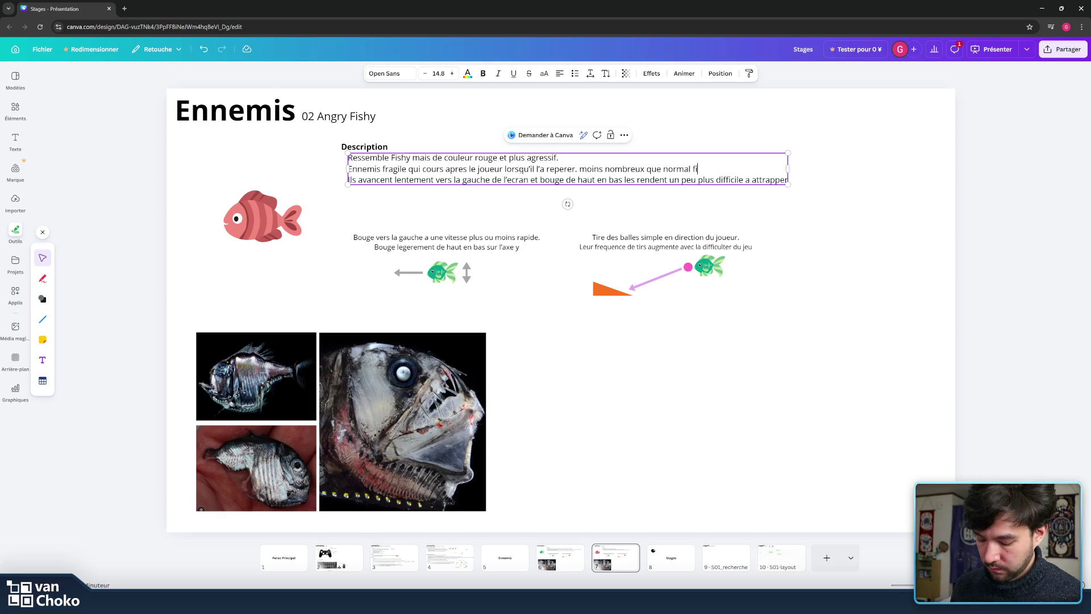
type("shy ")
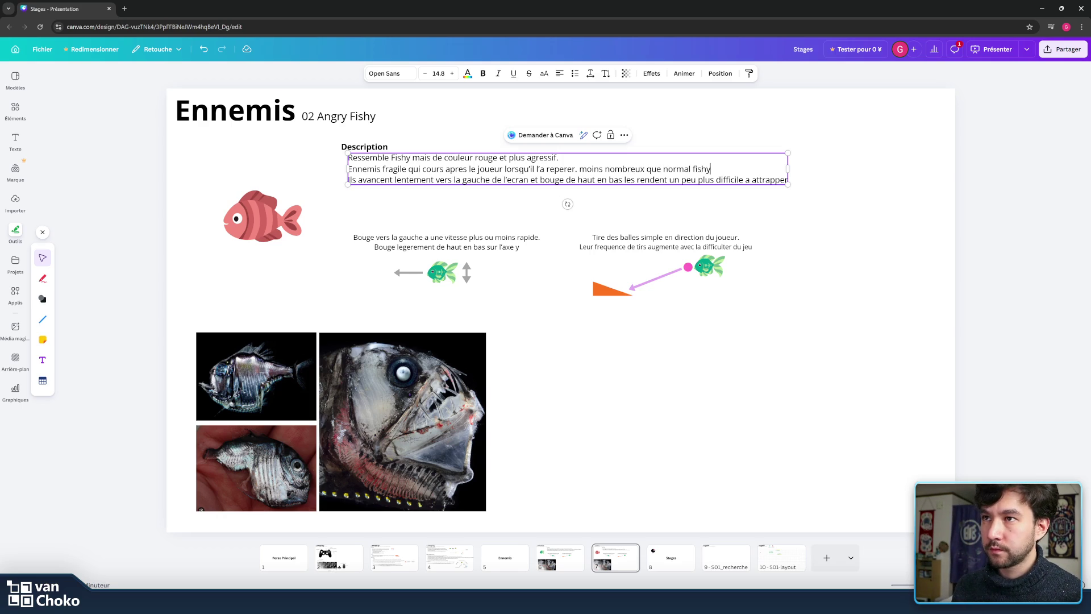
type("il est la ")
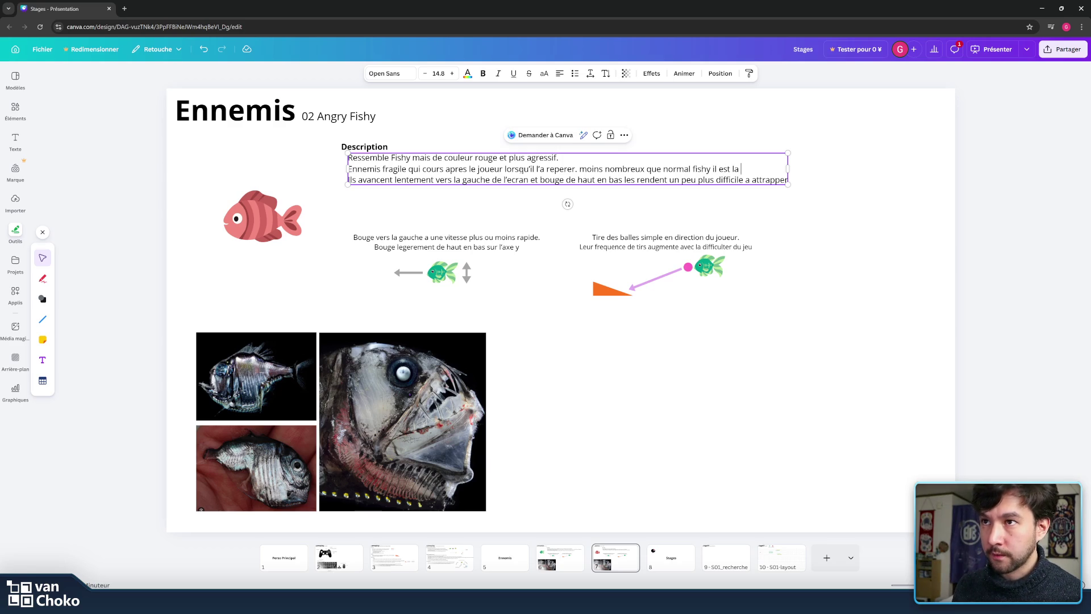
type("pour ")
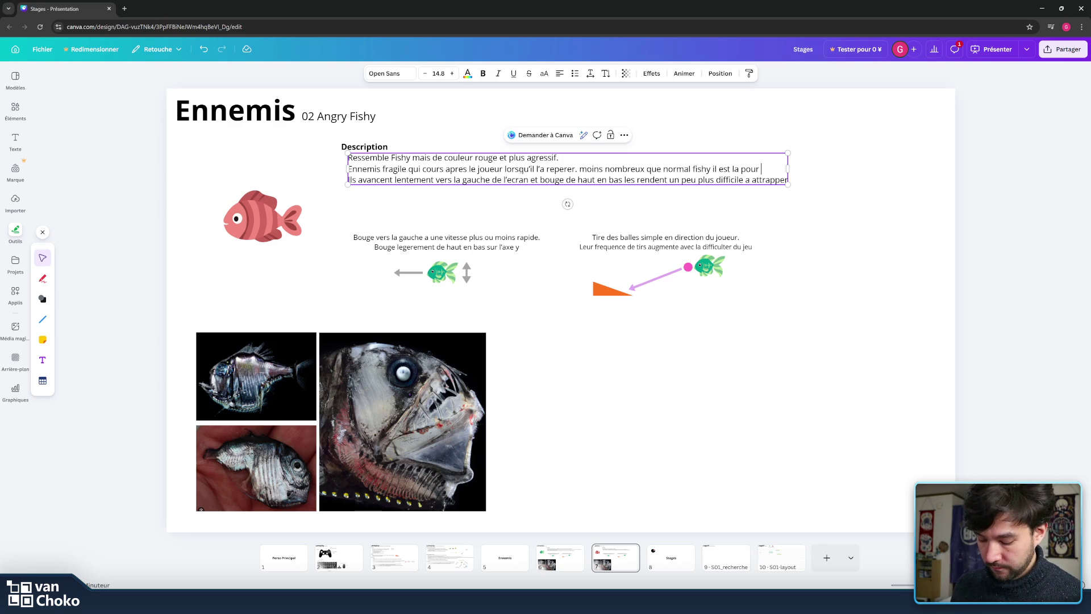
type("forcer le joue")
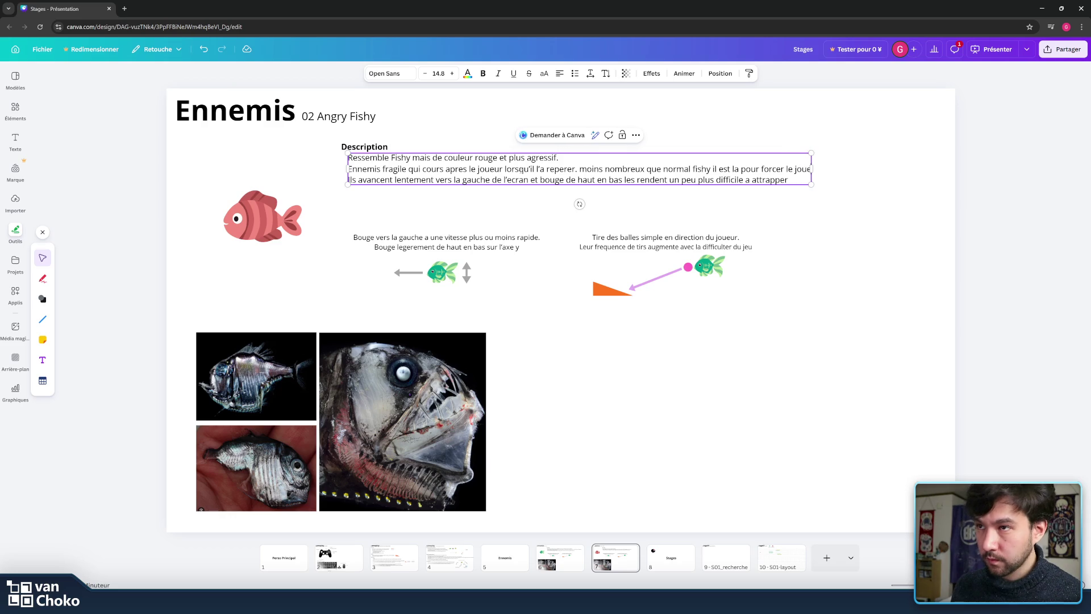
type("ur a")
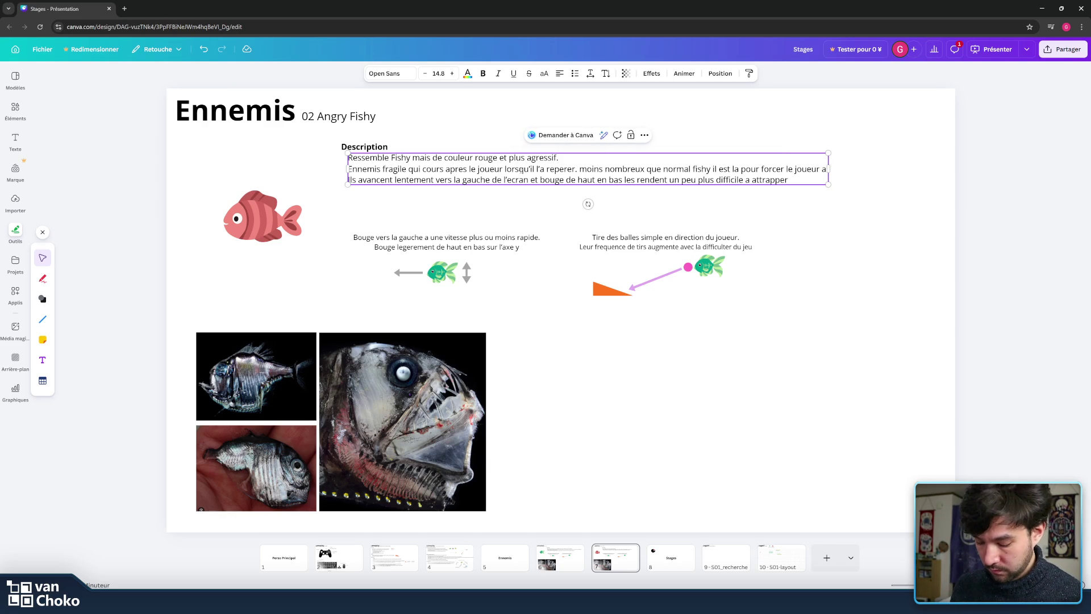
type(" bouger")
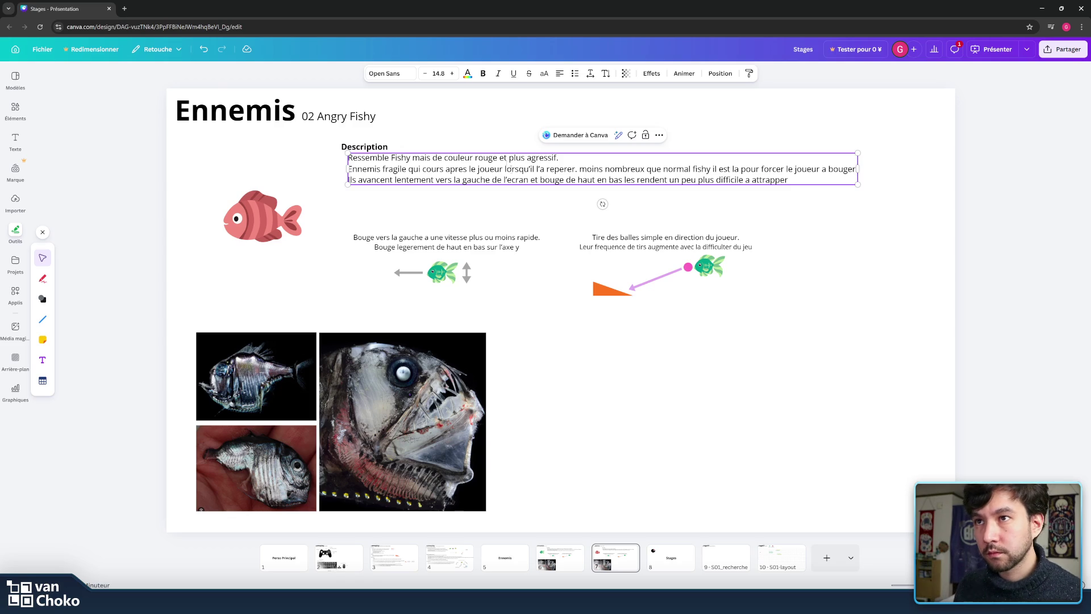
- Replace the third line with 'Leur mouvement de base est le meme que Fishy mais leur vertical est plus intense.'
mouse_move(816, 183)
left_mouse_down()
mouse_move(357, 181)
mouse_move(743, 180)
left_mouse_up()
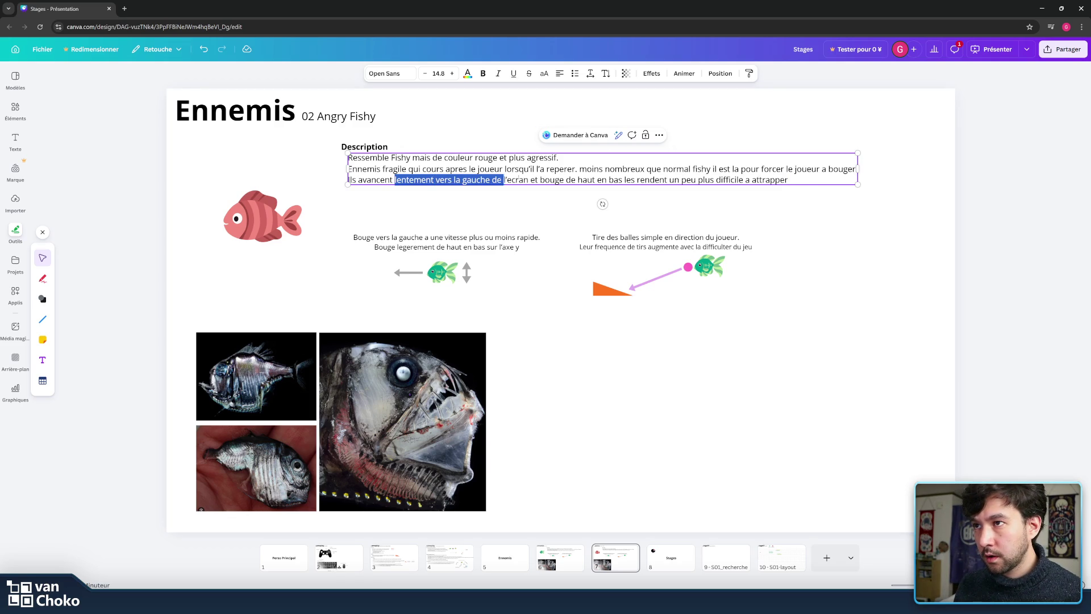
double_click(688, 180)
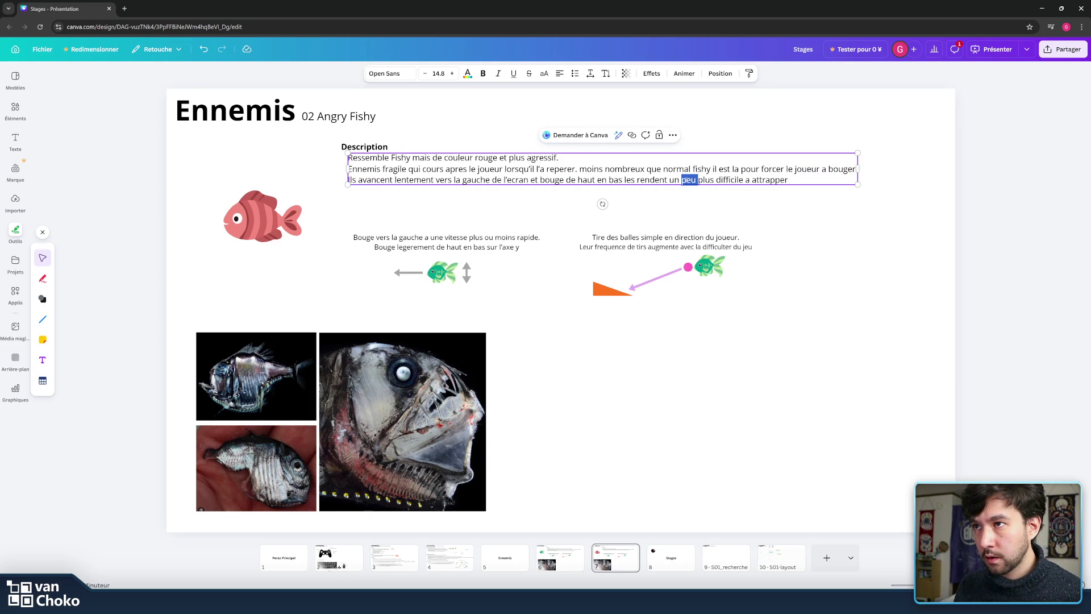
left_click(795, 182)
left_click_drag(794, 182, 345, 181)
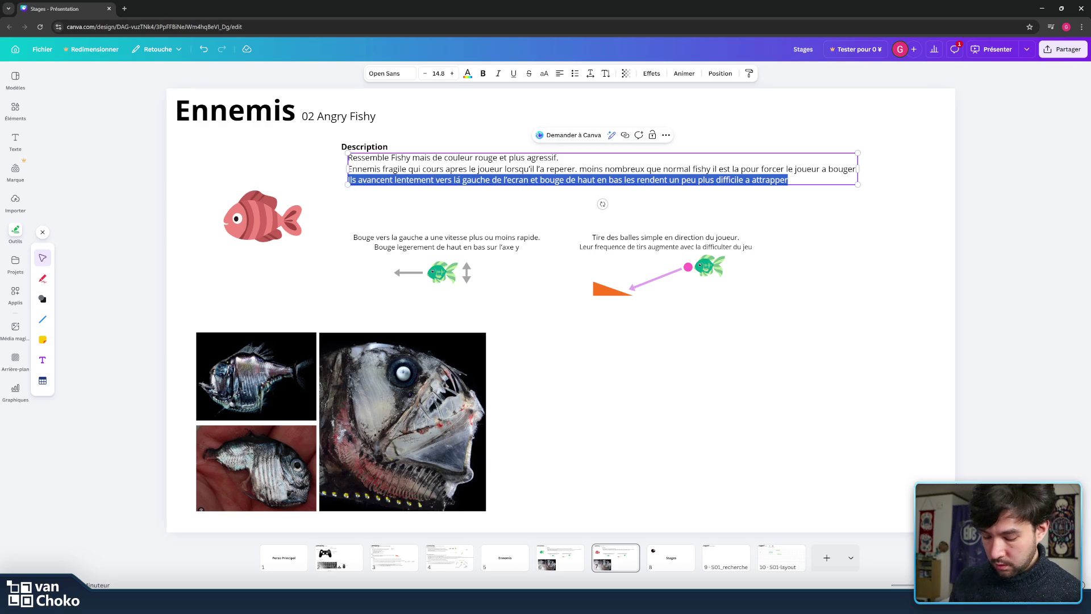
type("Leur mo")
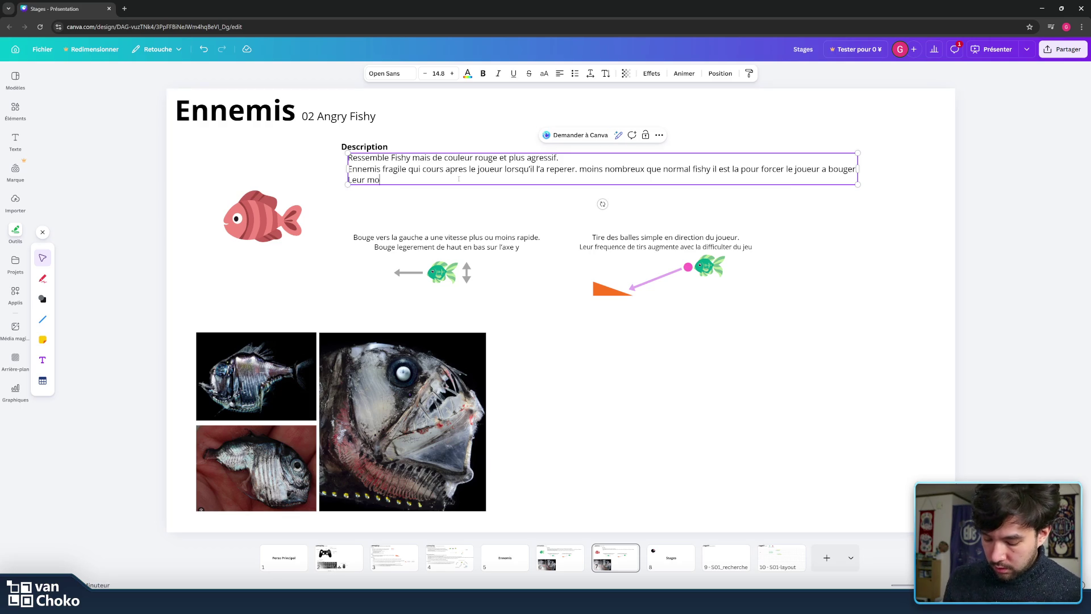
type("uvement de base est le meme")
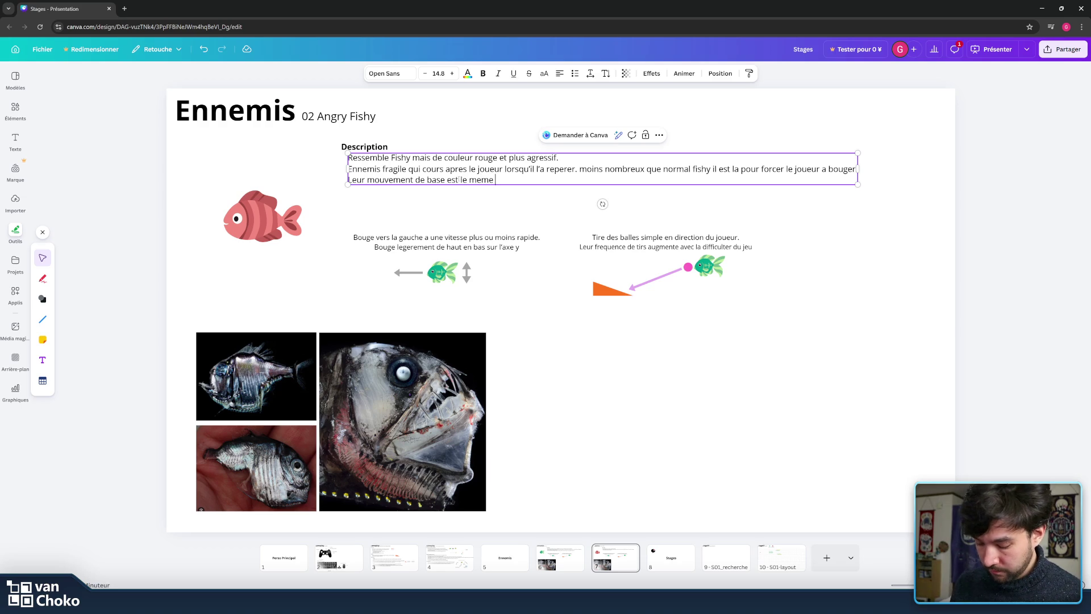
type(" que Fishy mais ")
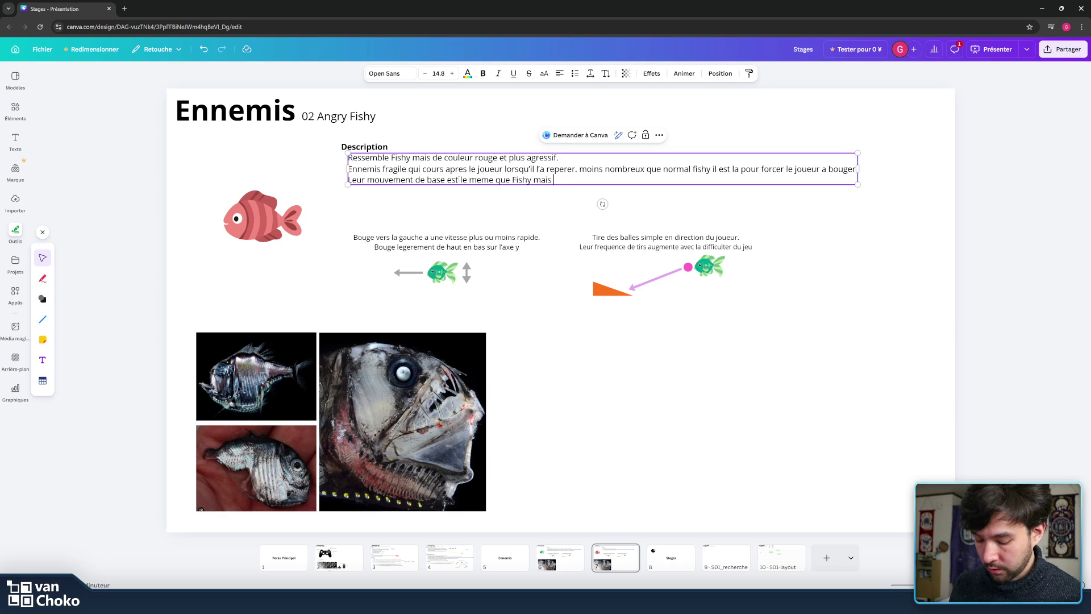
type("leur")
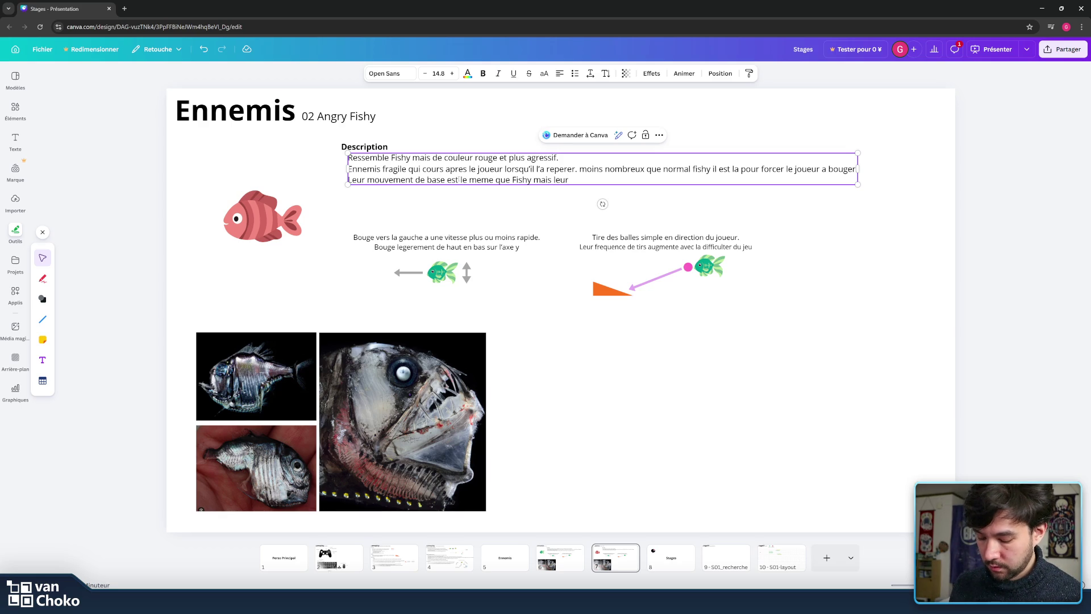
type(" vertical")
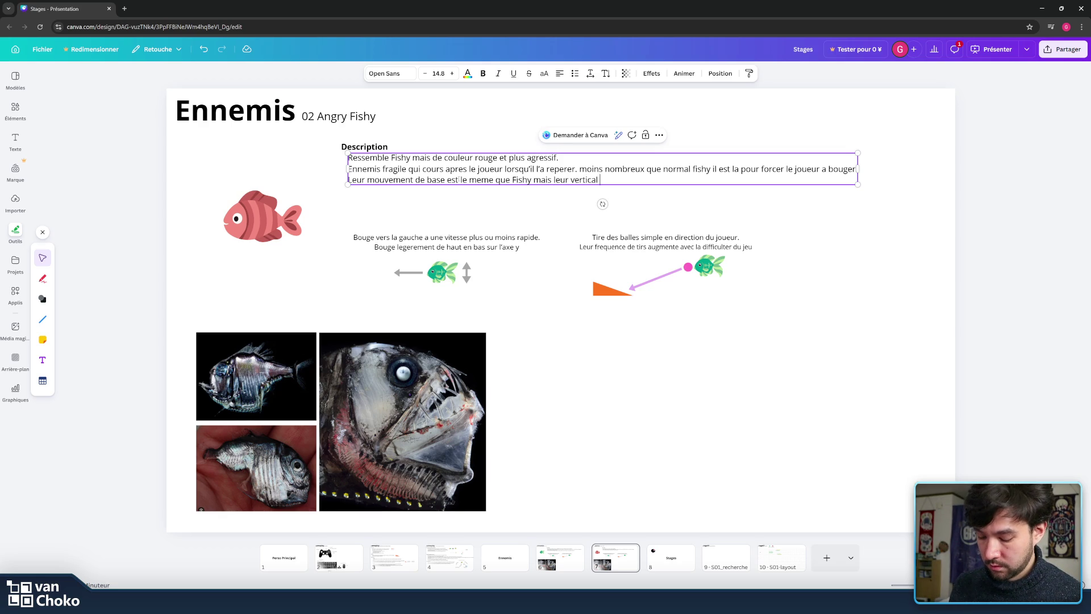
type(" est pl")
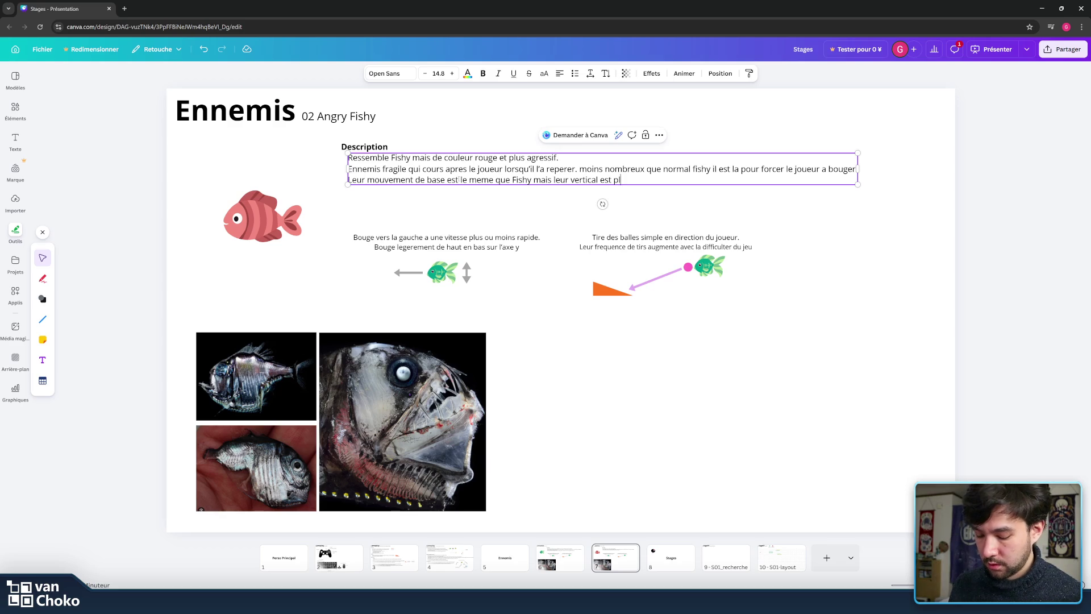
type("us intense.")
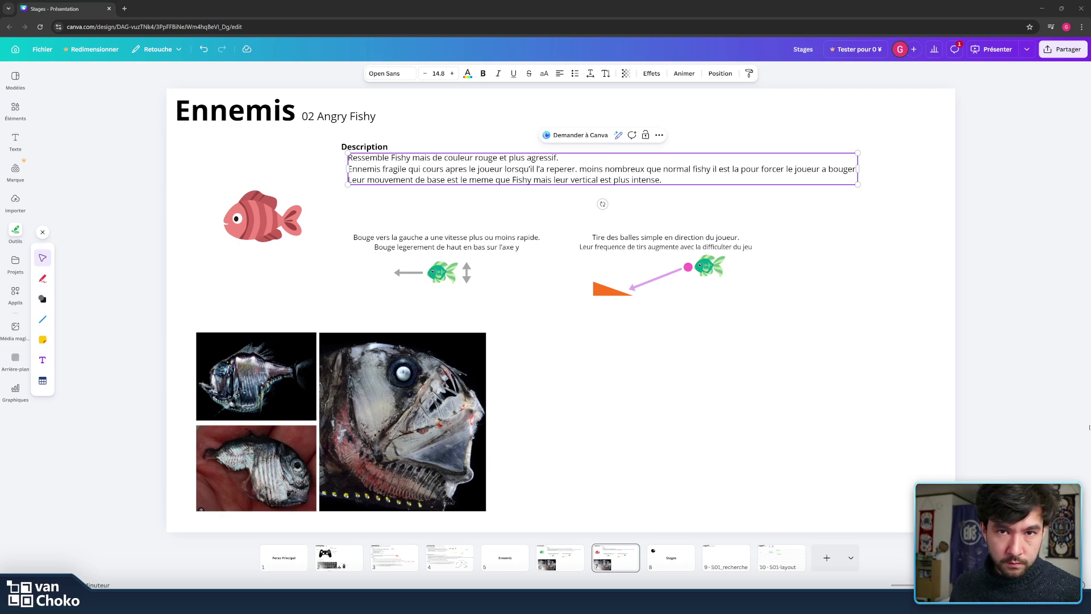
left_click(697, 181)
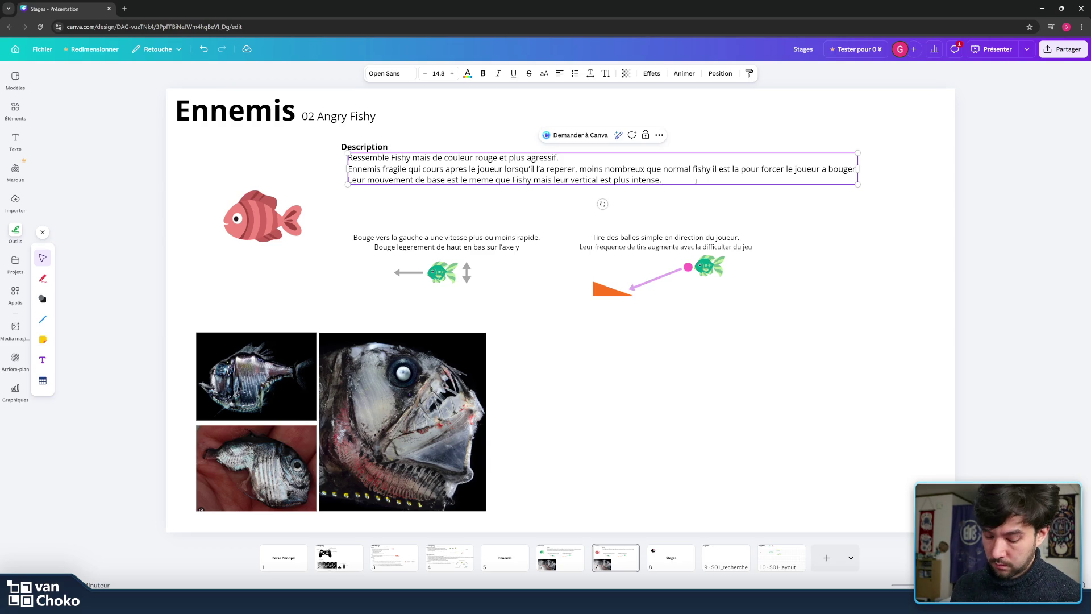
key("Return")
key("BackSpace")
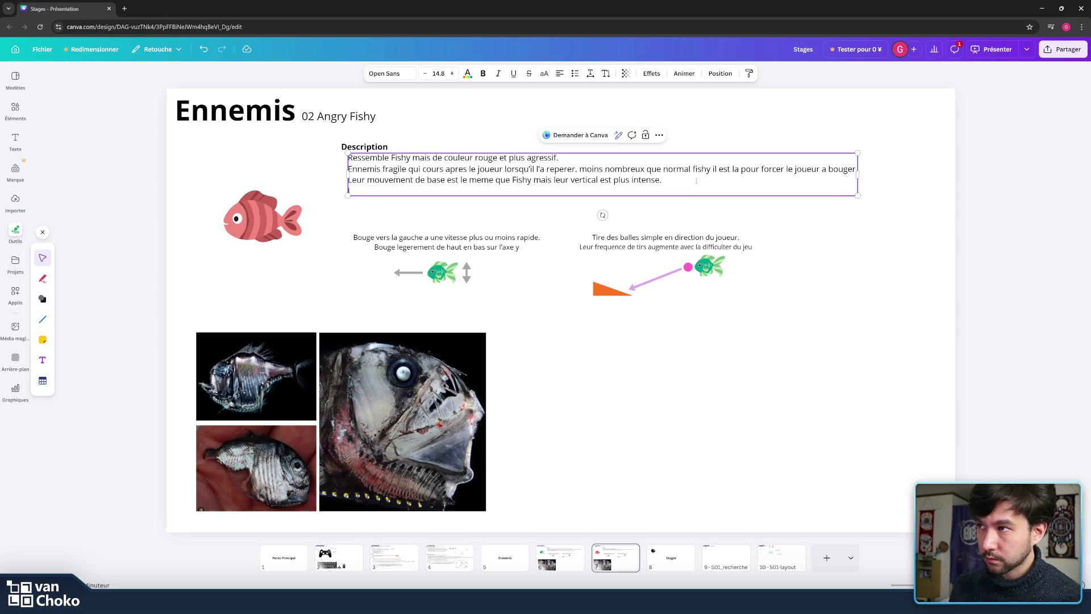
- Write 'Lorsque le joueur passe dans leur zone de vision, Angry Fishy accelere et le suit.' with typos fixed
type("Lorsque le ")
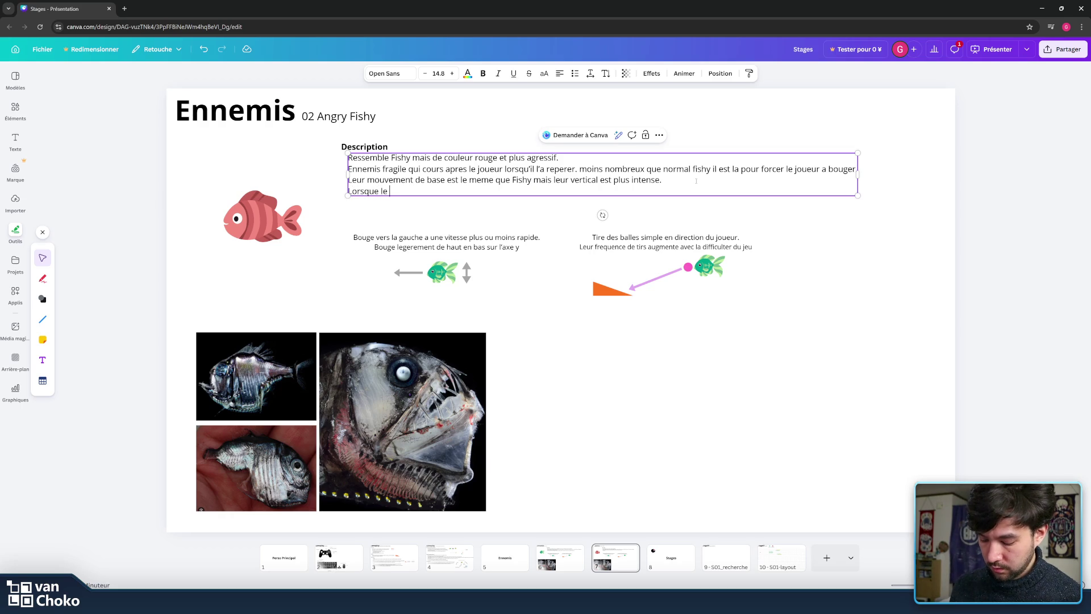
type("joue")
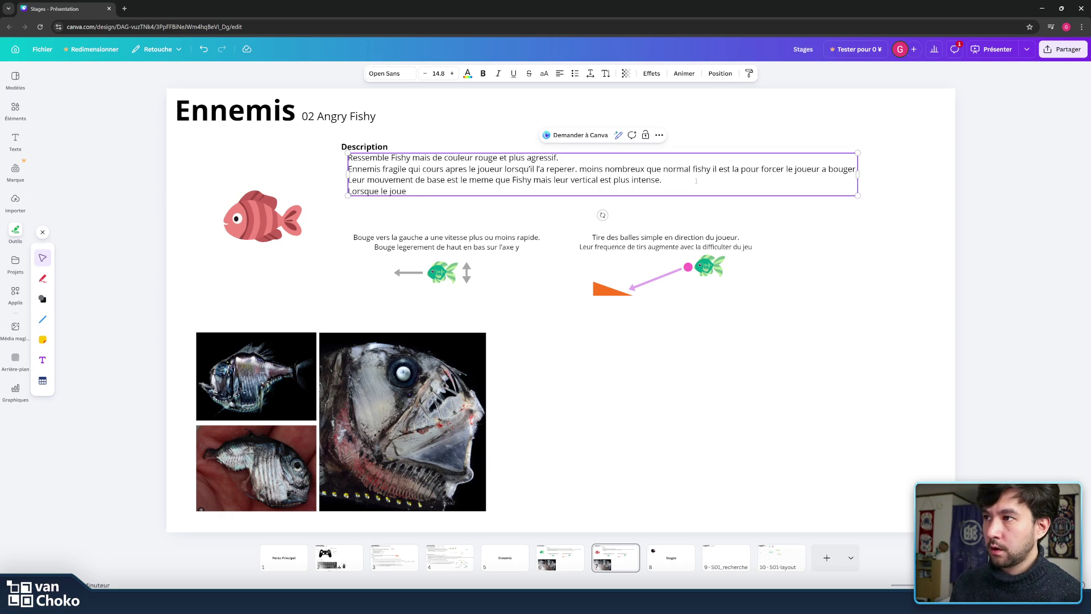
type("rur passe dans leur")
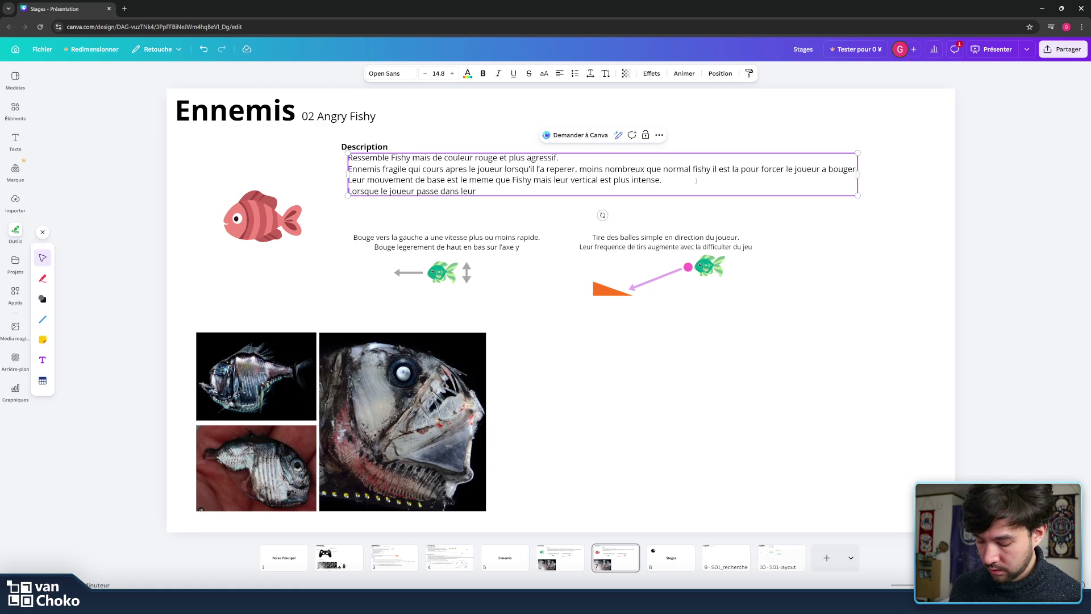
type(" zone de vision")
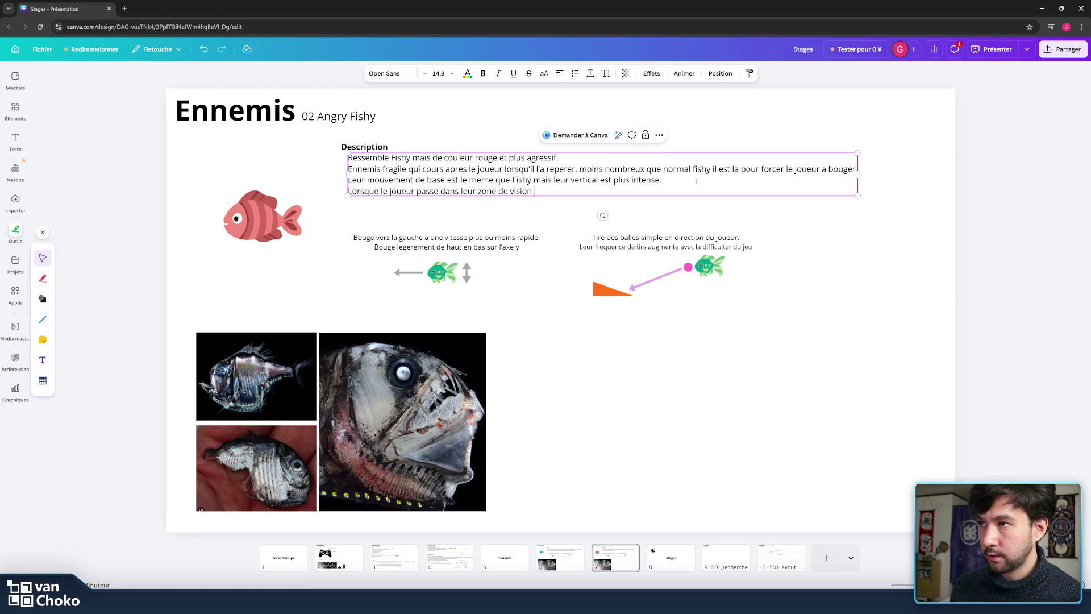
type(",Angry")
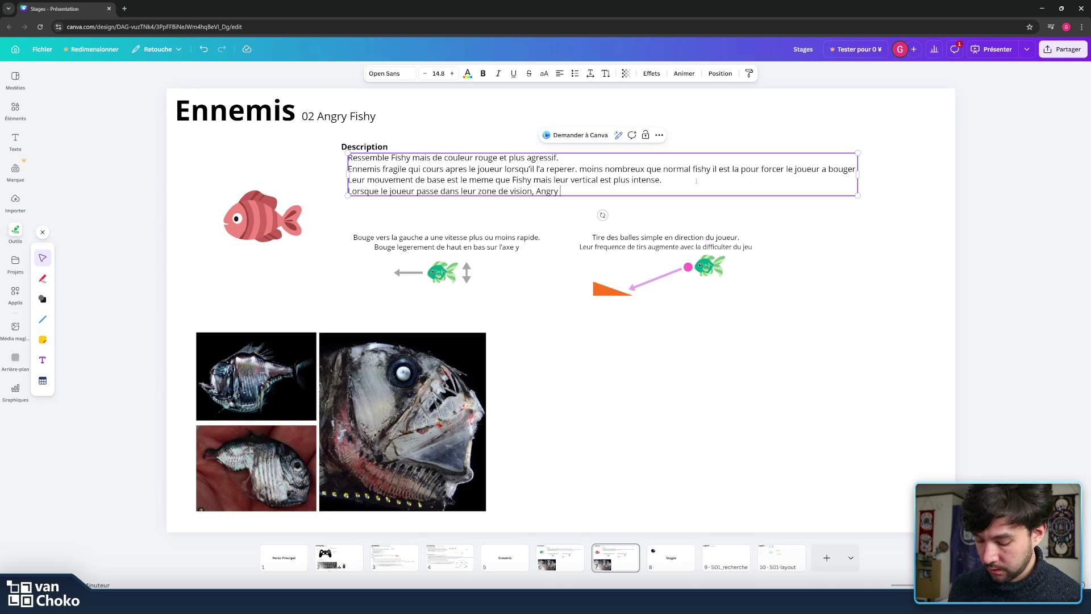
type(" ish")
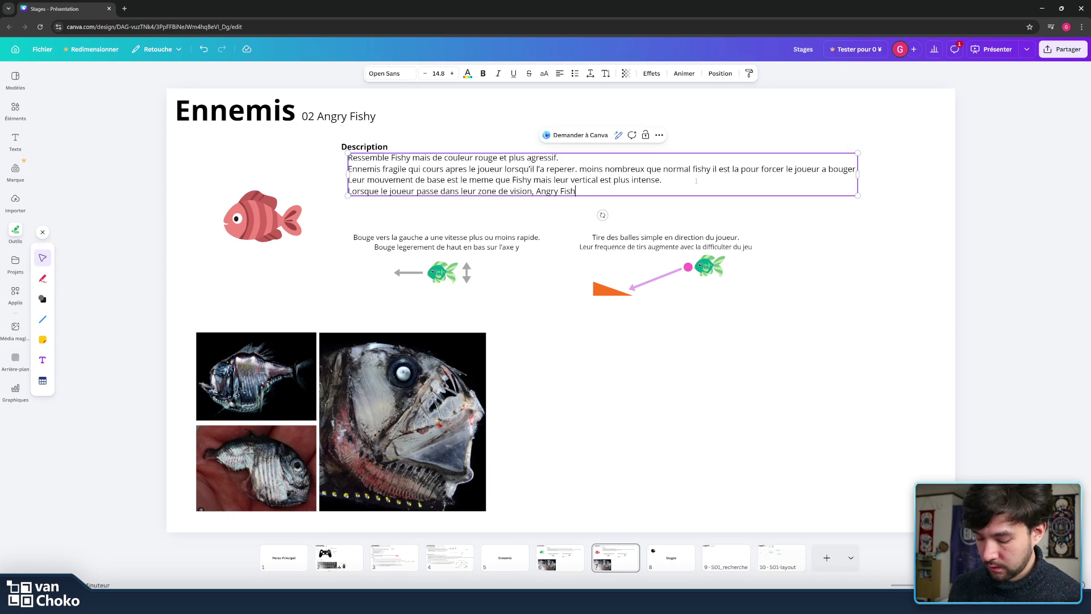
type("y")
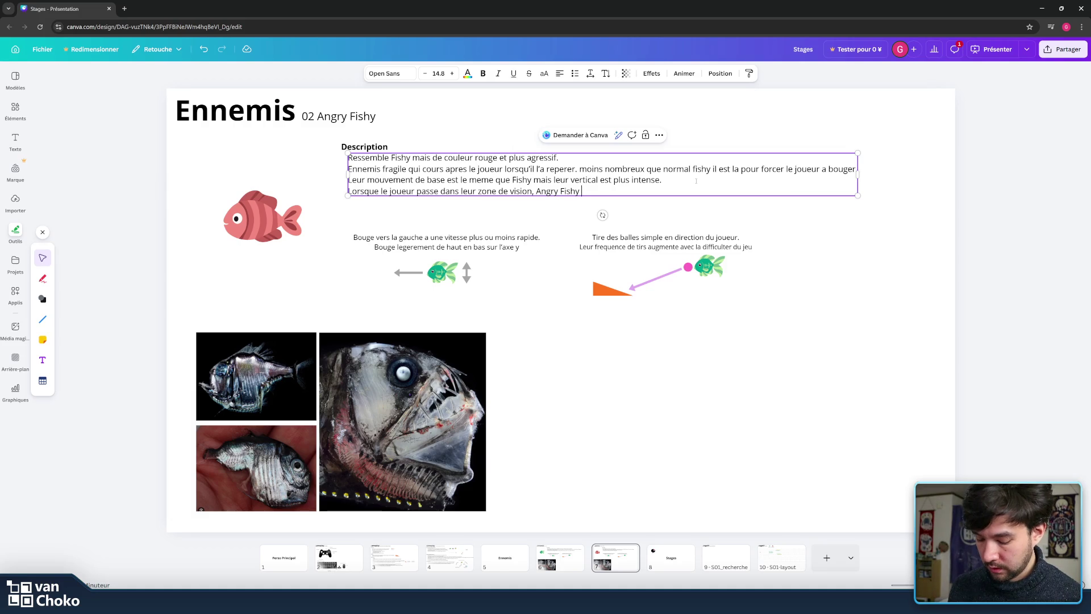
type(" par")
key("BackSpace")
key("BackSpace")
key("BackSpace")
type("les suit")
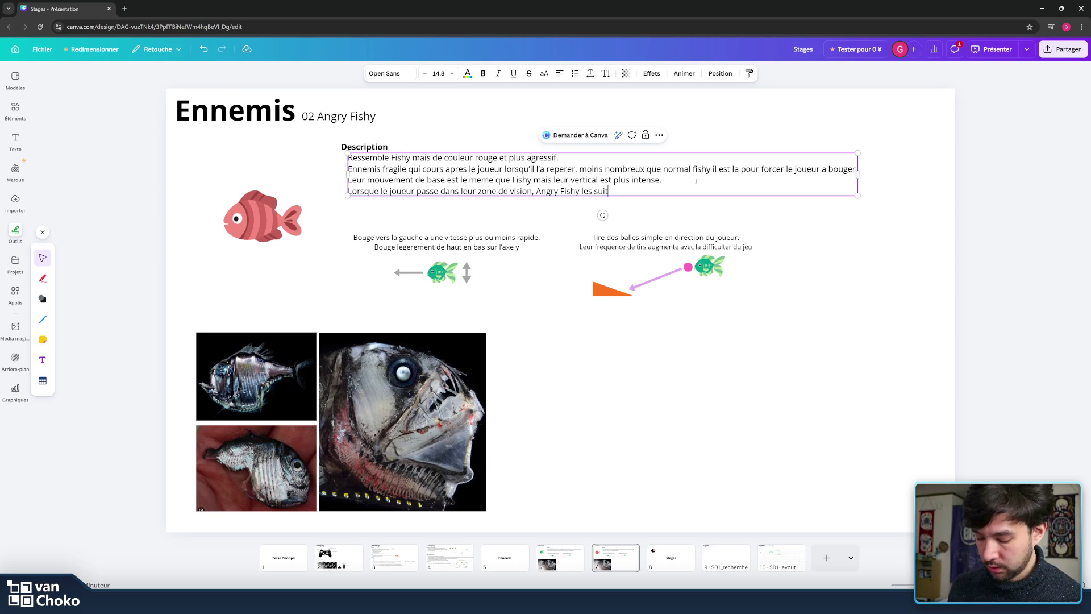
key("BackSpace")
key("BackSpace")
key("BackSpace")
key("BackSpace")
key("BackSpace")
key("BackSpace")
type(" suit pl")
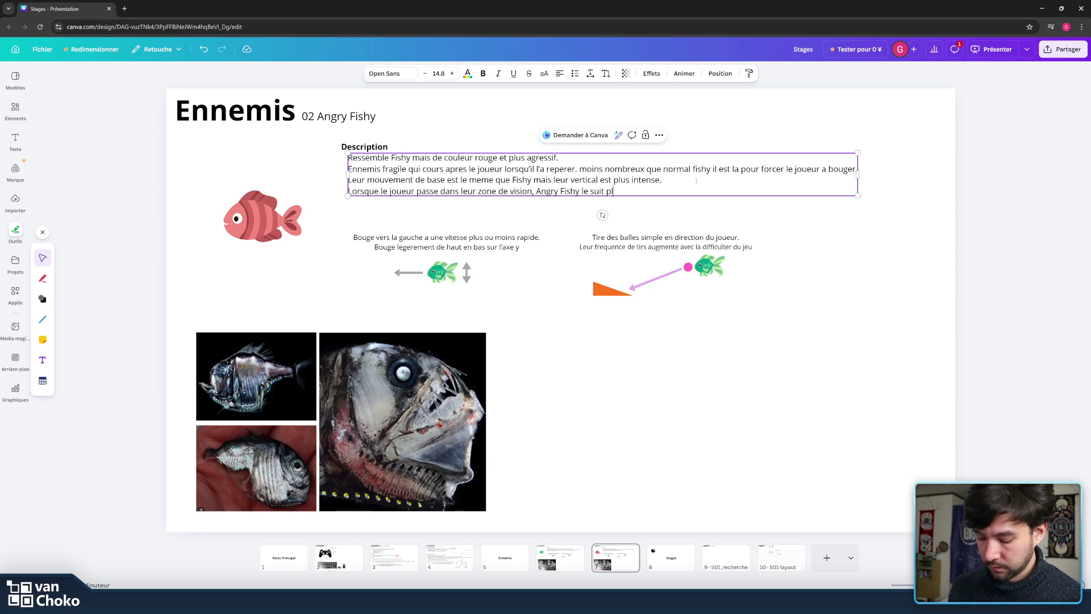
key("BackSpace")
key("BackSpace")
key("BackSpace")
key("BackSpace")
key("BackSpace")
key("BackSpace")
key("BackSpace")
key("BackSpace")
type("accelere et le ")
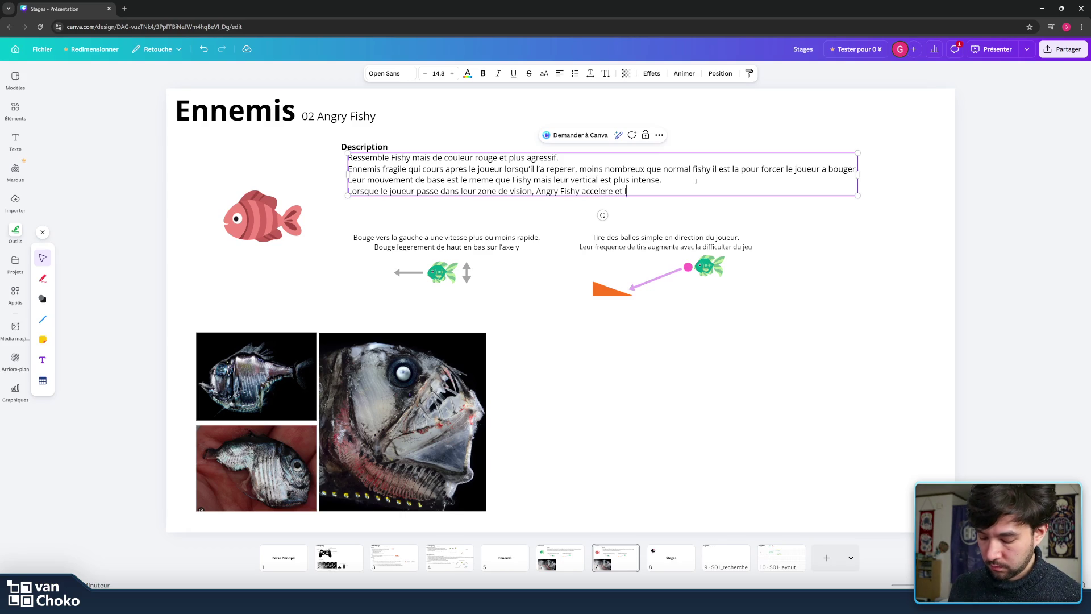
type("suit.")
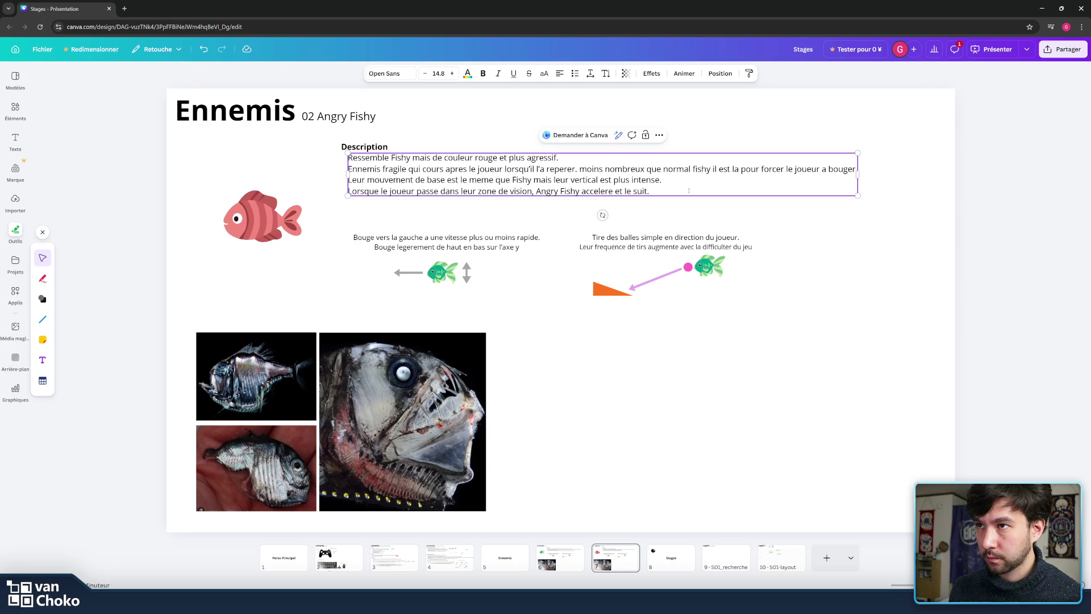
key("Escape")
left_click(705, 186)
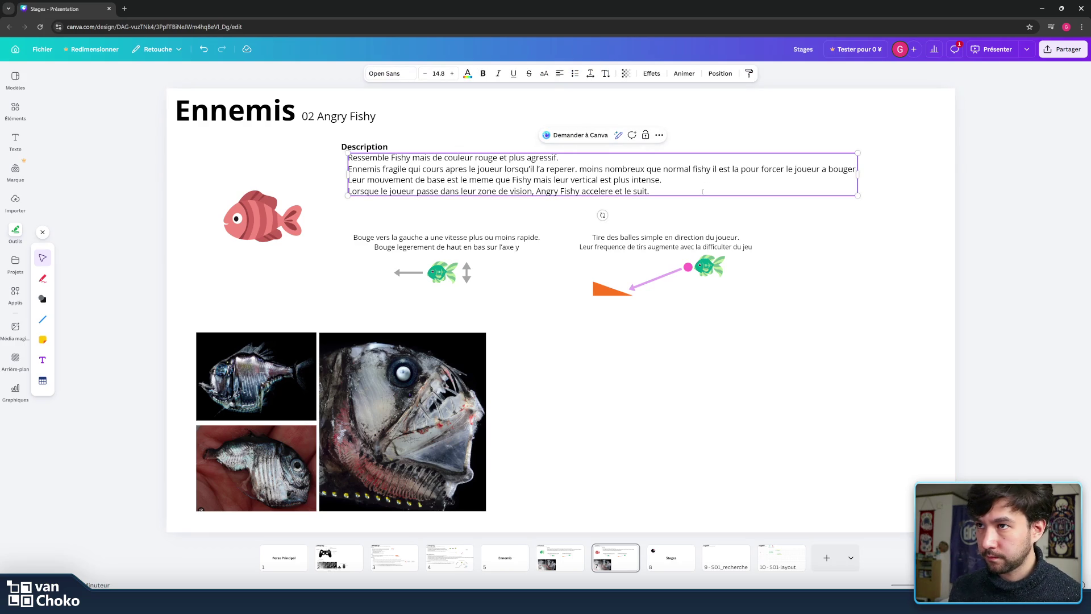
left_click(699, 222)
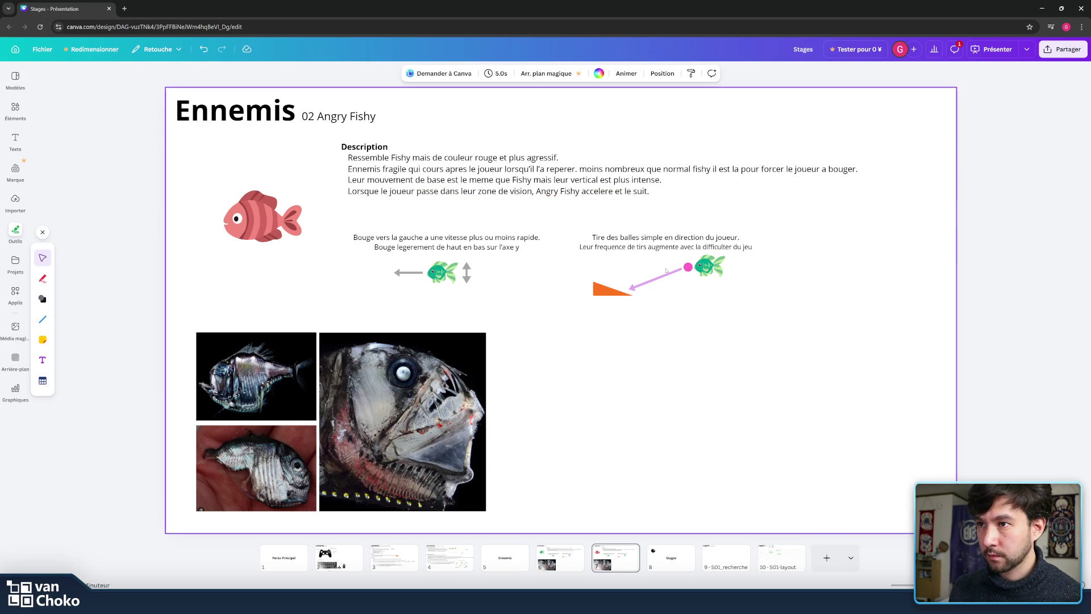
- Replace the green fish in the movement diagram with a red fish copy shrunk to 83x54
left_click(688, 267)
left_click(437, 275)
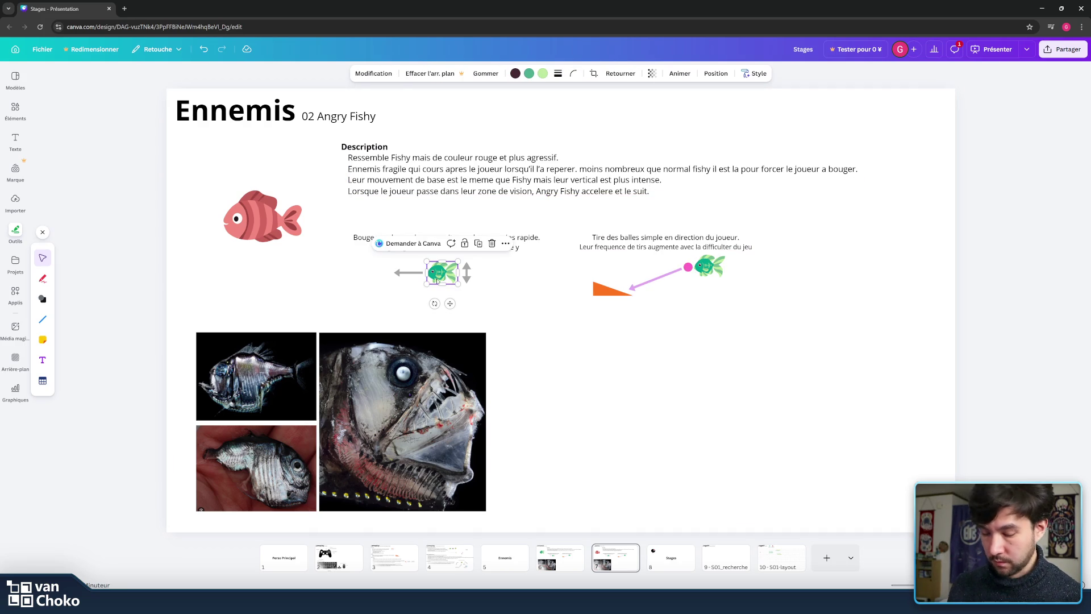
left_click(263, 219)
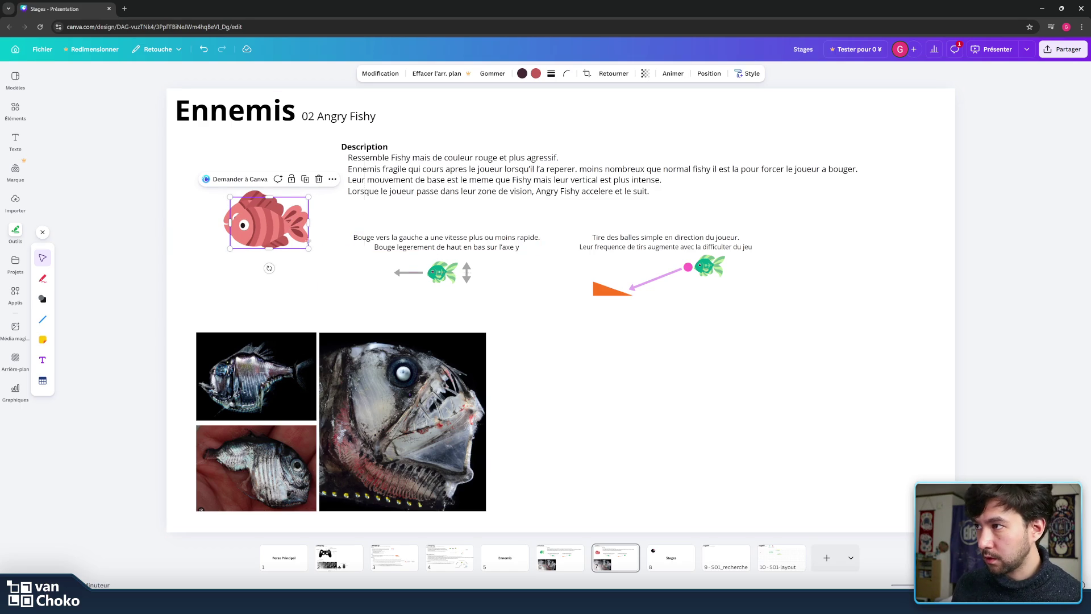
left_click_drag(262, 219, 438, 322, "alt")
left_click(547, 259)
left_click(440, 273)
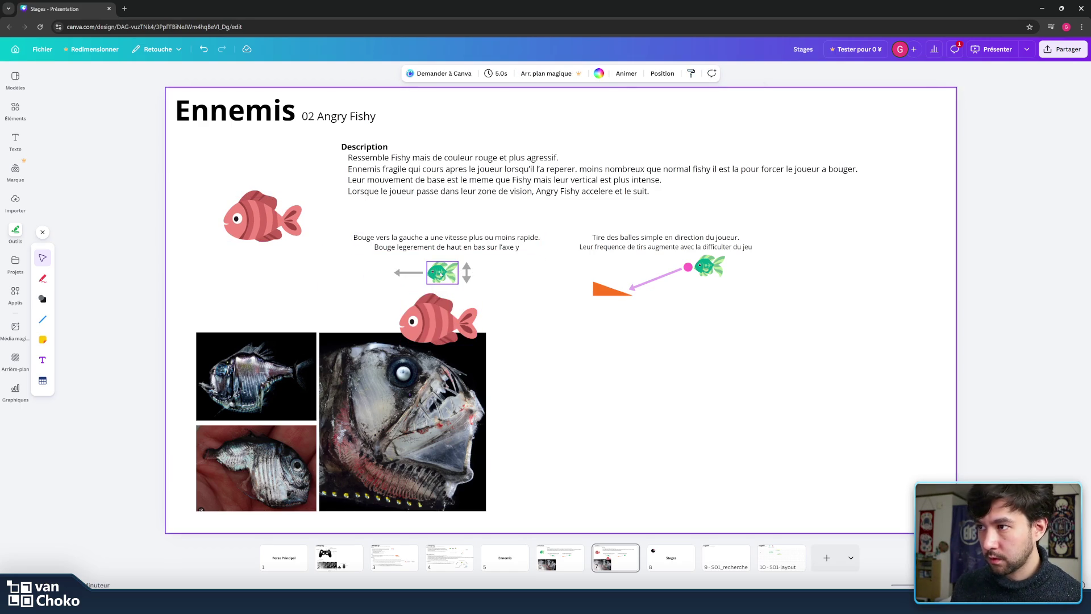
key("Delete")
left_click(437, 316)
mouse_move(477, 343)
left_mouse_down()
mouse_move(422, 332)
mouse_move(437, 272)
mouse_move(467, 252)
mouse_move(466, 295)
mouse_move(461, 269)
left_mouse_up()
left_click(466, 272)
left_click(530, 288)
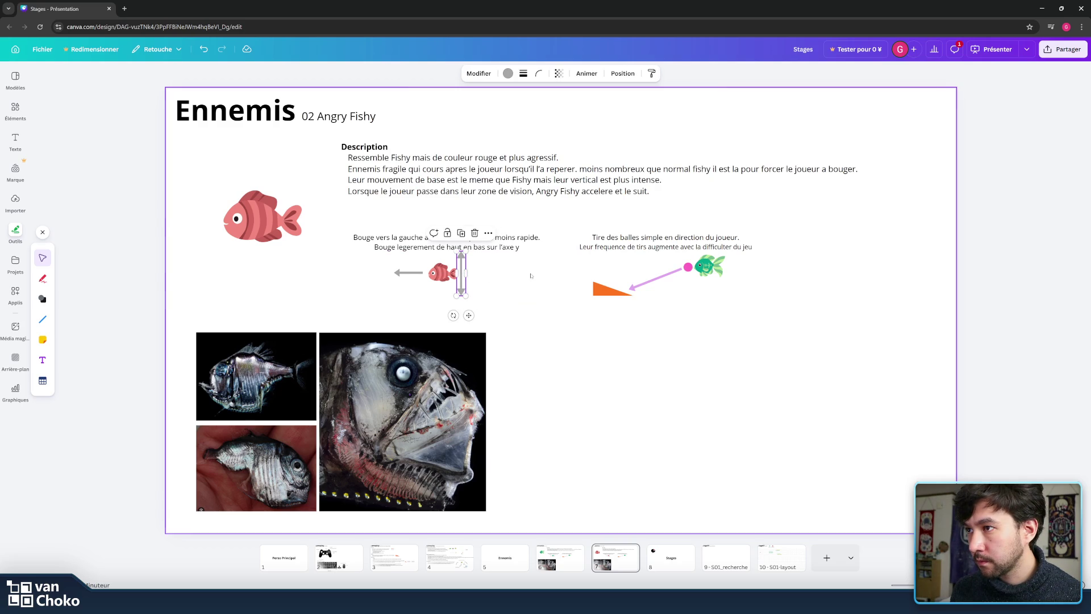
- Delete the shot diagram's pink piece and green fish, and place a red fish copy beside the orange triangle
left_click_drag(389, 262, 457, 307)
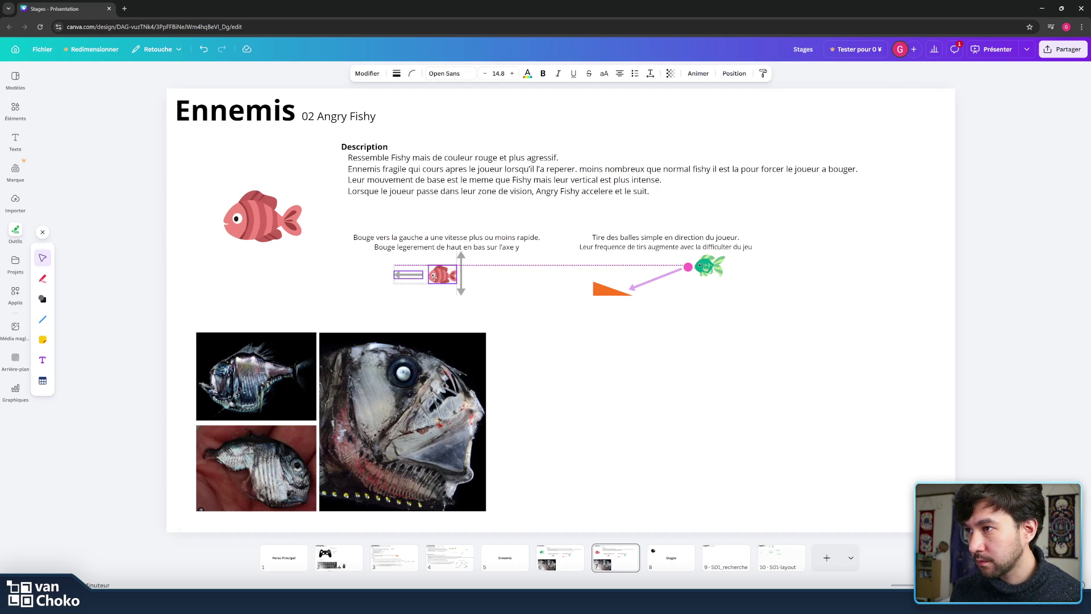
left_click(484, 309)
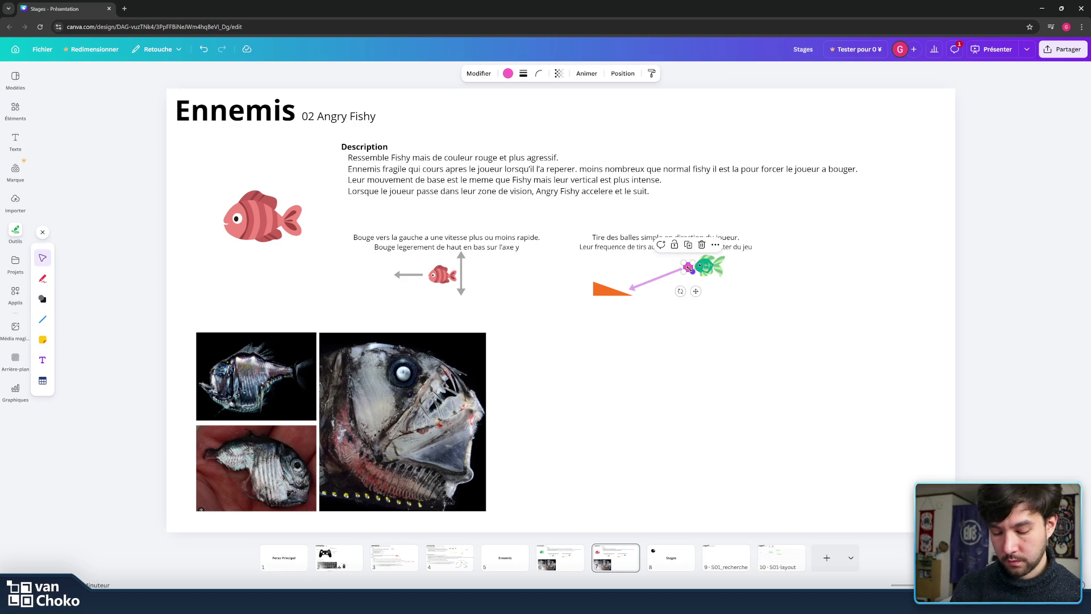
key("Delete")
left_click(710, 271)
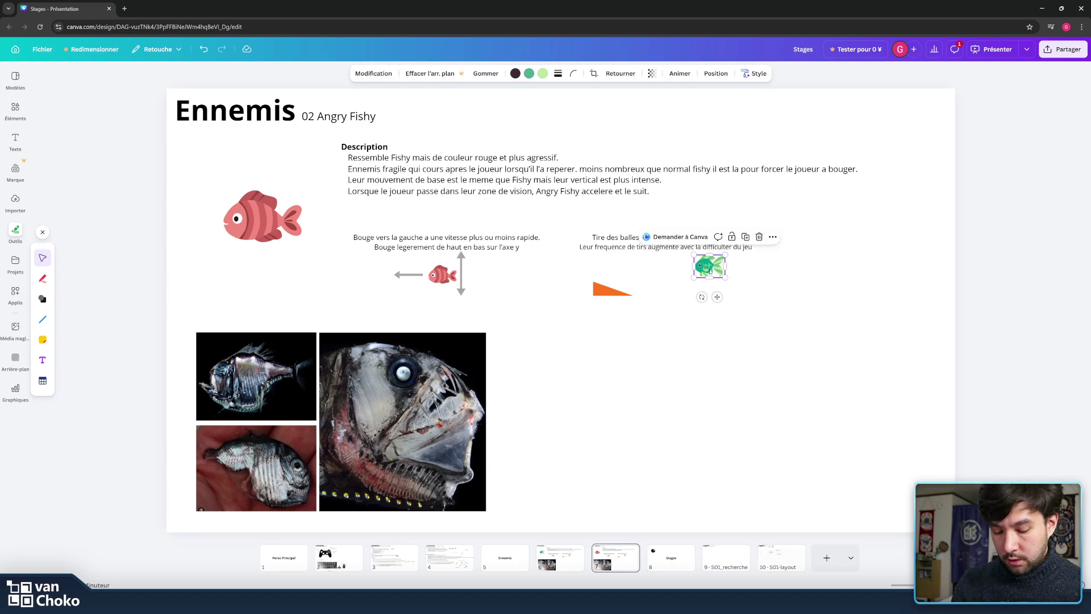
key("Delete")
left_click(443, 276)
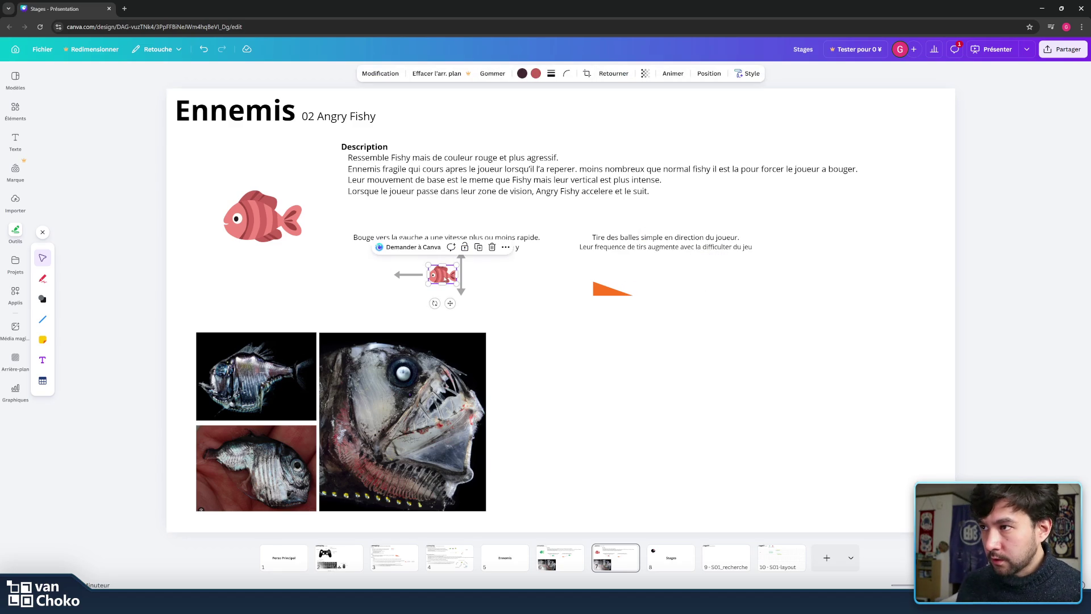
left_click_drag(445, 275, 693, 271)
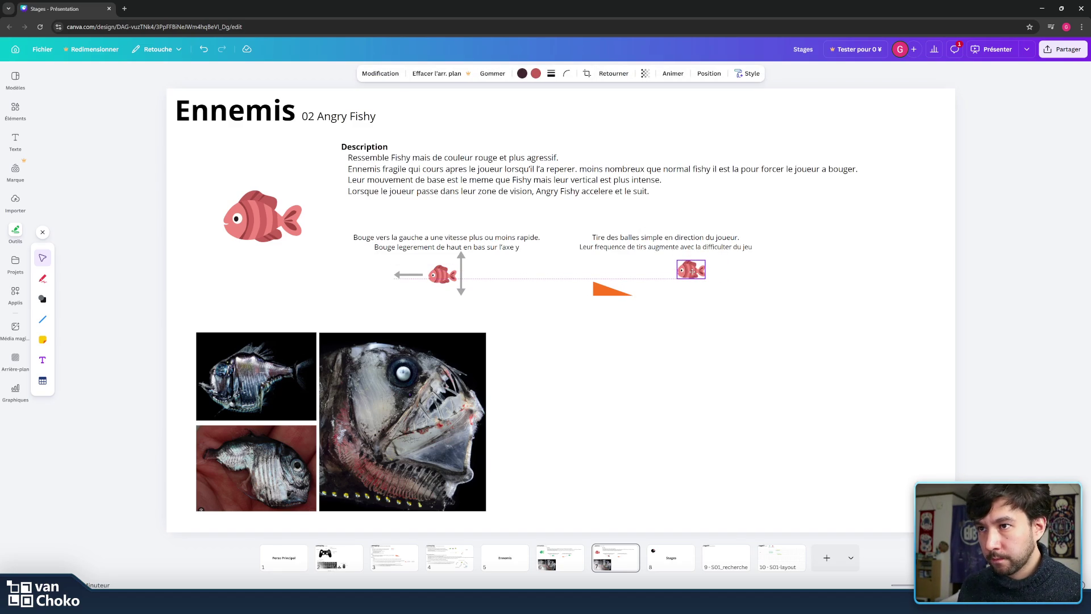
left_click(762, 277)
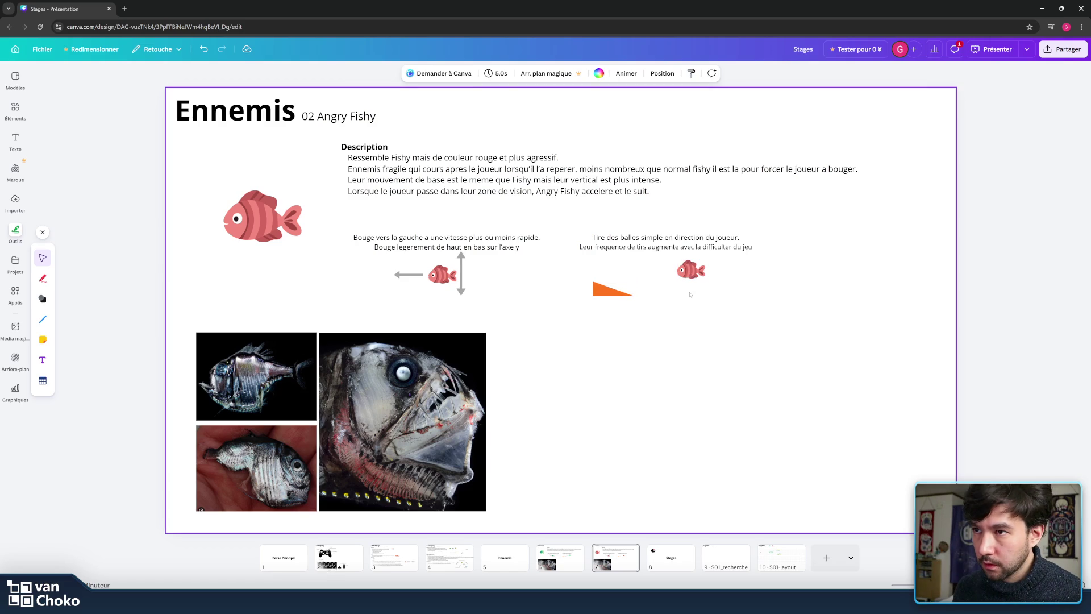
left_click(691, 270)
left_click(410, 276)
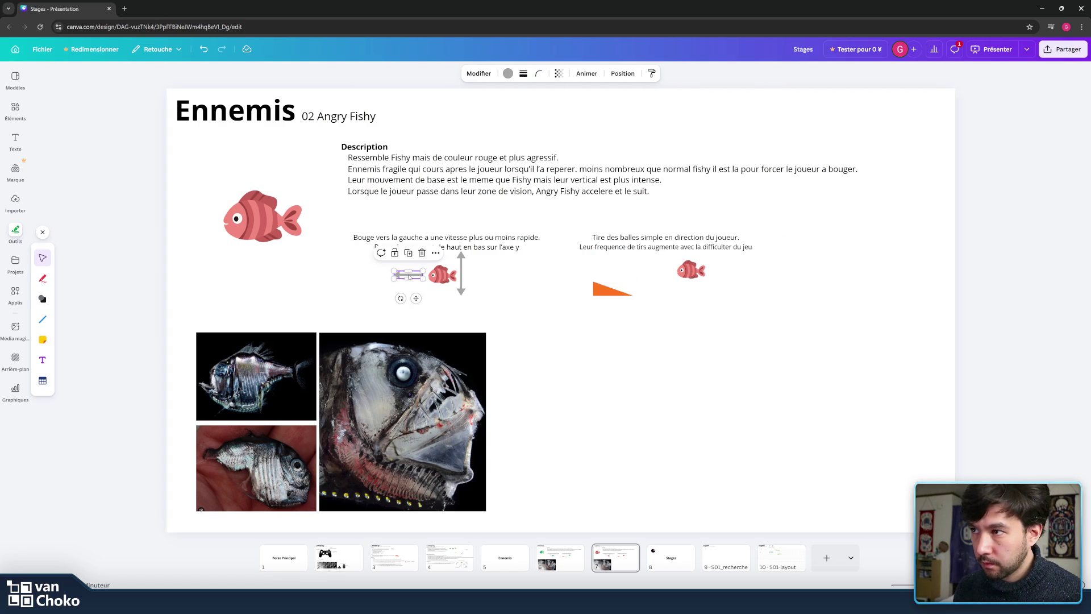
left_click(461, 274, "shift")
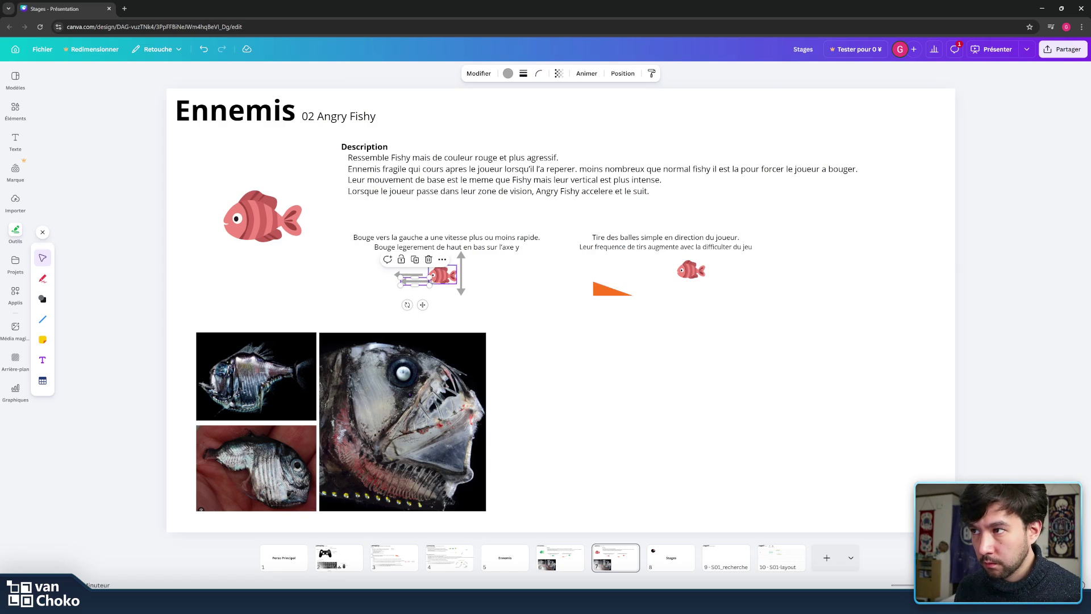
left_click(328, 287)
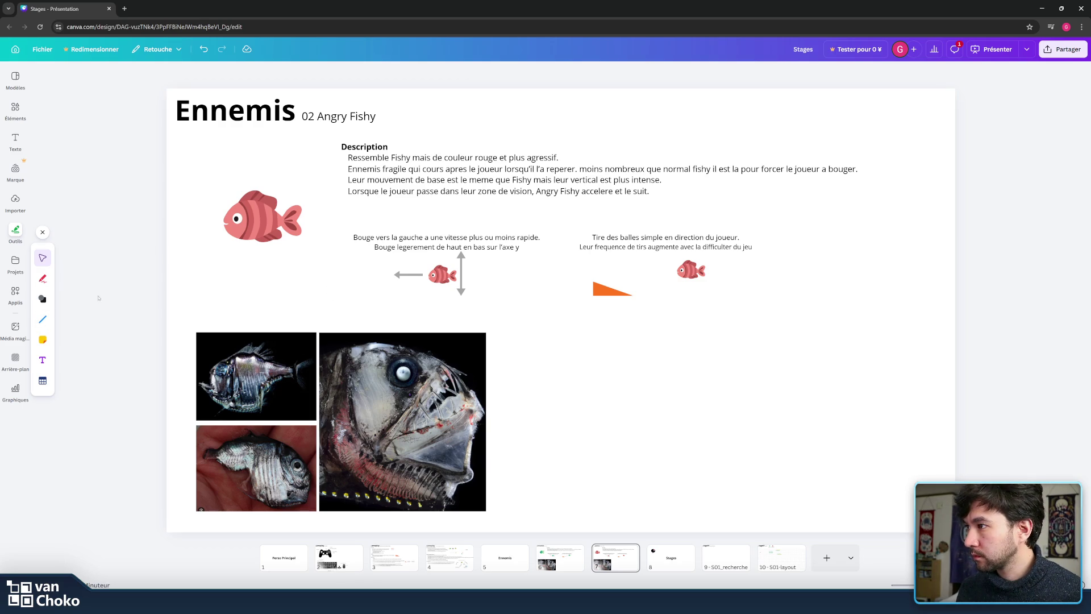
- Add a curved line arcing from the orange triangle to the right red fish
left_click(43, 320)
left_click(67, 340)
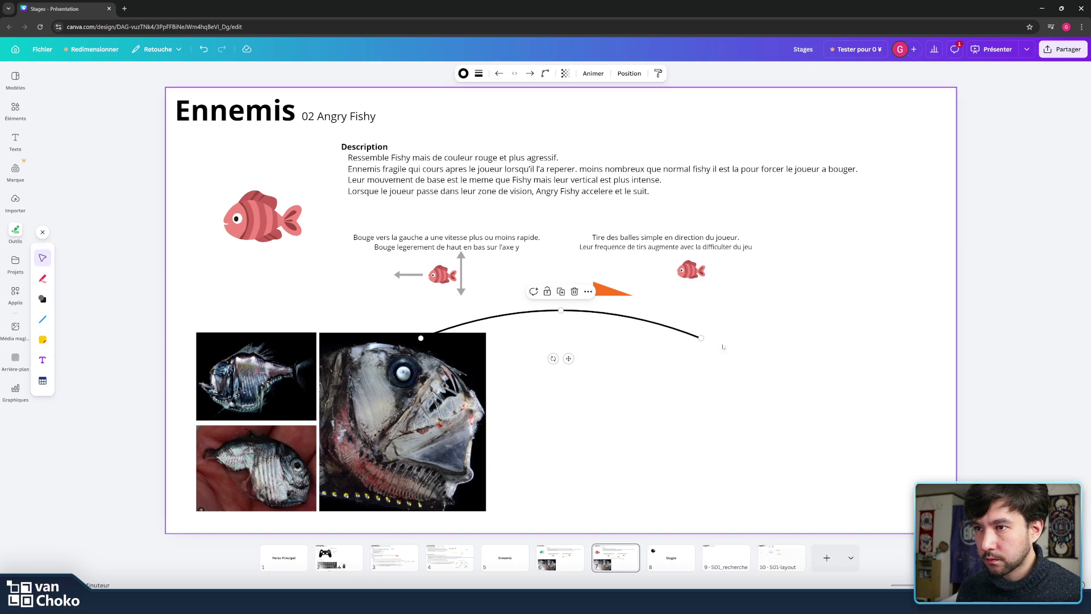
left_click_drag(701, 338, 674, 270)
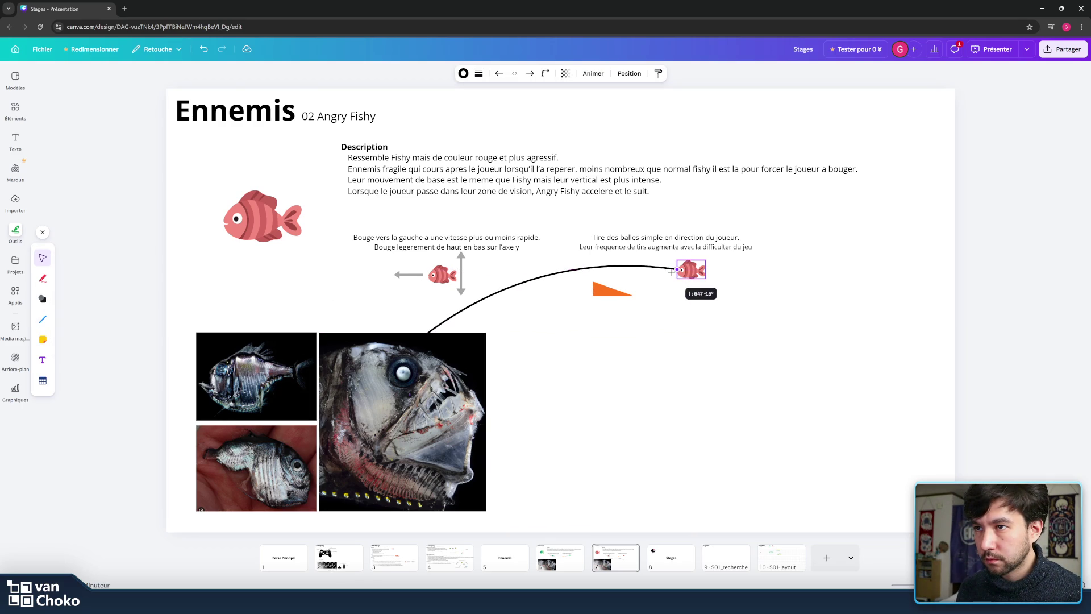
mouse_move(428, 333)
left_mouse_down()
mouse_move(597, 303)
mouse_move(618, 283)
left_mouse_up()
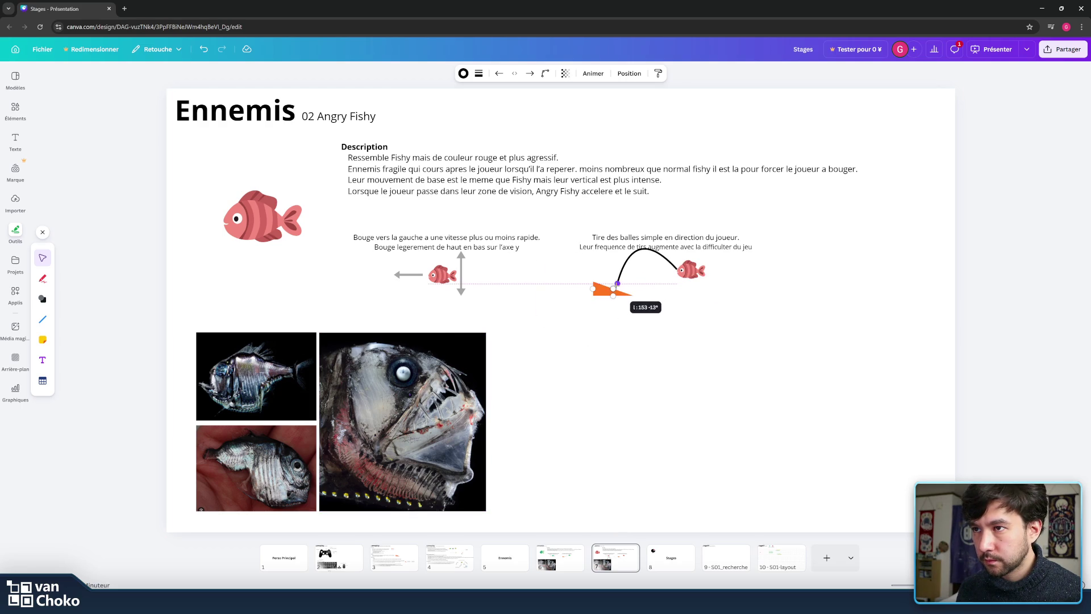
left_click_drag(639, 248, 646, 270)
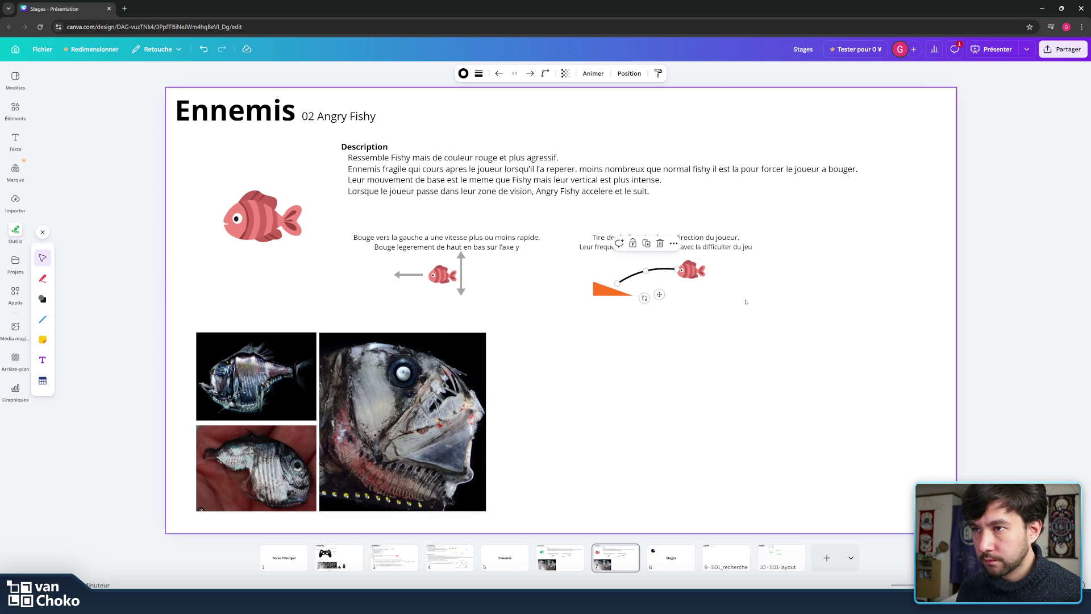
left_click(746, 302)
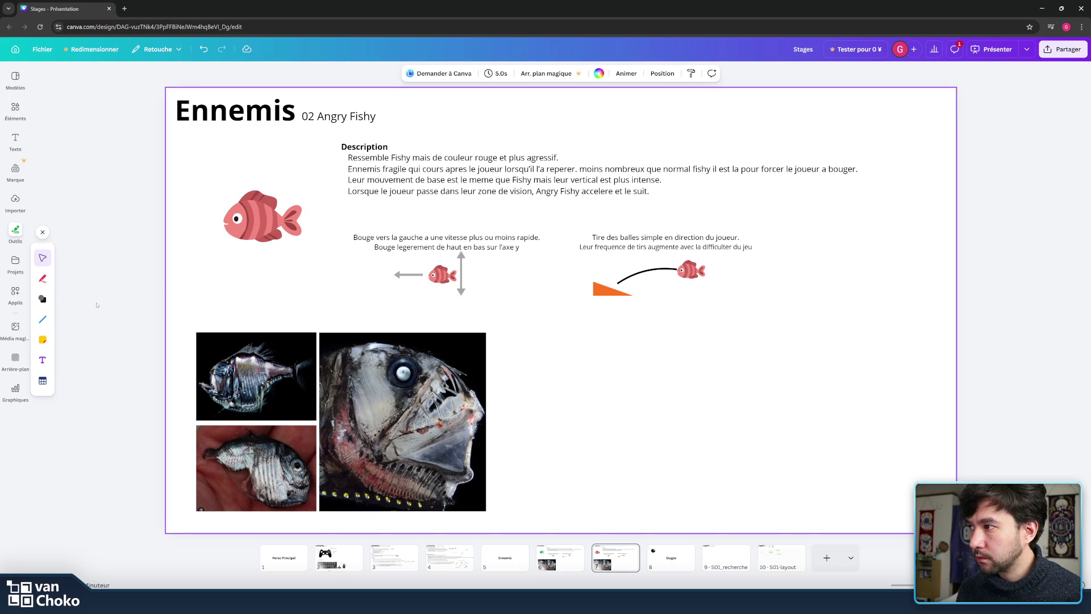
- Change the curved line's colour to light grey (#b4b4b4)
left_click(657, 272)
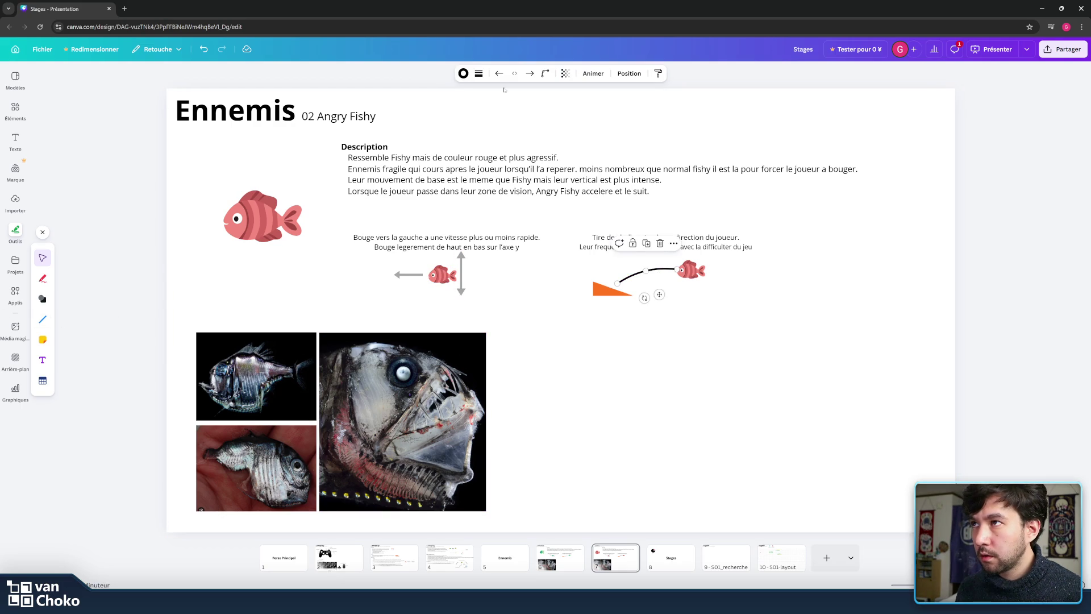
left_click(462, 74)
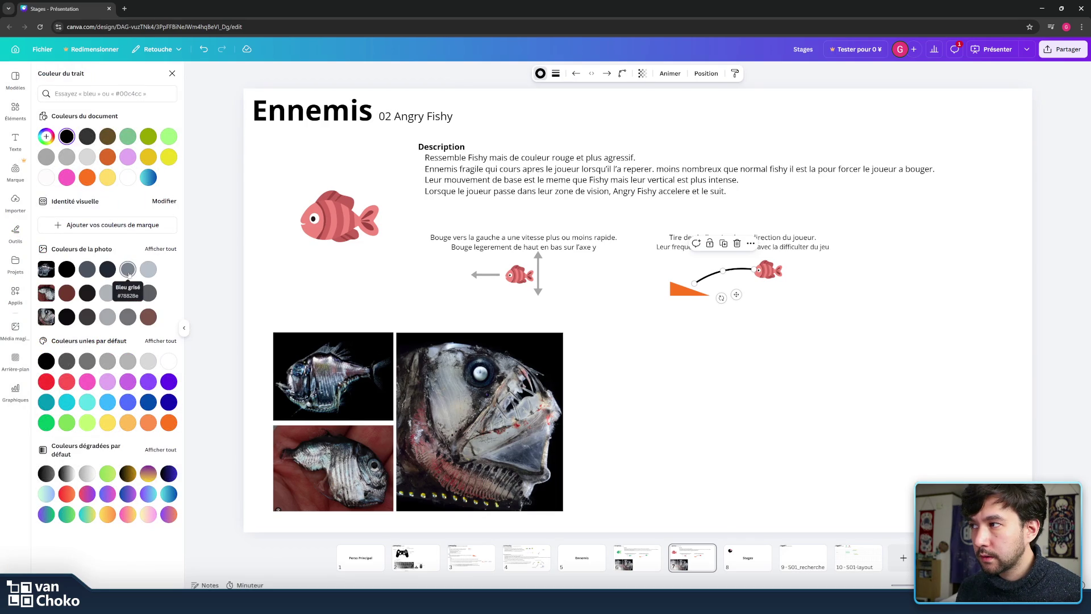
left_click(46, 156)
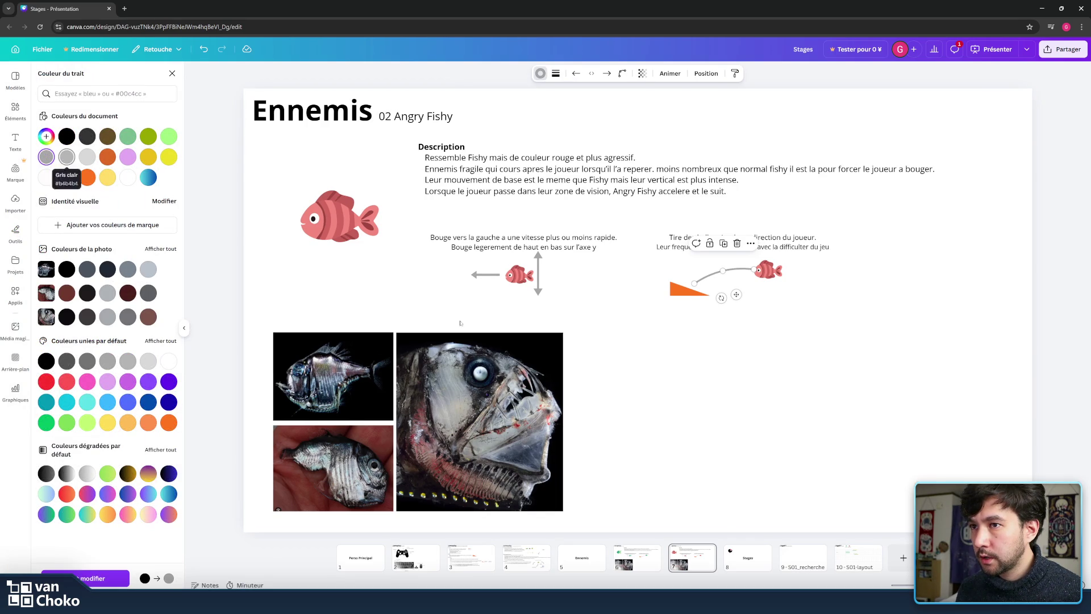
left_click(16, 231)
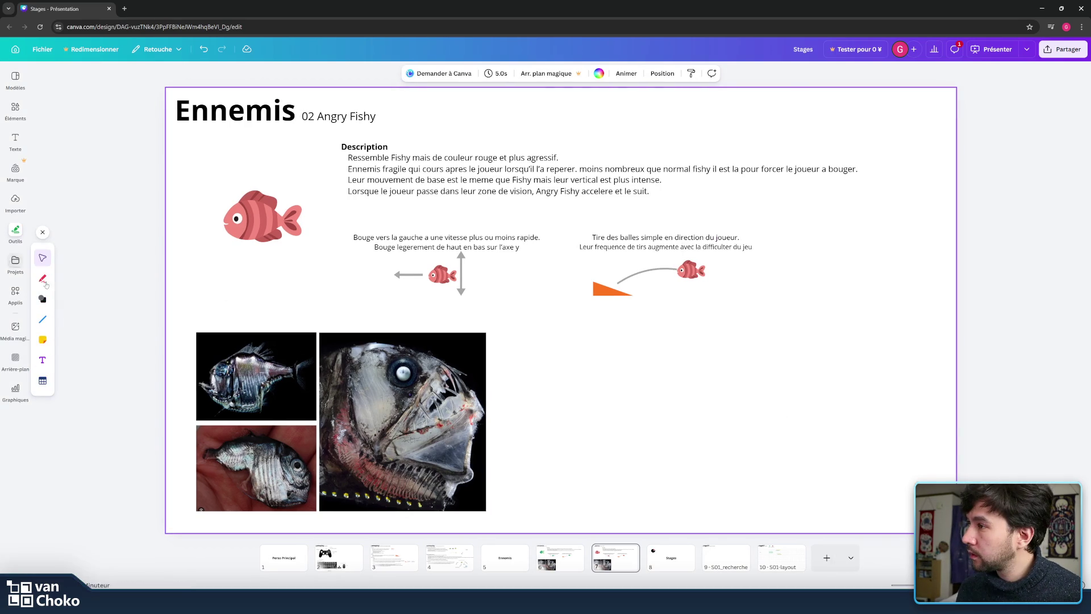
left_click(44, 323)
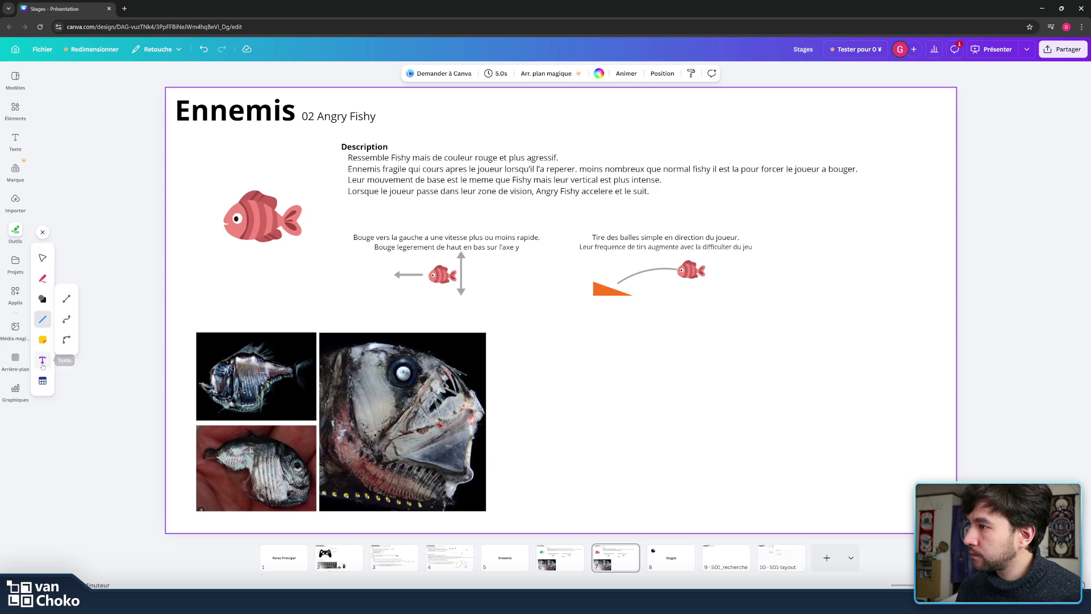
- Add a tiny inverted triangle for the arrowhead and nudge the orange triangle into alignment
left_click(42, 301)
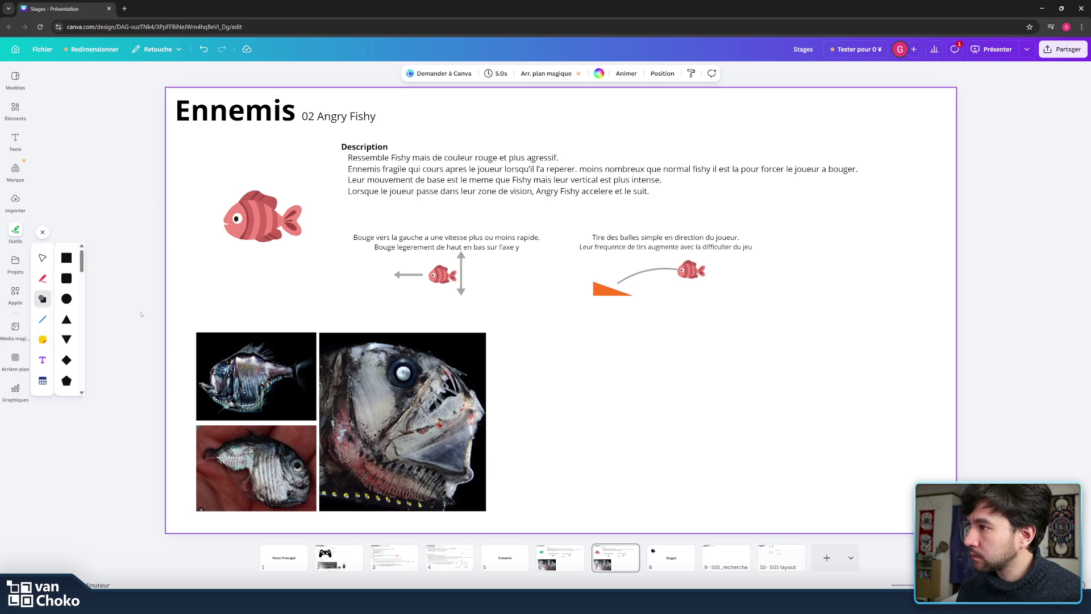
left_click(66, 339)
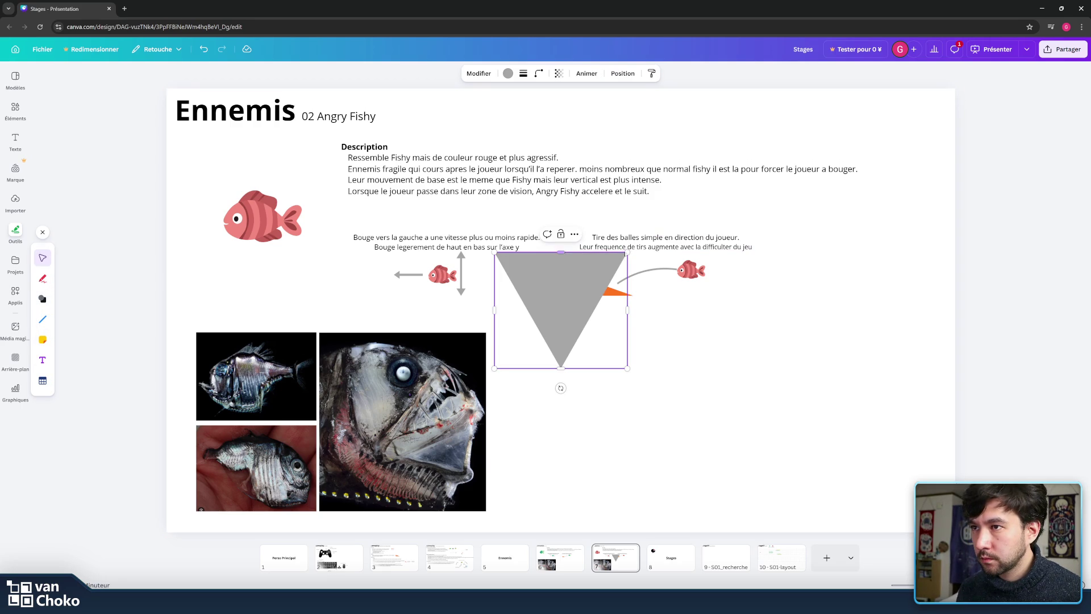
mouse_move(627, 252)
left_mouse_down()
mouse_move(505, 358)
mouse_move(626, 308)
mouse_move(617, 284)
mouse_move(599, 297)
left_mouse_up()
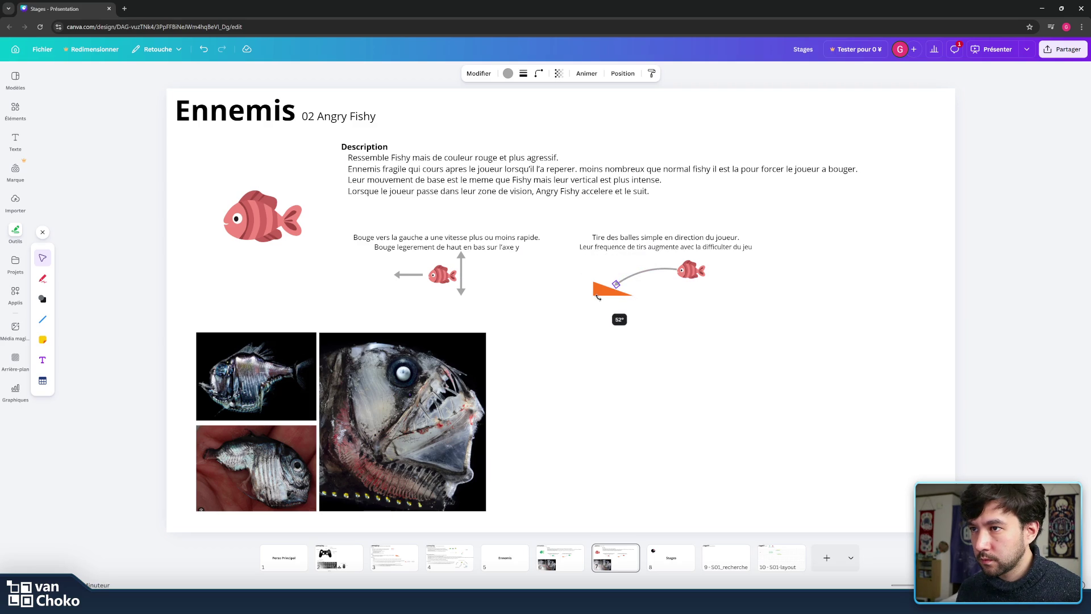
left_click(787, 302)
left_click(611, 290)
left_click_drag(605, 305, 606, 307)
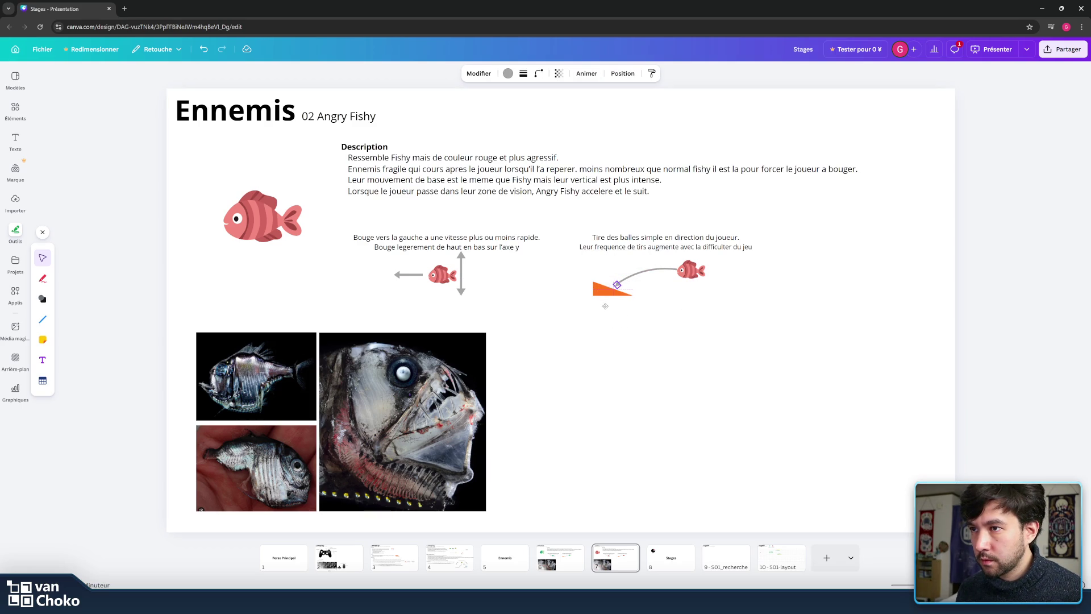
left_click(801, 317)
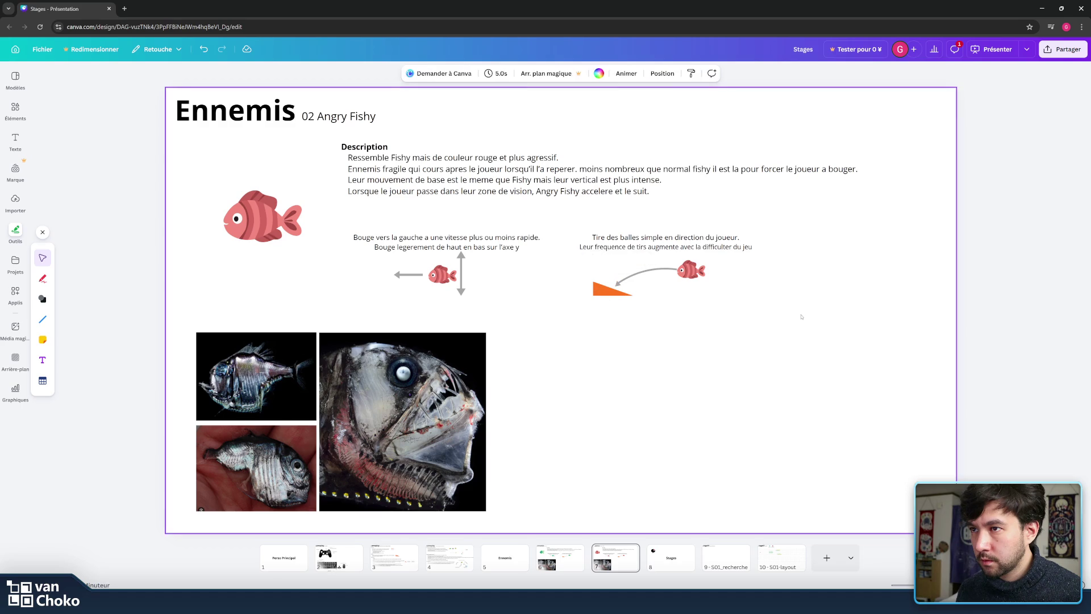
- Reposition the curve's start onto the orange triangle, undoing a first attempt
left_click(617, 284)
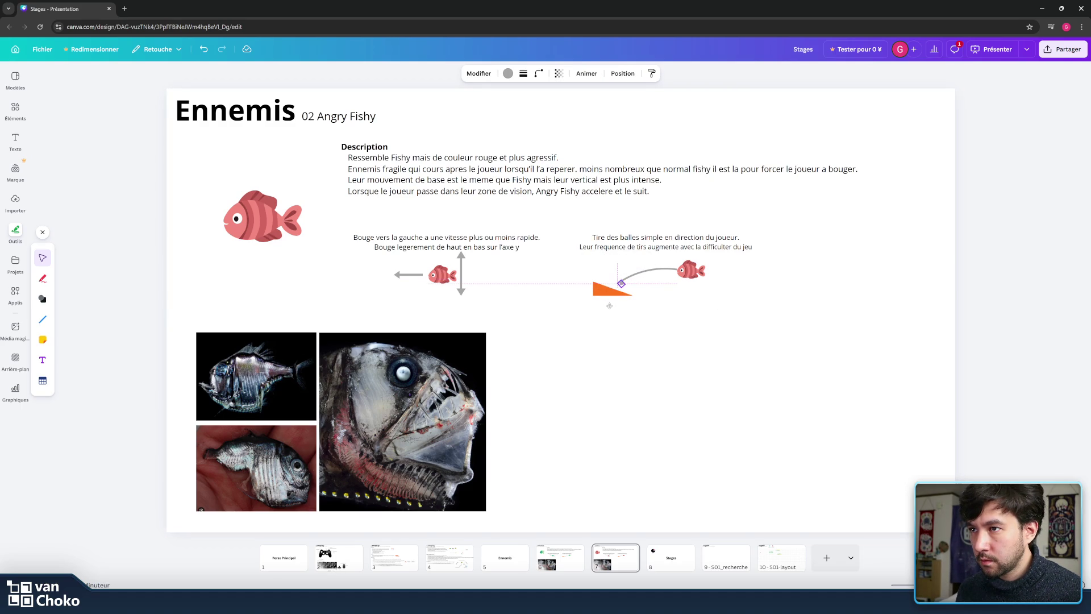
left_click_drag(617, 284, 613, 285)
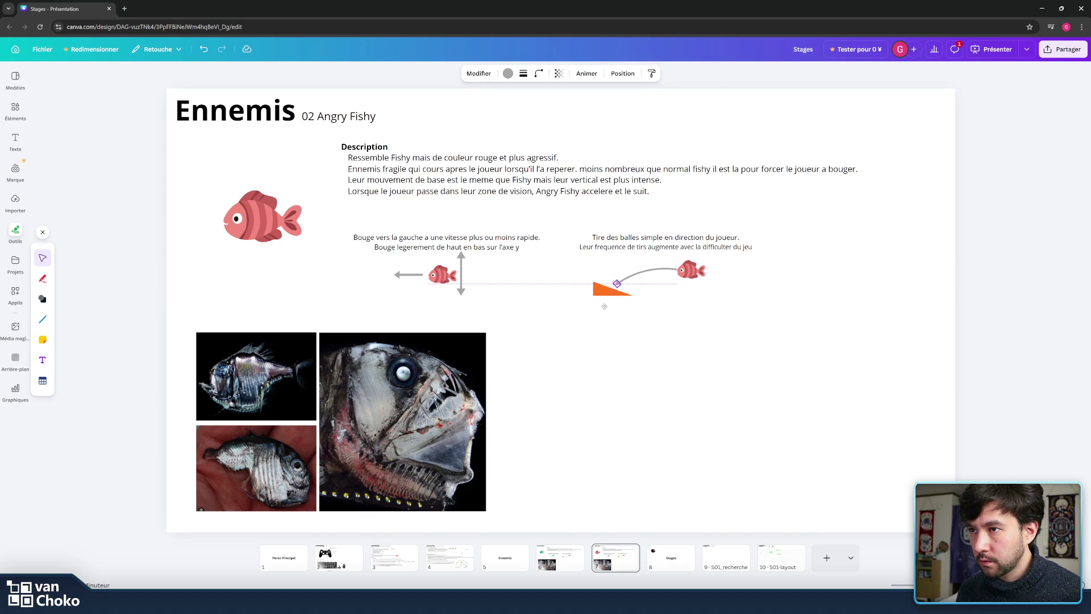
left_click(750, 312)
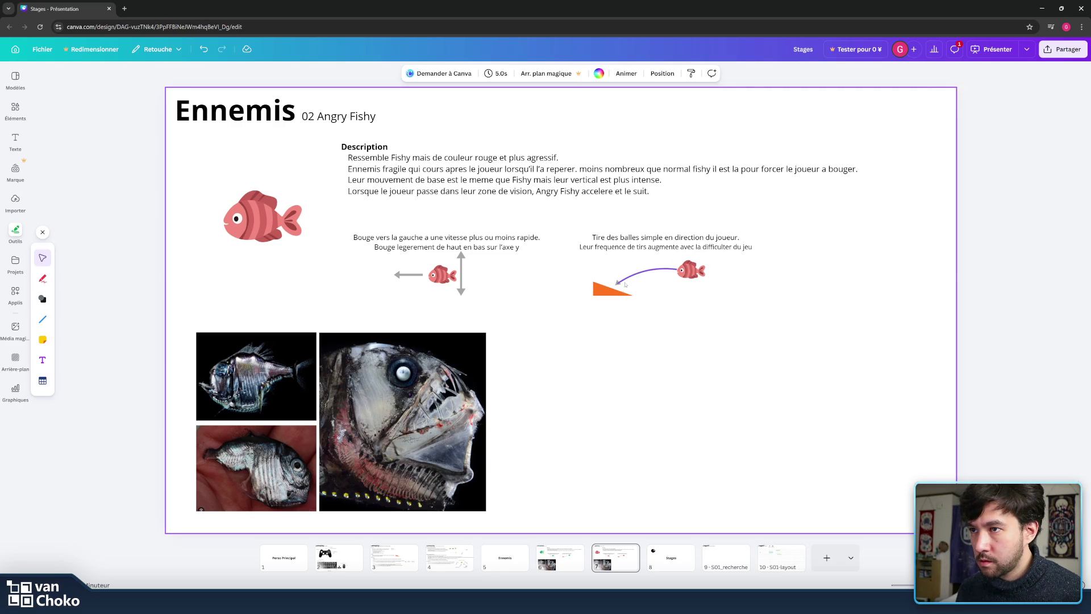
left_click(640, 275)
key("ctrl+z")
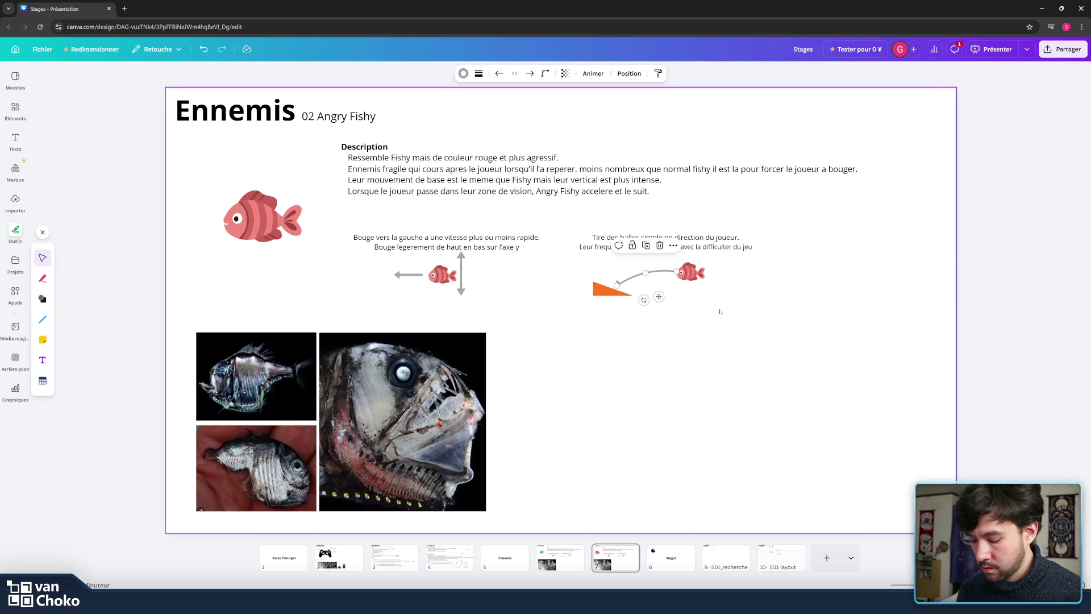
left_click(720, 311)
left_click(663, 271)
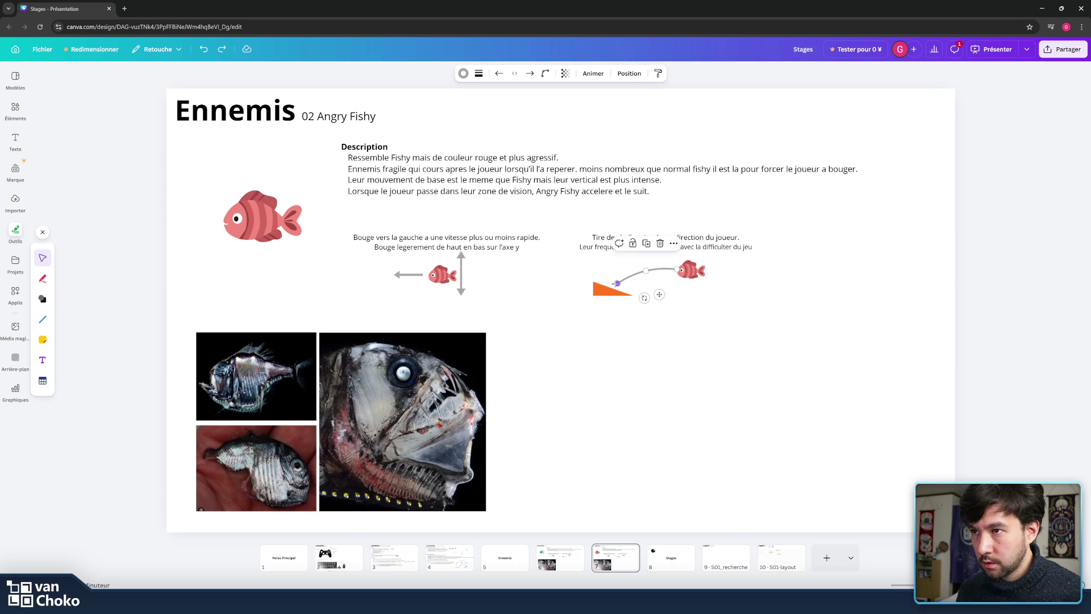
left_click_drag(617, 283, 617, 282)
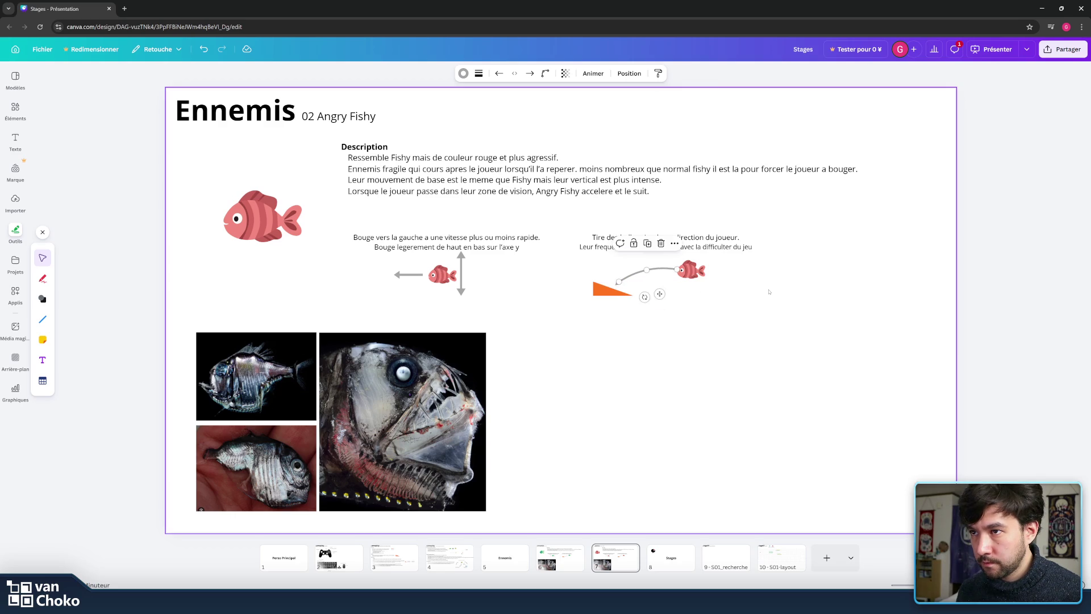
left_click(682, 280)
- Fine-tune the arrow tip on the triangle, then select triangle, arrow and fish together
left_click(619, 277)
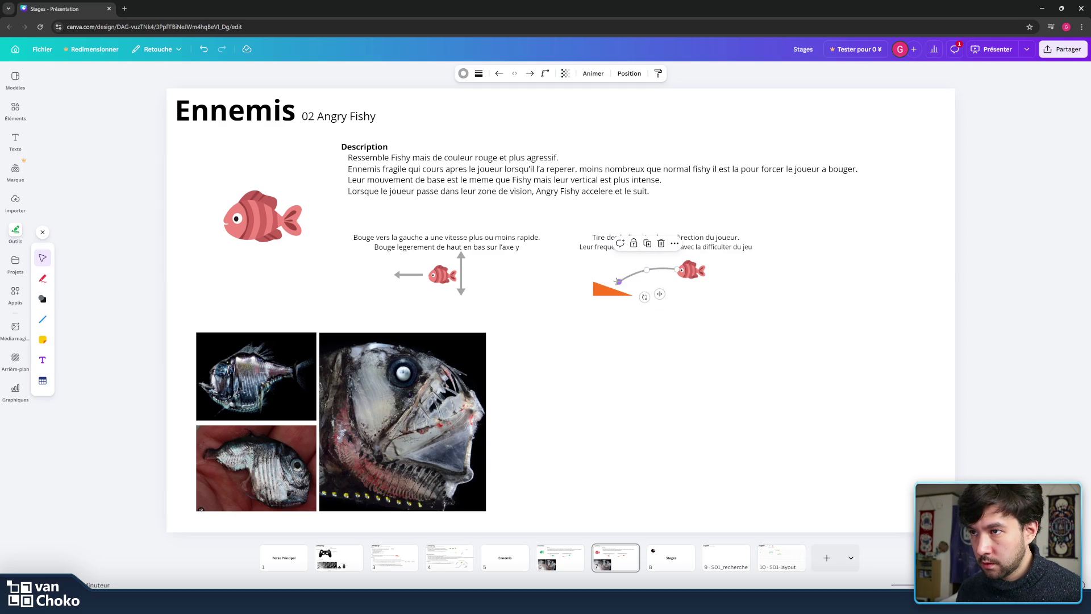
left_click_drag(619, 282, 617, 283)
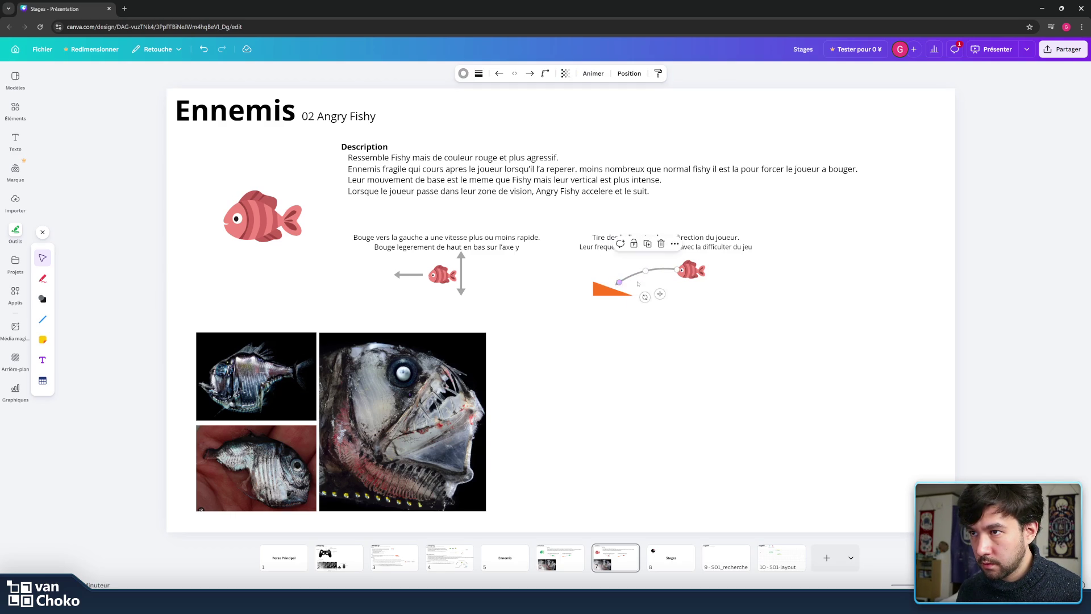
left_click(729, 287)
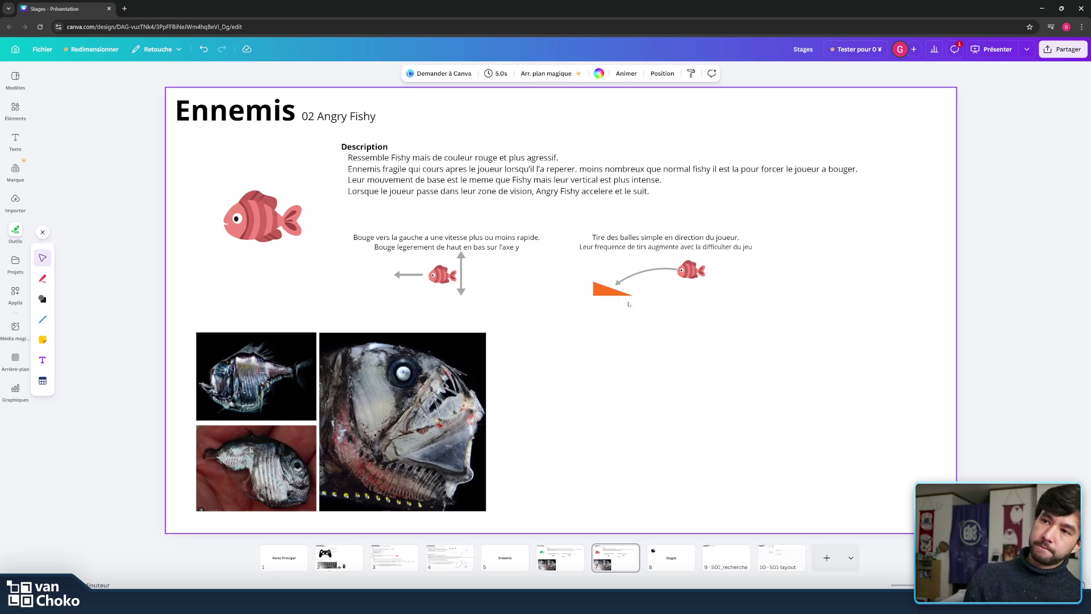
left_click(618, 283)
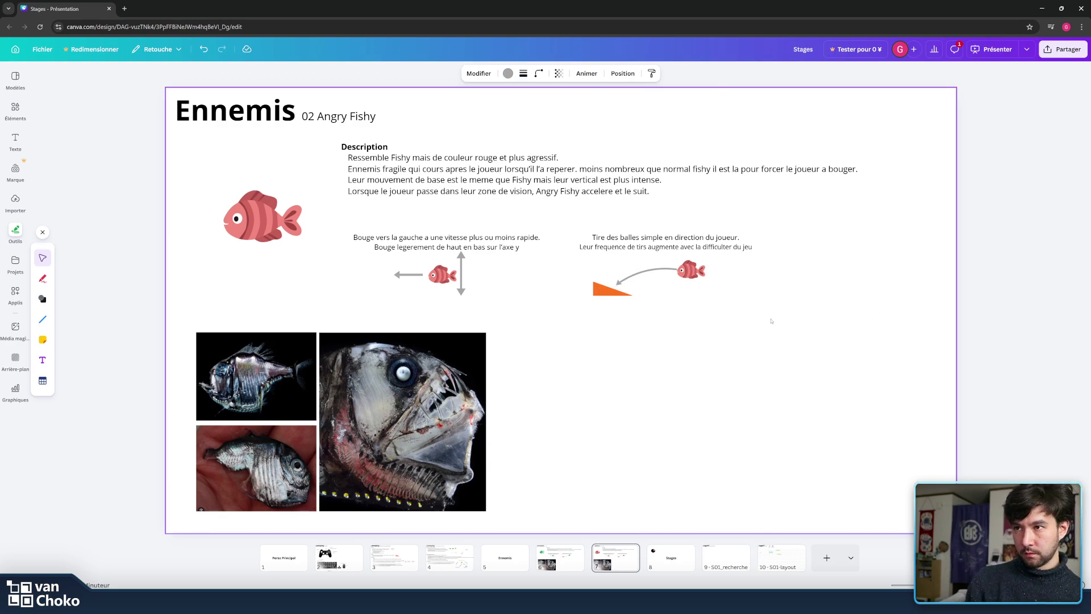
key("Escape")
left_click(618, 284)
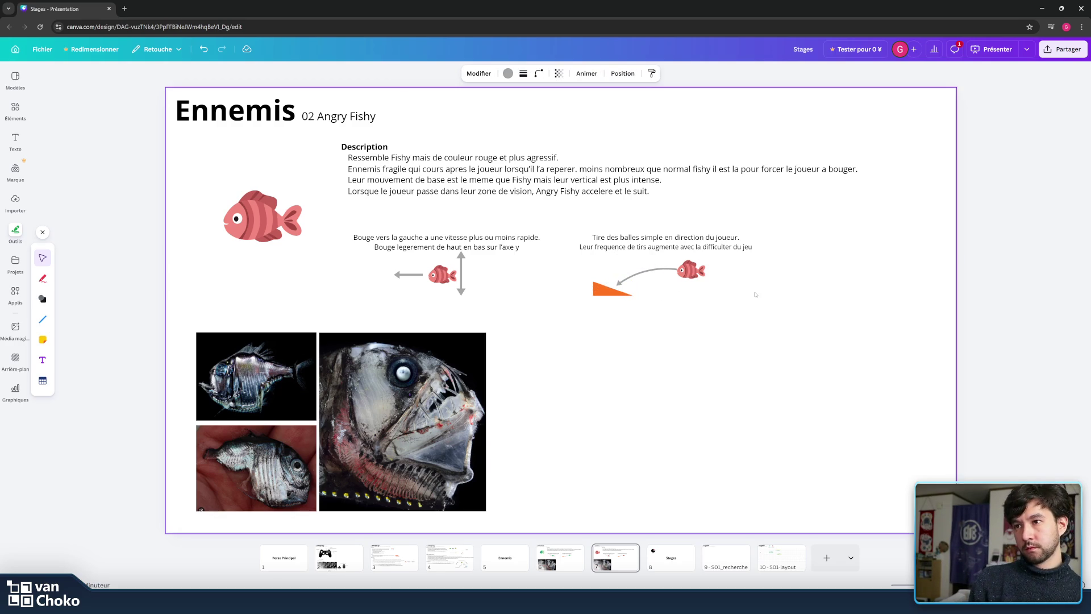
left_click(782, 295)
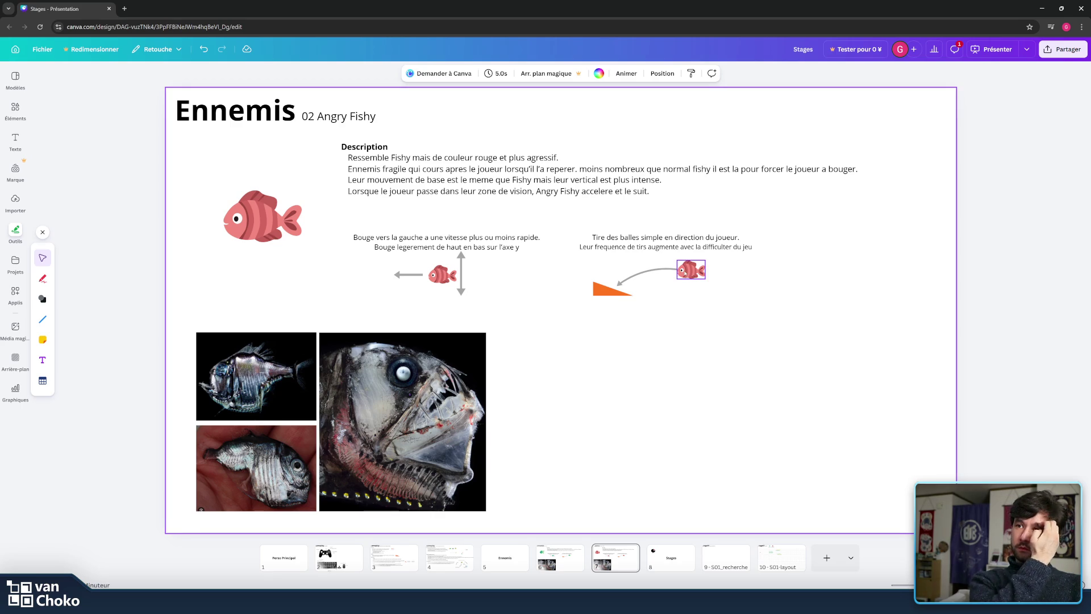
left_click_drag(756, 345, 568, 257)
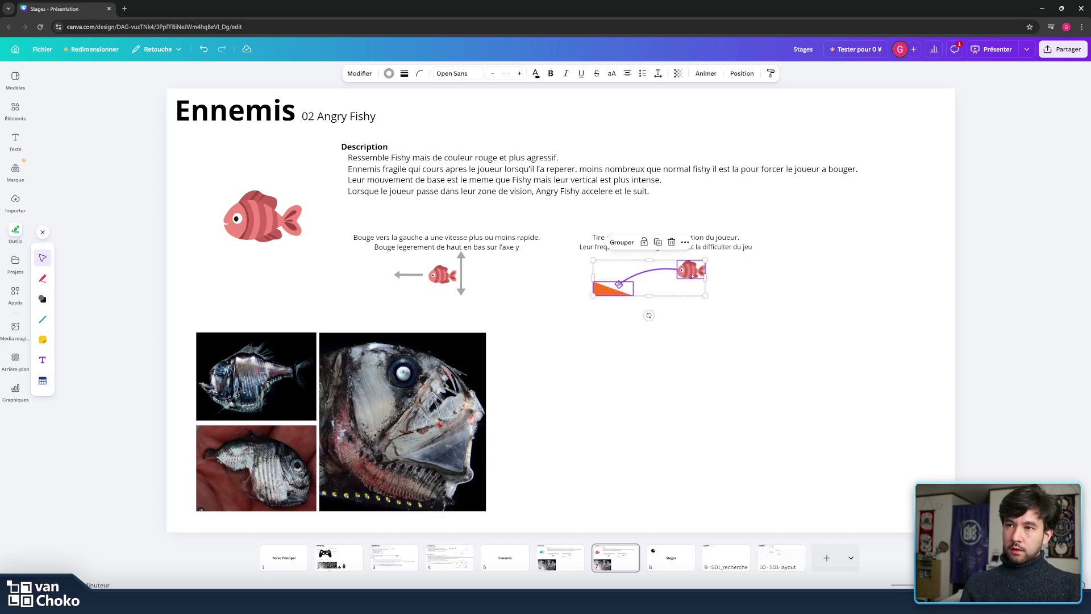
- Drag the triangle, curved arrow and red fish group down and to the right
left_click_drag(692, 274, 706, 371)
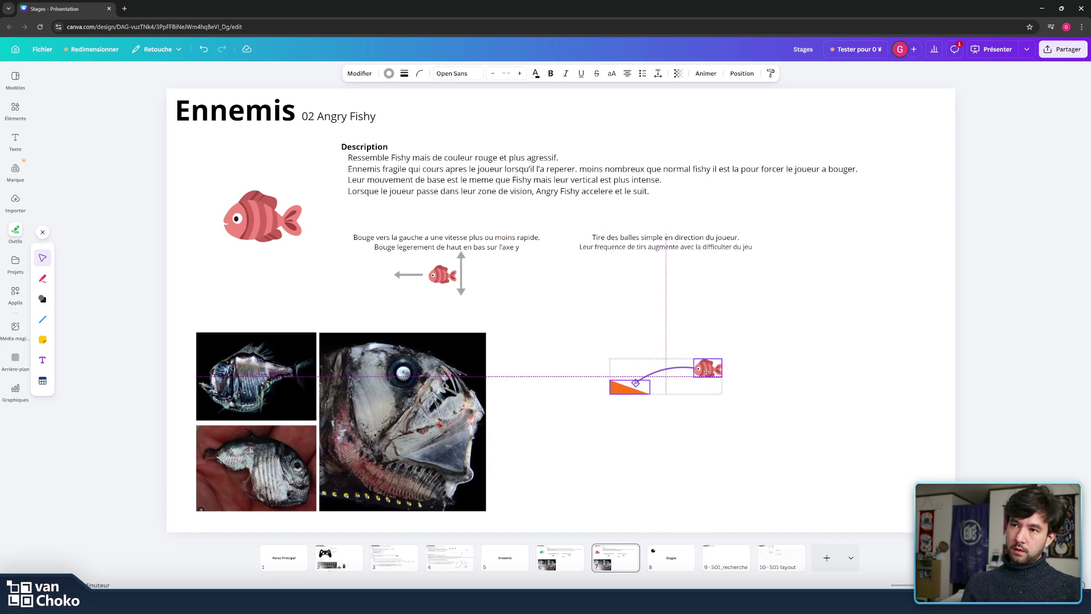
left_click_drag(706, 371, 706, 332)
left_click(810, 351)
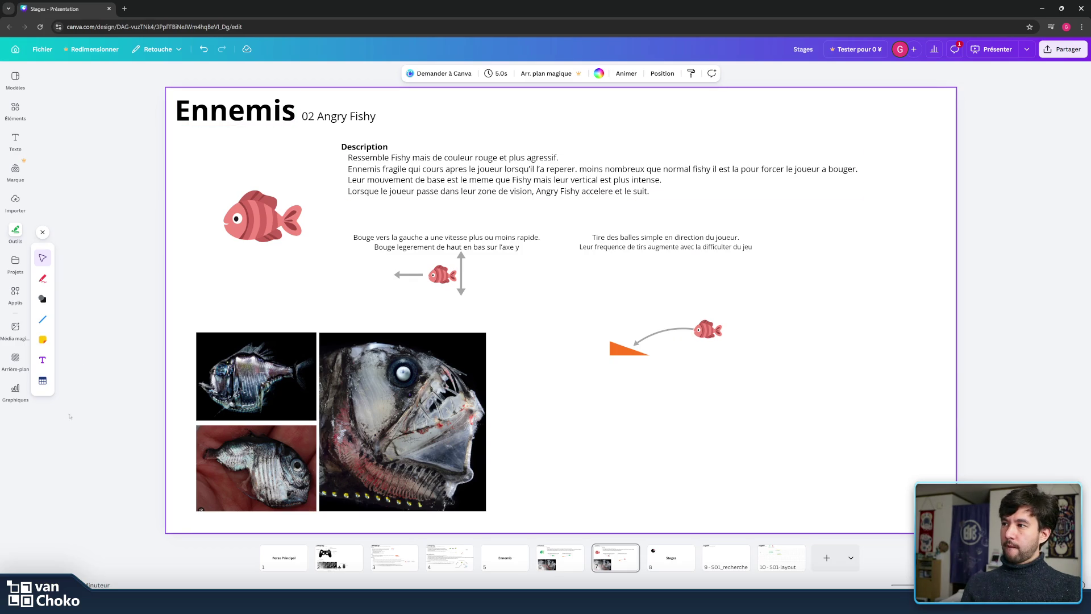
left_click(38, 322)
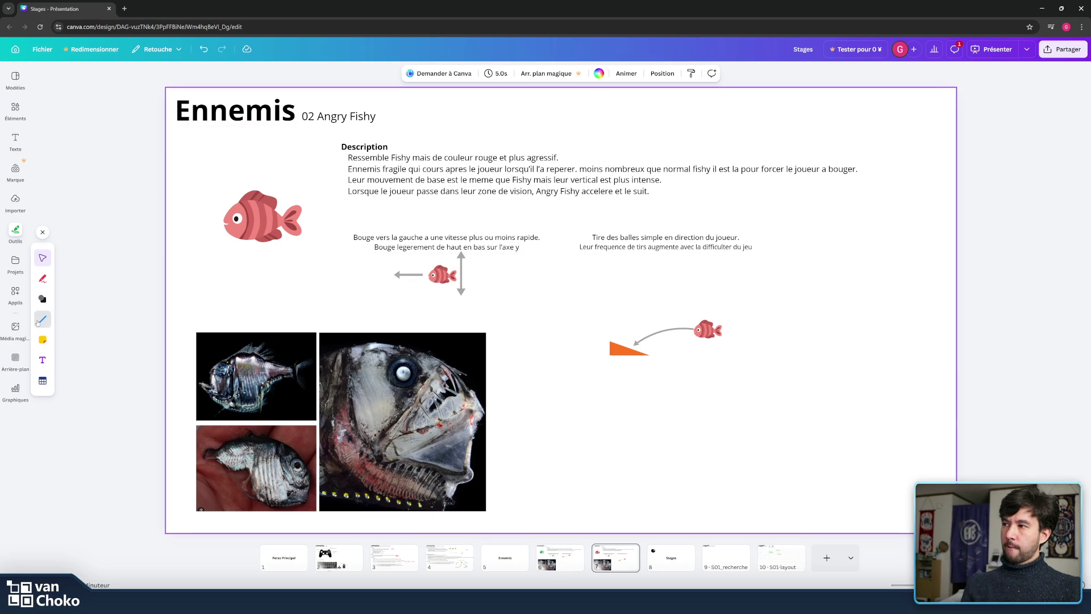
- Add a circle with a dotted weight-4 outline and no fill around the shooting fish
left_click(44, 297)
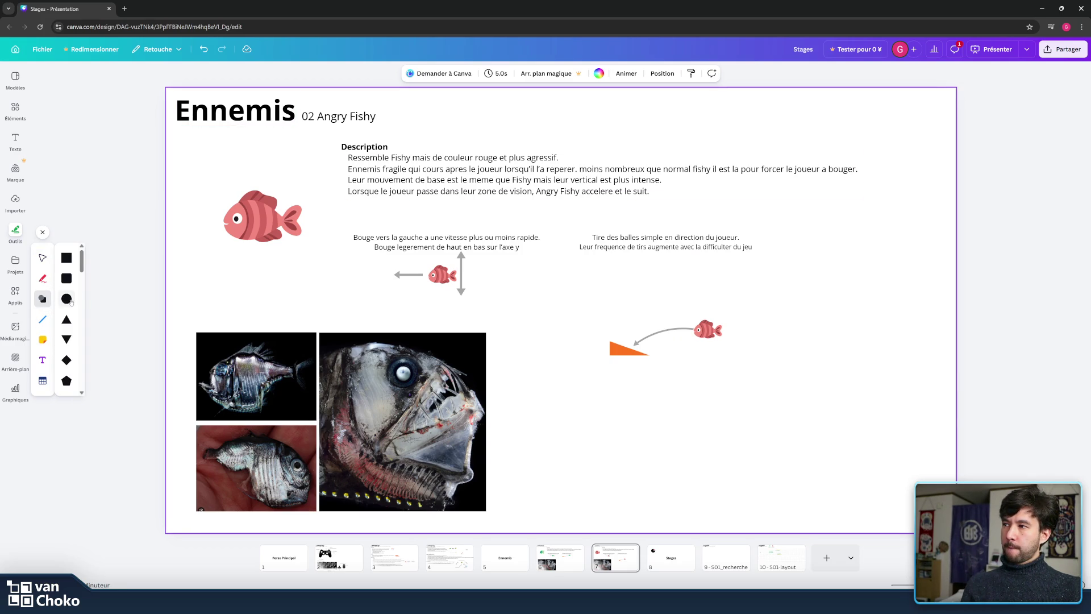
left_click(69, 300)
left_click(523, 73)
left_click(499, 99)
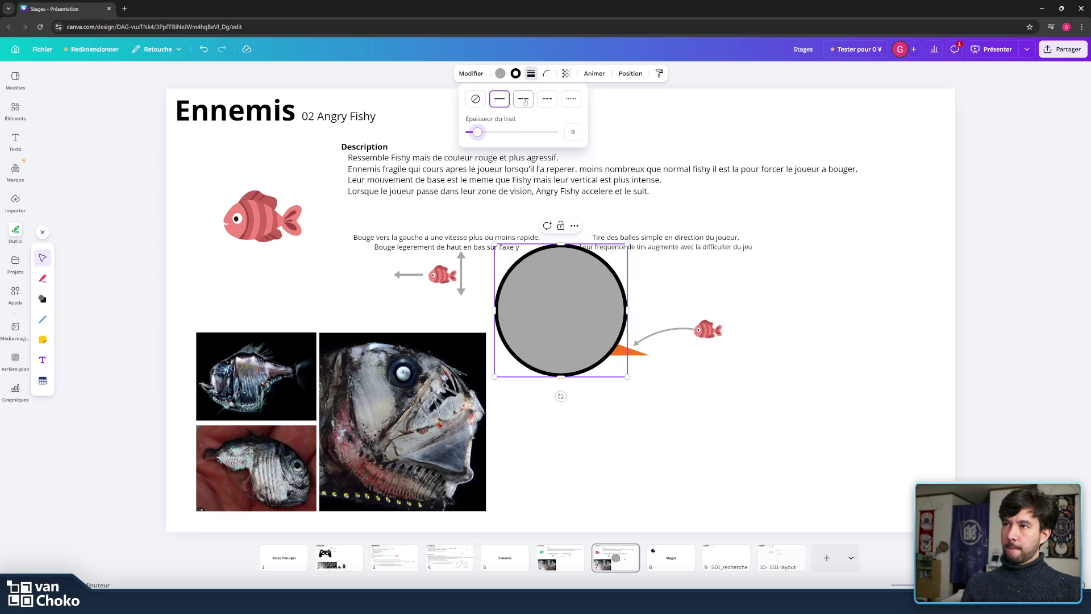
left_click(547, 99)
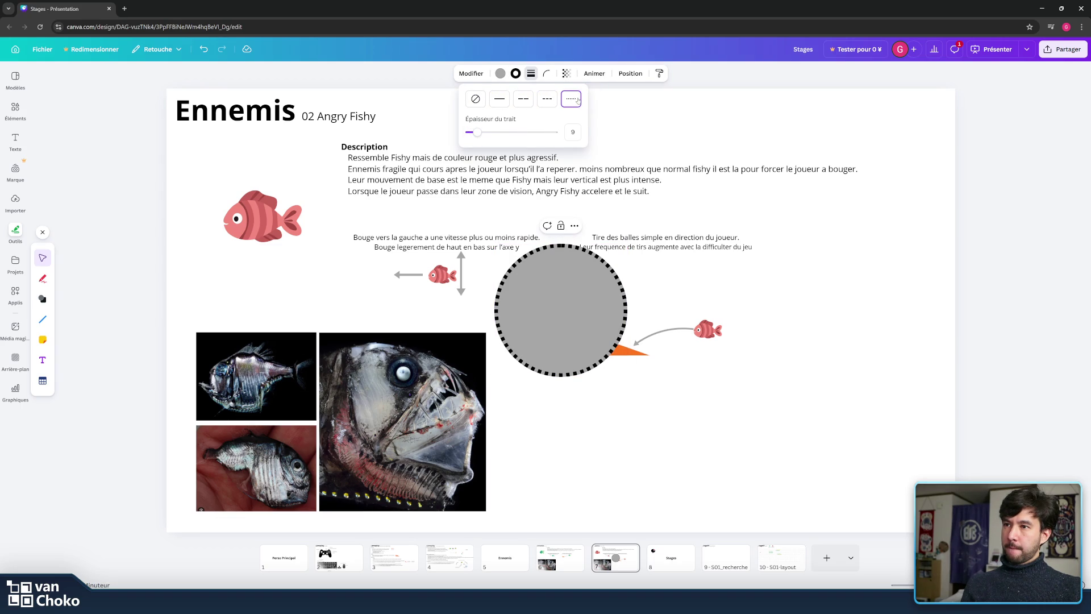
left_click_drag(477, 132, 473, 131)
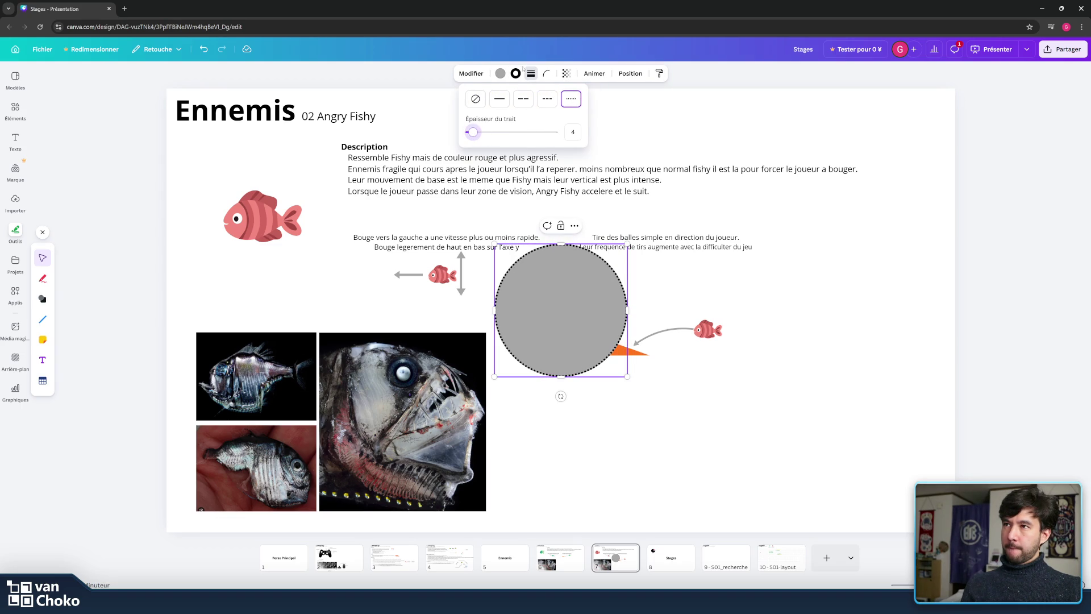
left_click(500, 74)
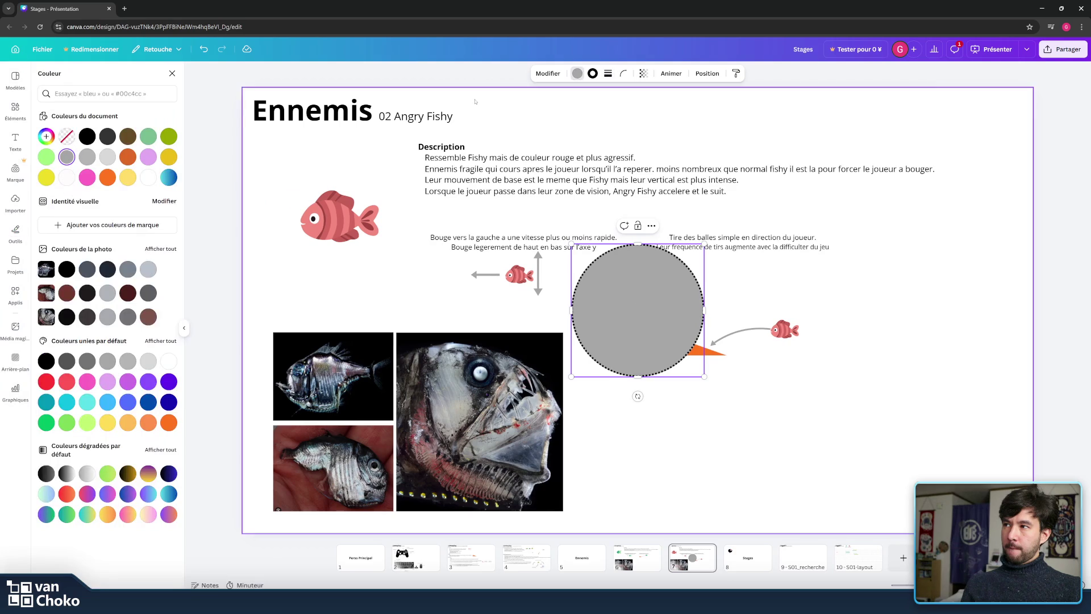
left_click(65, 136)
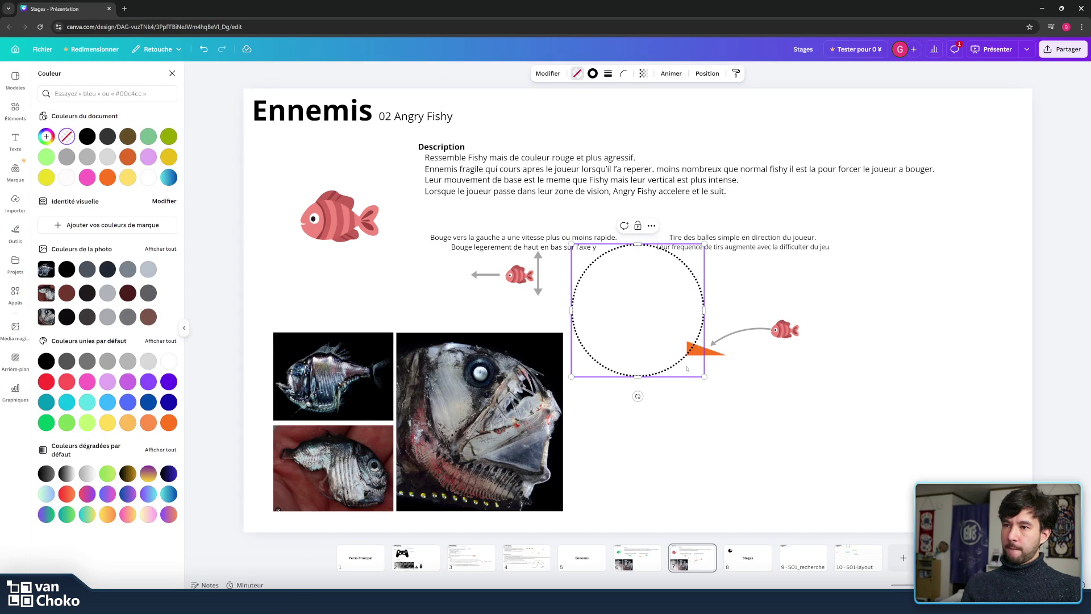
mouse_move(672, 370)
left_mouse_down()
mouse_move(816, 390)
mouse_move(885, 435)
mouse_move(840, 396)
left_mouse_up()
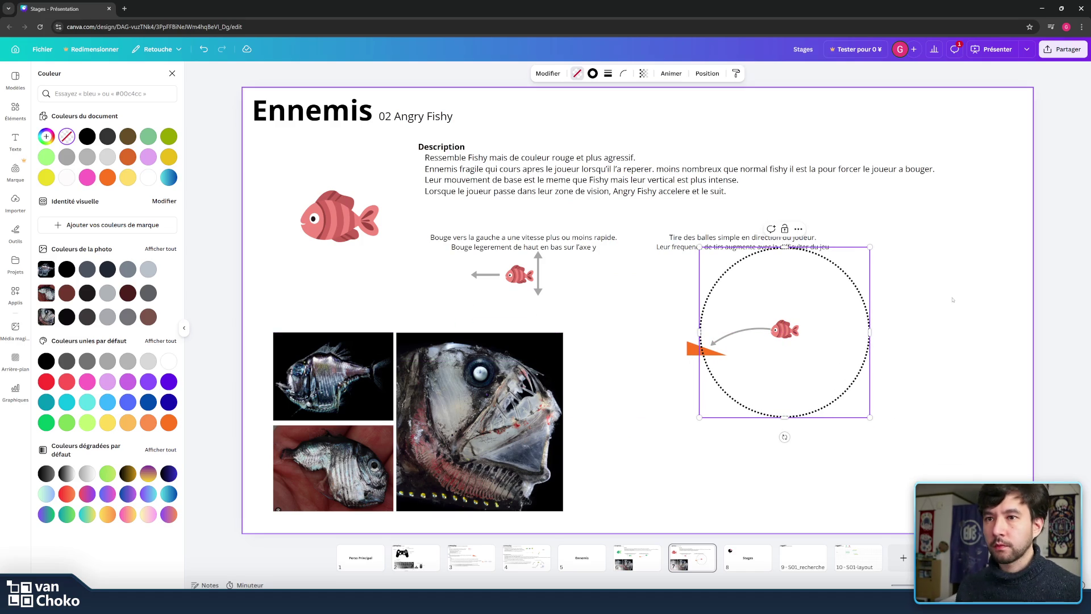
- Shift the circle, fish, arrow and triangle group slightly down and left
left_click(891, 383)
left_click_drag(909, 415, 679, 287)
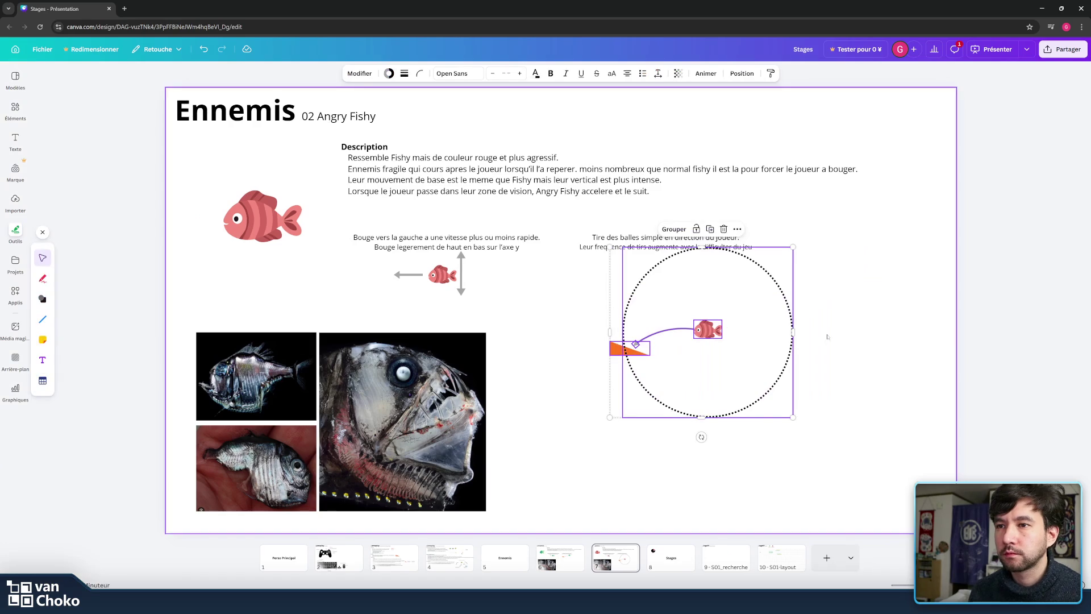
left_click_drag(704, 328, 692, 347)
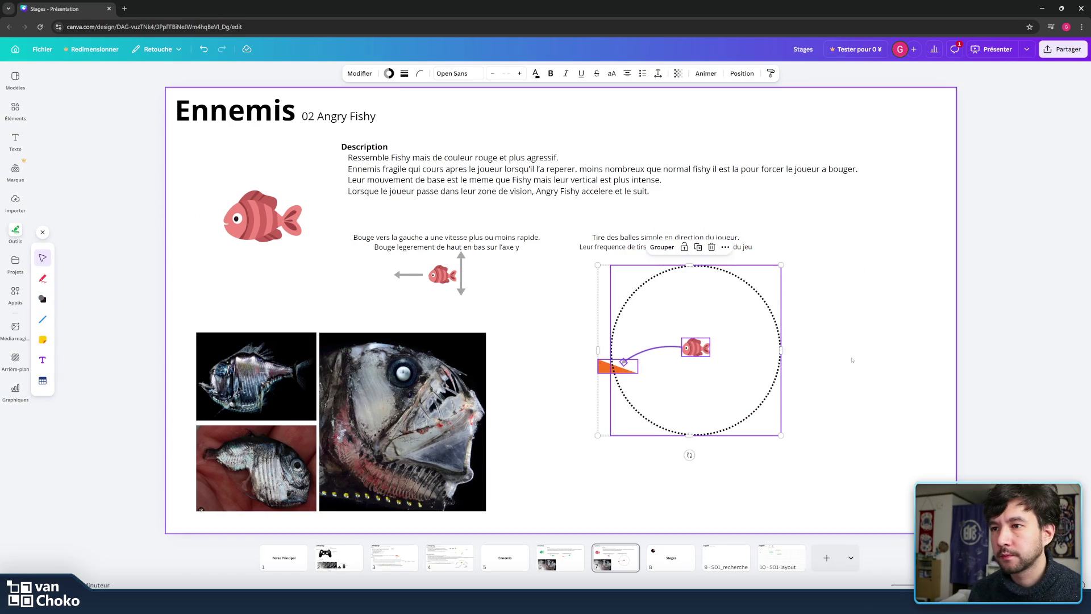
left_click(551, 244)
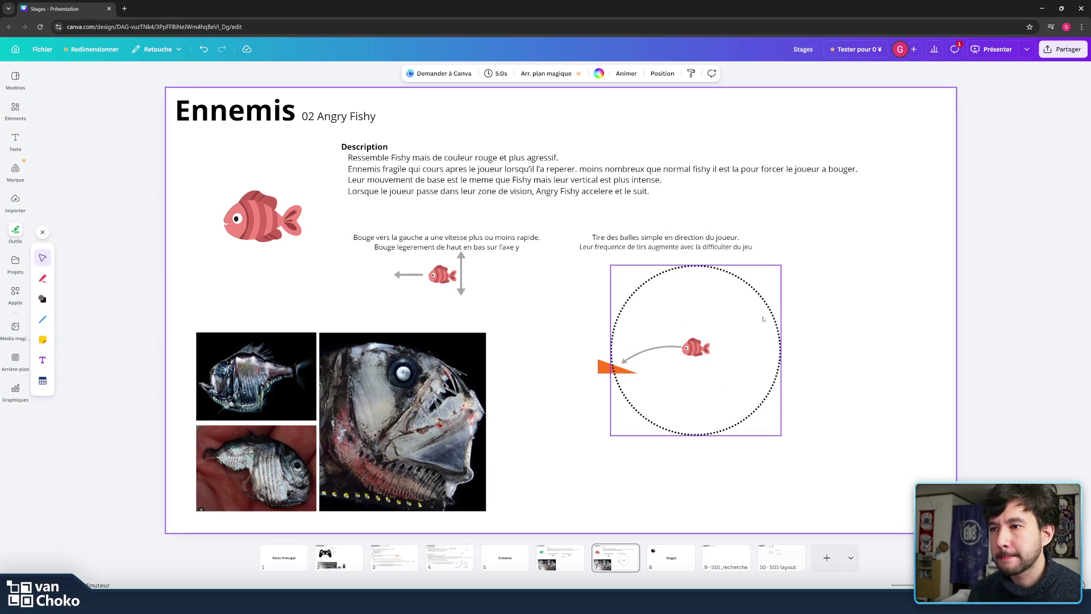
- Change the dotted circle's outline colour to yellow (Jaune #eabe1a)
left_click(686, 268)
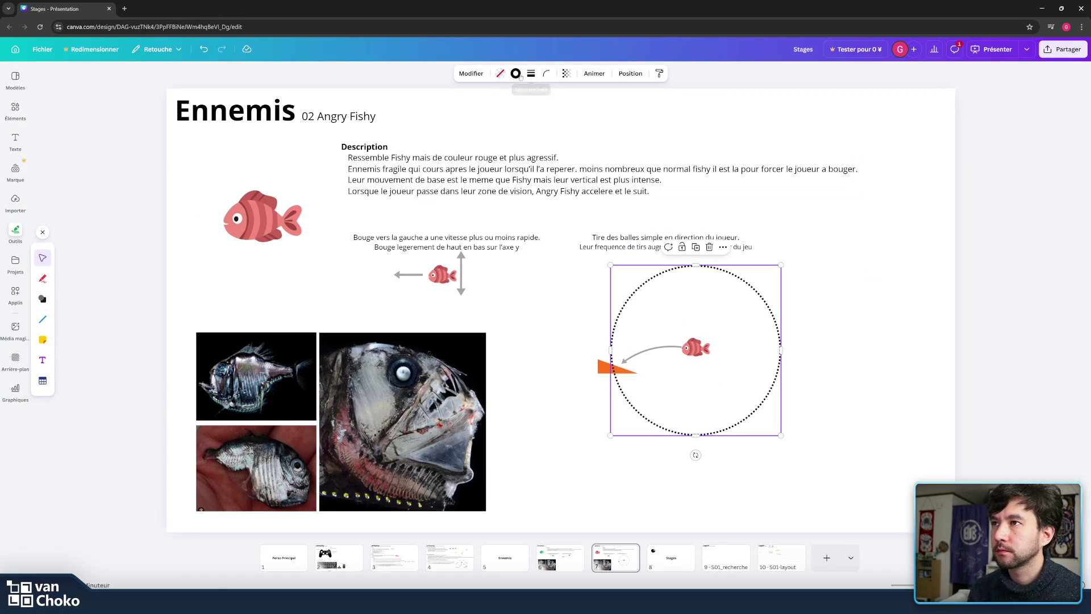
left_click(516, 73)
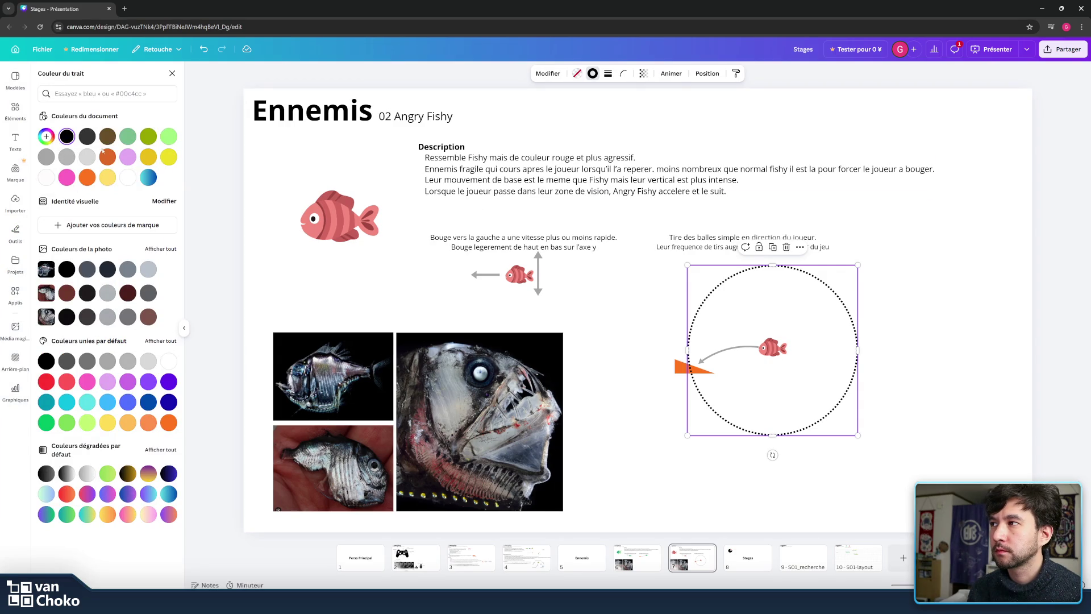
left_click(85, 178)
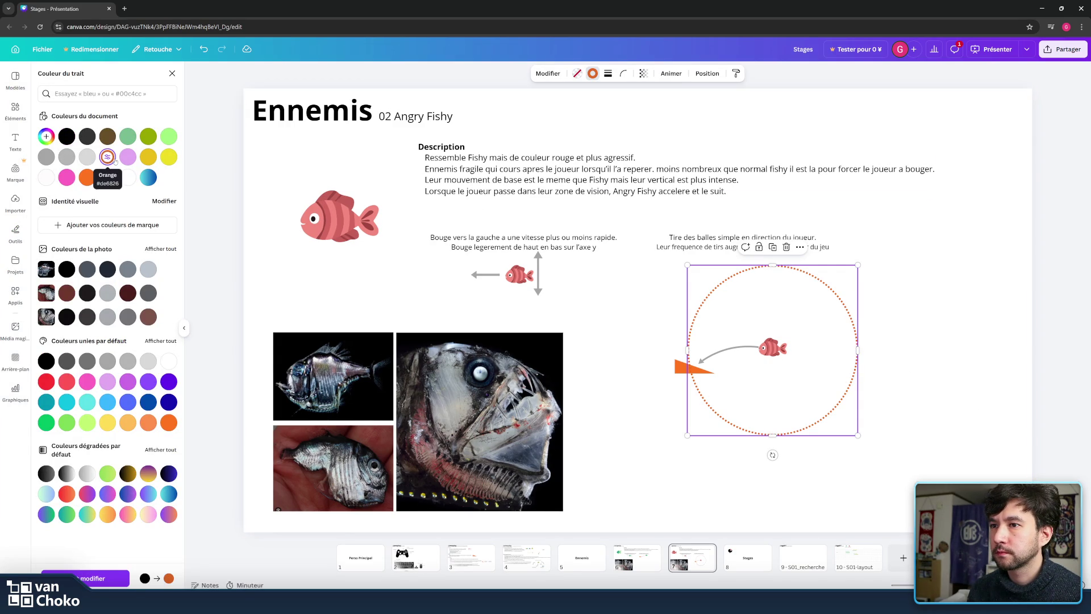
left_click(148, 156)
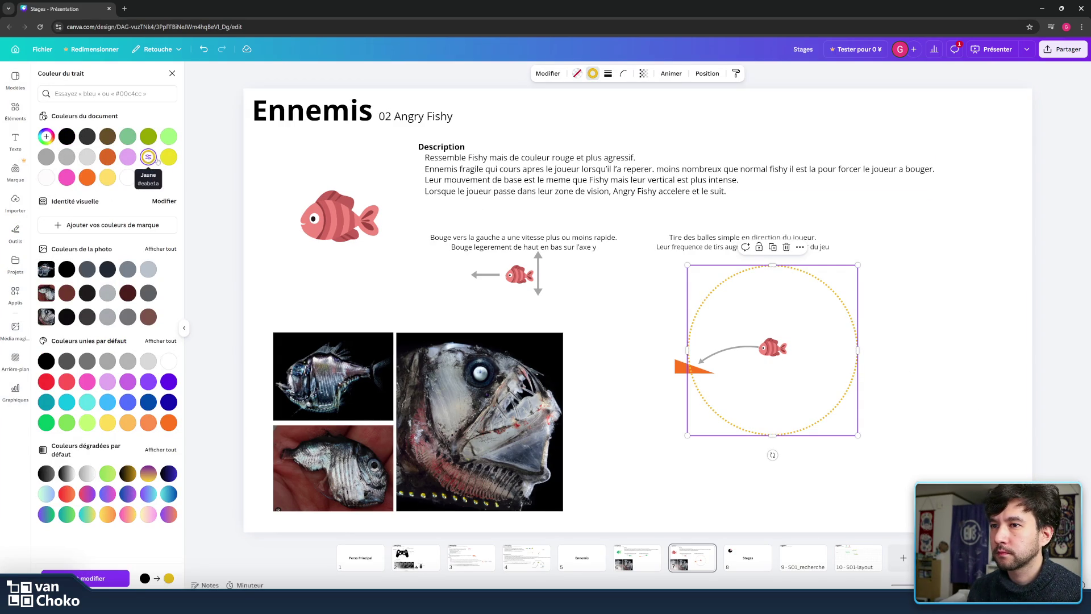
left_click(616, 276)
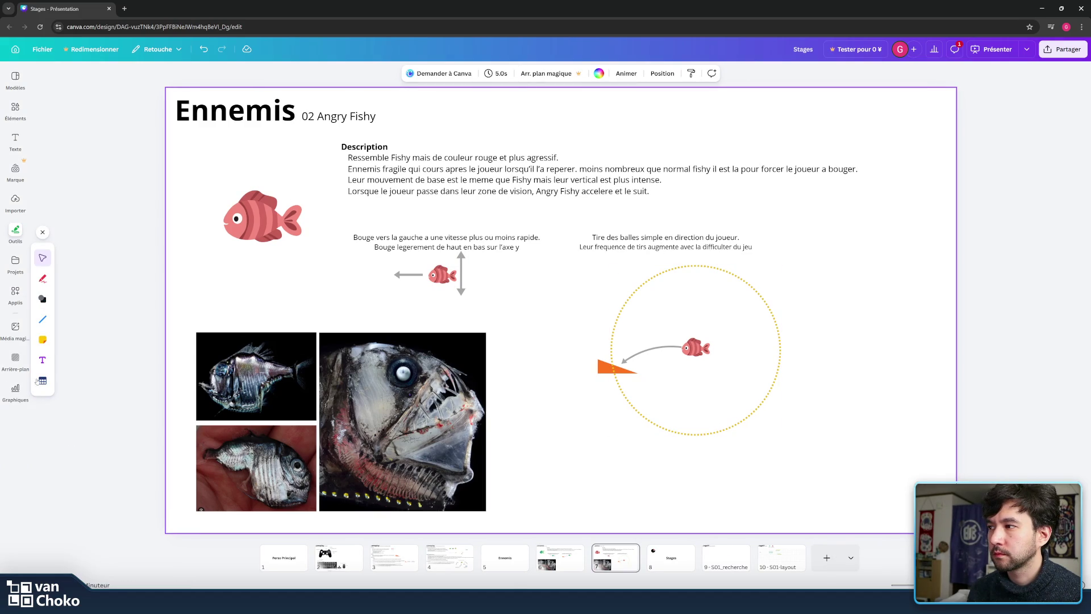
left_click(43, 360)
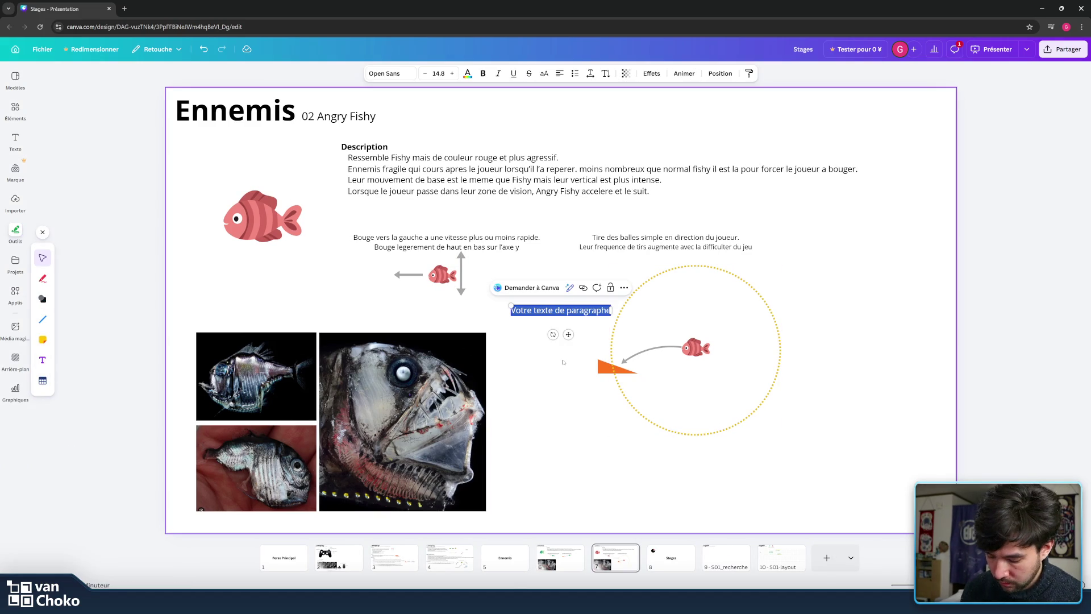
- Type the 'zone de vision' label, shrink its font to 10.8, and move it above the circle
type("ZCne de vision")
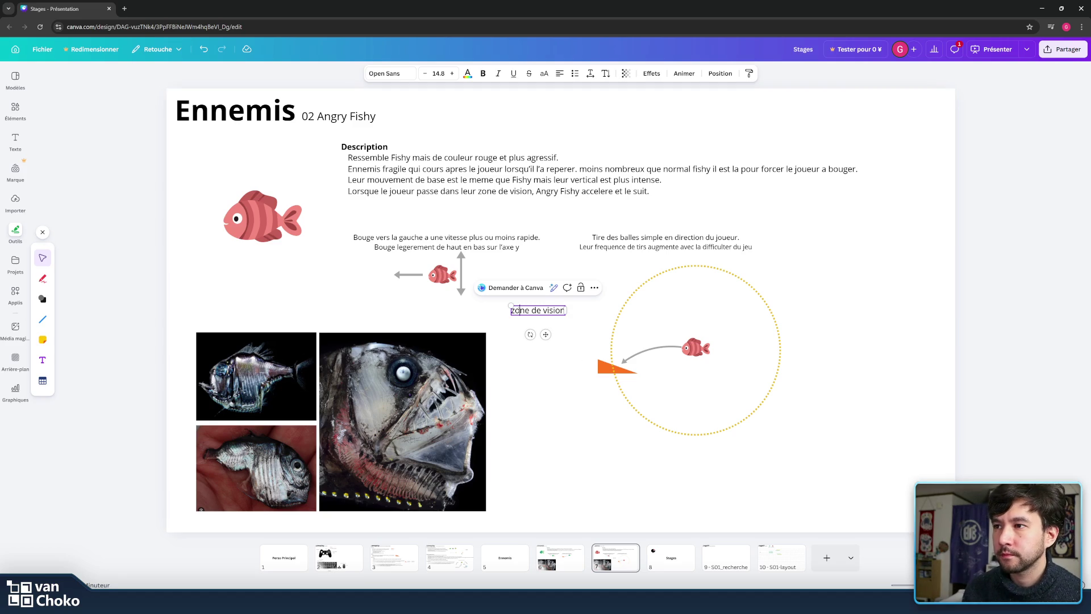
key("ctrl+a")
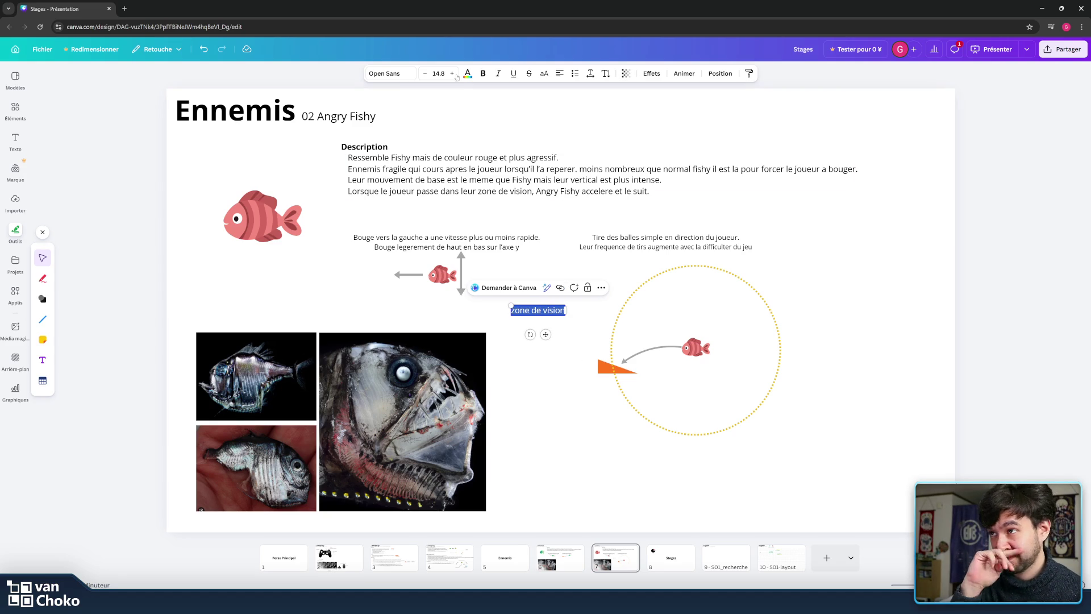
left_click(425, 74)
left_click(425, 73)
left_click(424, 74)
left_click(424, 74)
left_click_drag(537, 332, 701, 300)
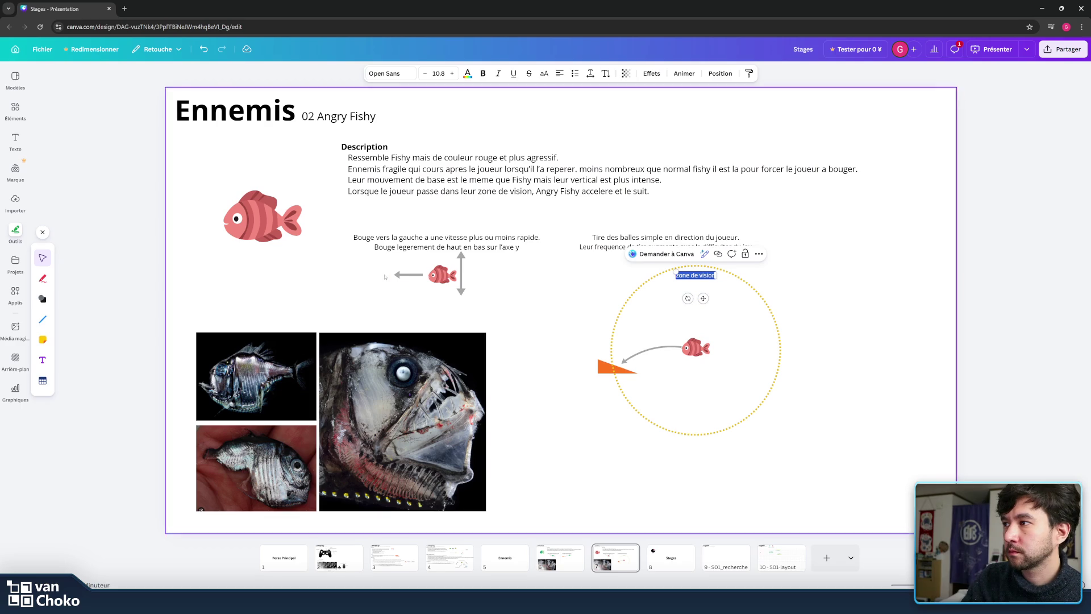
- Colour the label yellow, place it at the circle's upper right, then go to slide 6, Fishy
left_click(467, 73)
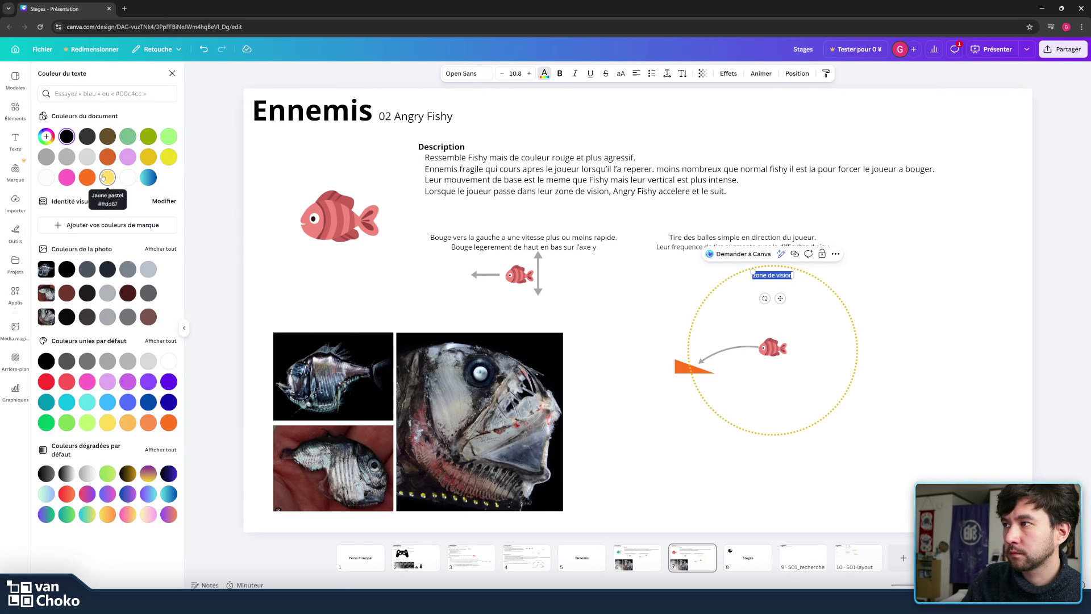
left_click(169, 157)
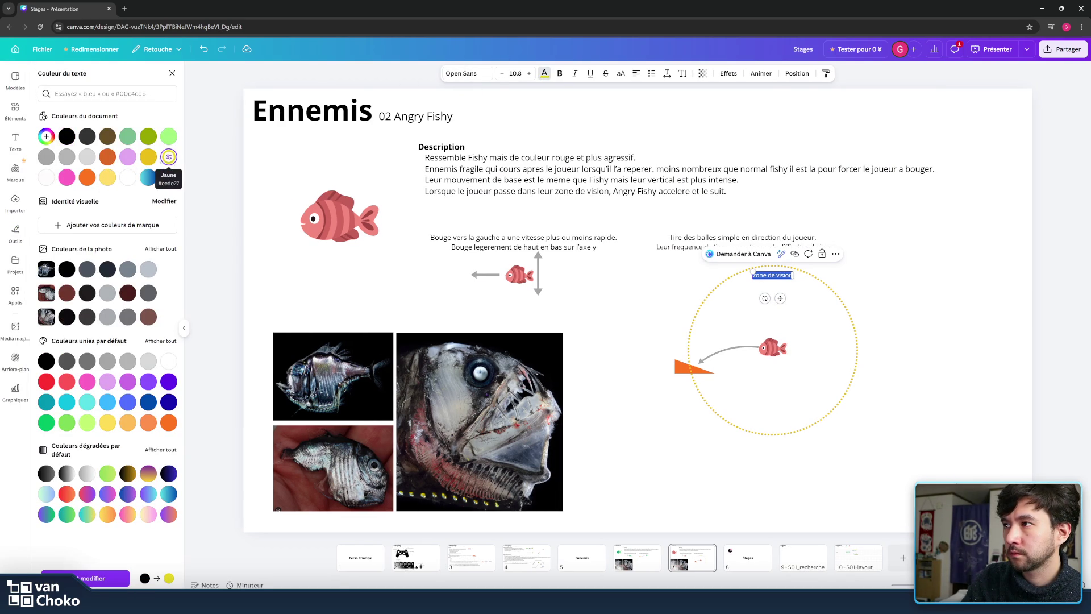
left_click(271, 165)
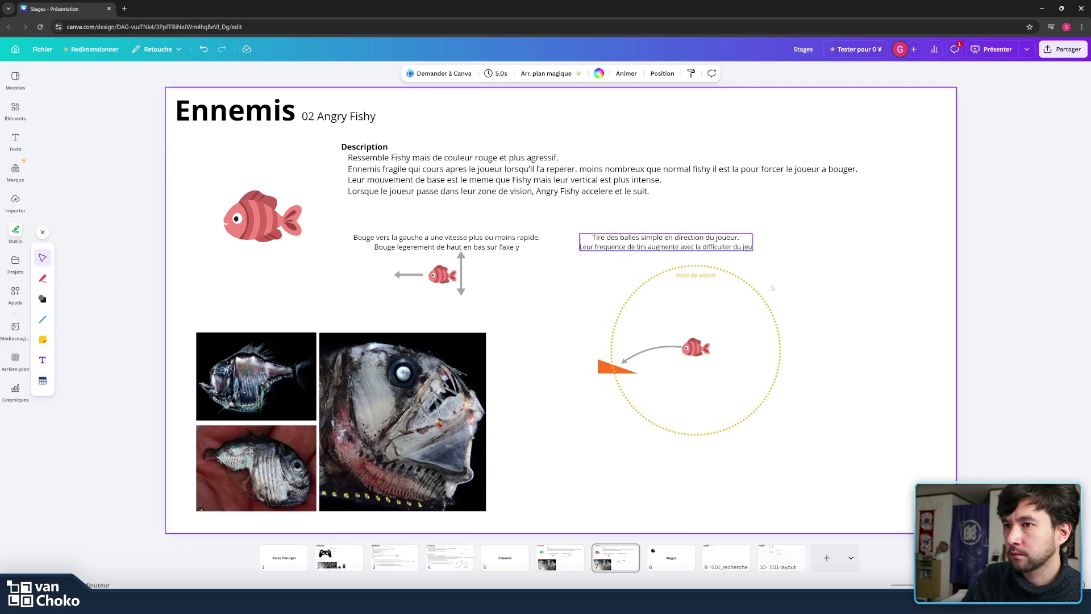
left_click(696, 275)
left_click_drag(704, 294, 760, 292)
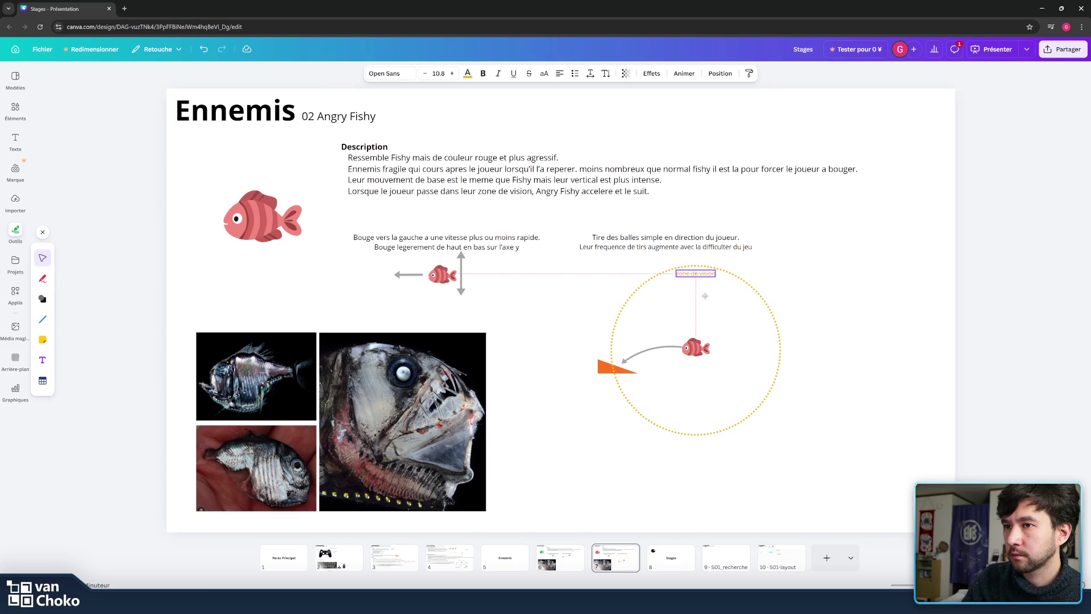
left_click(864, 300)
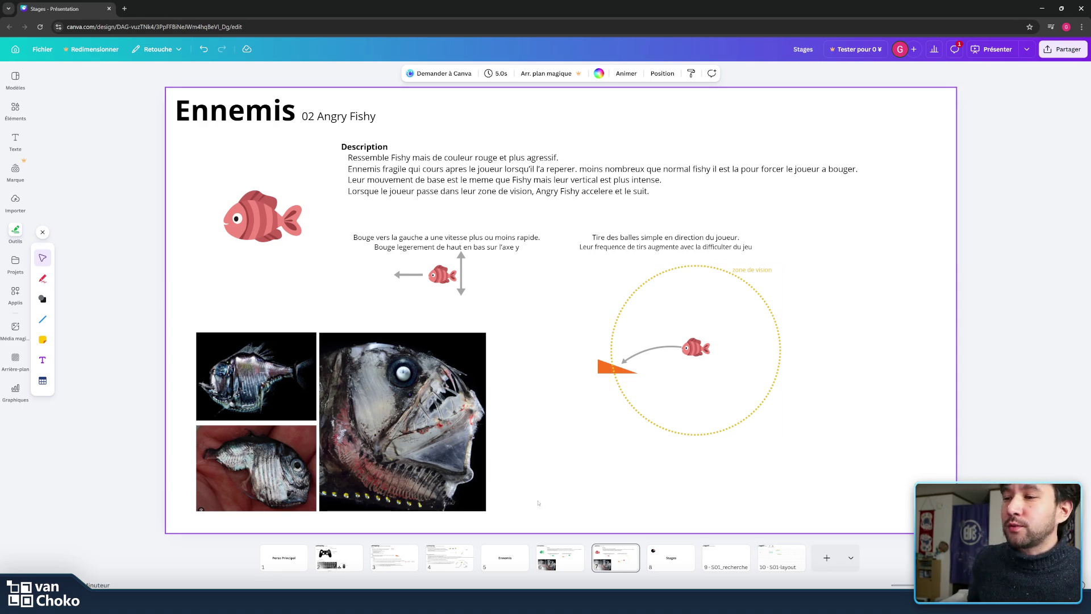
left_click(558, 565)
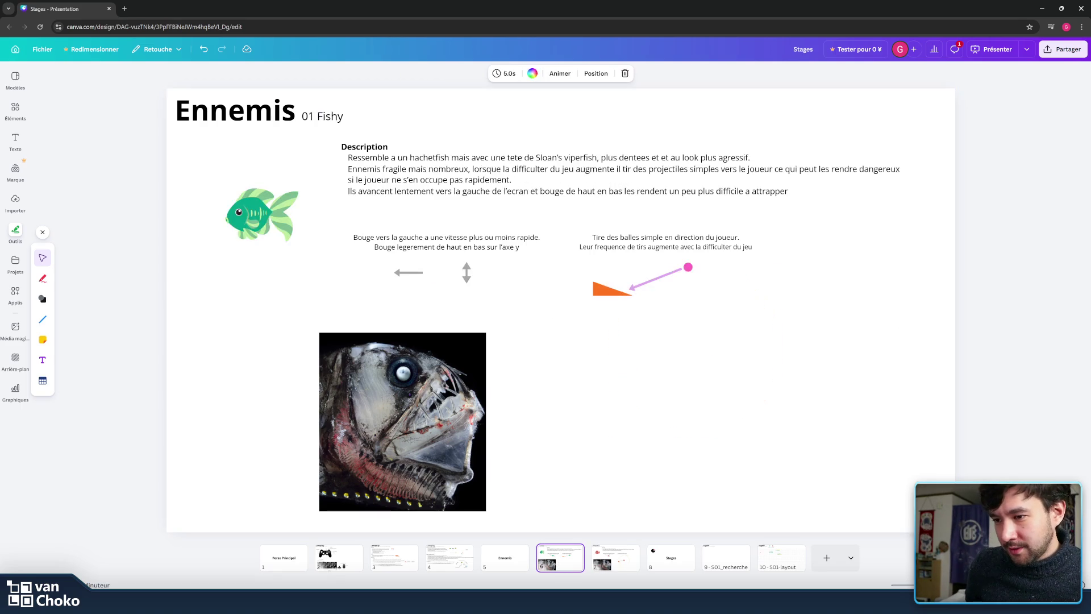
scroll(845, 165, "up", 1)
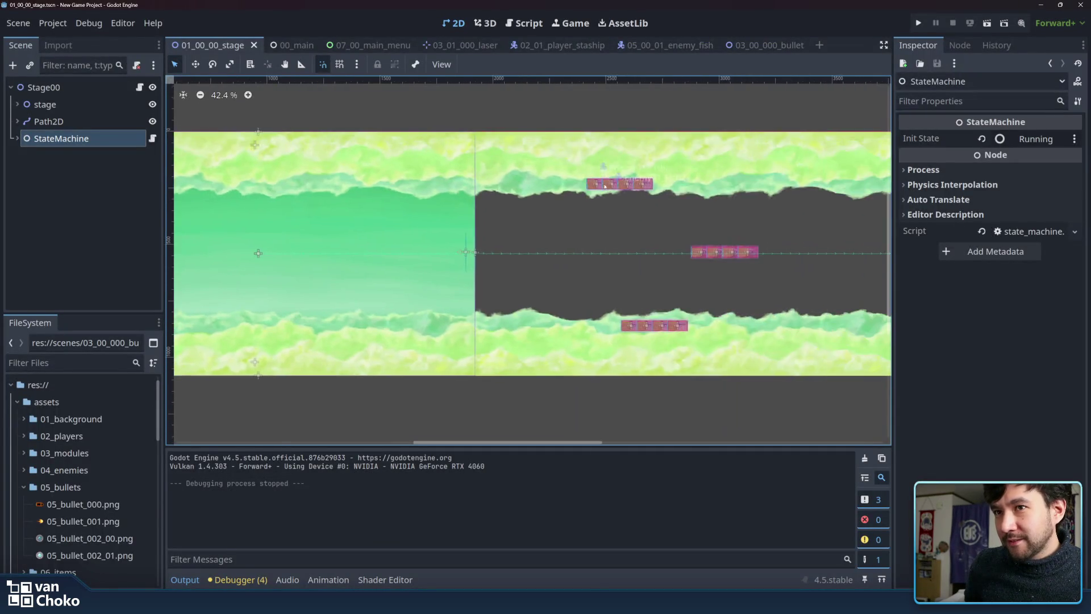
scroll(738, 199, "up", 2)
scroll(657, 225, "up", 1)
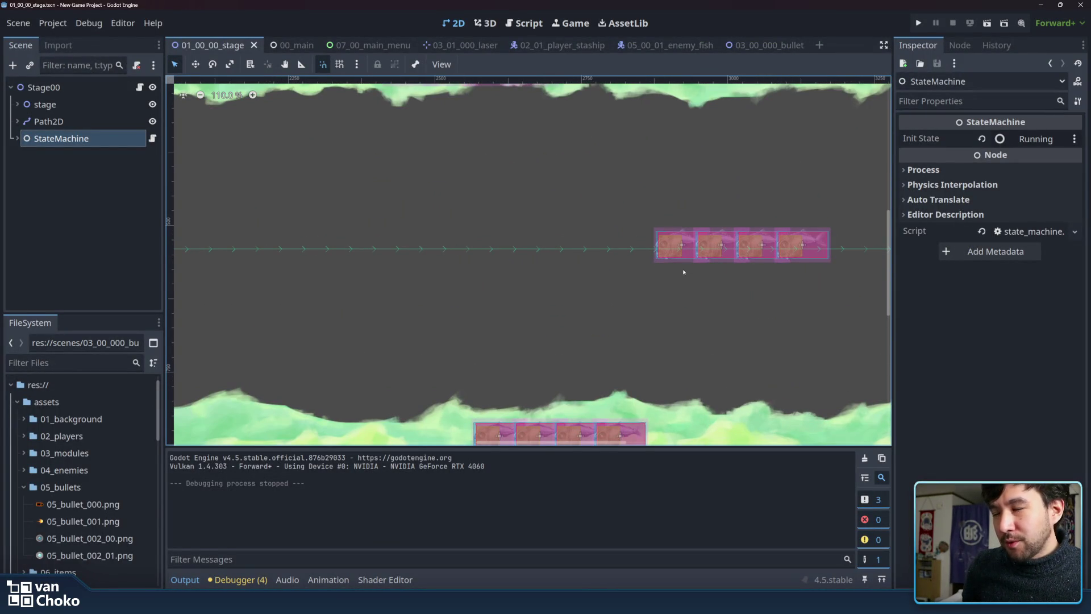
left_click(563, 46)
left_click(653, 45)
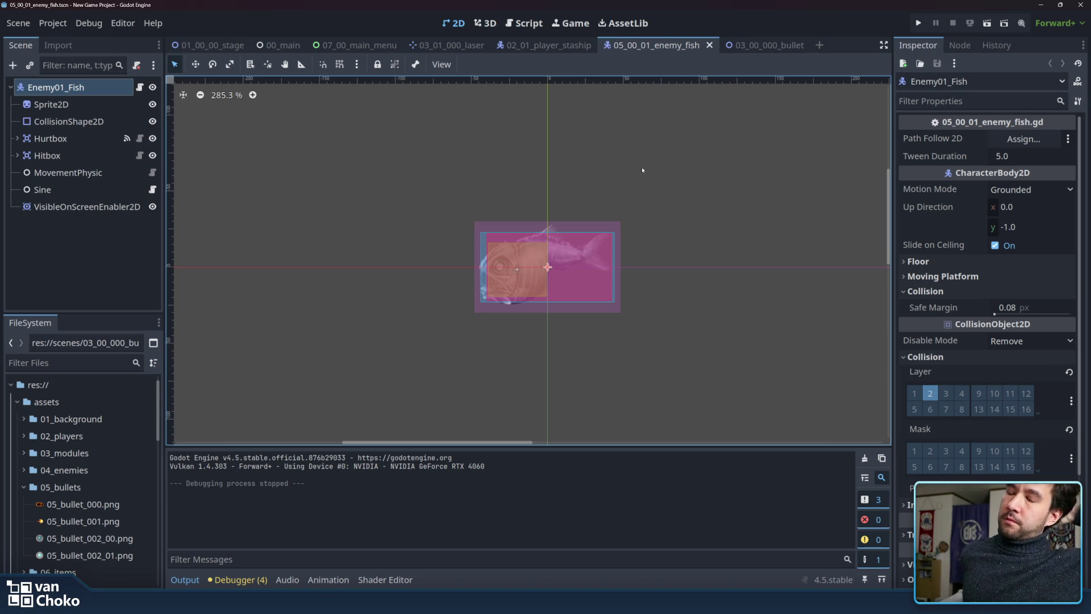
scroll(709, 316, "down", 4)
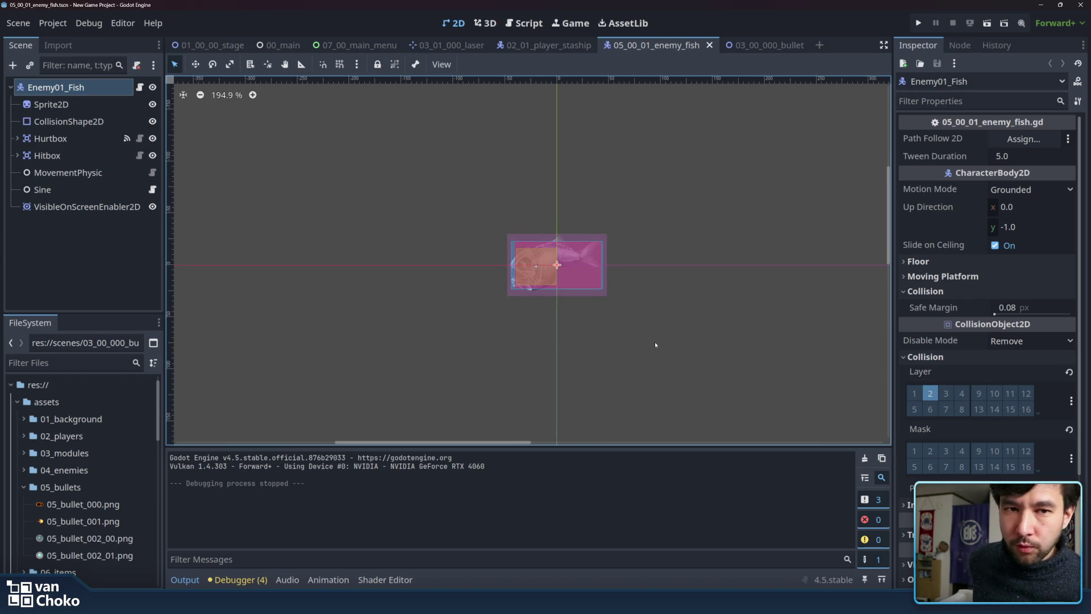
left_click(544, 47)
left_click(438, 40)
left_click(327, 46)
left_click(285, 45)
left_click(205, 44)
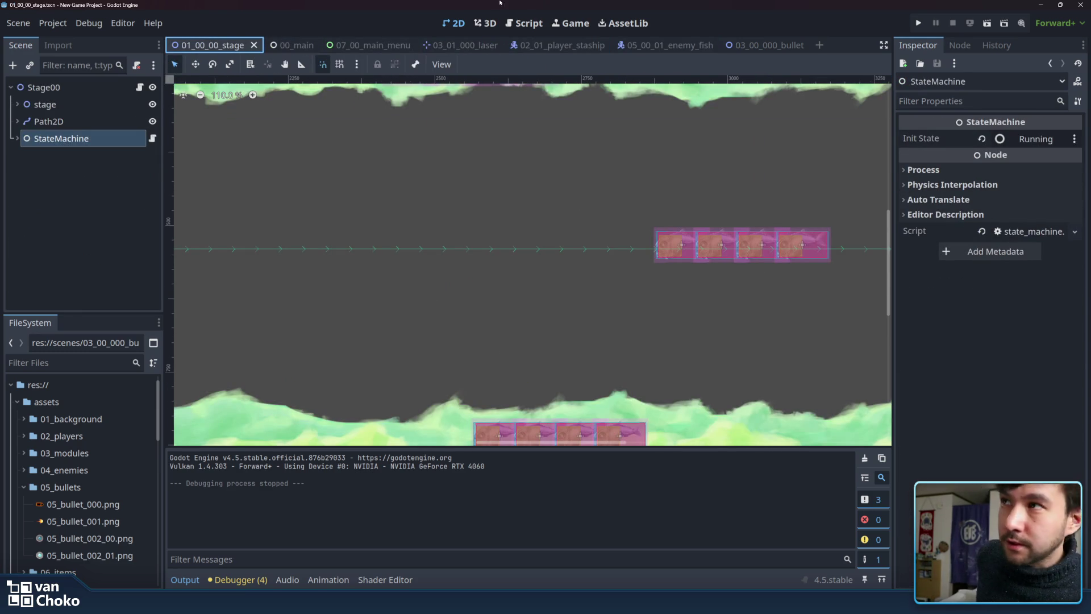
scroll(597, 183, "down", 8)
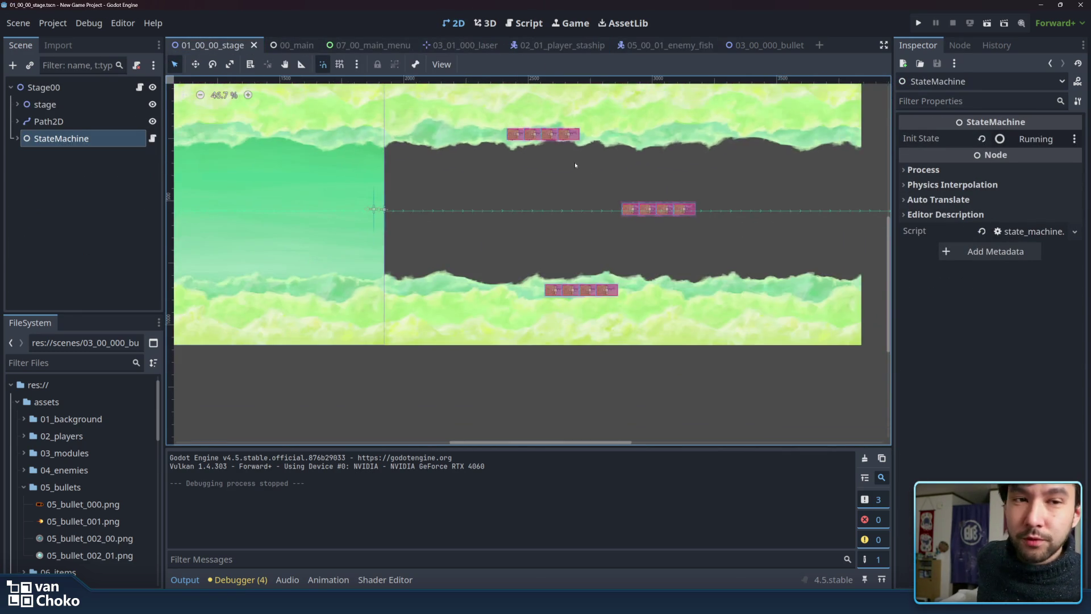
left_click_drag(586, 173, 805, 208)
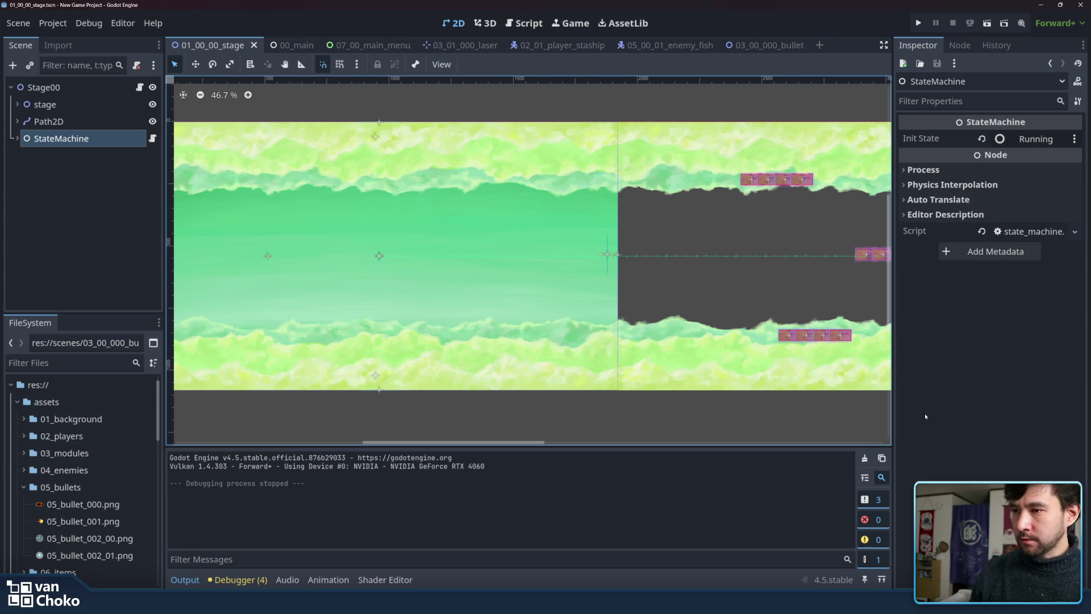
mouse_move(643, 602)
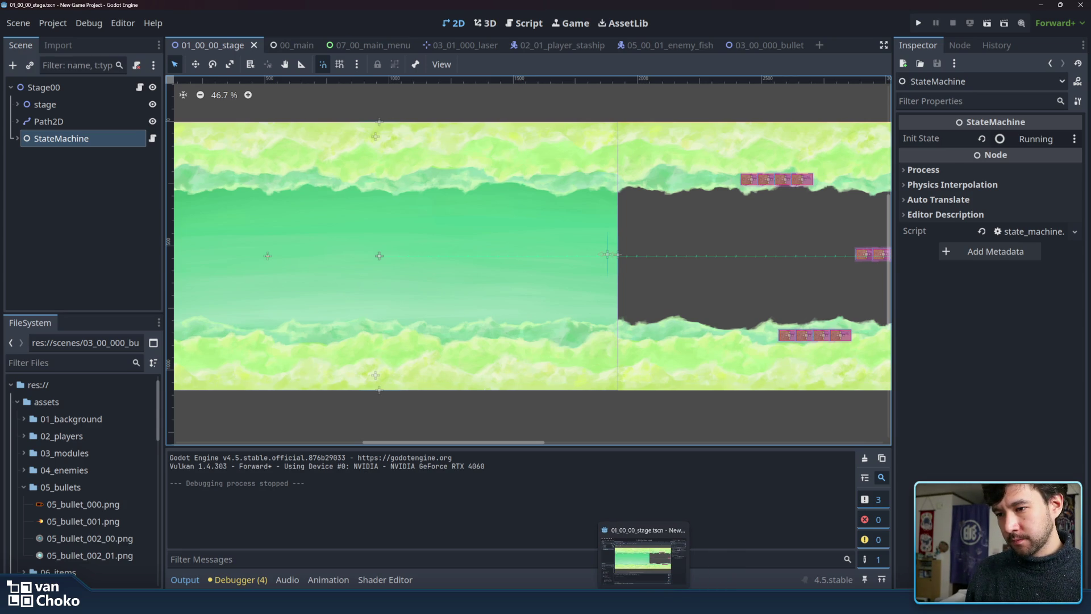
mouse_move(605, 602)
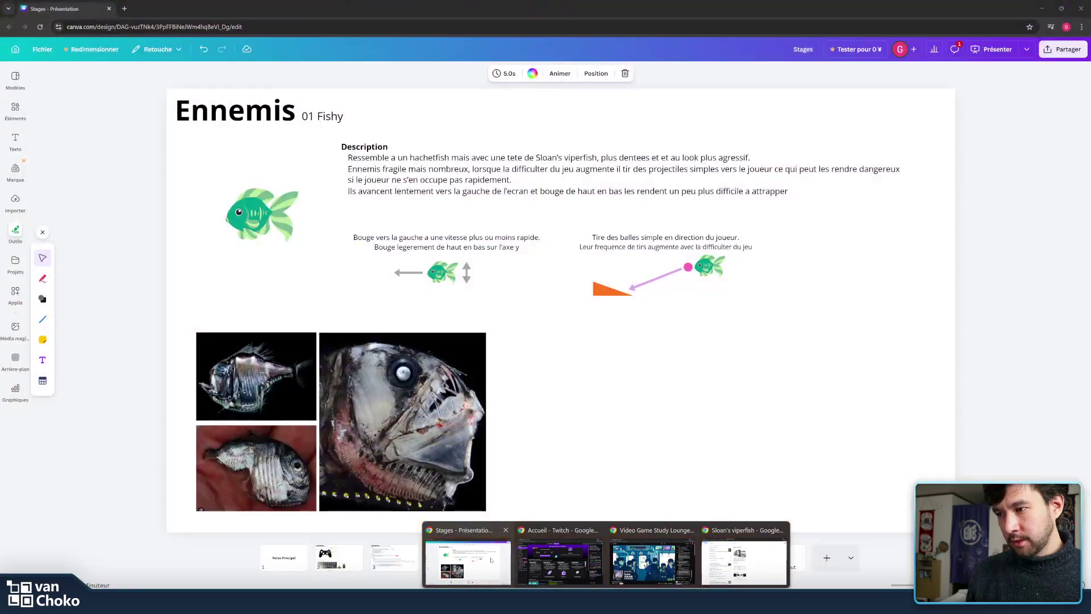
- Bring the 'Stages - Présentation' Canva window back, showing the 01 Fishy slide
left_click(468, 560)
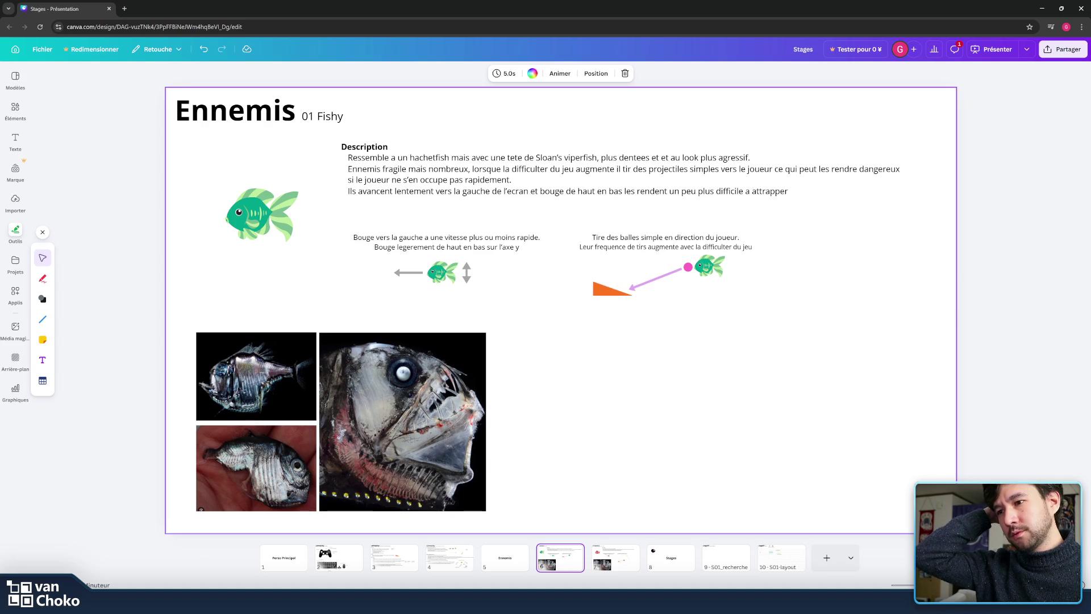
- Go to slide 7, Angry Fishy, and select then deselect its dotted vision circle
left_click(636, 555)
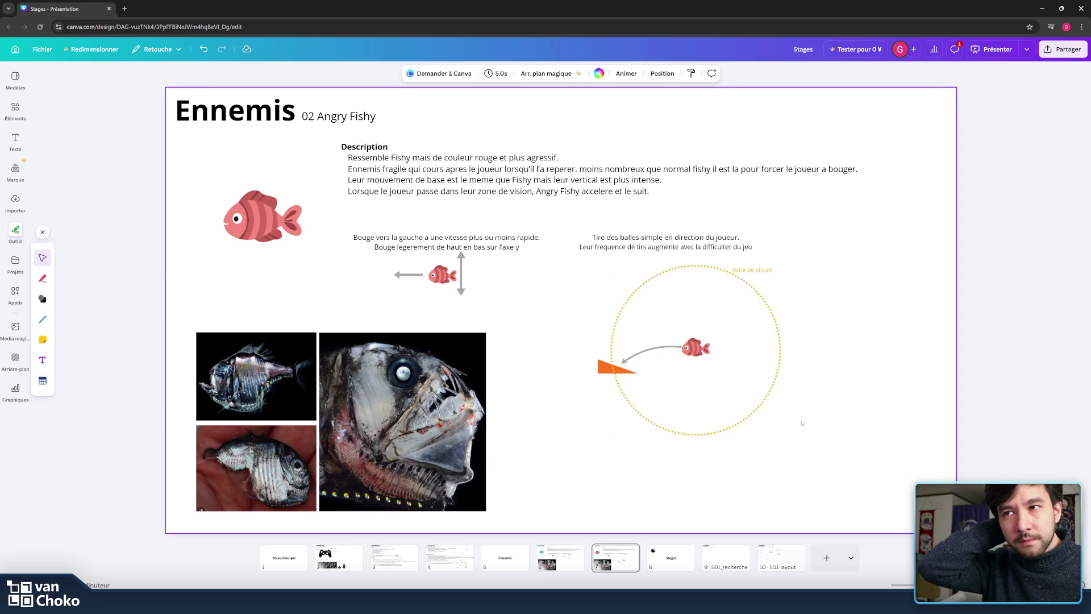
left_click(778, 376)
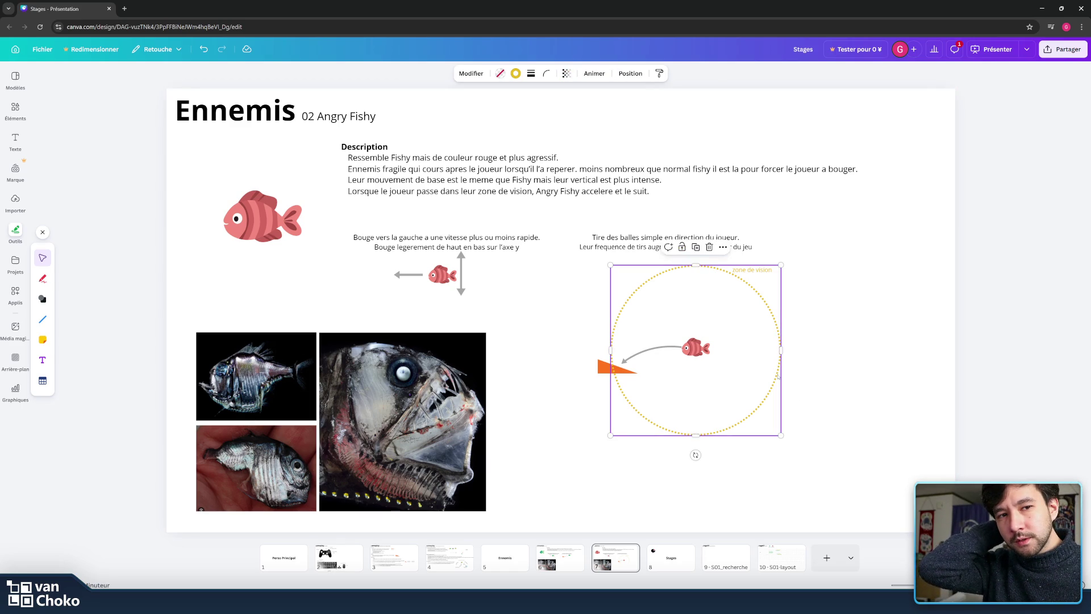
left_click(850, 375)
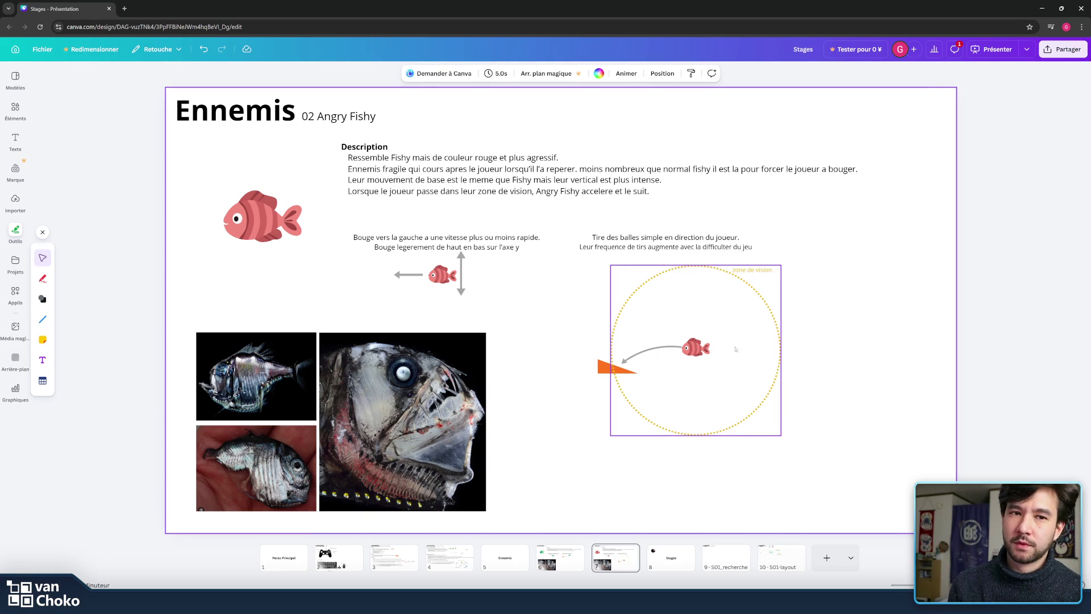
left_click(754, 348)
left_click(811, 304)
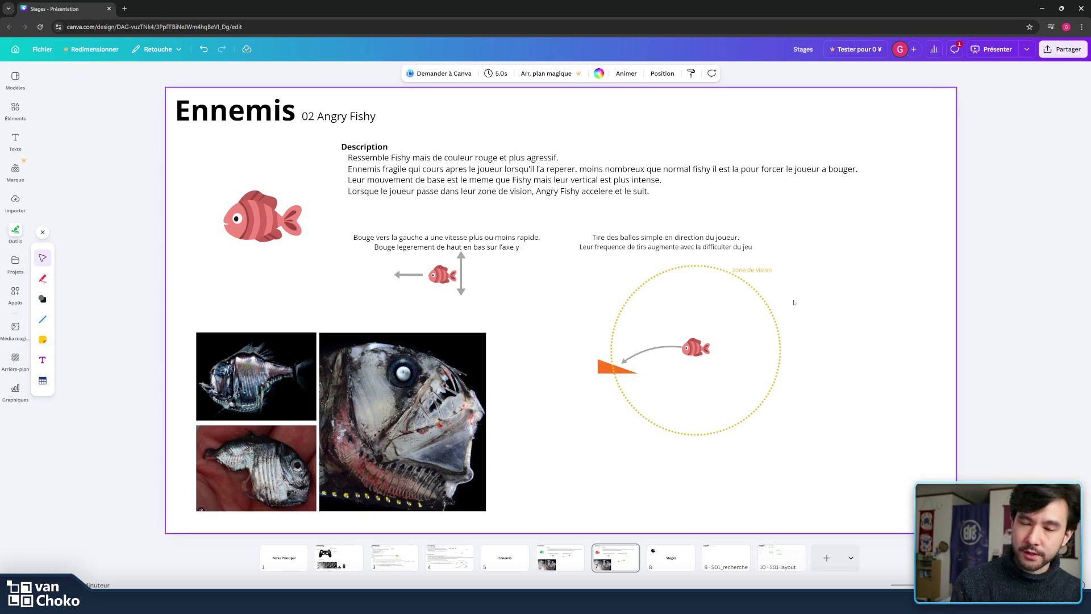
left_click(703, 241)
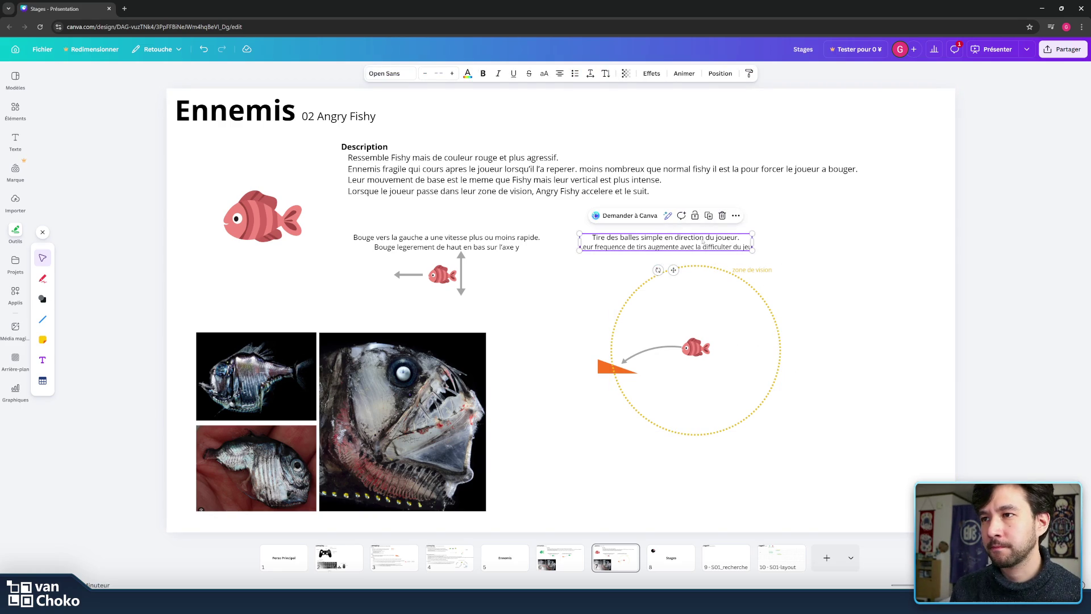
left_click(705, 238)
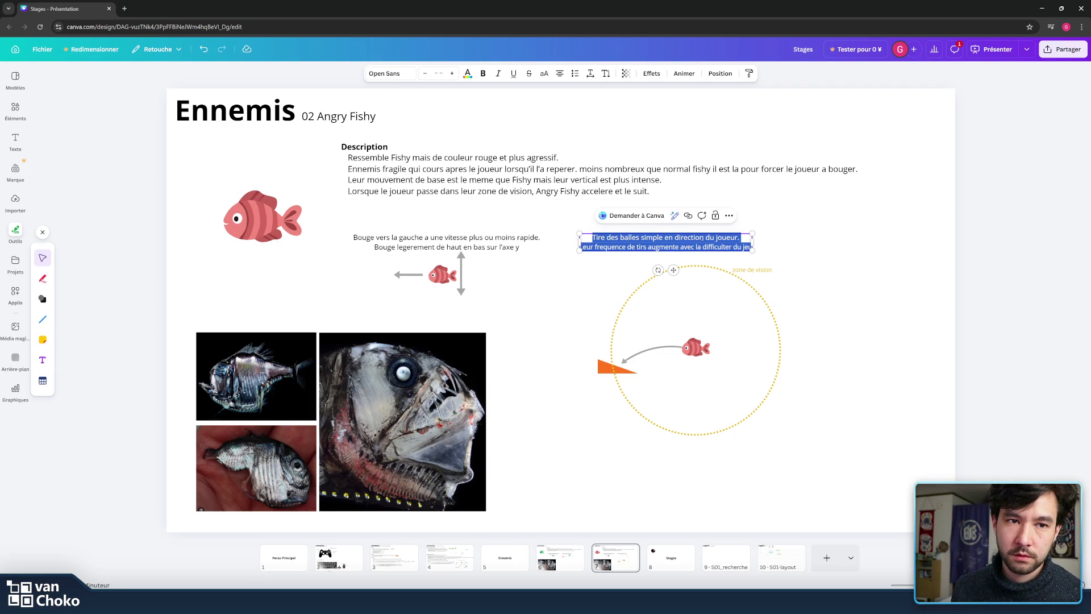
left_click_drag(704, 238, 732, 246)
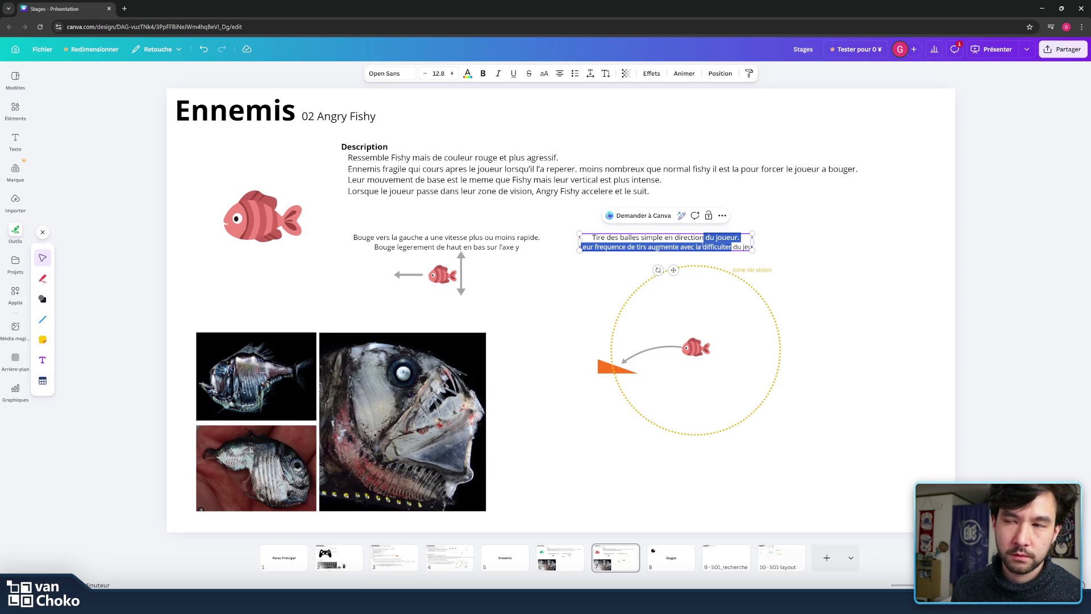
key("ctrl+a")
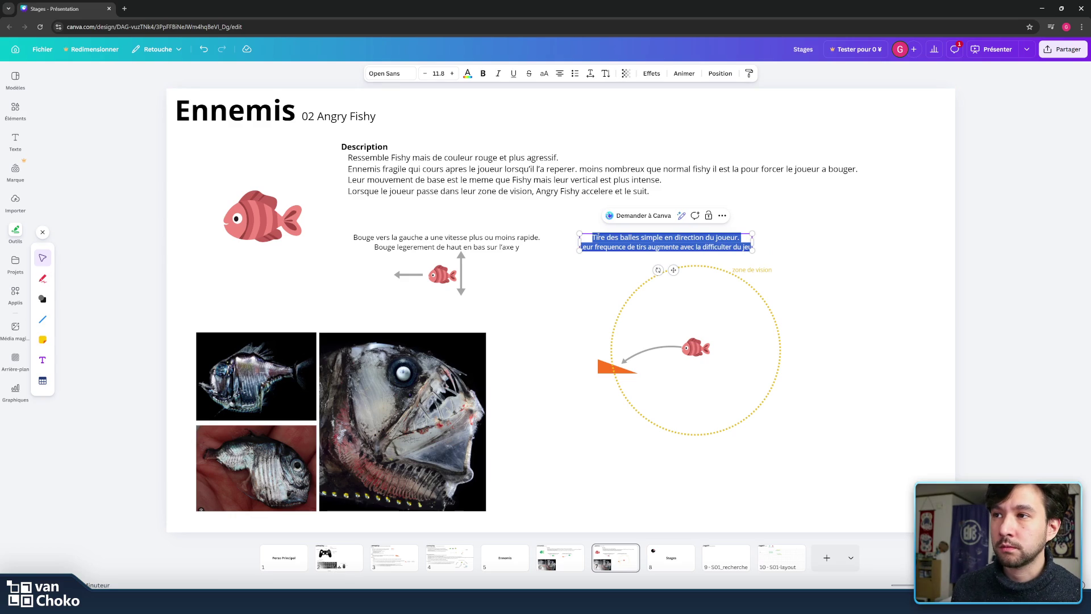
left_click_drag(594, 238, 762, 258)
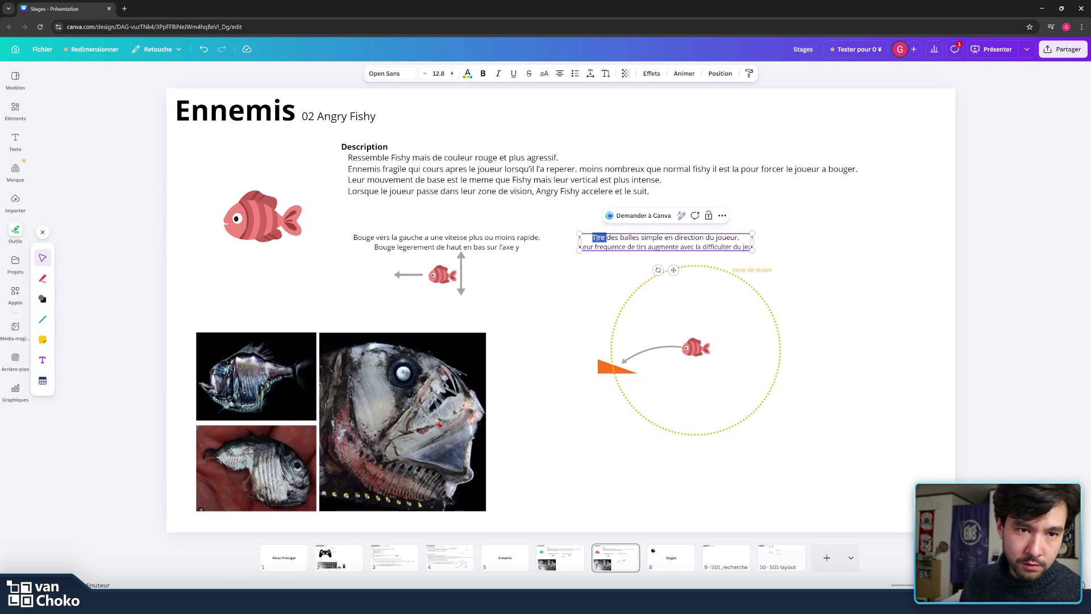